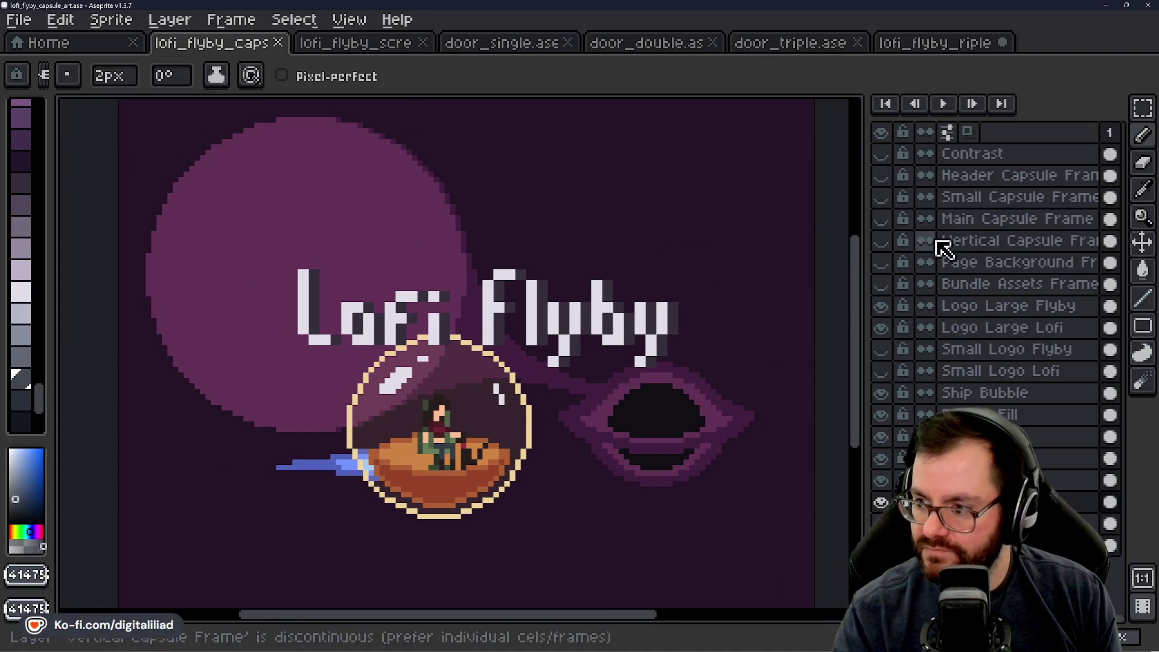
# Step: Move both Logo Large layers down and left so the logo sits over the bubble
pyautogui.click(975, 306)
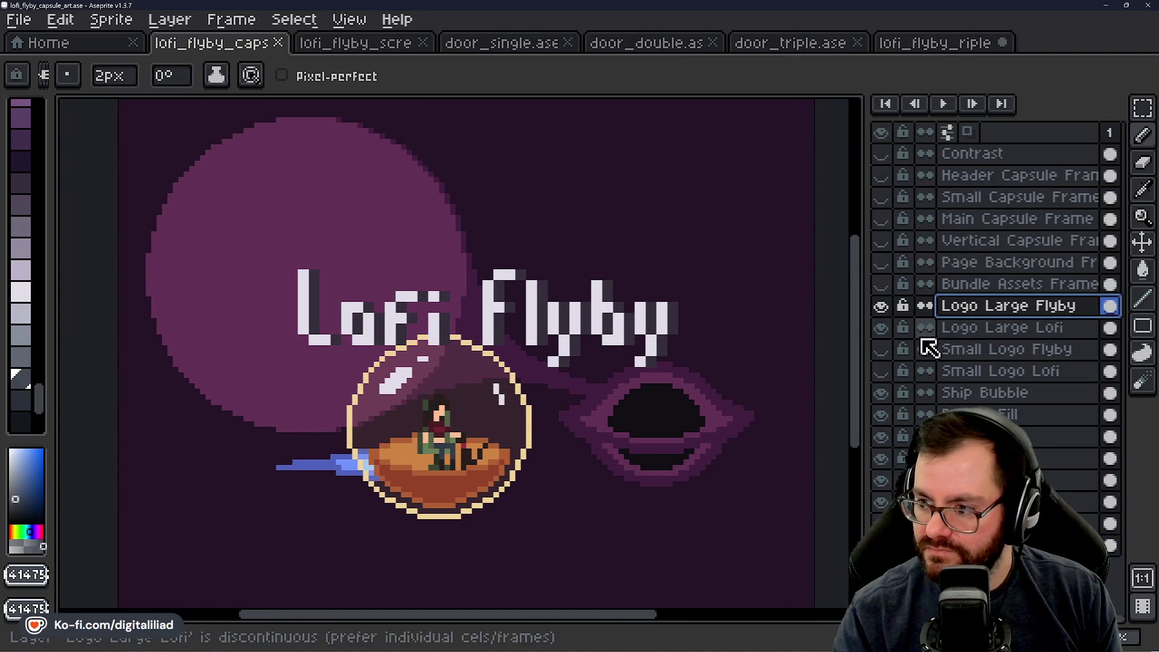
pyautogui.keyDown('shift'); pyautogui.click(1005, 328); pyautogui.keyUp('shift')
pyautogui.press('v')
pyautogui.moveTo(605, 321); pyautogui.dragTo(520, 486)
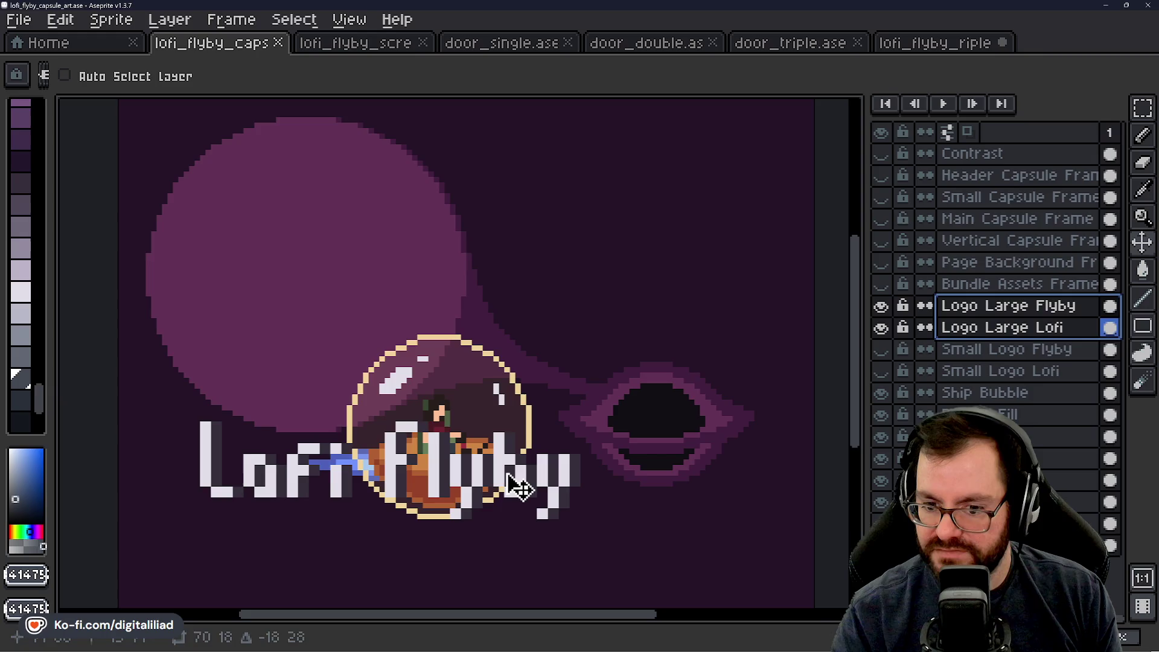
# Step: Move Ship Bubble and the layers below it up above the logo, nudging into place
pyautogui.click(982, 392)
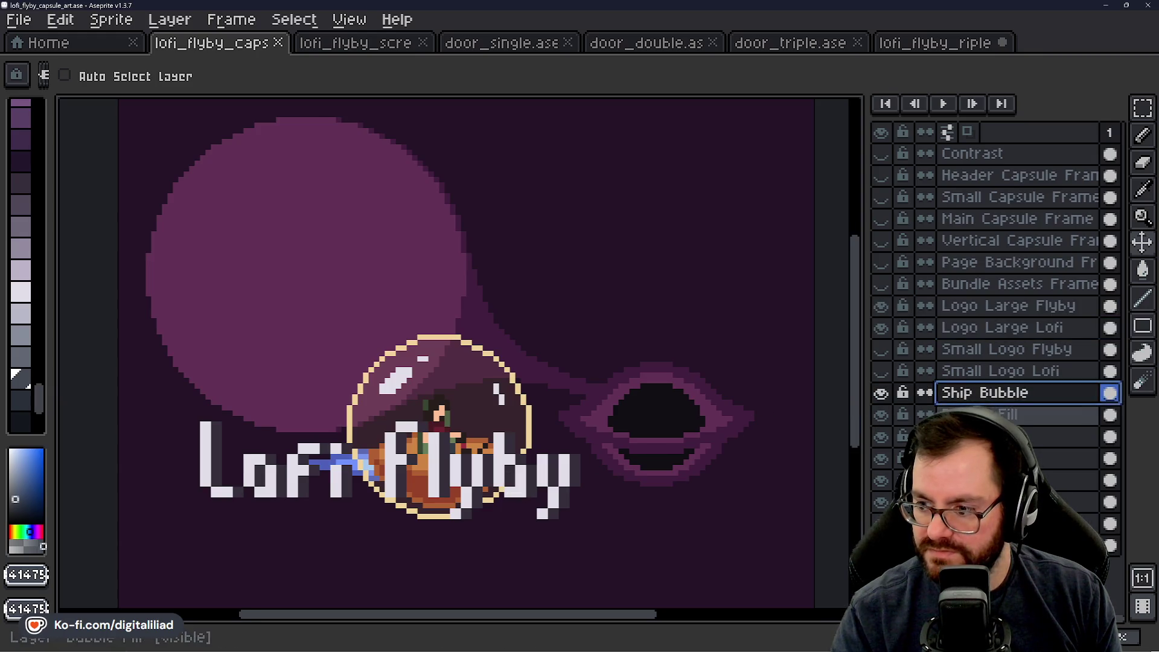
pyautogui.moveTo(982, 402); pyautogui.dragTo(983, 501)
pyautogui.moveTo(495, 426); pyautogui.dragTo(481, 334)
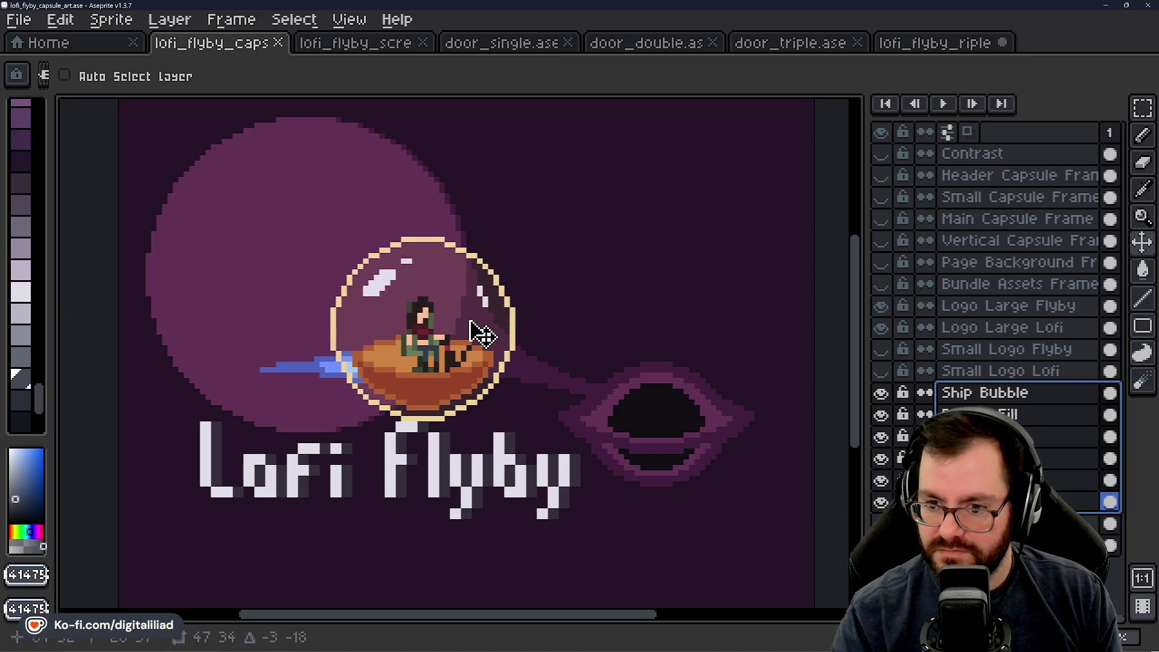
pyautogui.press('Left')
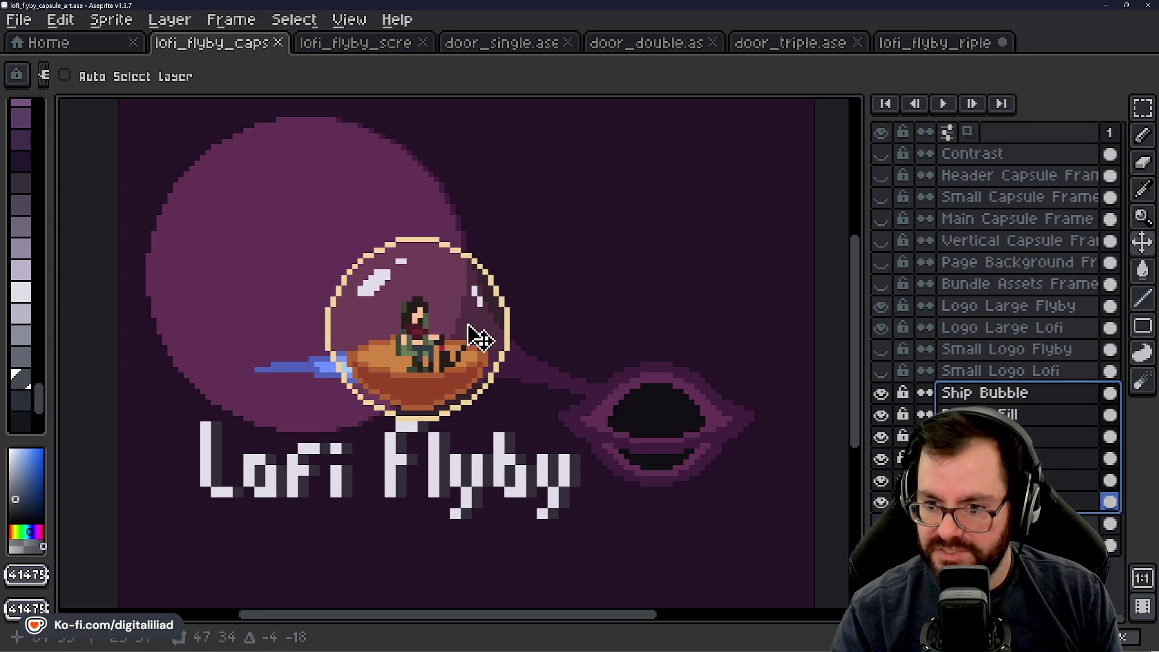
pyautogui.moveTo(477, 337)
pyautogui.mouseDown()
pyautogui.moveTo(466, 326)
pyautogui.moveTo(499, 324)
pyautogui.mouseUp()
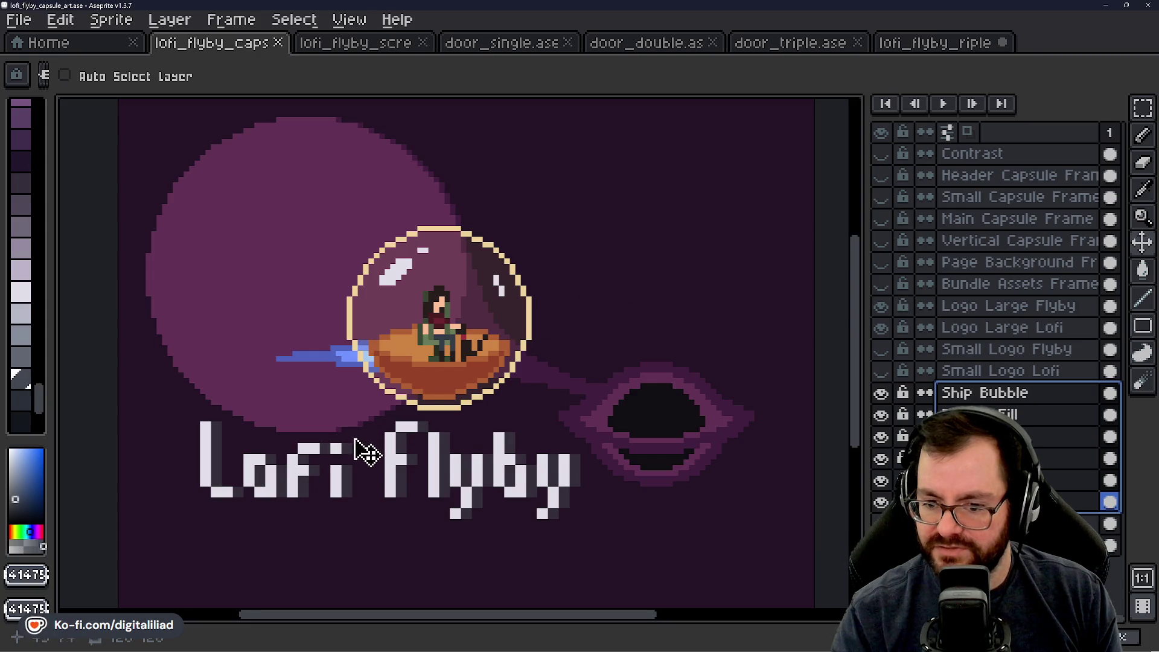
# Step: Drag the two Logo Large layers' text up-right, then back left and down
pyautogui.click(991, 349)
pyautogui.moveTo(987, 305); pyautogui.dragTo(987, 327)
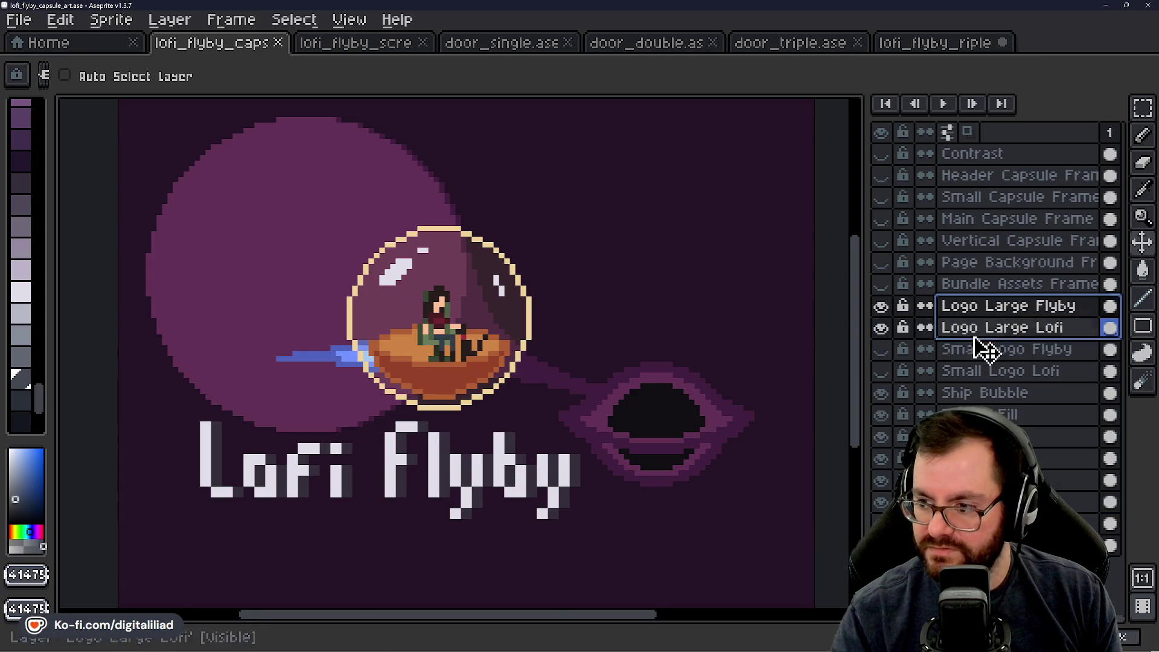
pyautogui.moveTo(472, 480); pyautogui.dragTo(612, 453)
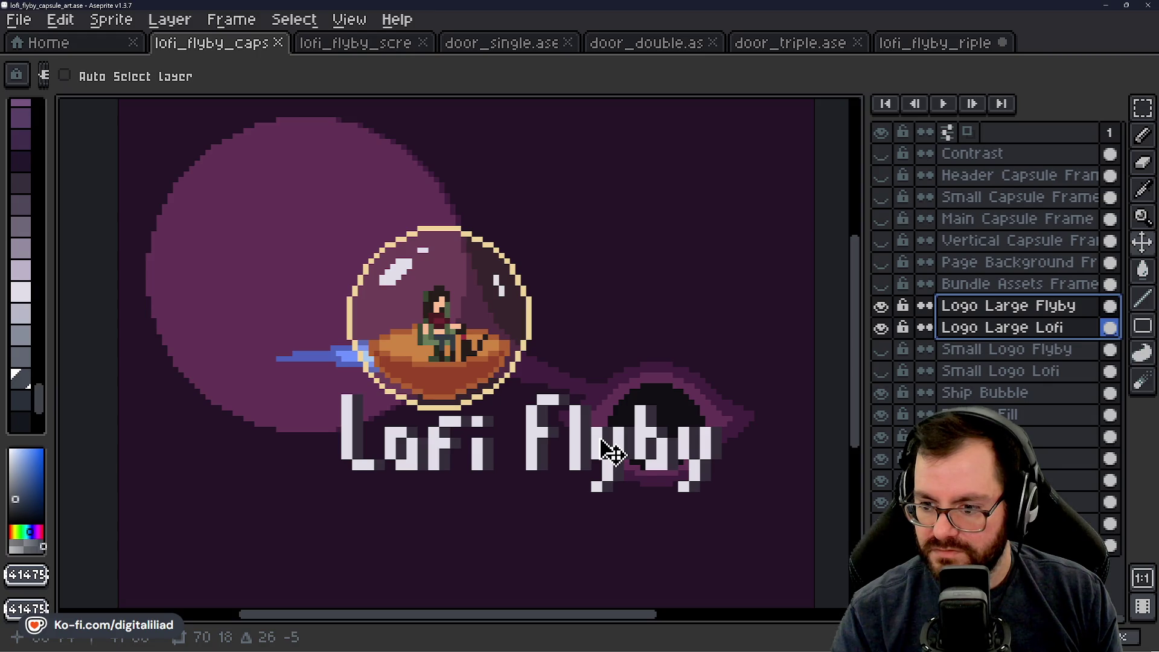
pyautogui.moveTo(611, 453)
pyautogui.mouseDown()
pyautogui.moveTo(554, 510)
pyautogui.moveTo(508, 479)
pyautogui.moveTo(556, 484)
pyautogui.moveTo(549, 468)
pyautogui.moveTo(590, 461)
pyautogui.moveTo(605, 472)
pyautogui.mouseUp()
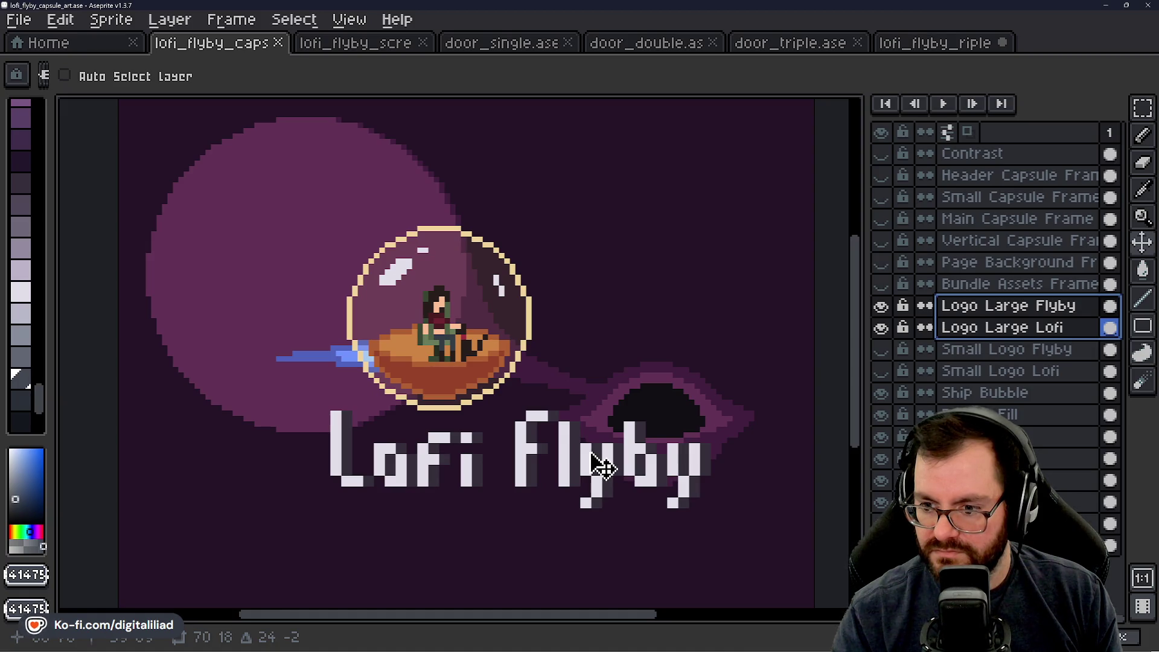
pyautogui.moveTo(602, 466); pyautogui.dragTo(602, 466)
# Step: Undo the moves to restore the original layout and recentre the artwork in view
pyautogui.hotkey('ctrl', 'z')
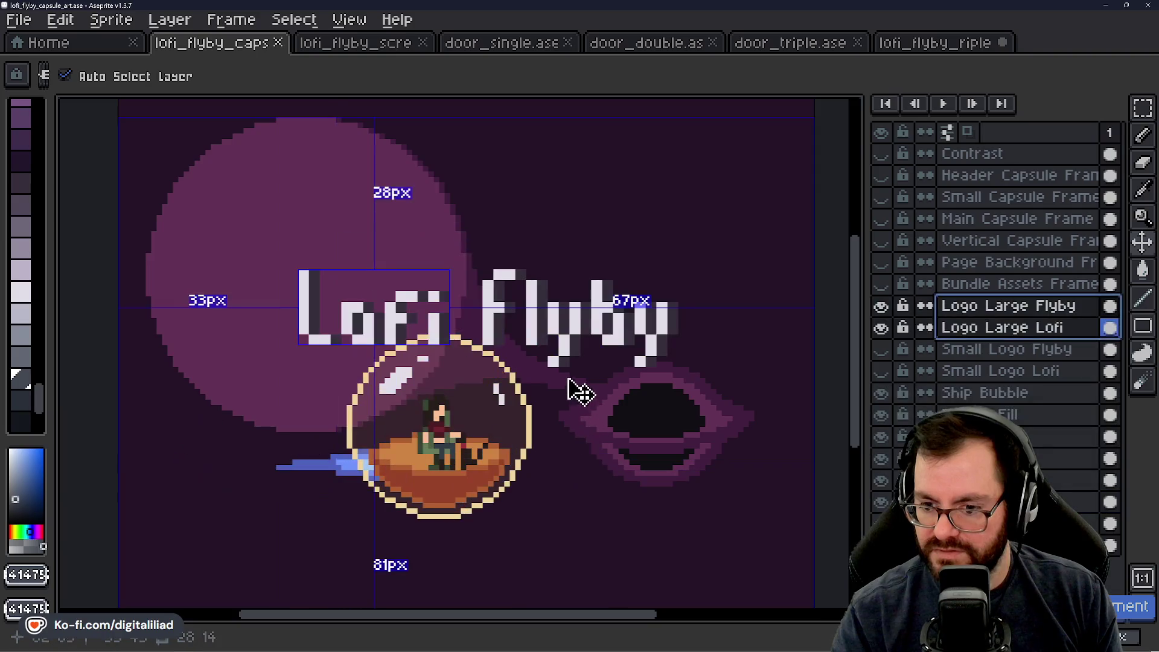
pyautogui.scroll(-1, 317, 99)
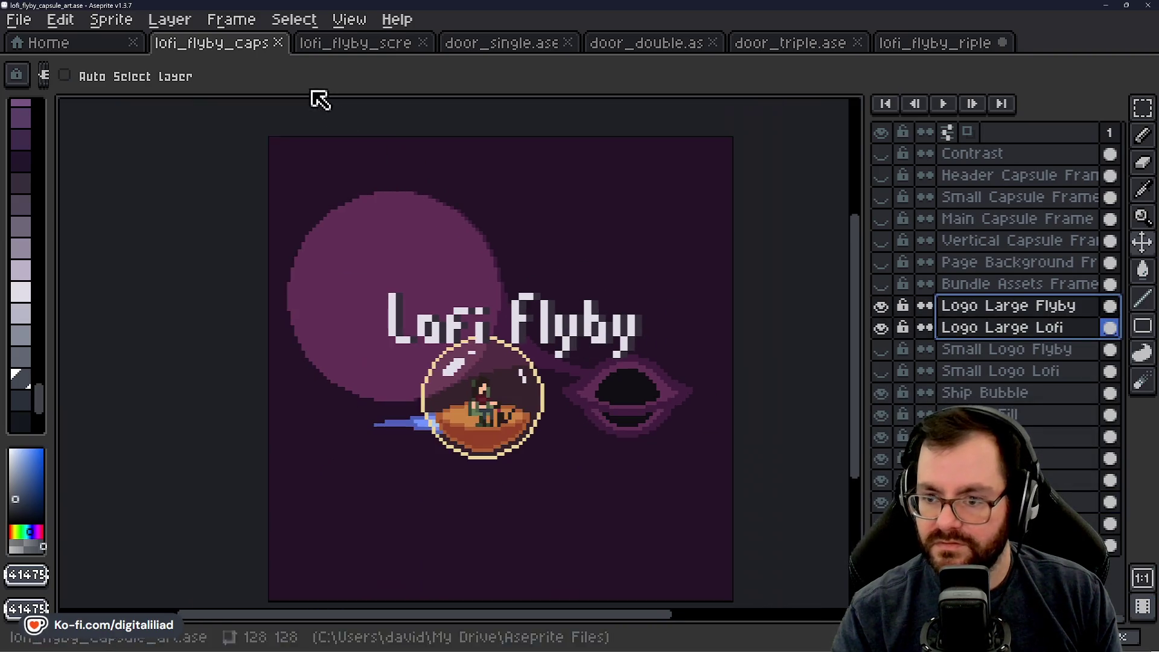
pyautogui.scroll(1, 679, 266)
pyautogui.moveTo(678, 266)
pyautogui.mouseDown()
pyautogui.moveTo(580, 210)
pyautogui.moveTo(481, 64)
pyautogui.mouseUp()
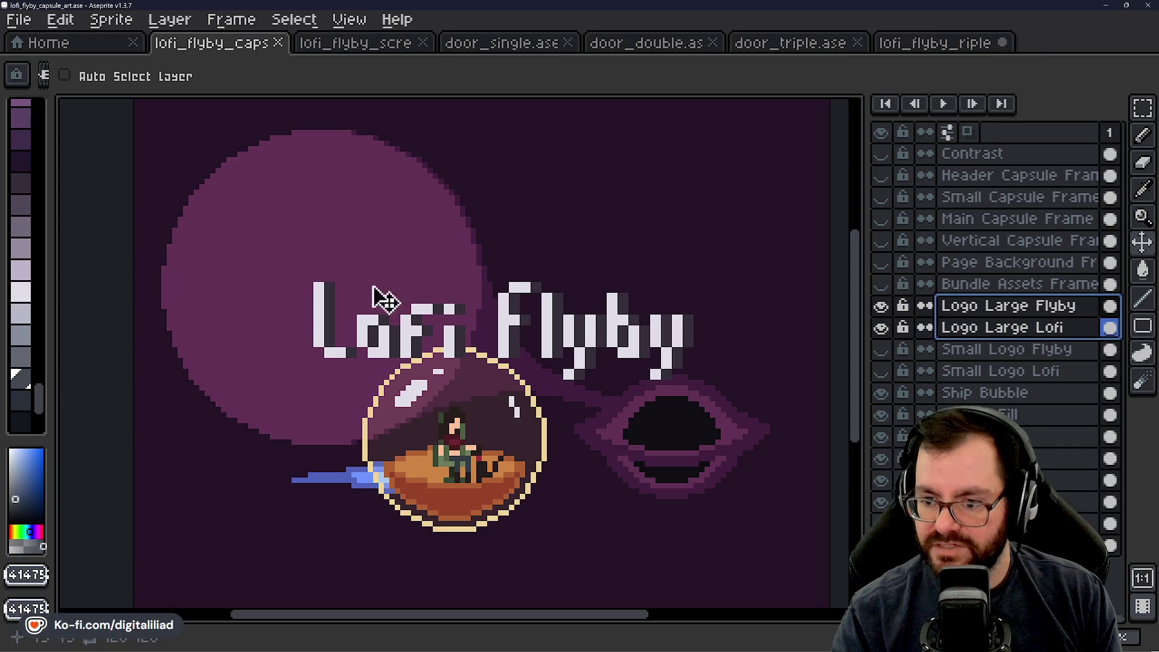
pyautogui.moveTo(518, 410)
pyautogui.mouseDown()
pyautogui.moveTo(442, 332)
pyautogui.moveTo(466, 357)
pyautogui.mouseUp()
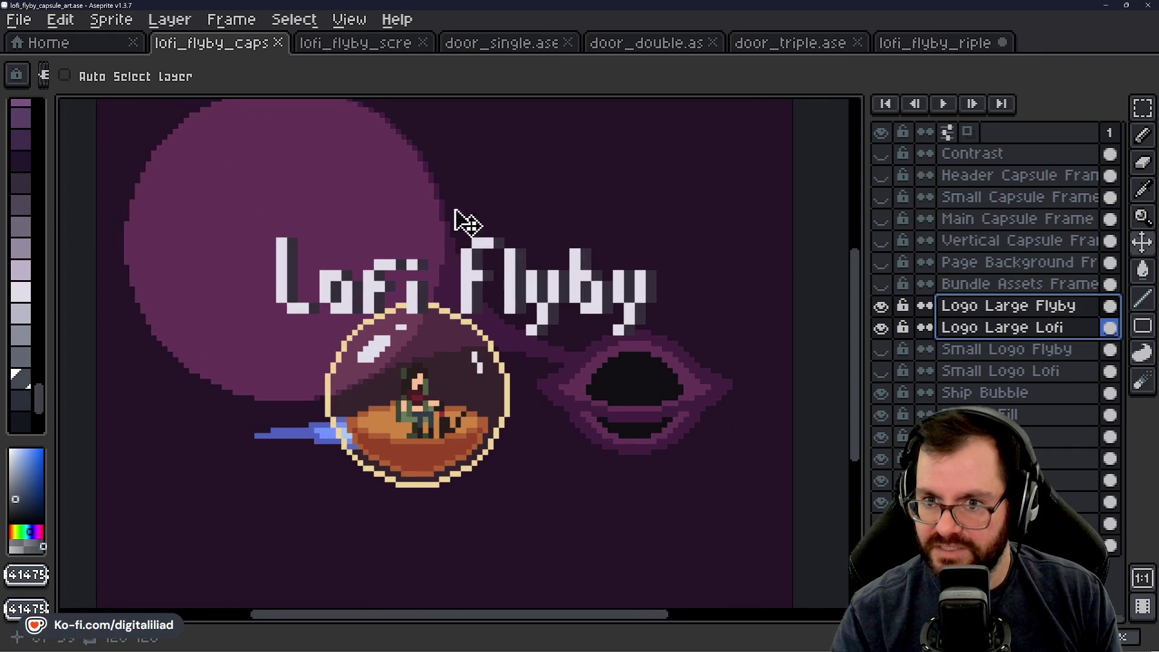
# Step: Flip through the open sprite tabs — double and triple doors — and land on door_single.ase
pyautogui.click(489, 53)
pyautogui.click(391, 53)
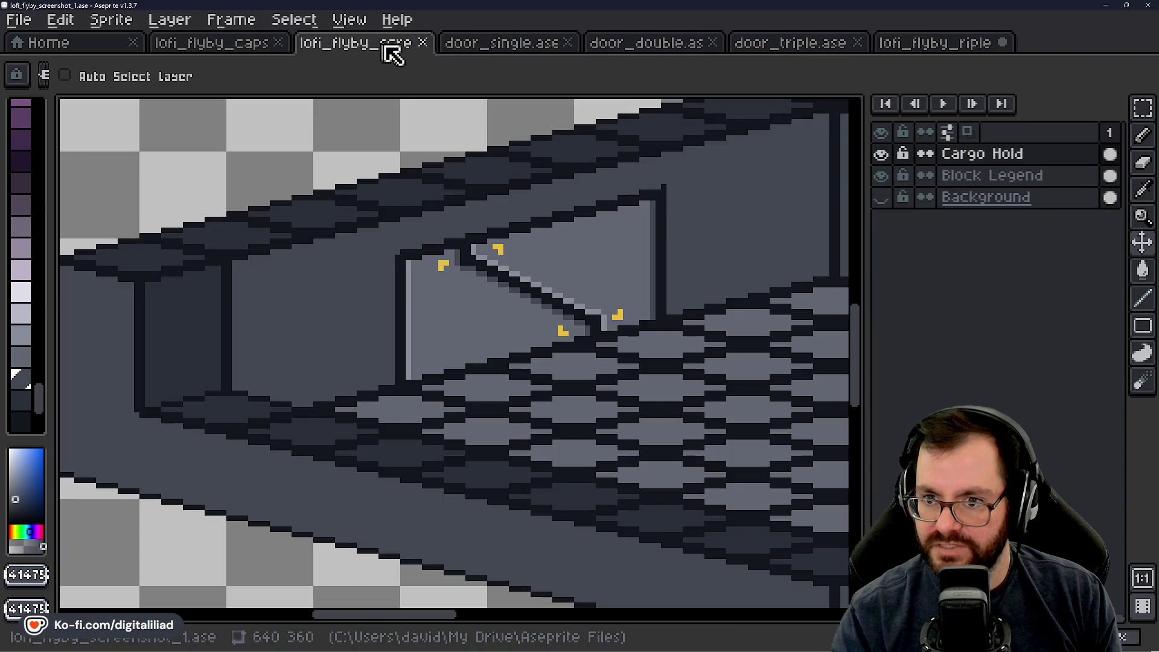
pyautogui.click(486, 53)
pyautogui.click(647, 50)
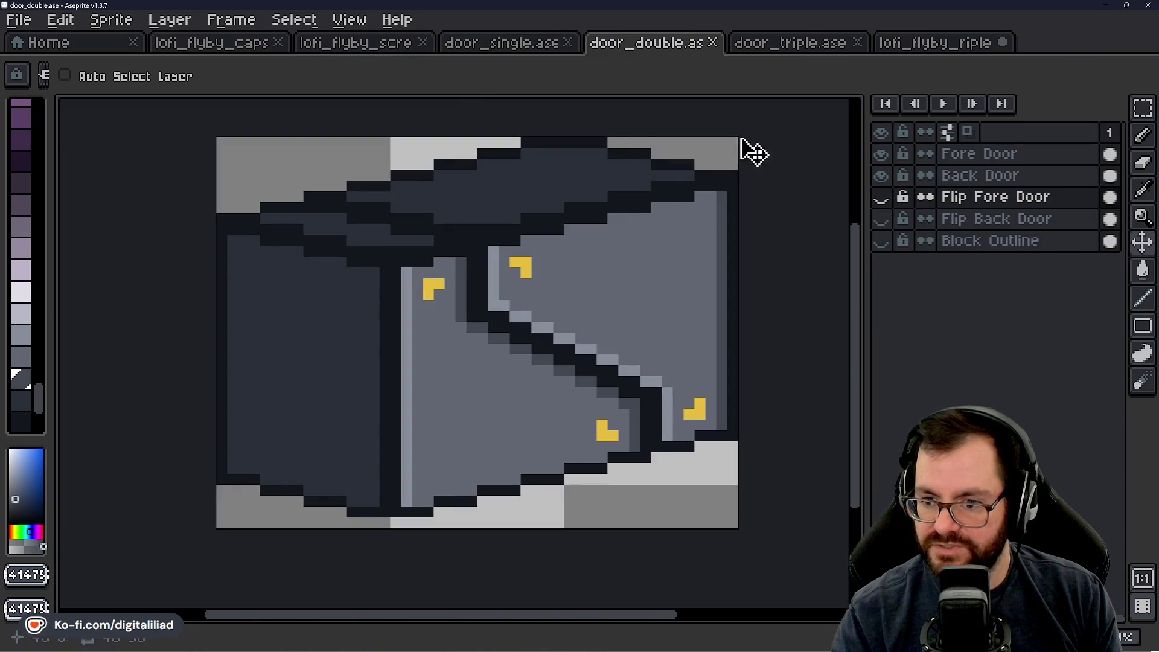
pyautogui.click(776, 46)
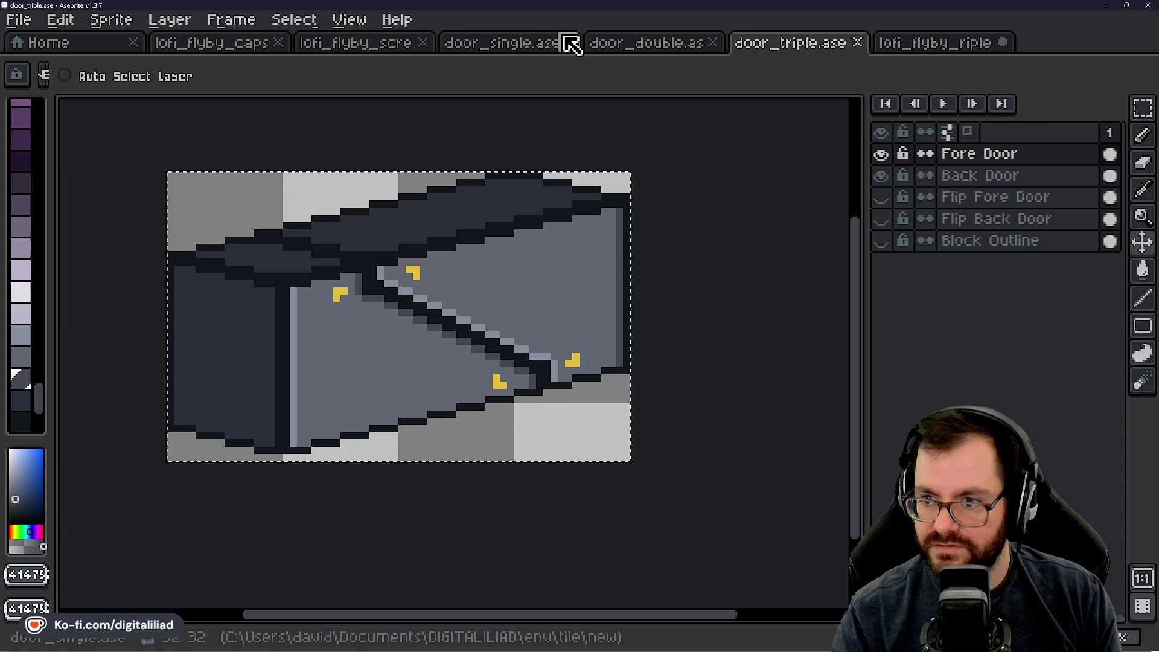
pyautogui.click(542, 49)
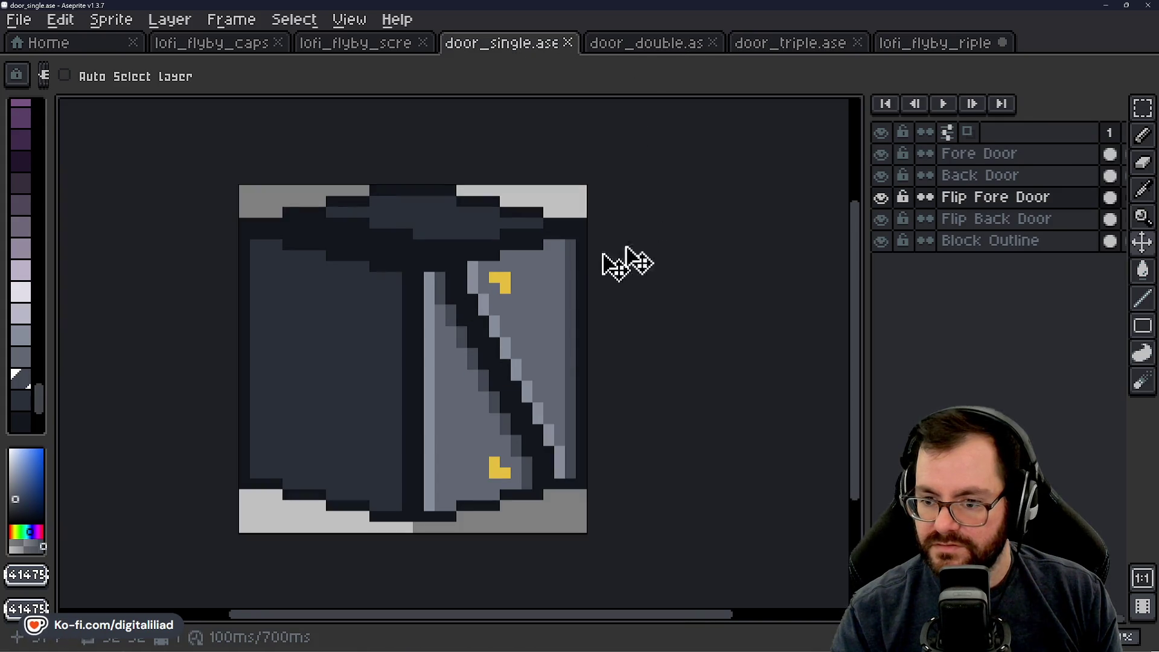
# Step: Play and stop the single door's opening animation, then return to the cargo hold screenshot
pyautogui.press('Return')
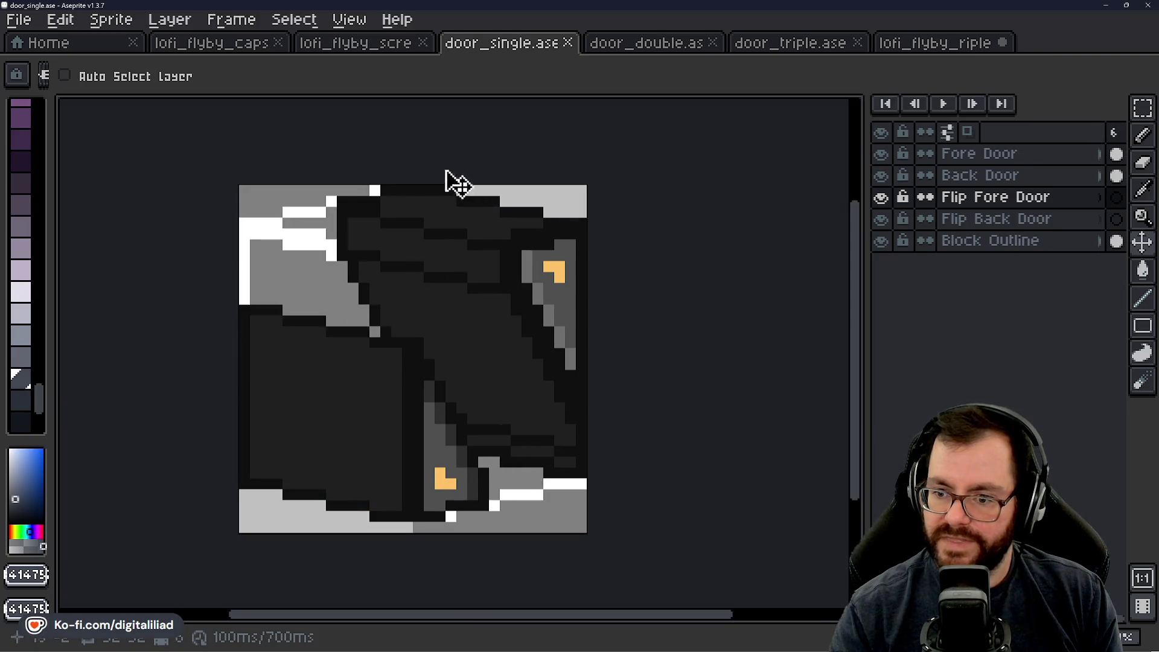
pyautogui.press('Return')
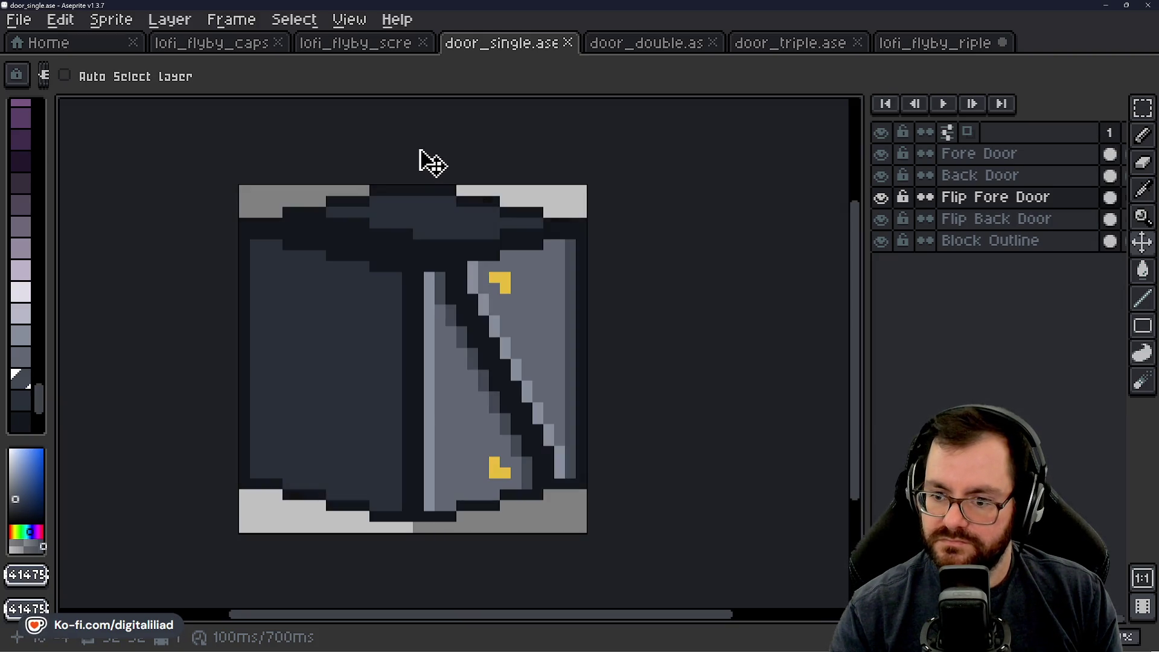
pyautogui.click(381, 45)
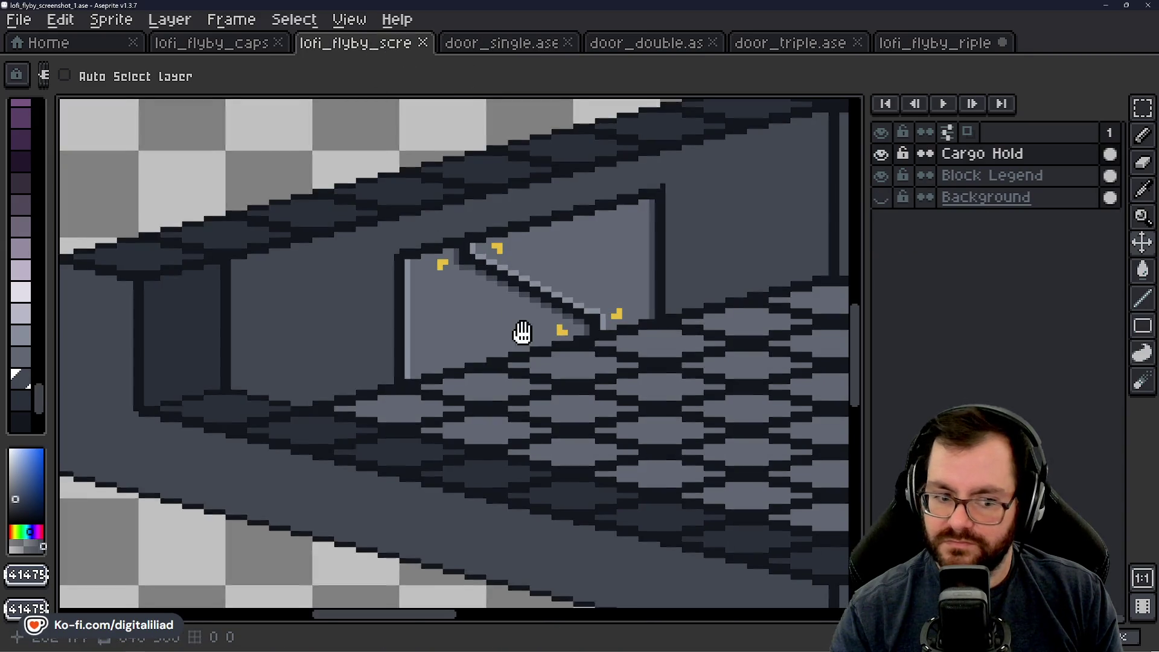
# Step: Sample the dark outline colour and pencil pixels joining the left pillar outline to the floor ledge
pyautogui.moveTo(501, 352); pyautogui.dragTo(408, 273)
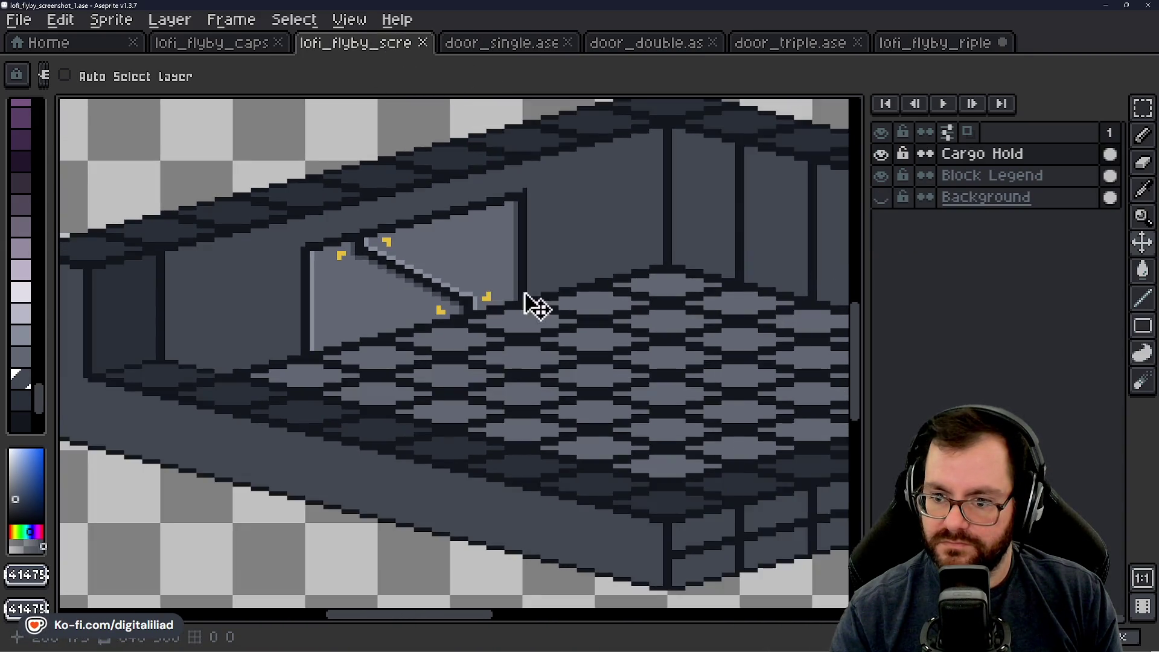
pyautogui.scroll(-2, 407, 273)
pyautogui.scroll(-1, 699, 389)
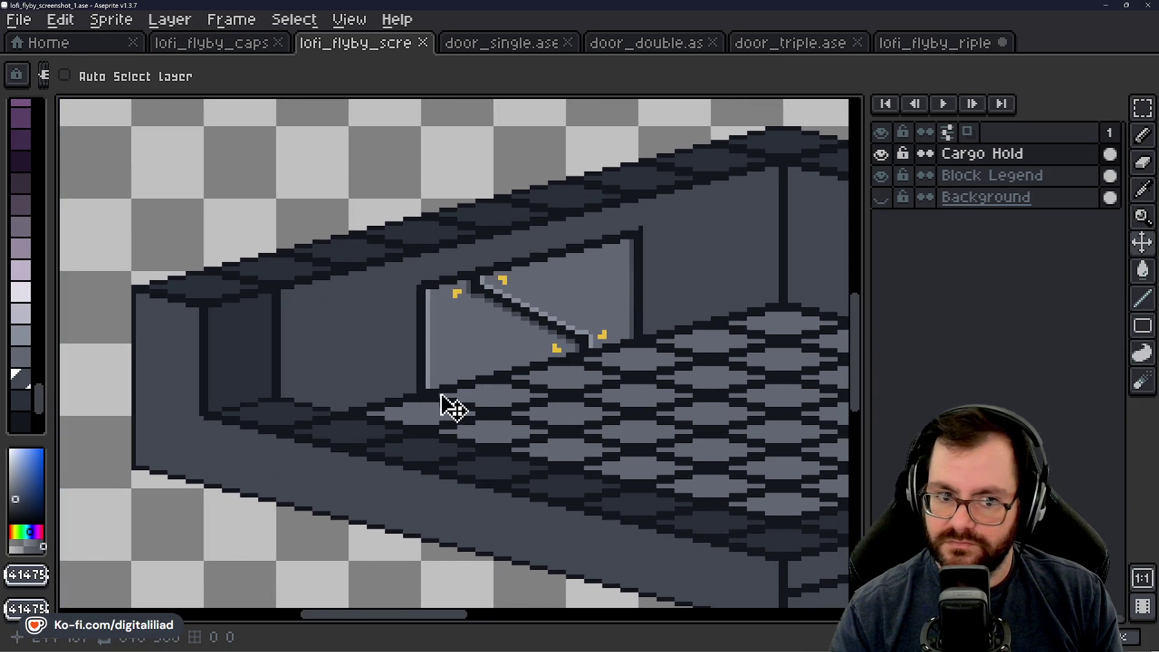
pyautogui.scroll(3, 473, 368)
pyautogui.scroll(-1, 474, 367)
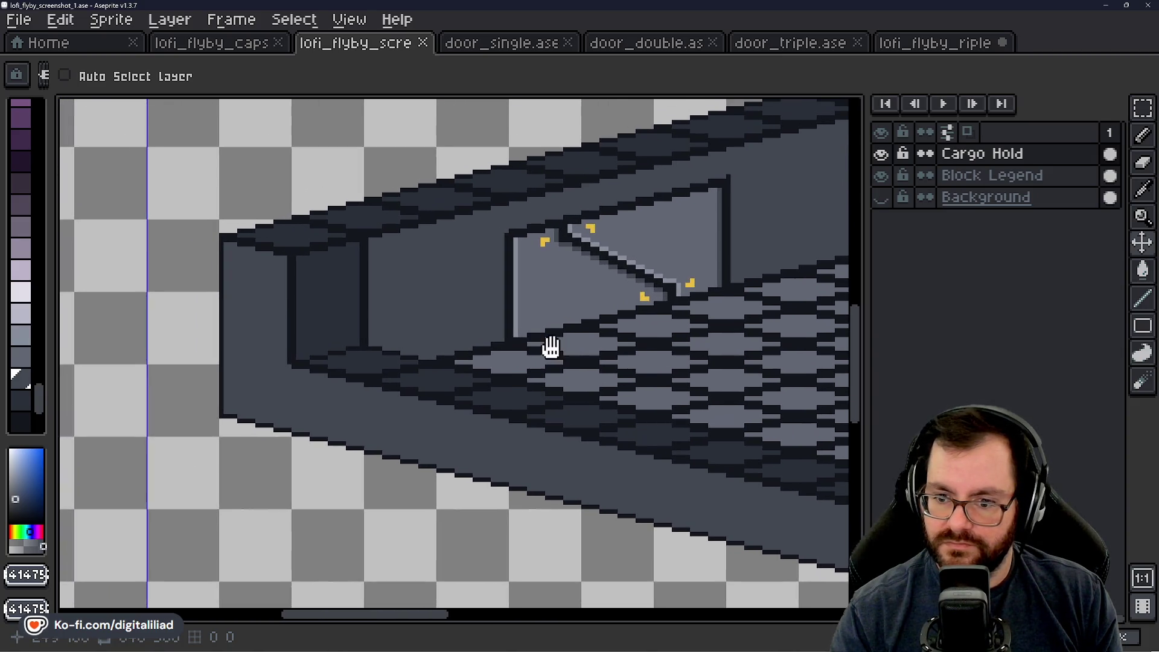
pyautogui.scroll(1, 450, 352)
pyautogui.hscroll(3, 339, 354)
pyautogui.hscroll(3, 226, 354)
pyautogui.hscroll(-5, 647, 365)
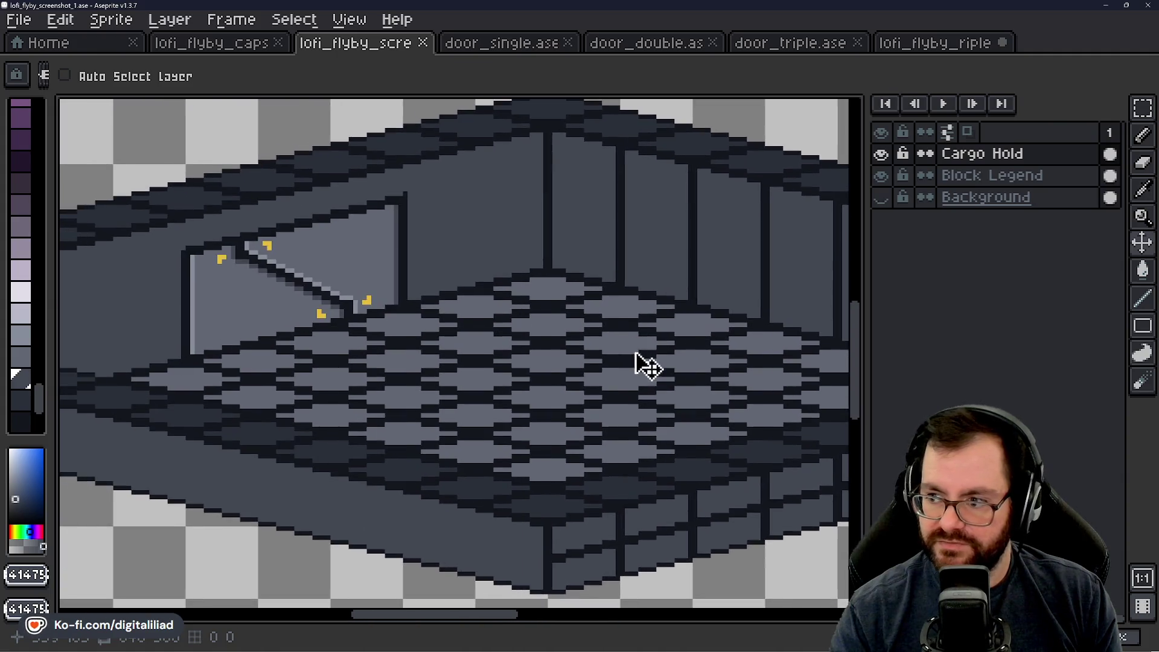
pyautogui.hscroll(-3, 654, 399)
pyautogui.hscroll(-3, 299, 398)
pyautogui.scroll(1, 445, 363)
pyautogui.press('alt')
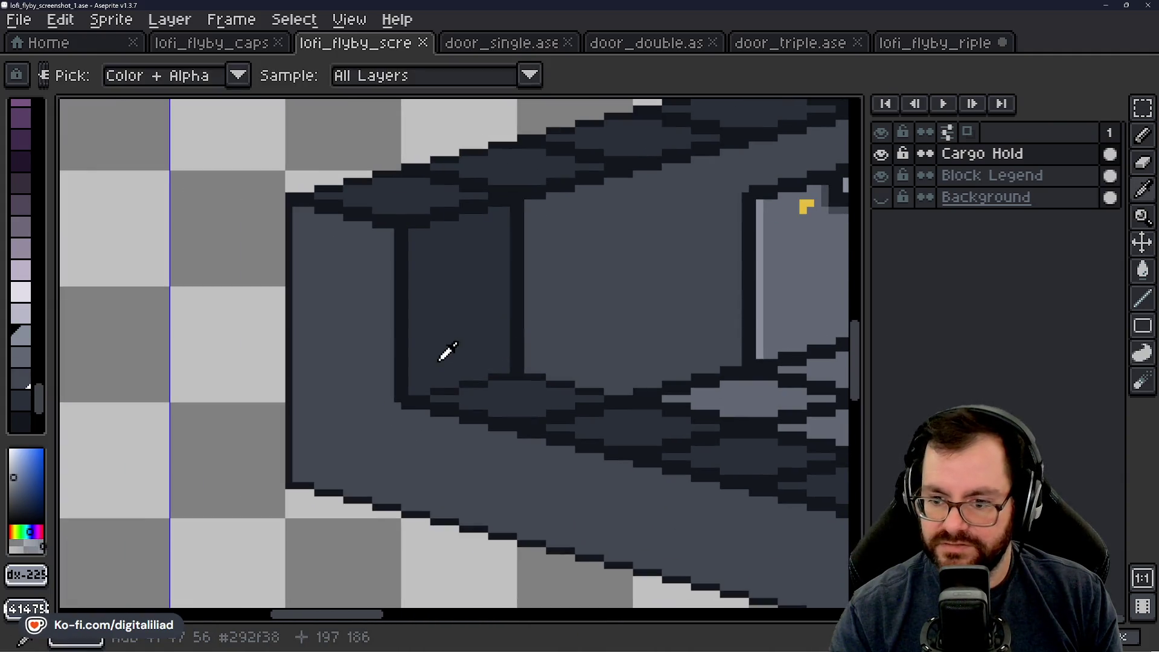
pyautogui.scroll(1, 450, 395)
pyautogui.keyDown('alt'); pyautogui.click(431, 360); pyautogui.keyUp('alt')
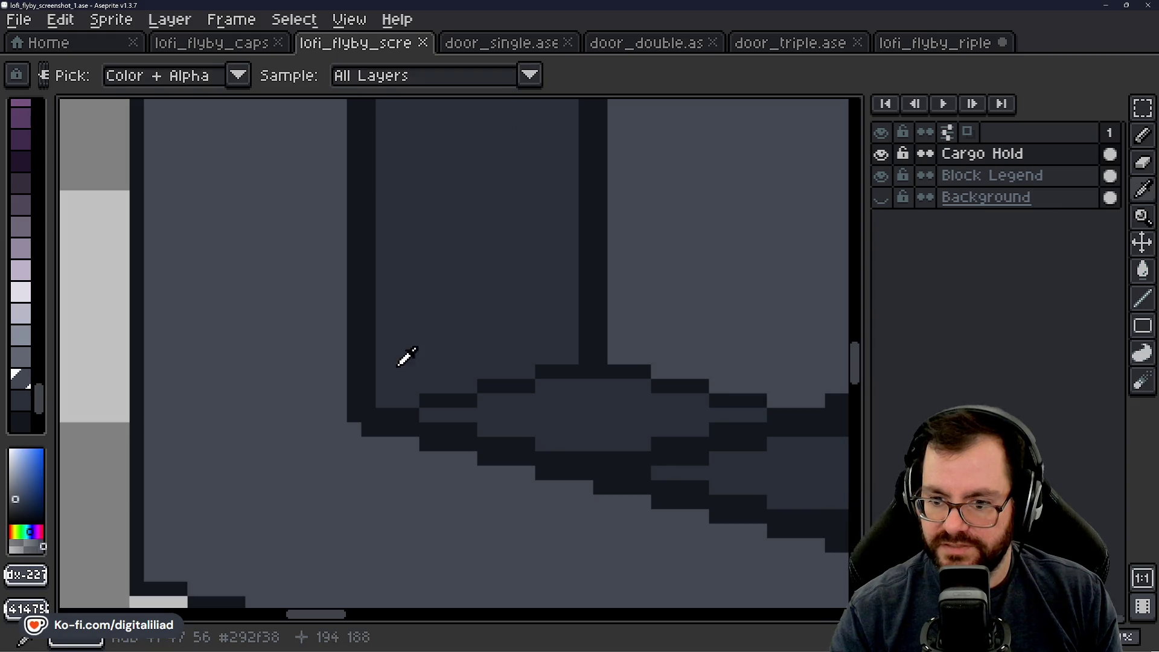
pyautogui.keyDown('alt'); pyautogui.click(370, 323); pyautogui.keyUp('alt')
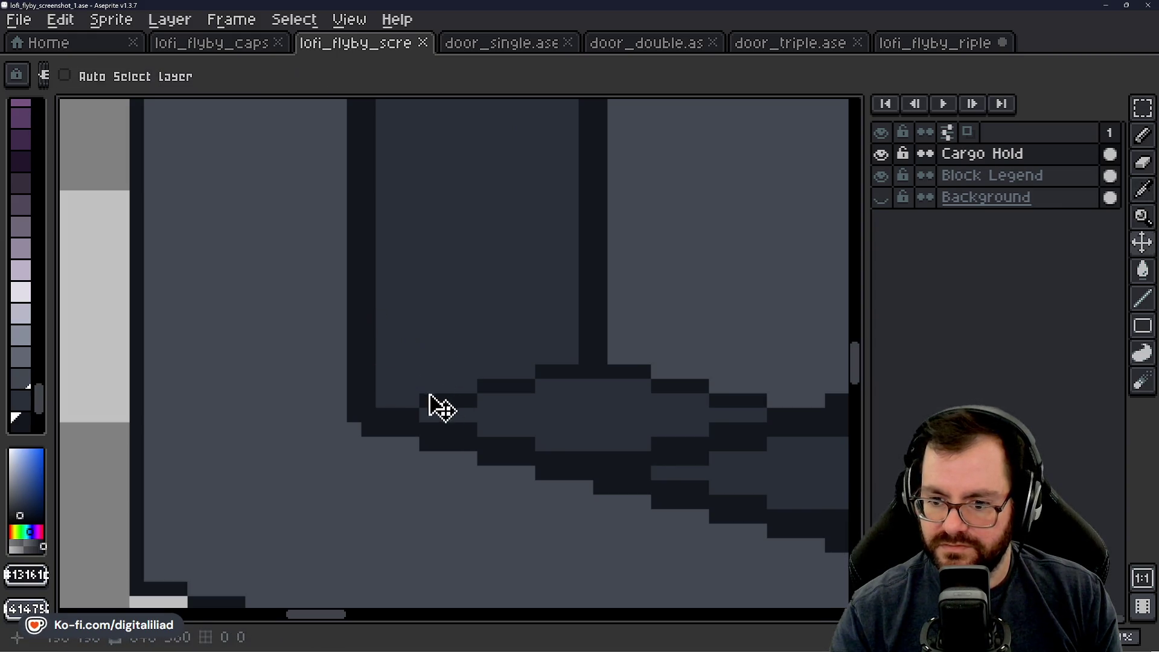
pyautogui.press('b')
pyautogui.moveTo(448, 400)
pyautogui.mouseDown()
pyautogui.moveTo(397, 395)
pyautogui.moveTo(441, 410)
pyautogui.moveTo(540, 371)
pyautogui.mouseUp()
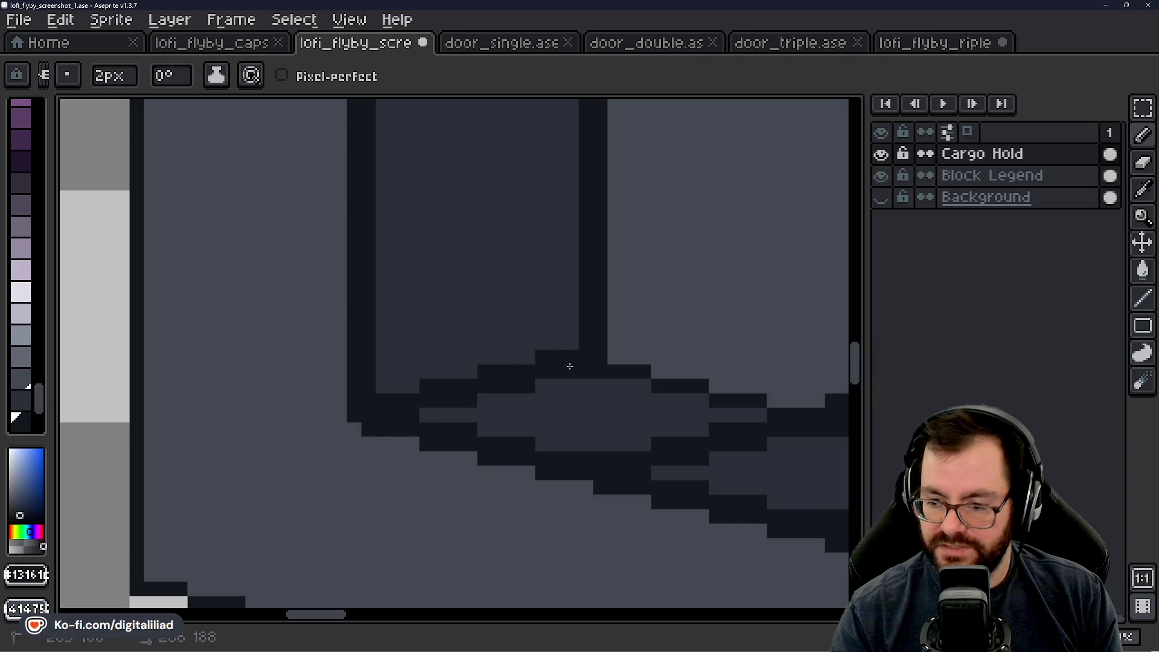
pyautogui.scroll(-3, 570, 367)
pyautogui.scroll(-1, 492, 389)
pyautogui.scroll(-1, 592, 305)
pyautogui.scroll(-1, 466, 259)
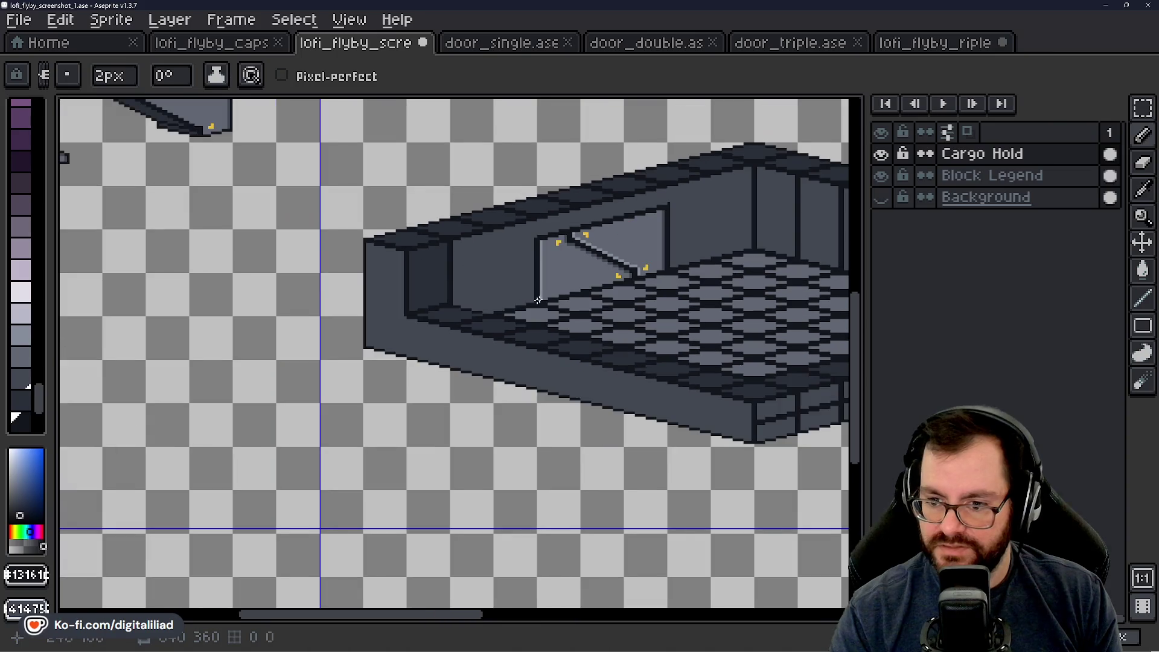
pyautogui.hscroll(2, 539, 299)
pyautogui.hscroll(2, 491, 277)
pyautogui.hscroll(2, 454, 299)
pyautogui.hscroll(1, 401, 318)
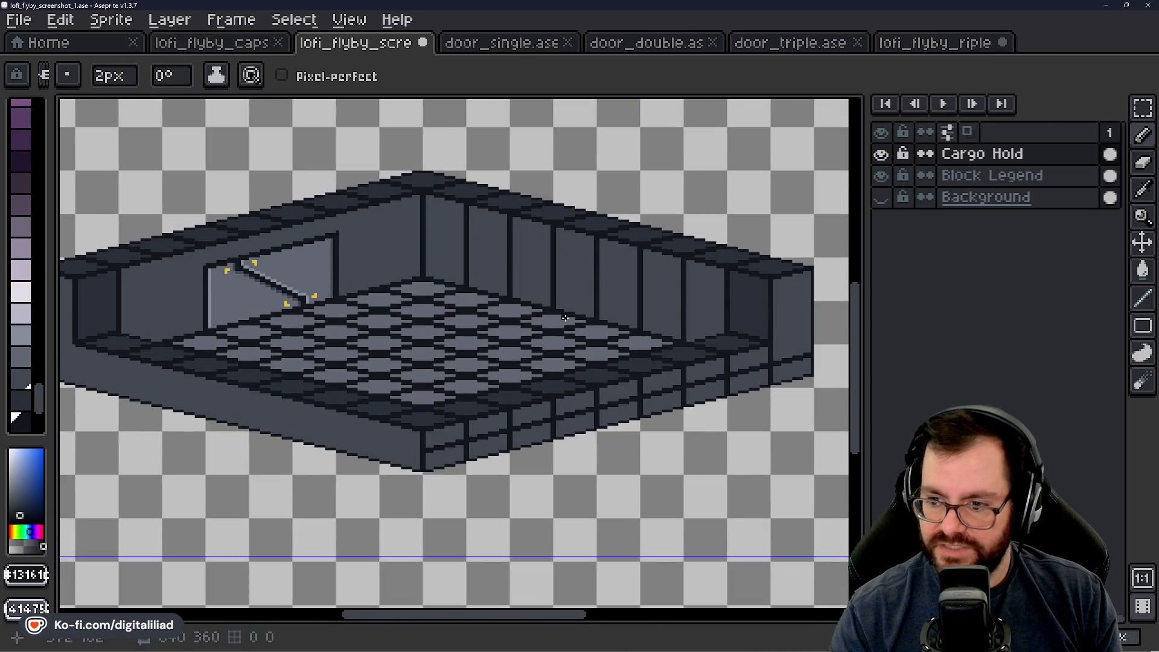
pyautogui.scroll(1, 507, 326)
pyautogui.scroll(1, 398, 350)
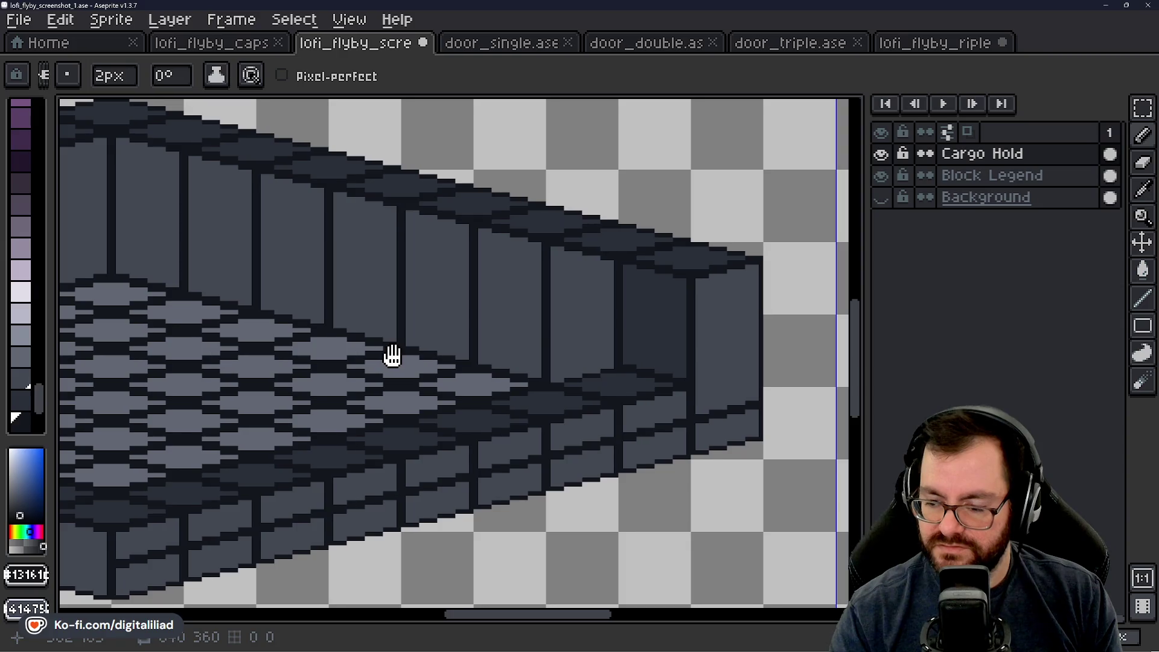
pyautogui.scroll(-2, 392, 355)
pyautogui.scroll(-1, 548, 434)
pyautogui.scroll(2, 380, 391)
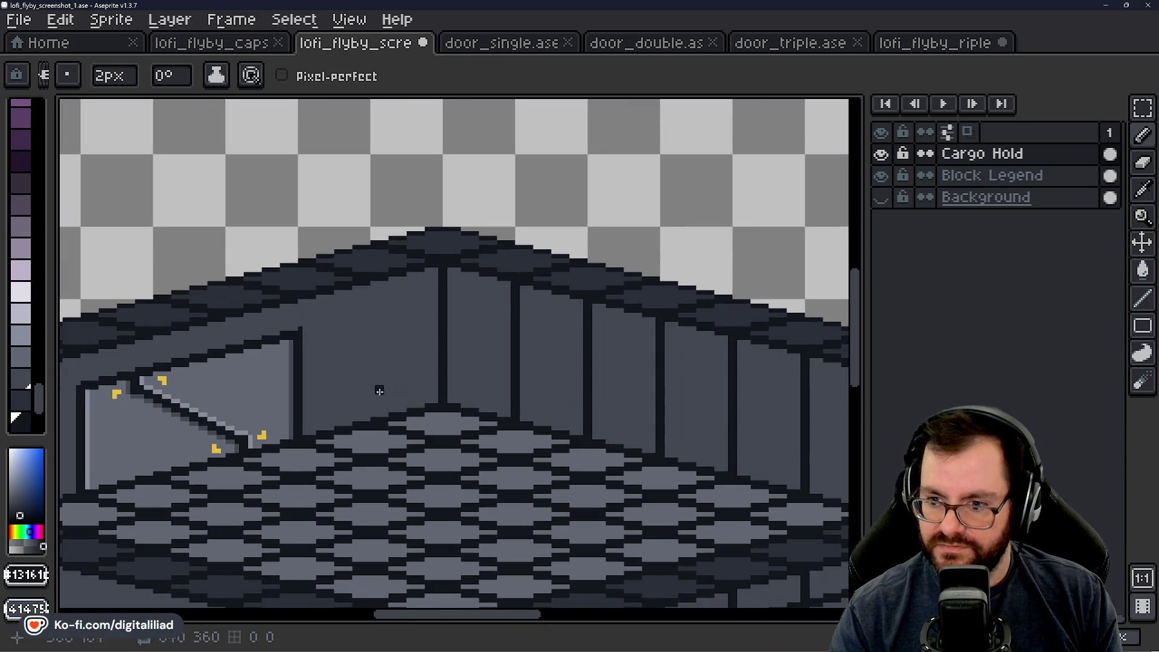
pyautogui.scroll(1, 380, 390)
pyautogui.scroll(1, 408, 326)
# Step: Take the wall grey as drawing colour and the dark seam colour as secondary
pyautogui.press('i')
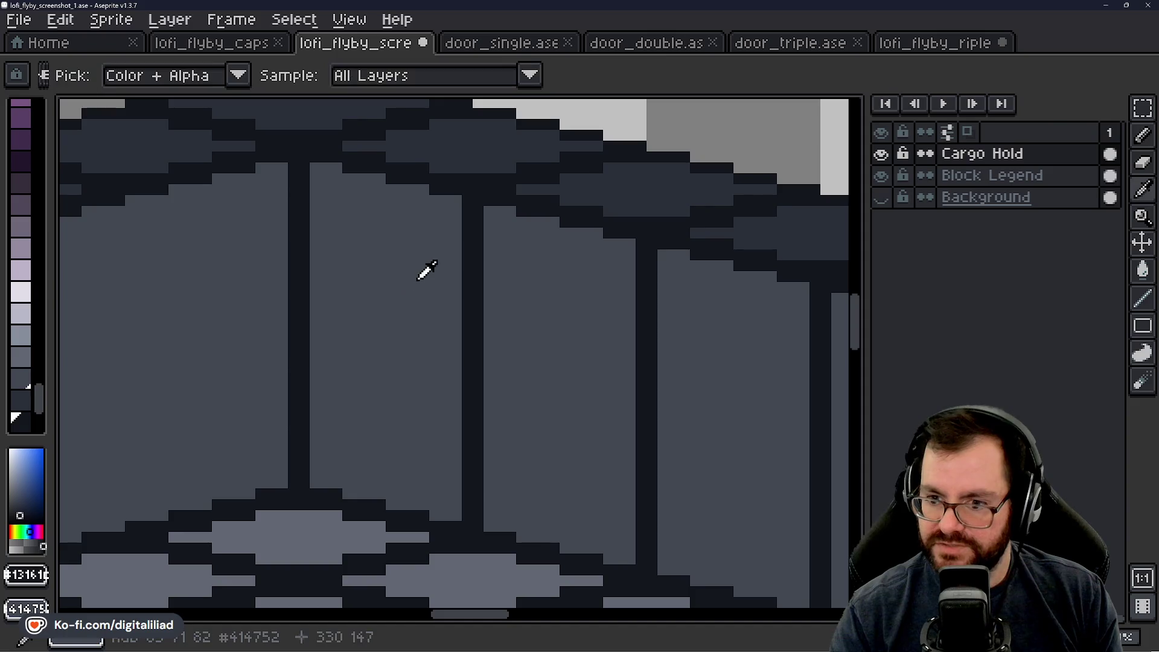
pyautogui.click(411, 262)
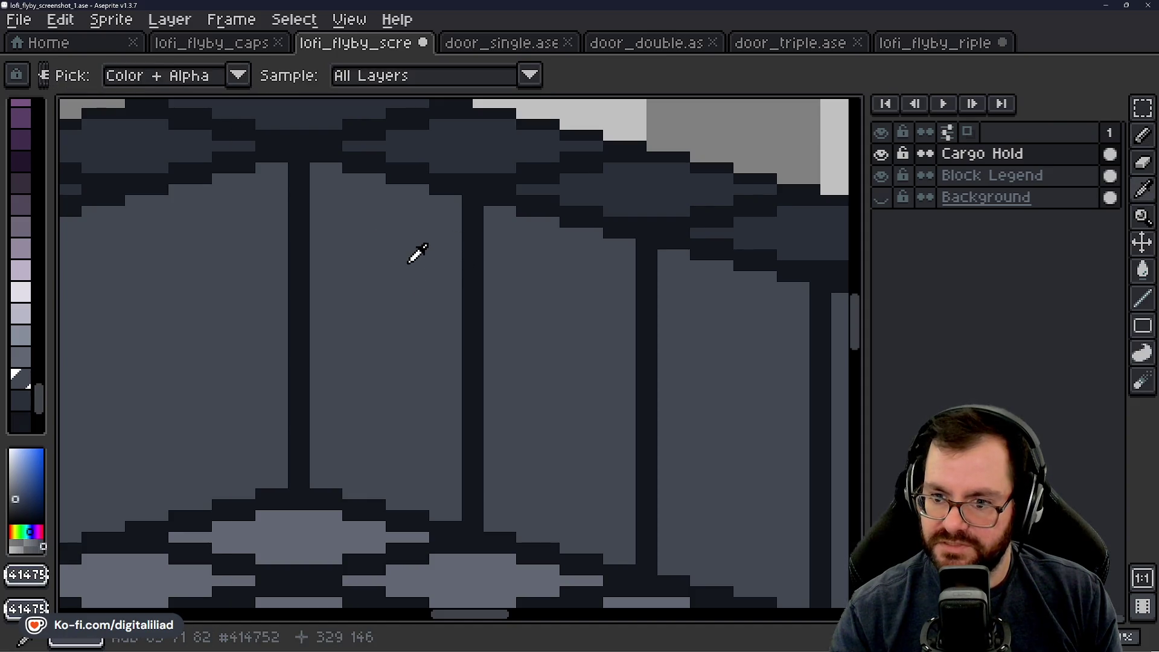
pyautogui.rightClick(461, 253)
pyautogui.press('b')
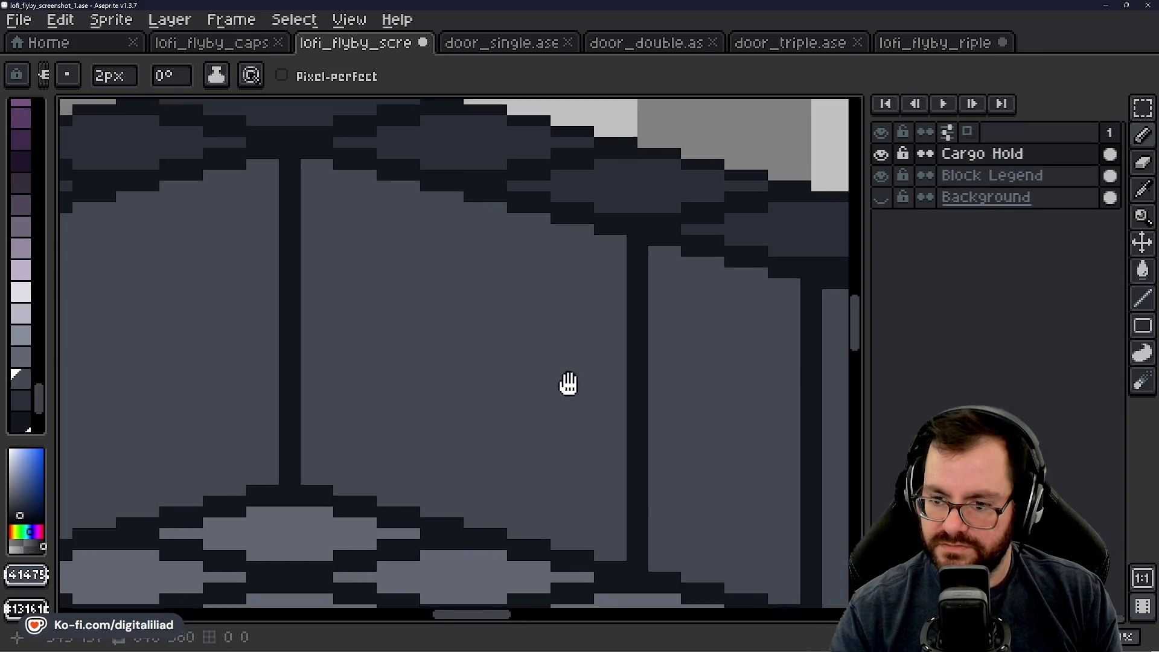
# Step: Shorten the first dark vertical seam from the top and erase its left column
pyautogui.moveTo(564, 382); pyautogui.dragTo(502, 473)
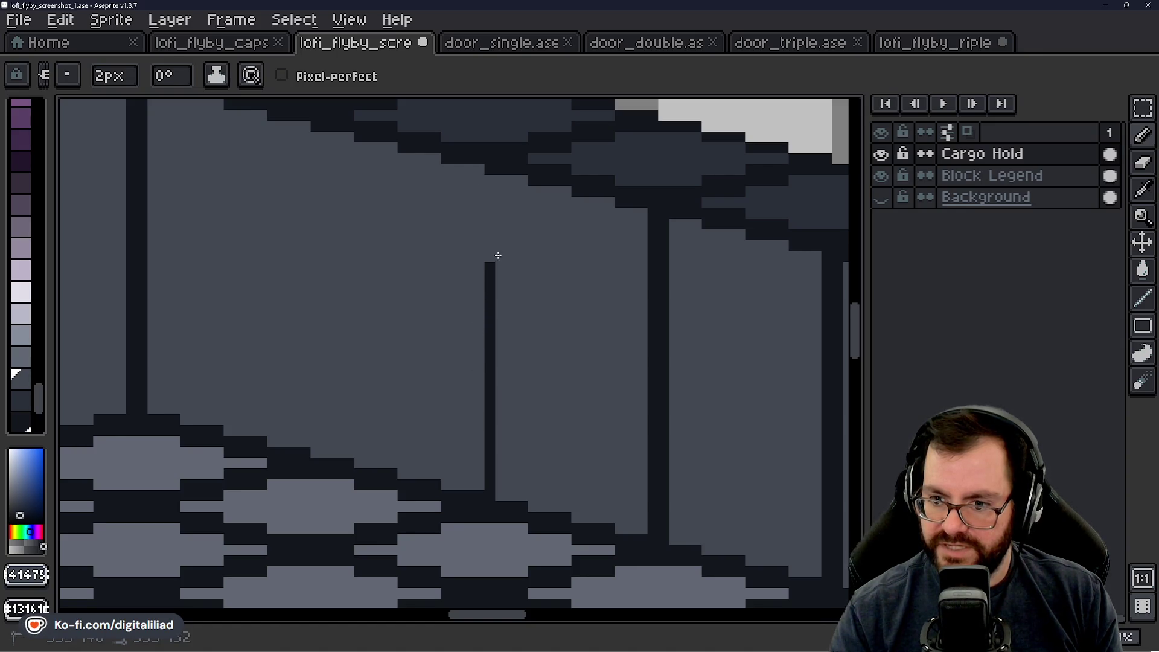
pyautogui.moveTo(502, 357); pyautogui.dragTo(501, 425)
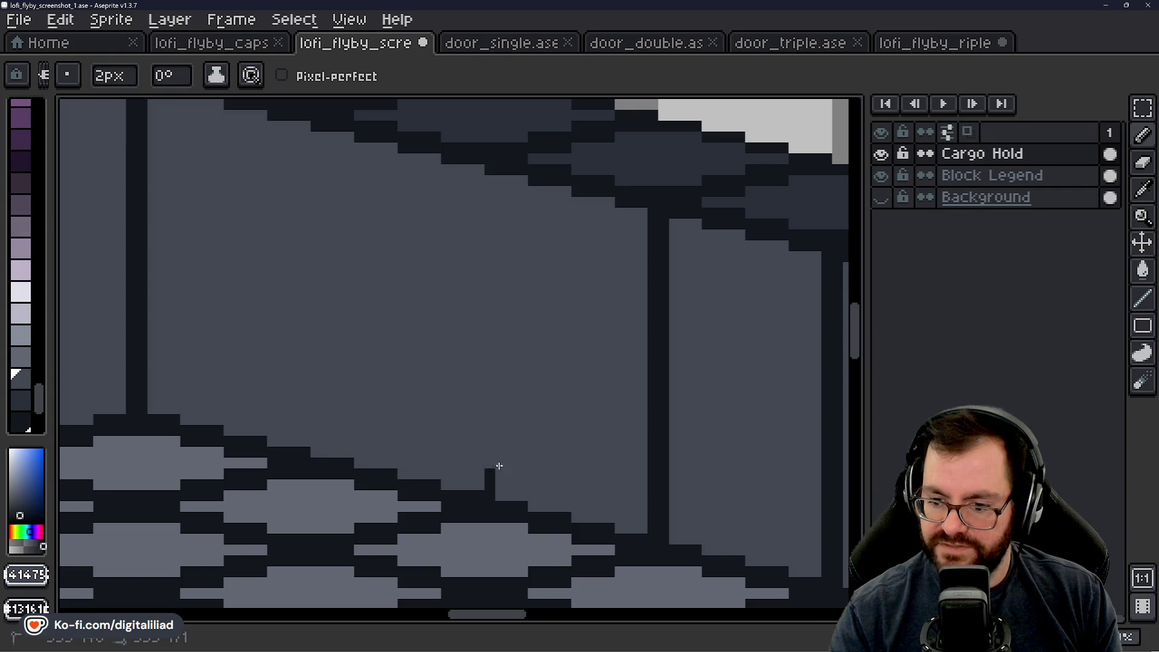
pyautogui.moveTo(519, 480)
pyautogui.mouseDown()
pyautogui.moveTo(357, 376)
pyautogui.moveTo(338, 388)
pyautogui.mouseUp()
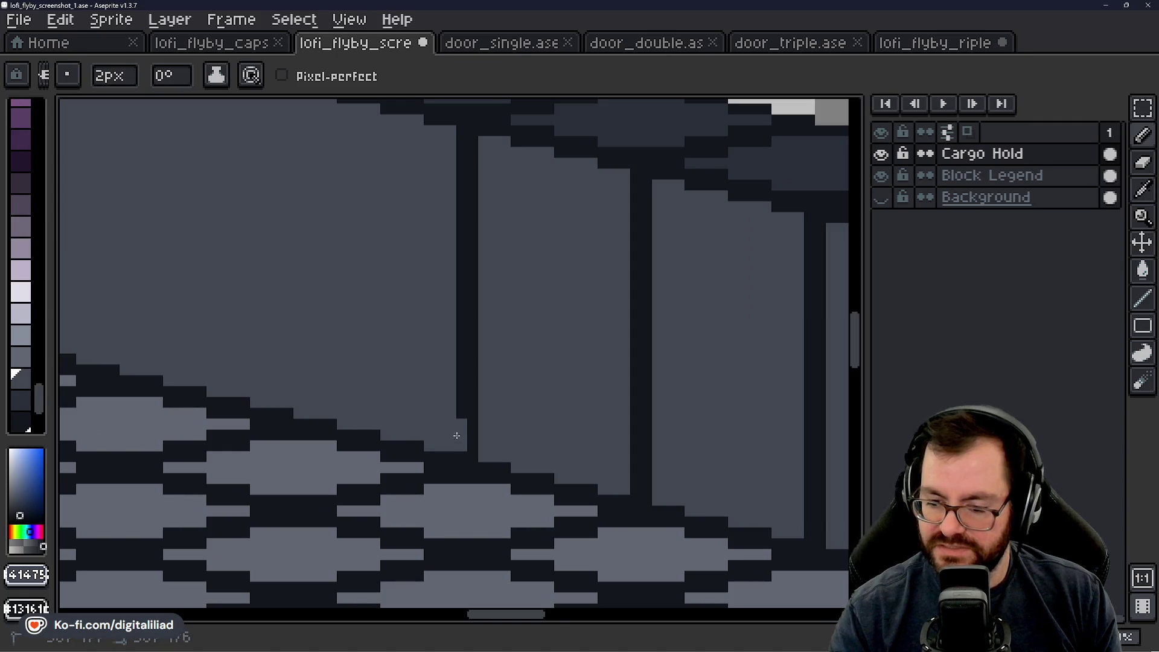
pyautogui.moveTo(459, 333); pyautogui.dragTo(461, 252)
pyautogui.moveTo(458, 301); pyautogui.dragTo(474, 363)
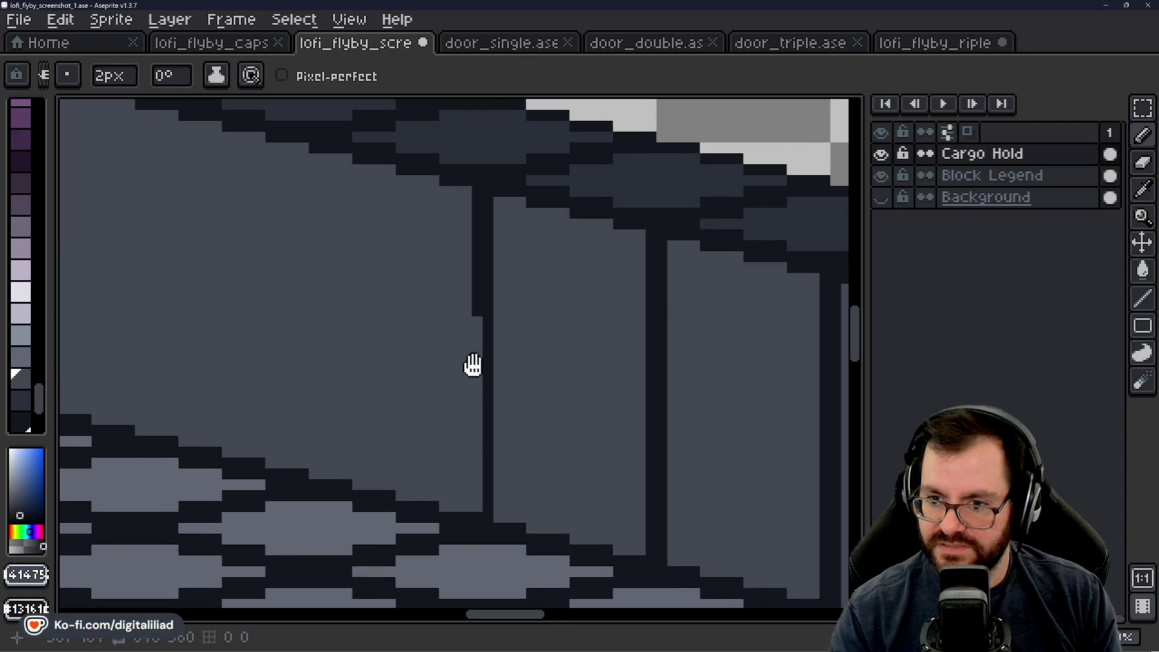
pyautogui.moveTo(474, 317)
pyautogui.mouseDown()
pyautogui.moveTo(473, 232)
pyautogui.moveTo(502, 214)
pyautogui.mouseUp()
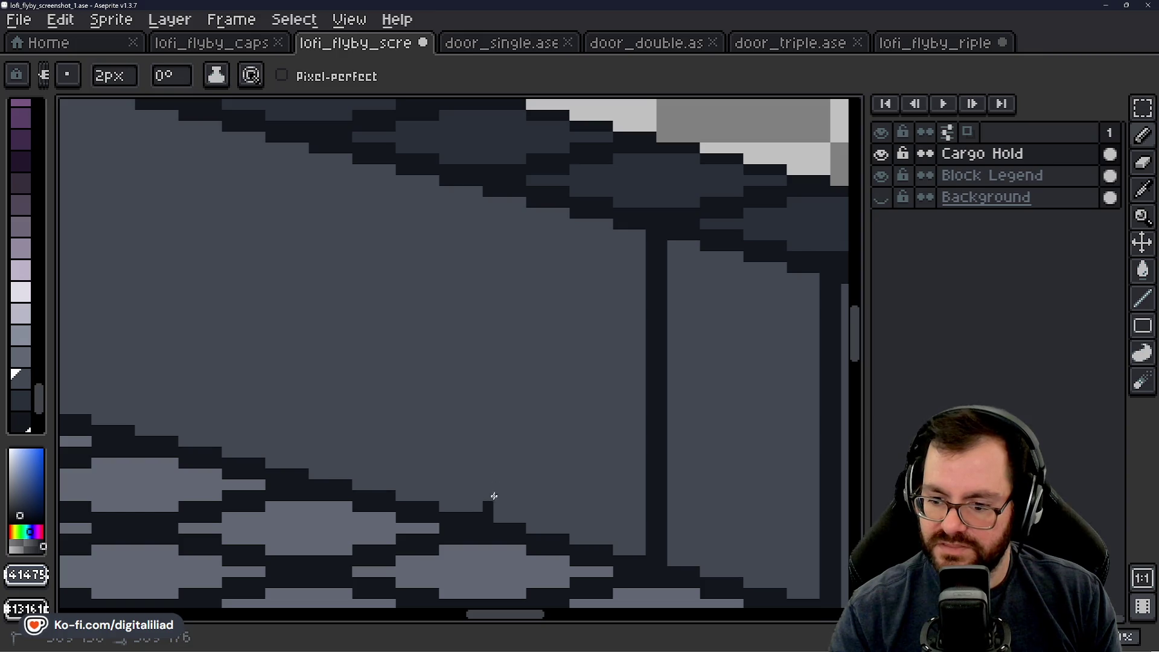
# Step: Extend the next seam down to the floor band and paint over its upper part
pyautogui.moveTo(541, 493); pyautogui.dragTo(318, 399)
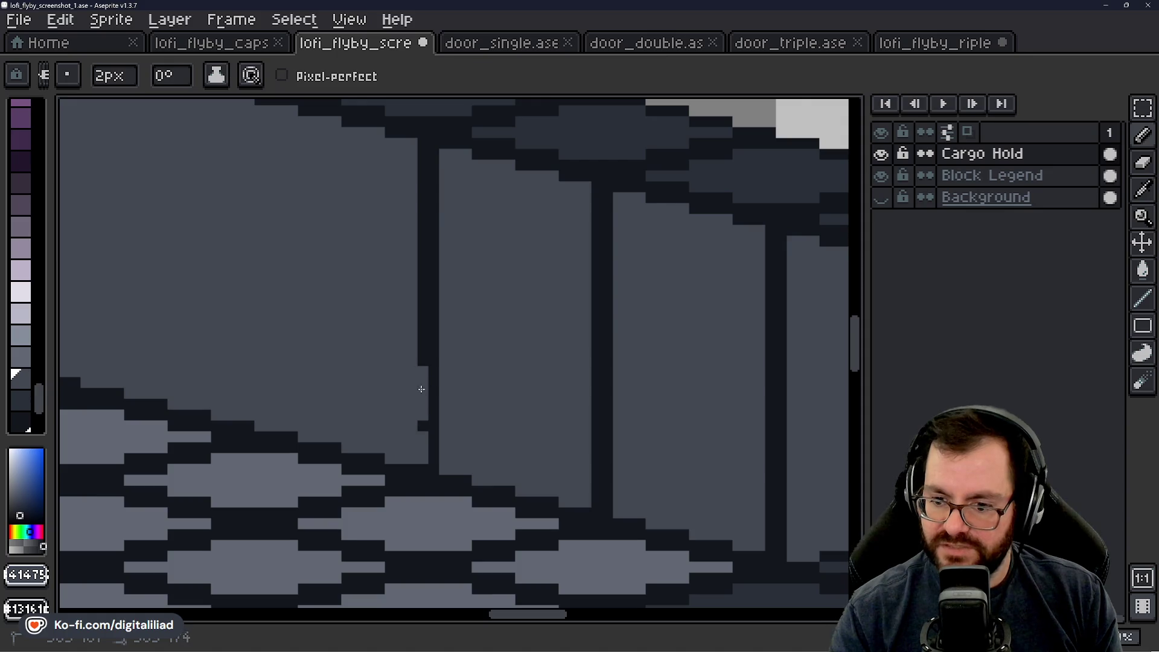
pyautogui.moveTo(418, 407); pyautogui.dragTo(419, 459)
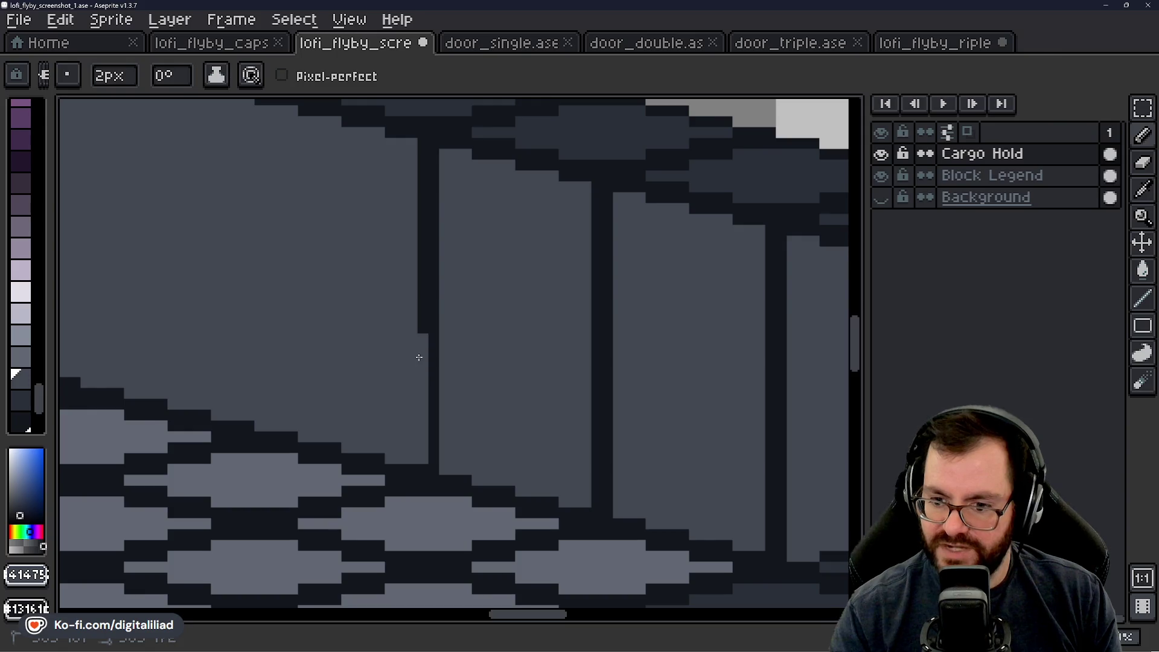
pyautogui.moveTo(414, 245); pyautogui.dragTo(422, 233)
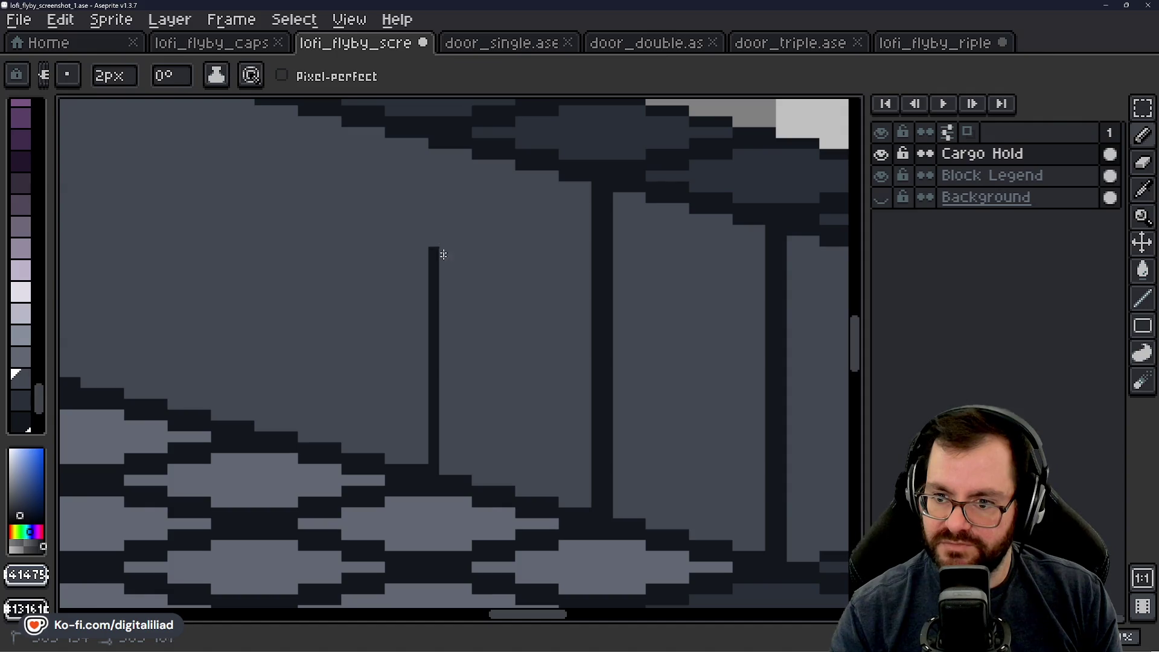
pyautogui.moveTo(443, 255); pyautogui.dragTo(448, 436)
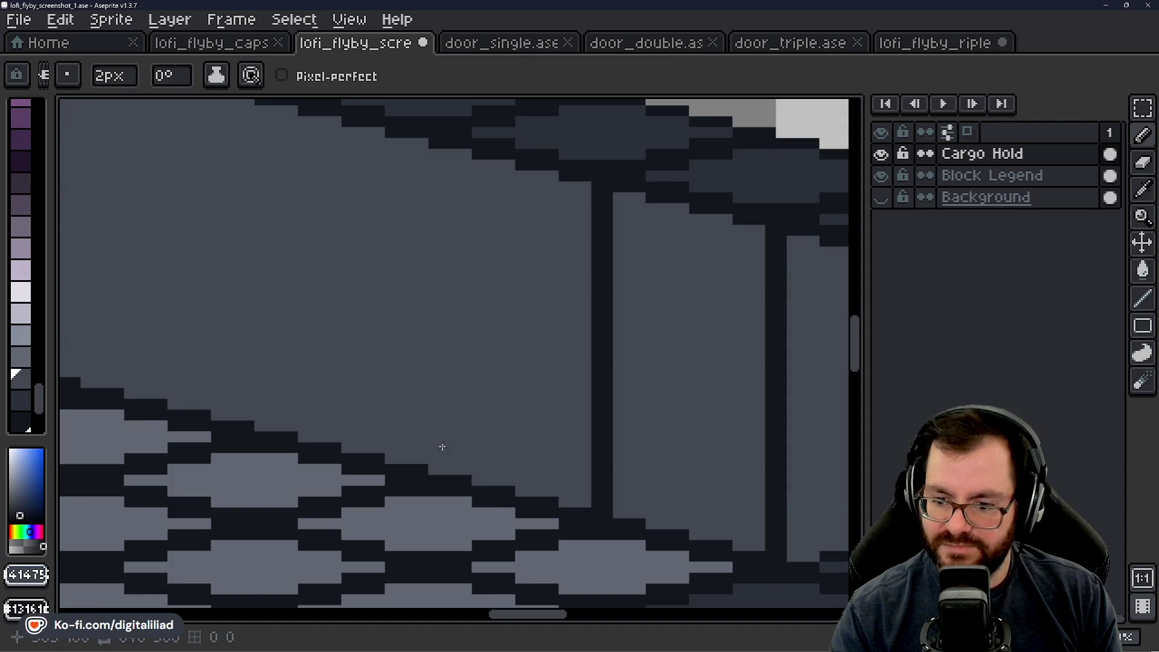
pyautogui.moveTo(521, 438); pyautogui.dragTo(410, 435)
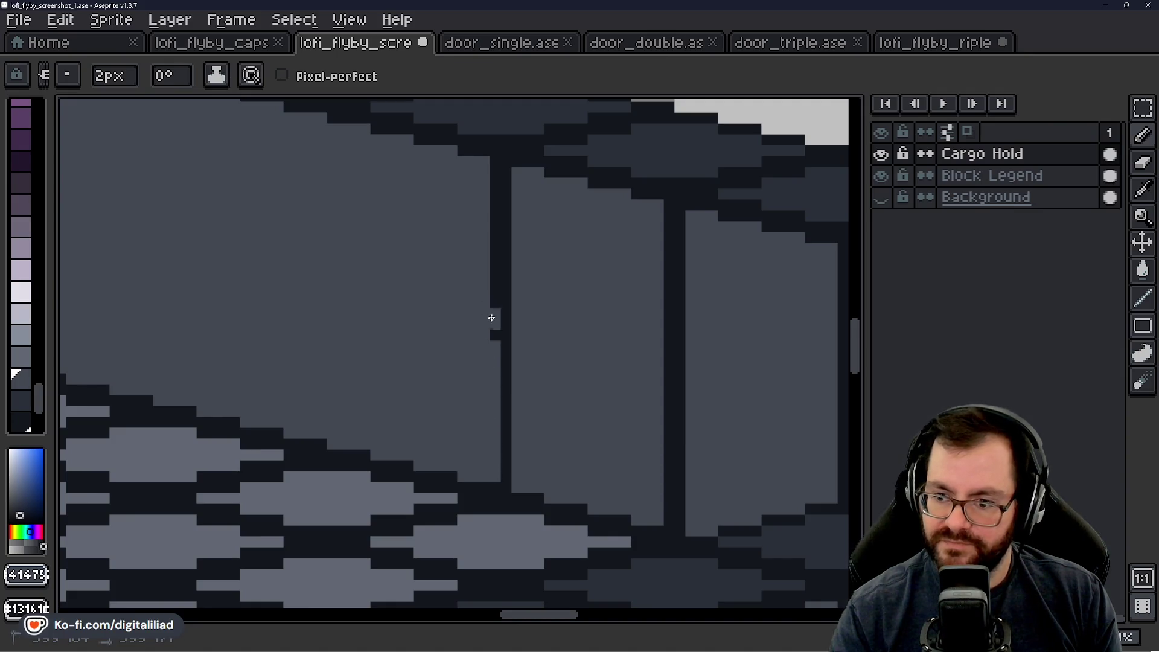
# Step: Paint over the following seam with wall grey, undoing and redoing the lower patch
pyautogui.click(491, 317)
pyautogui.moveTo(491, 271); pyautogui.dragTo(493, 187)
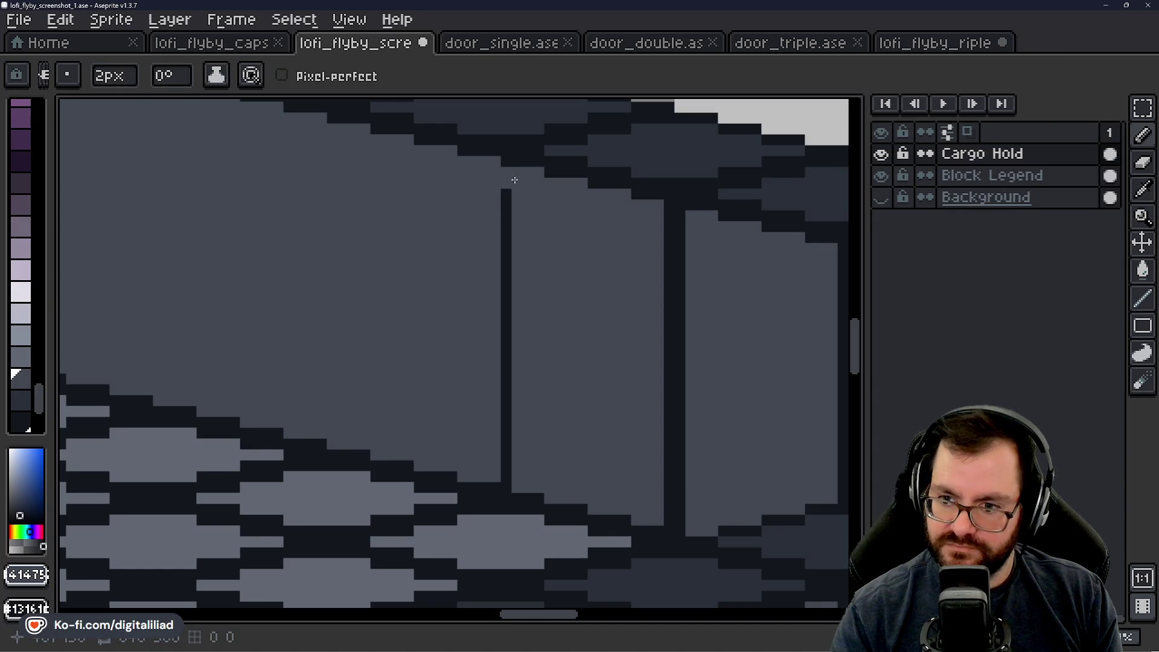
pyautogui.moveTo(512, 285); pyautogui.dragTo(517, 375)
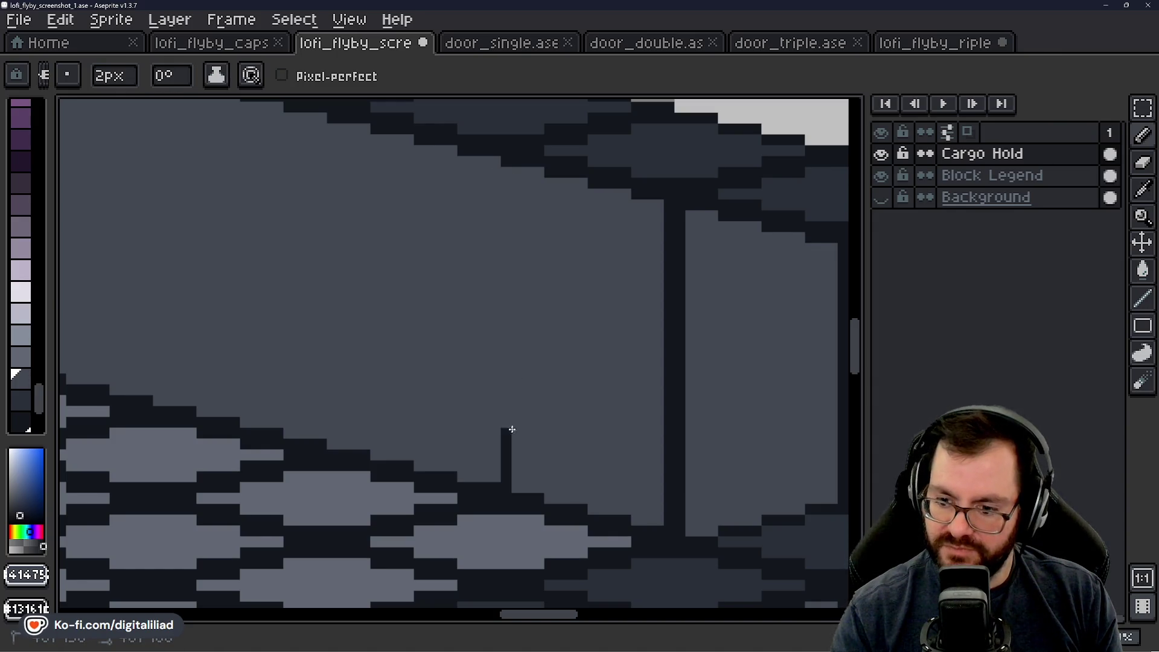
pyautogui.hotkey('ctrl', 'z')
pyautogui.moveTo(377, 388); pyautogui.dragTo(357, 386)
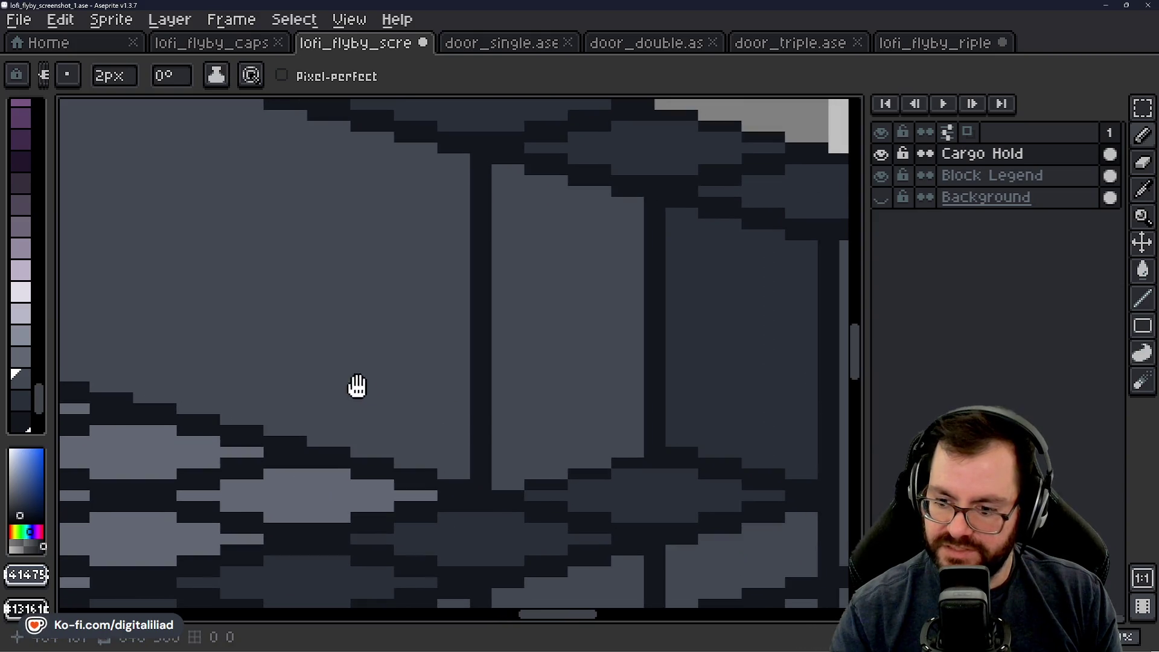
pyautogui.scroll(-3, 459, 469)
pyautogui.scroll(3, 459, 469)
pyautogui.scroll(2, 471, 462)
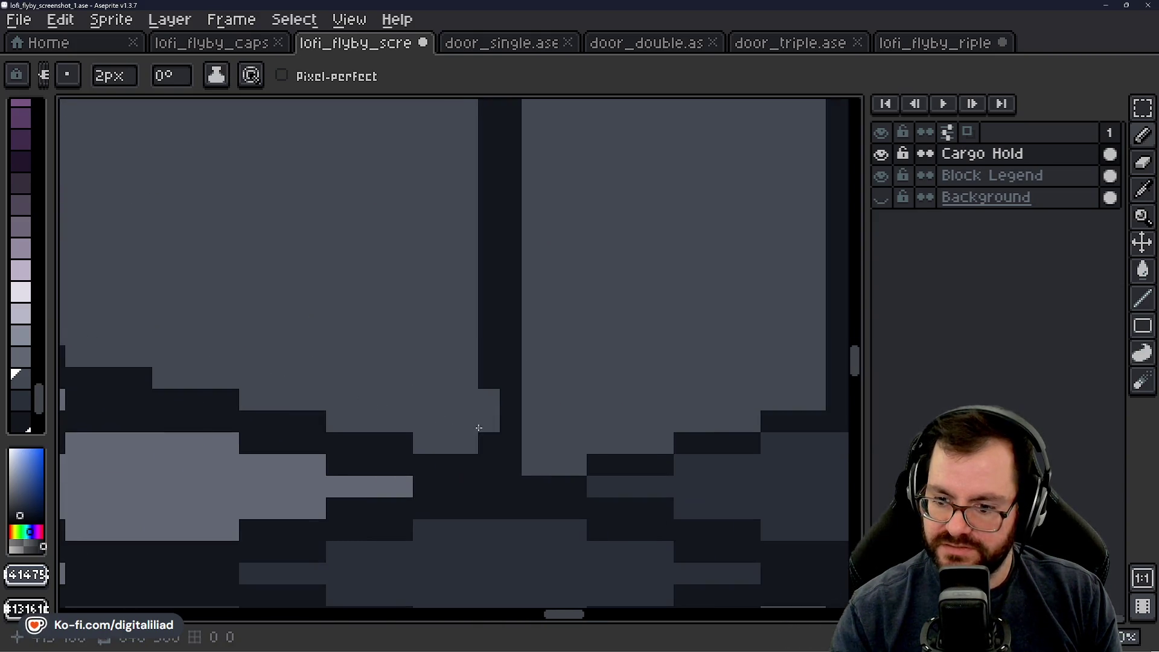
pyautogui.click(495, 450)
pyautogui.moveTo(495, 451); pyautogui.dragTo(478, 288)
pyautogui.scroll(-2, 474, 381)
pyautogui.scroll(2, 453, 362)
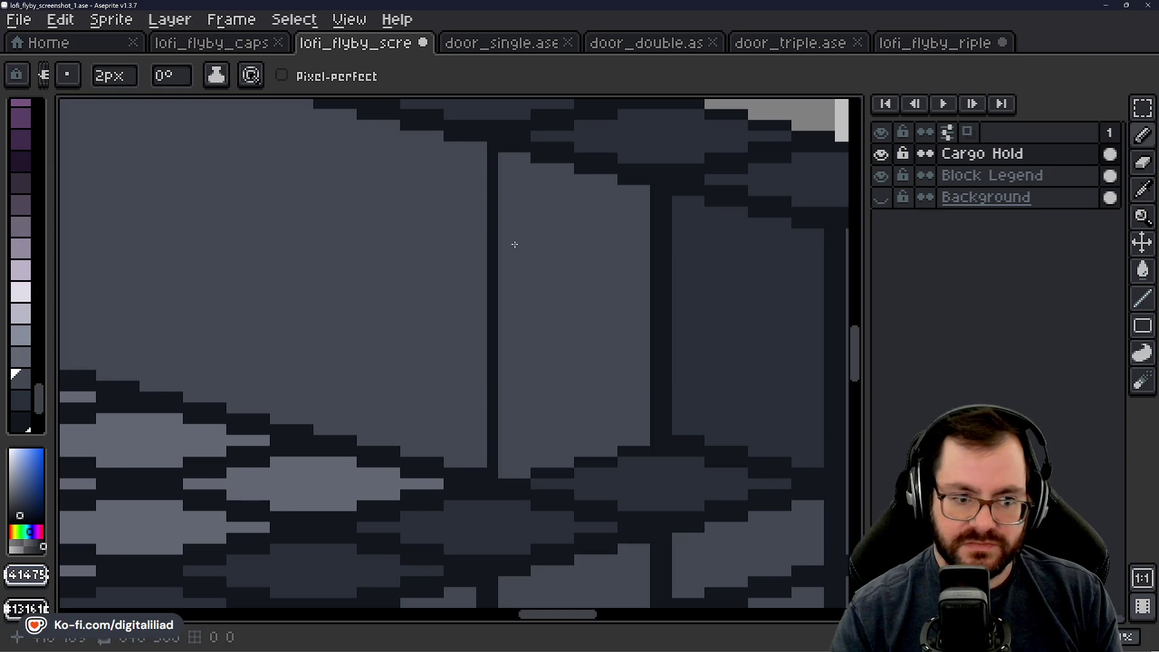
pyautogui.scroll(1, 520, 258)
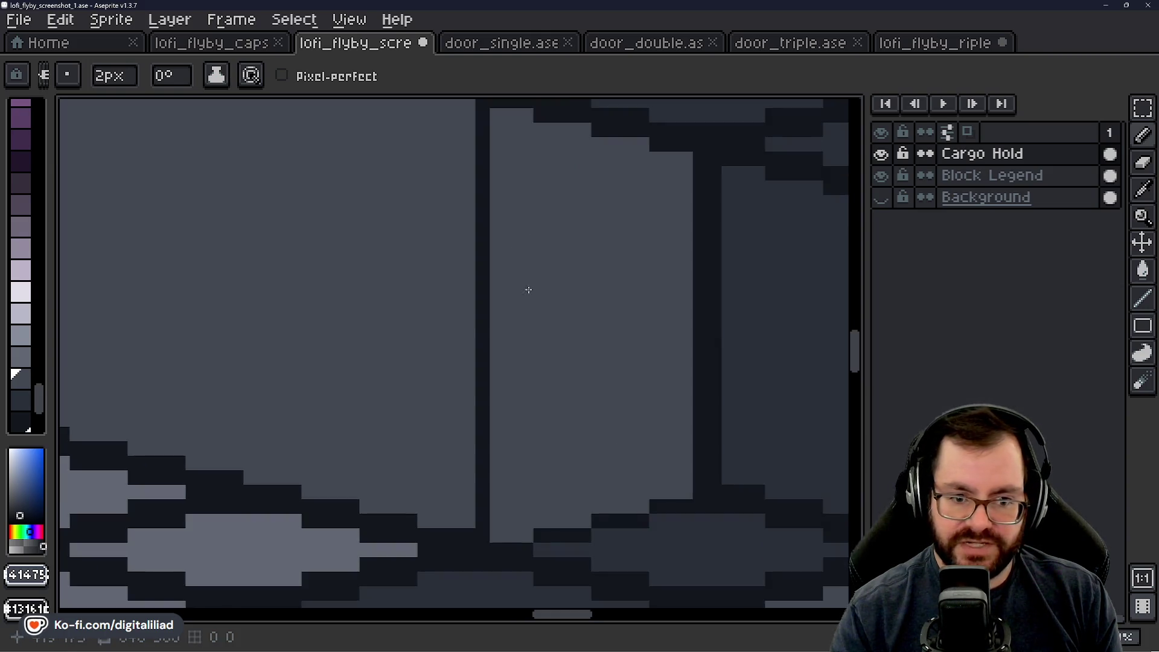
pyautogui.scroll(-1, 508, 278)
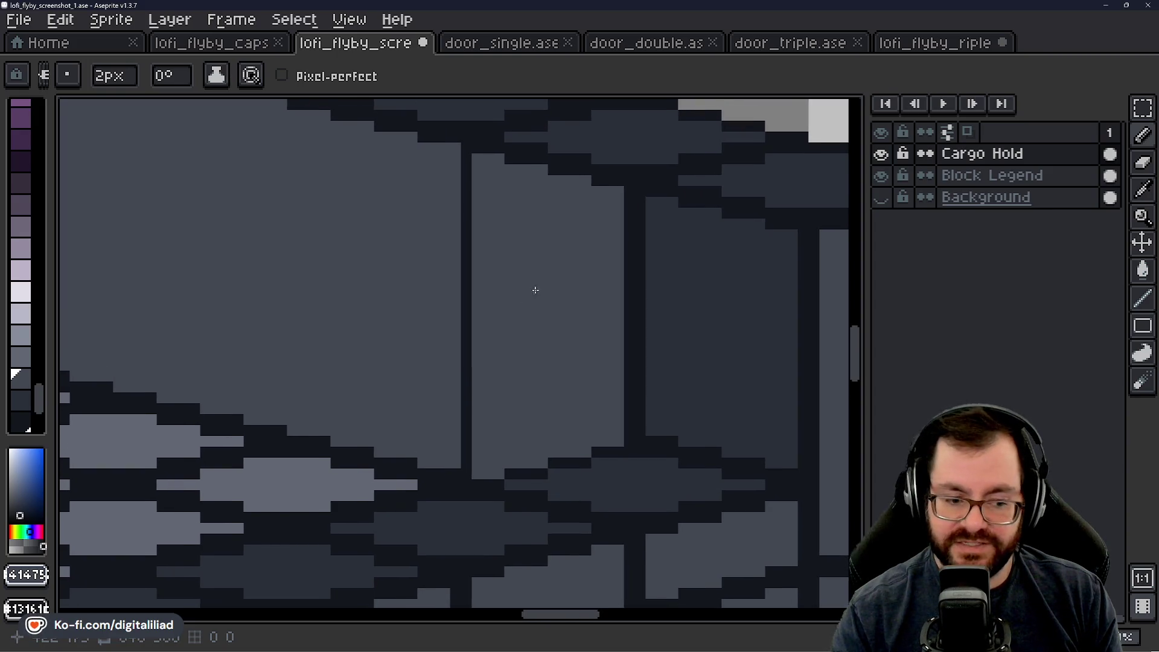
pyautogui.scroll(-1, 536, 268)
pyautogui.scroll(1, 495, 209)
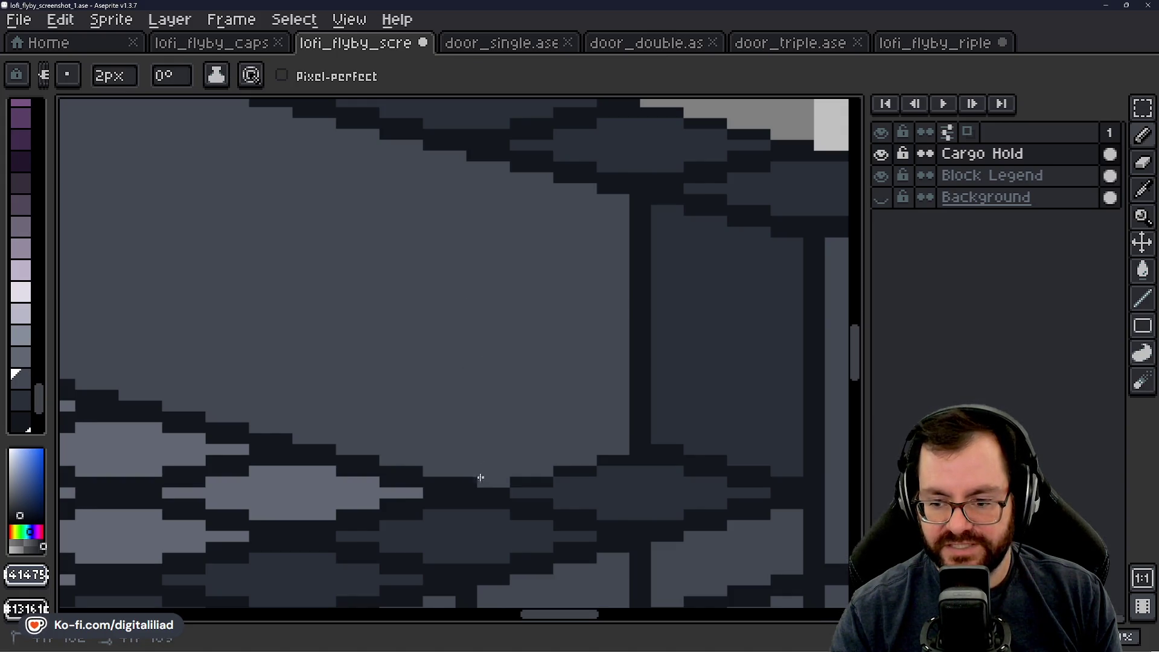
pyautogui.scroll(1, 506, 380)
pyautogui.scroll(-1, 481, 383)
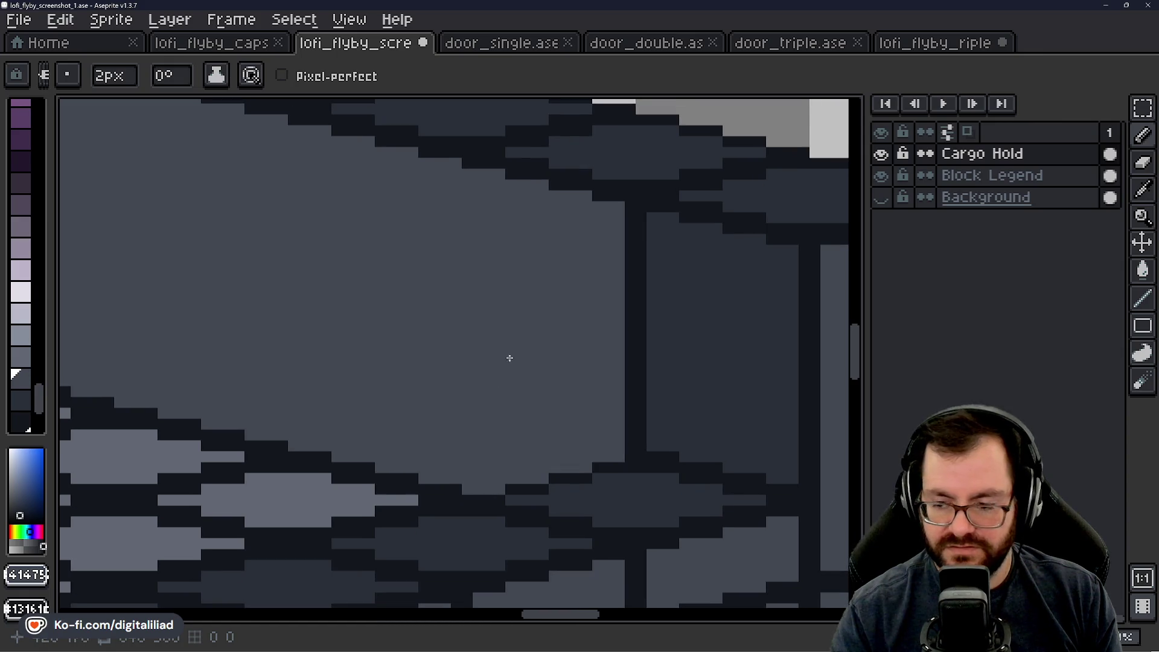
pyautogui.moveTo(509, 358); pyautogui.dragTo(453, 332)
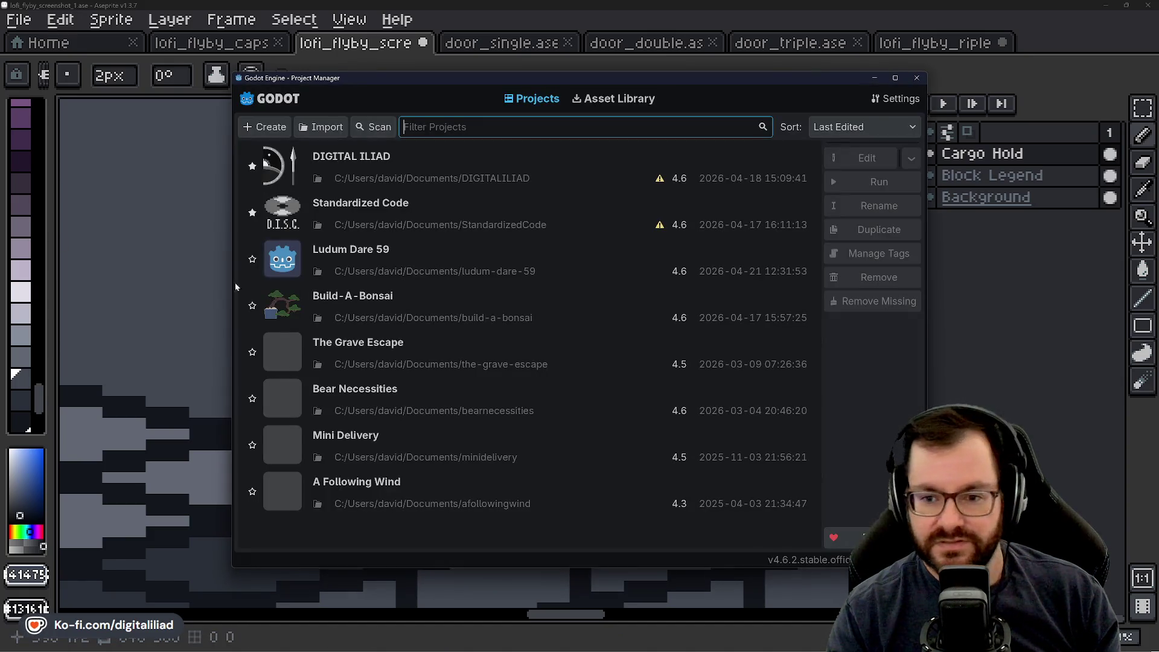
# Step: Open the Ludum Dare 59 project from Godot's Project Manager
pyautogui.click(376, 255)
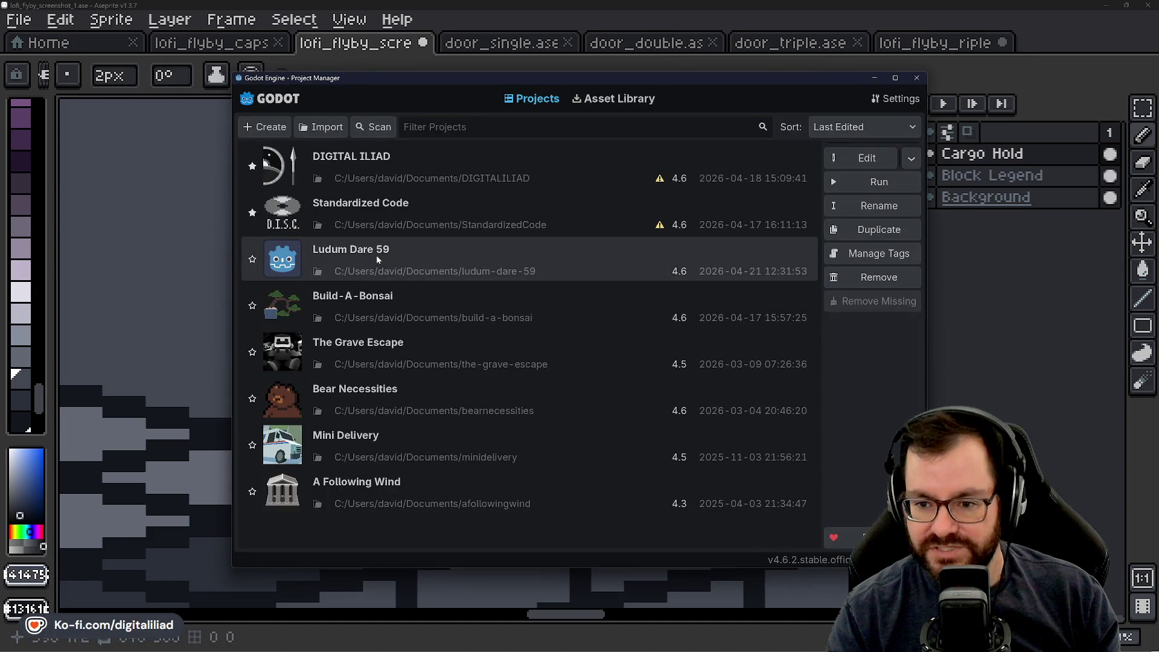
pyautogui.doubleClick(416, 254)
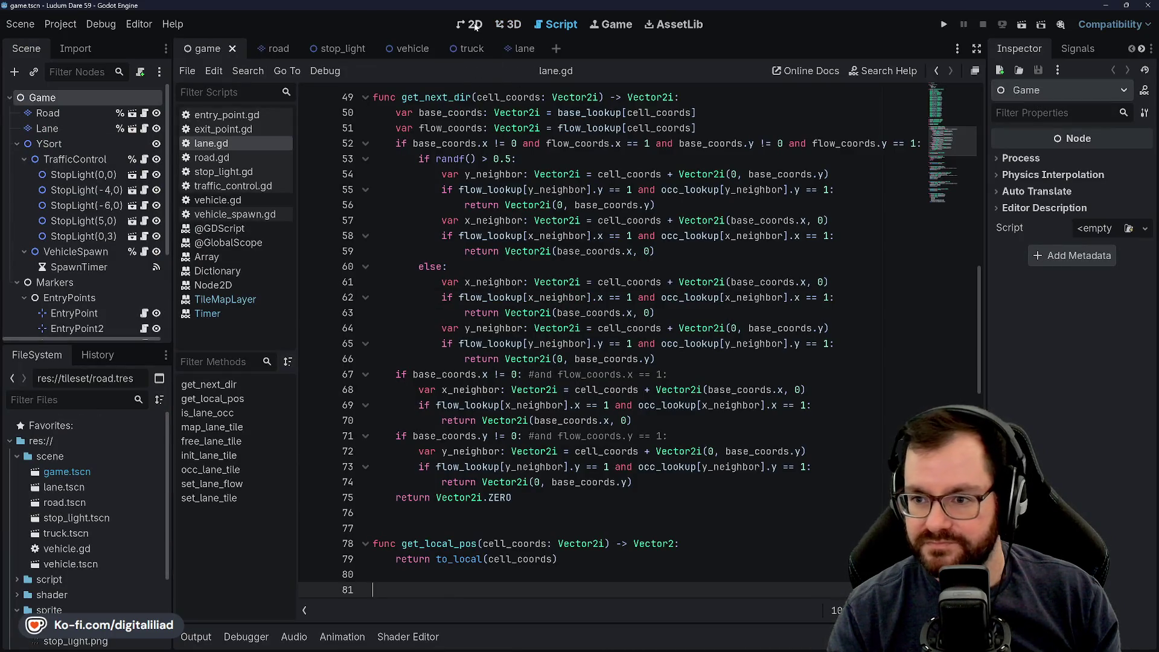
# Step: Run the game and cycle the centre and upper-left stoplights
pyautogui.click(469, 24)
pyautogui.click(944, 24)
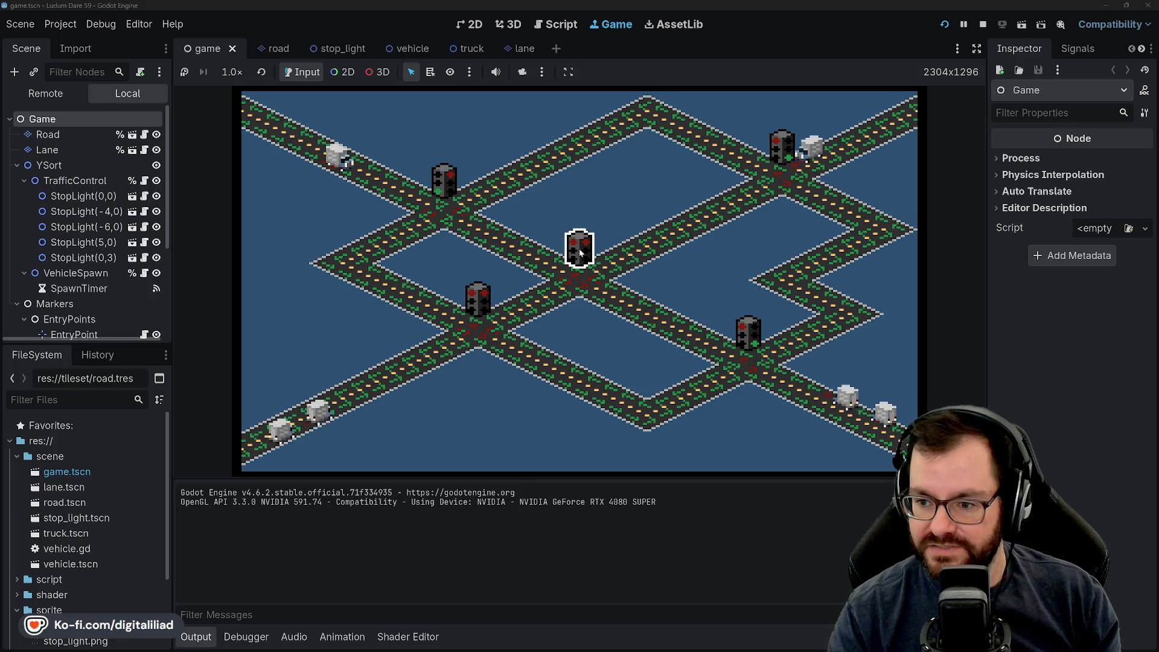
pyautogui.click(477, 303)
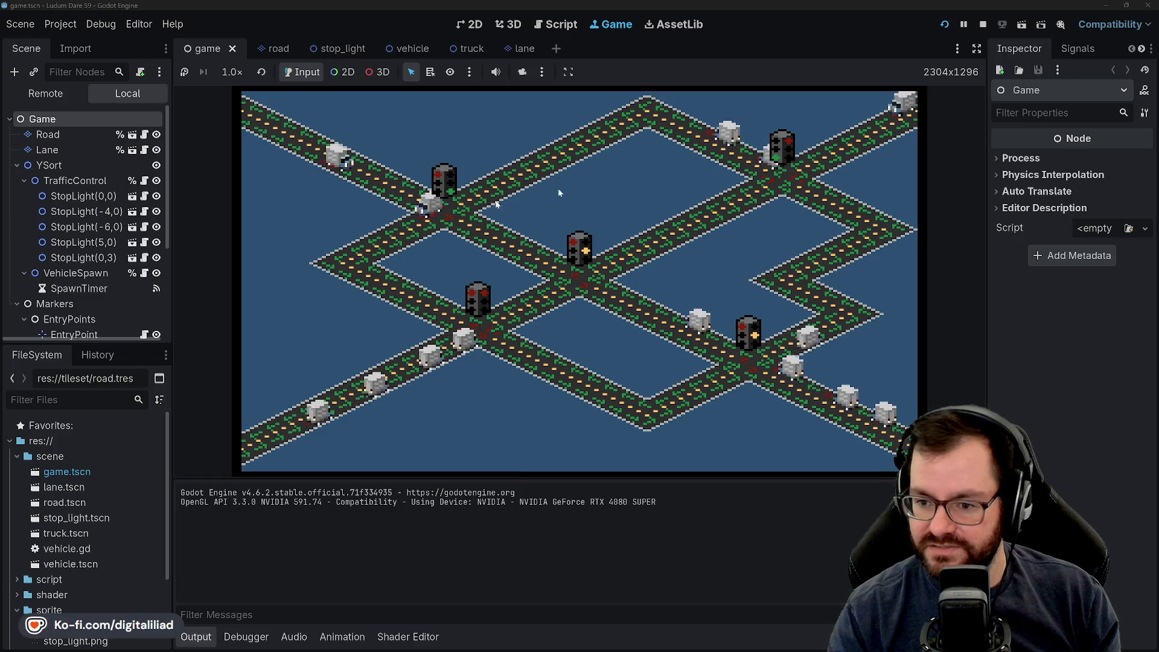
pyautogui.click(478, 299)
pyautogui.click(444, 179)
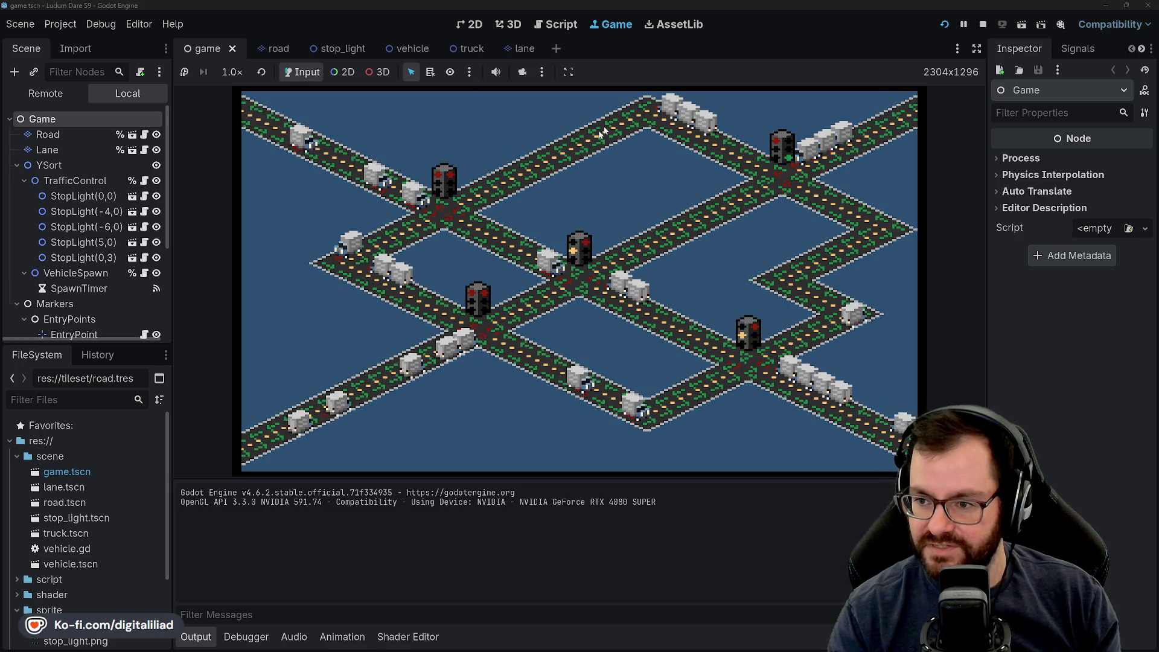
# Step: Turn the right, upper-right and centre stoplights green, stop the game and close Godot
pyautogui.click(751, 335)
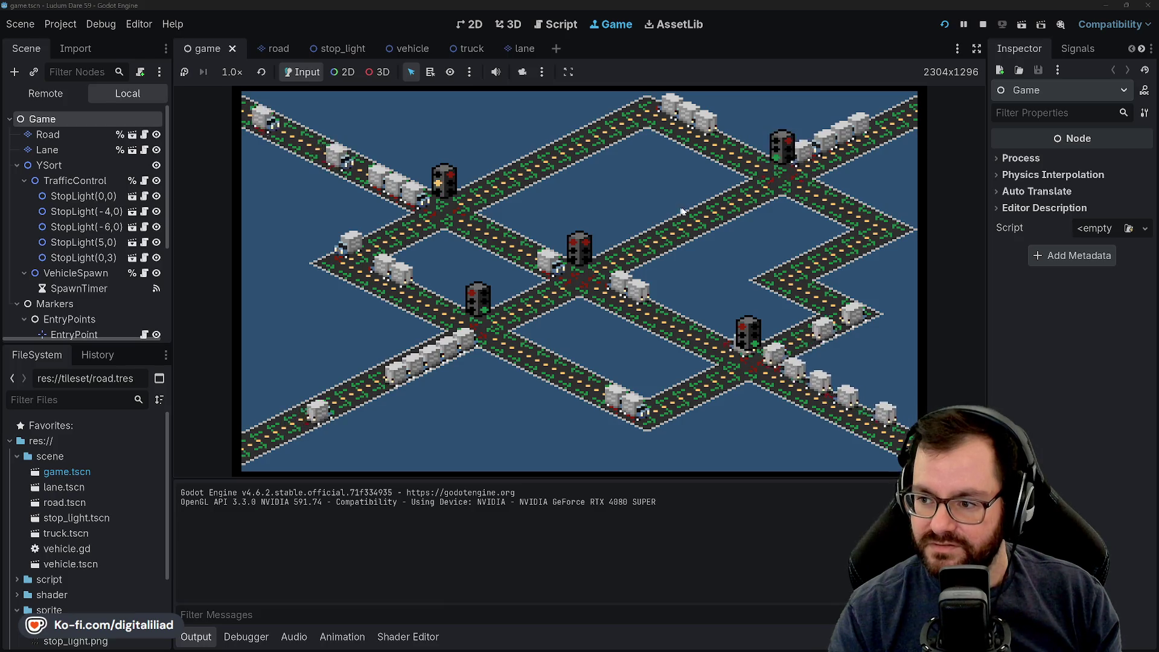
pyautogui.click(801, 159)
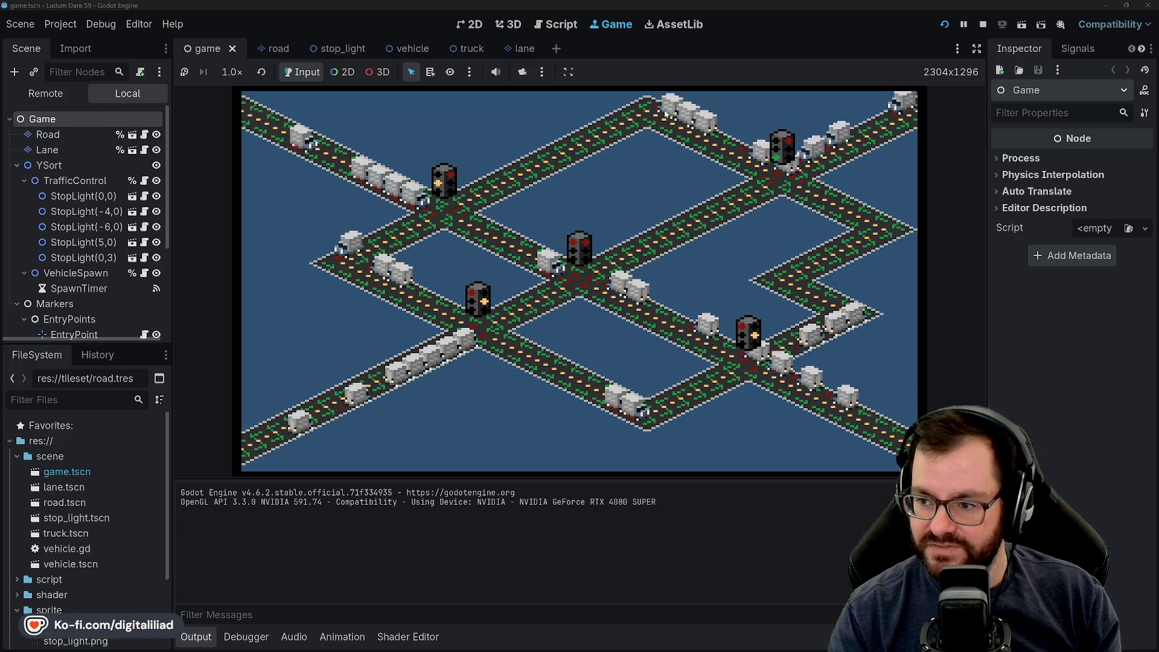
pyautogui.click(580, 240)
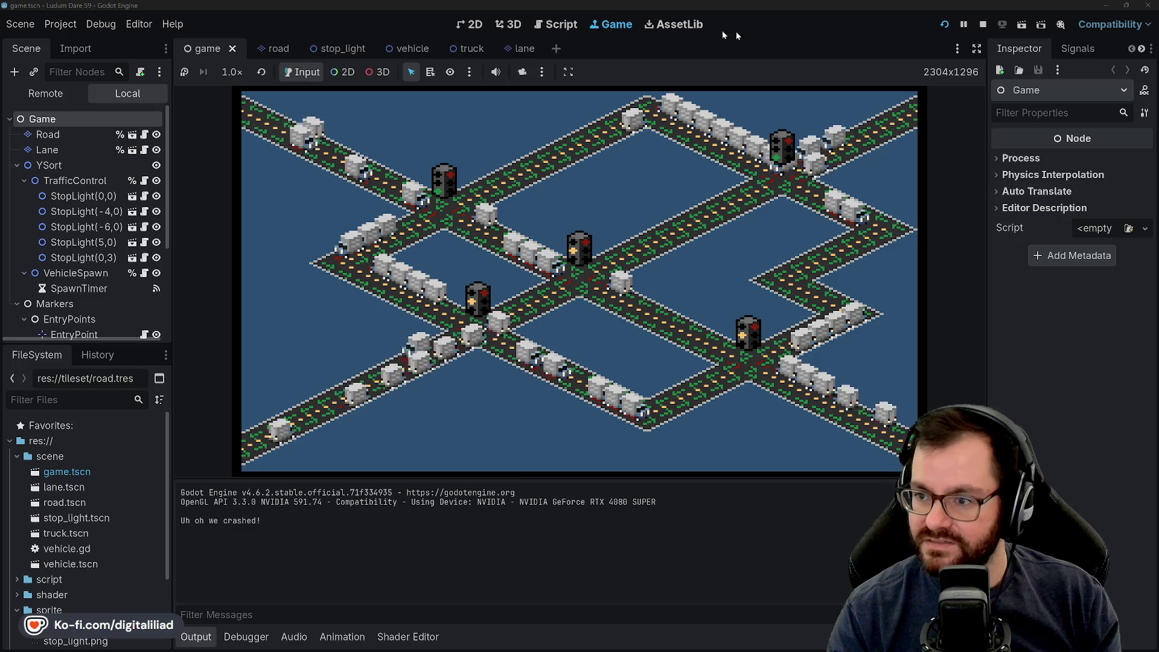
pyautogui.click(983, 24)
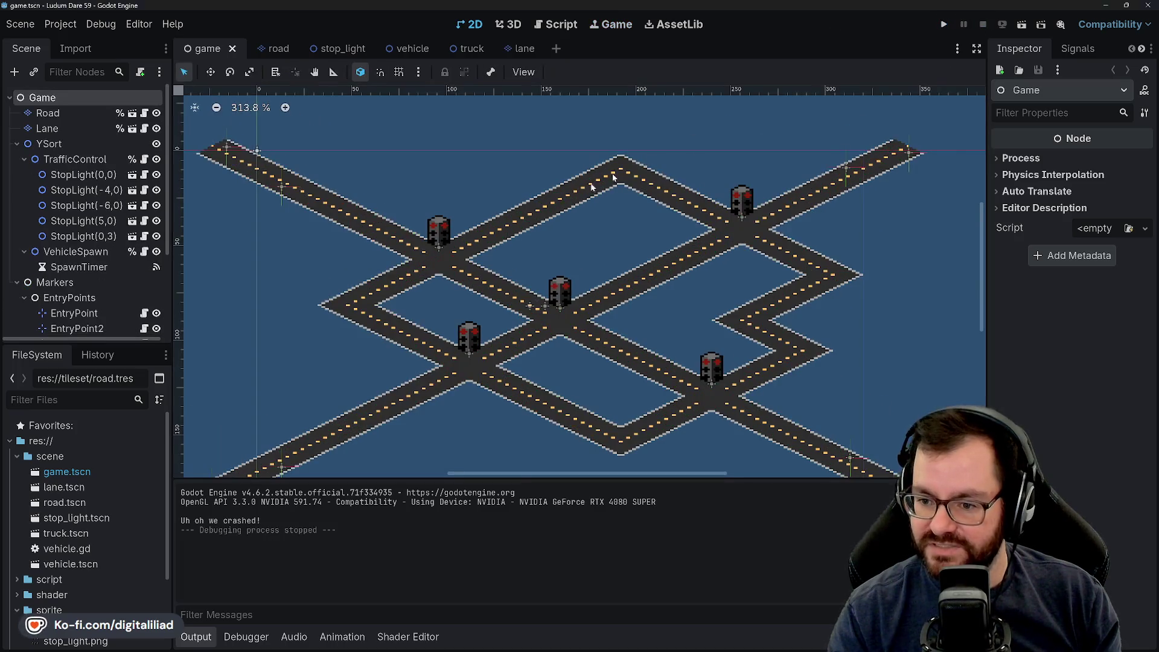
pyautogui.scroll(-1, 504, 249)
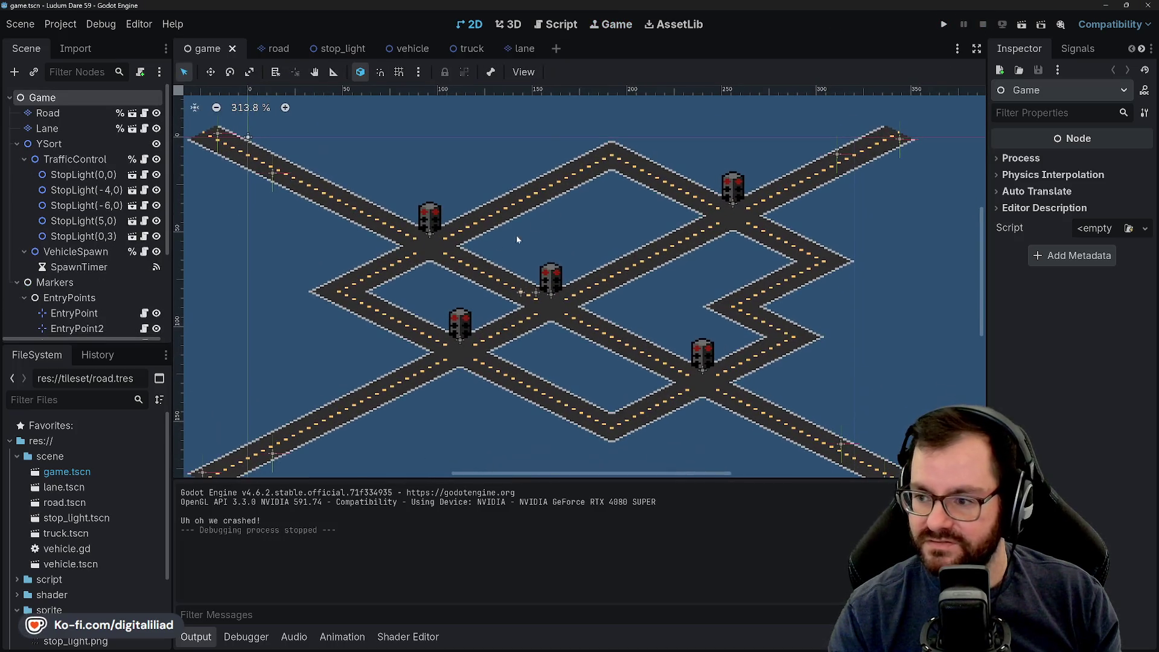
pyautogui.click(1152, 5)
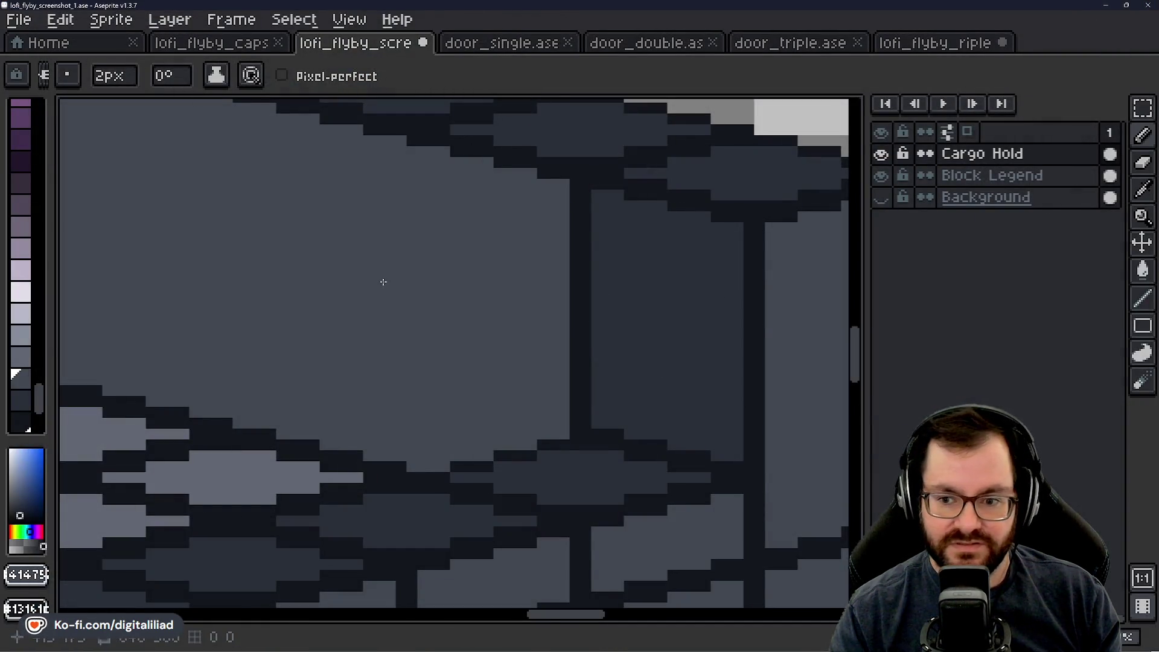
pyautogui.scroll(-1, 469, 326)
pyautogui.scroll(-1, 468, 326)
pyautogui.scroll(-2, 469, 335)
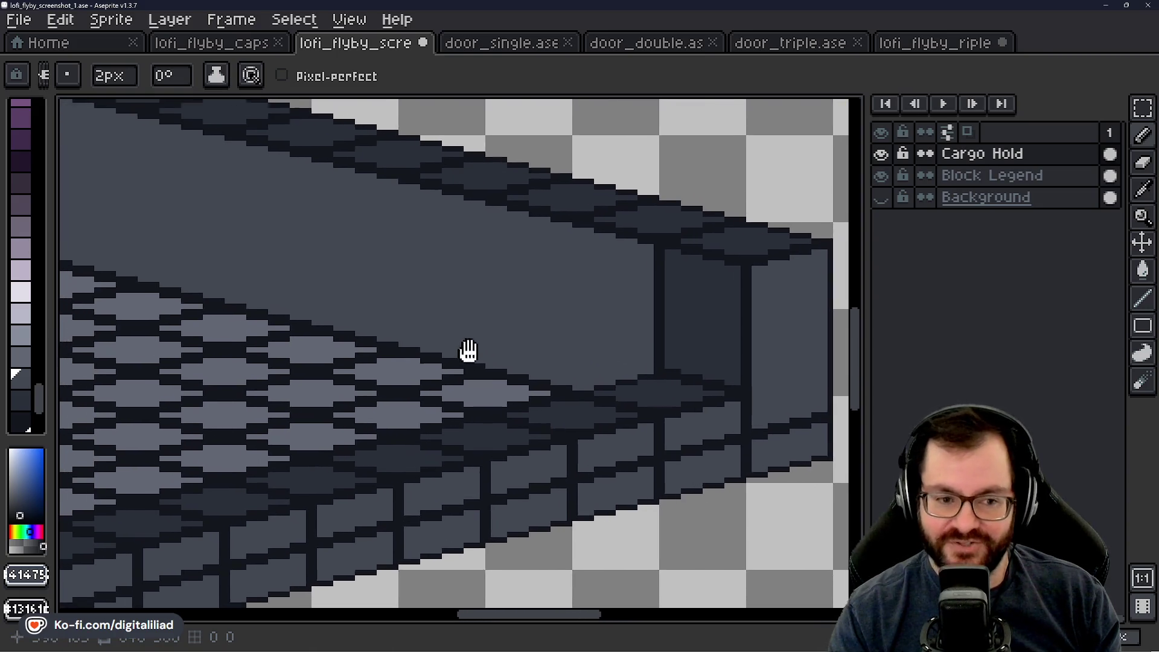
pyautogui.moveTo(473, 353); pyautogui.dragTo(456, 349)
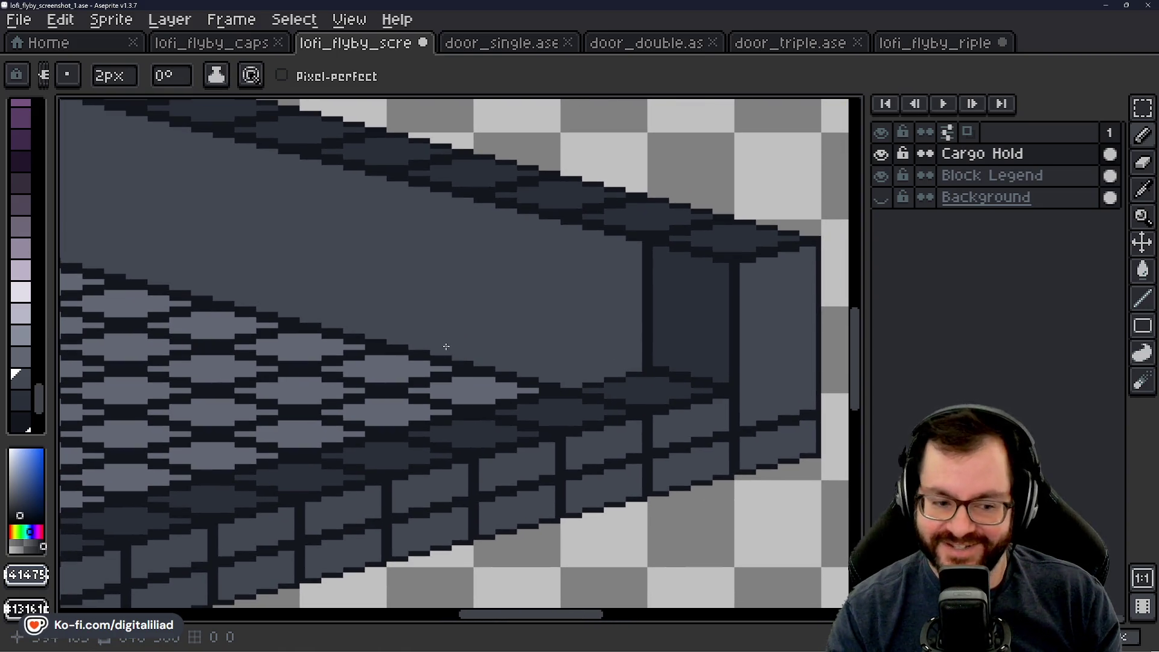
pyautogui.scroll(-1, 534, 340)
pyautogui.scroll(2, 337, 463)
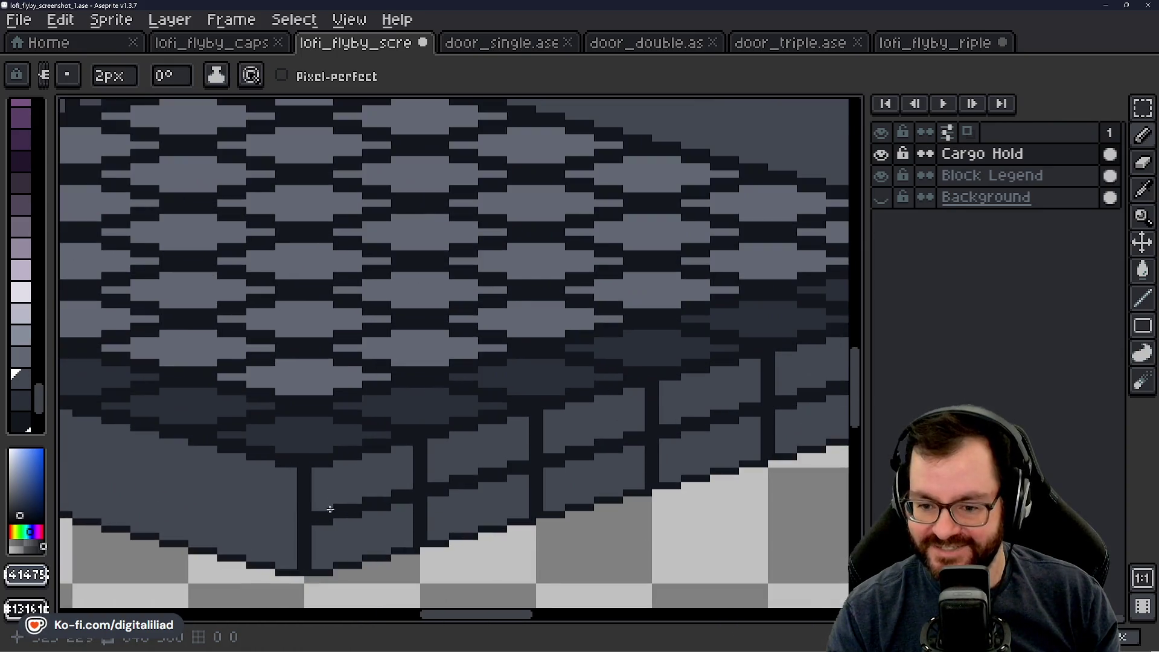
pyautogui.scroll(2, 326, 498)
pyautogui.scroll(2, 435, 435)
# Step: Undo the earlier staircase edge strokes and a trial floor-grey seam stroke
pyautogui.hotkey('ctrl', 'z')
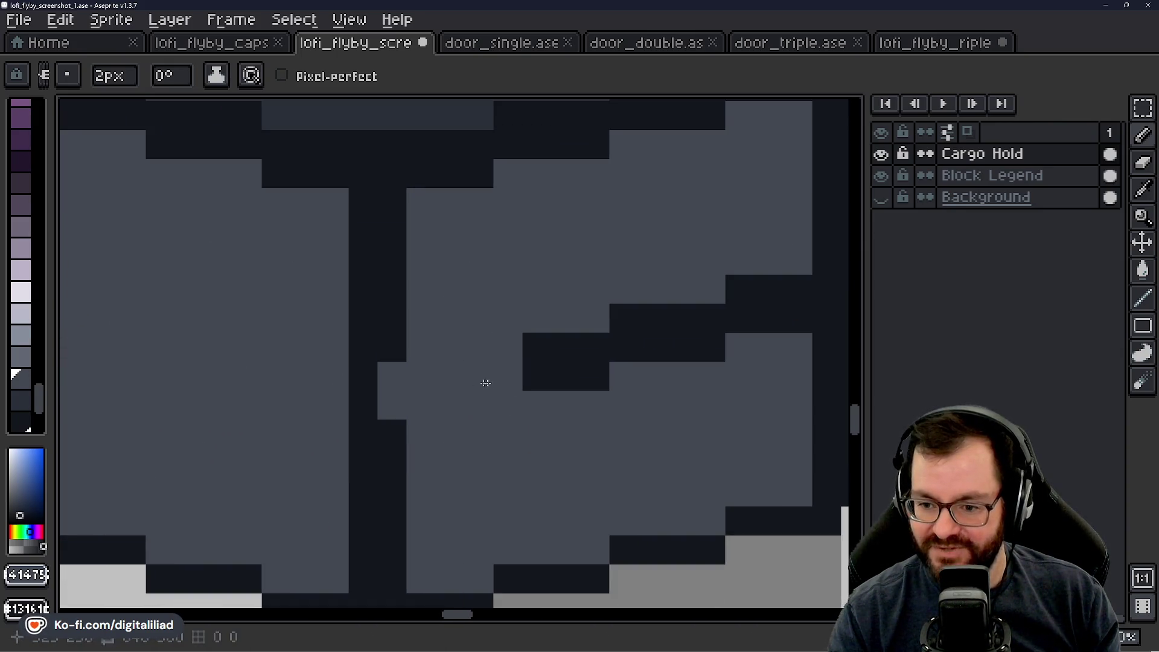
pyautogui.hotkey('ctrl', 'z')
pyautogui.hotkey('ctrl', 'z')
pyautogui.hotkey('ctrl', 'z')
pyautogui.hotkey('ctrl', 'z')
pyautogui.hotkey('ctrl', 'z')
pyautogui.hotkey('ctrl', 'z')
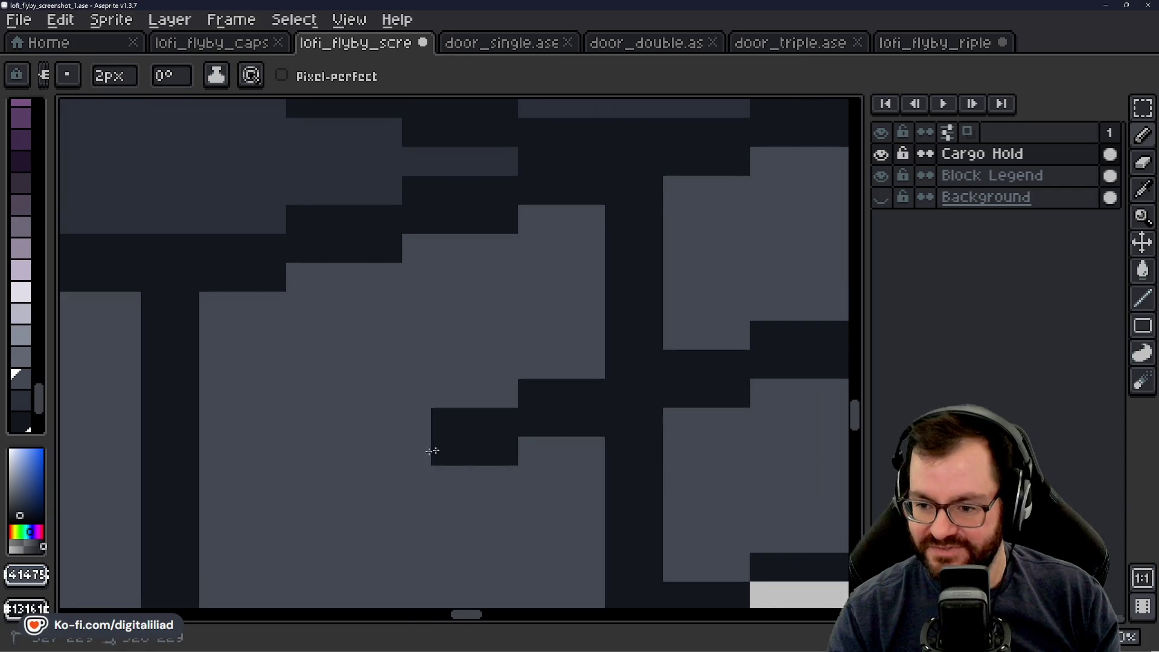
pyautogui.hotkey('ctrl', 'z')
pyautogui.hotkey('ctrl', 'z')
pyautogui.hotkey('ctrl', 'z')
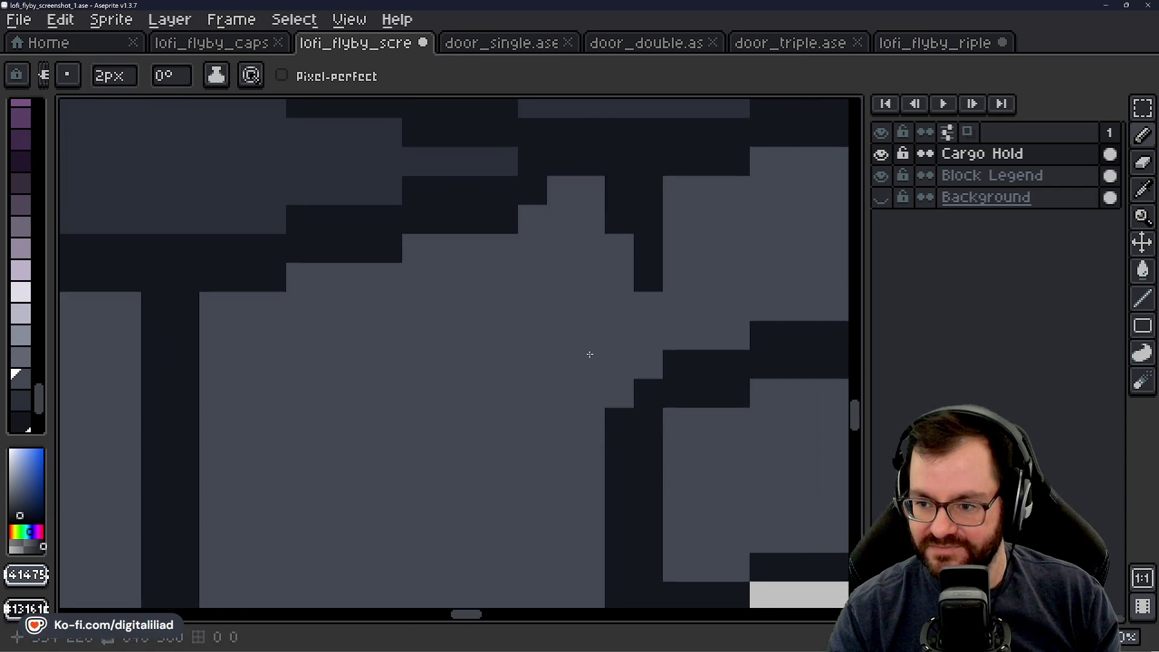
pyautogui.hotkey('ctrl', 'z')
pyautogui.hotkey('ctrl', 'z')
pyautogui.moveTo(620, 218)
pyautogui.mouseDown()
pyautogui.moveTo(611, 248)
pyautogui.moveTo(629, 455)
pyautogui.moveTo(620, 539)
pyautogui.moveTo(599, 375)
pyautogui.mouseUp()
pyautogui.hotkey('ctrl', 'z')
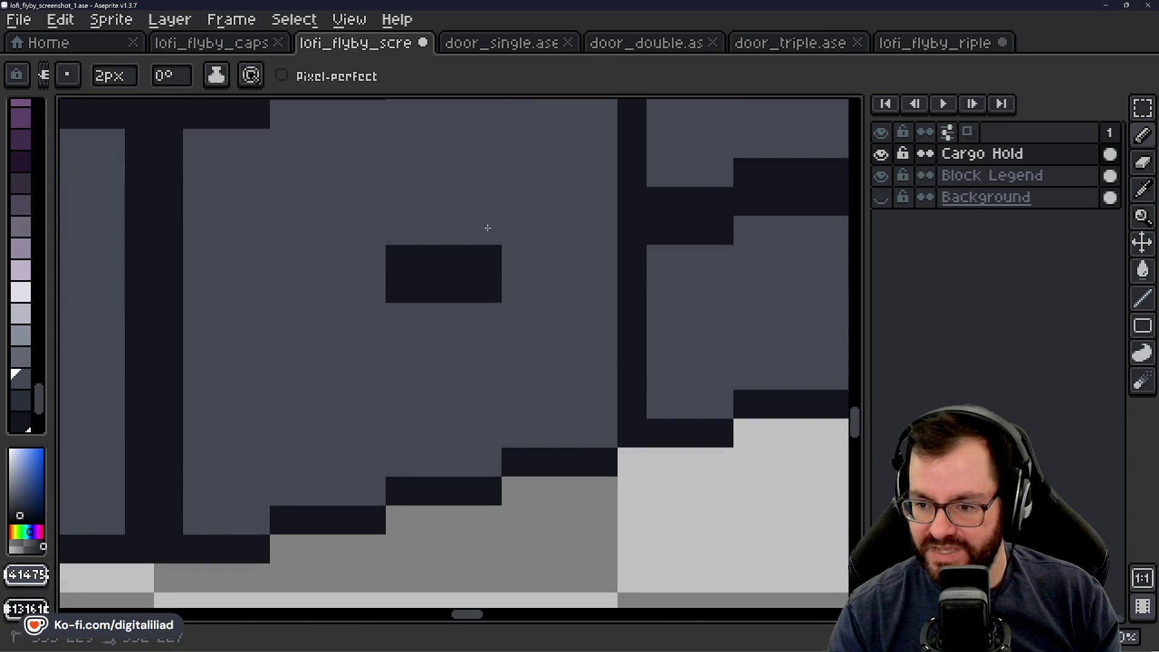
pyautogui.hotkey('ctrl', 'z')
pyautogui.hotkey('ctrl', 'z')
# Step: Paint the next two dark wall seams and their base over in floor grey
pyautogui.moveTo(541, 269); pyautogui.dragTo(296, 458)
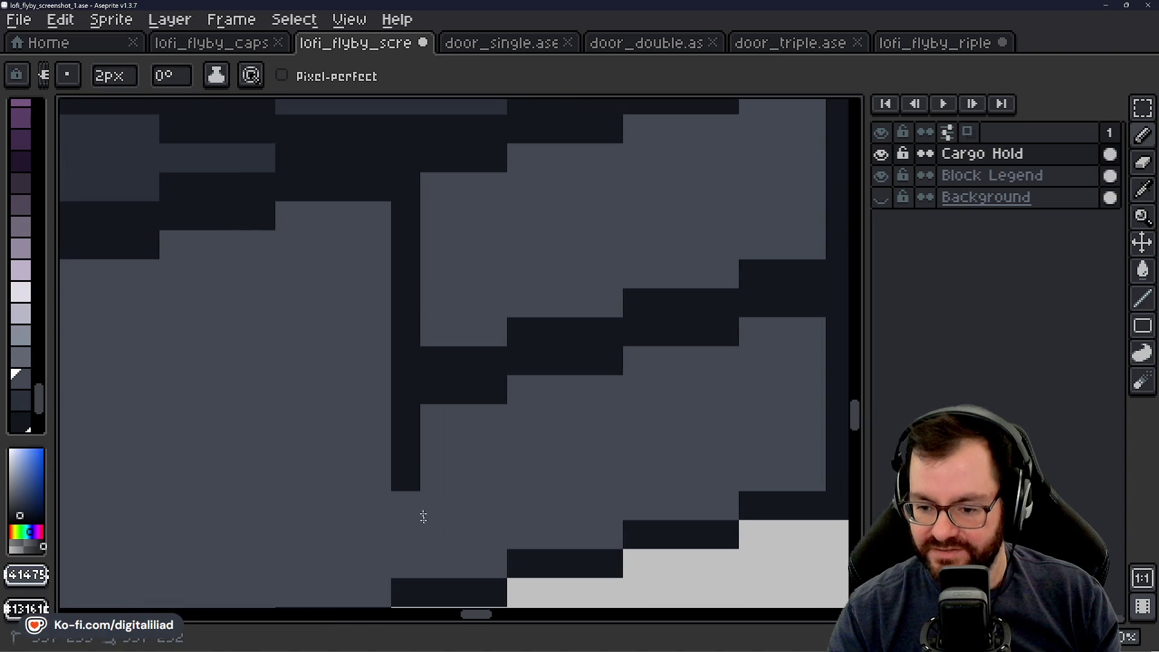
pyautogui.moveTo(423, 516); pyautogui.dragTo(429, 365)
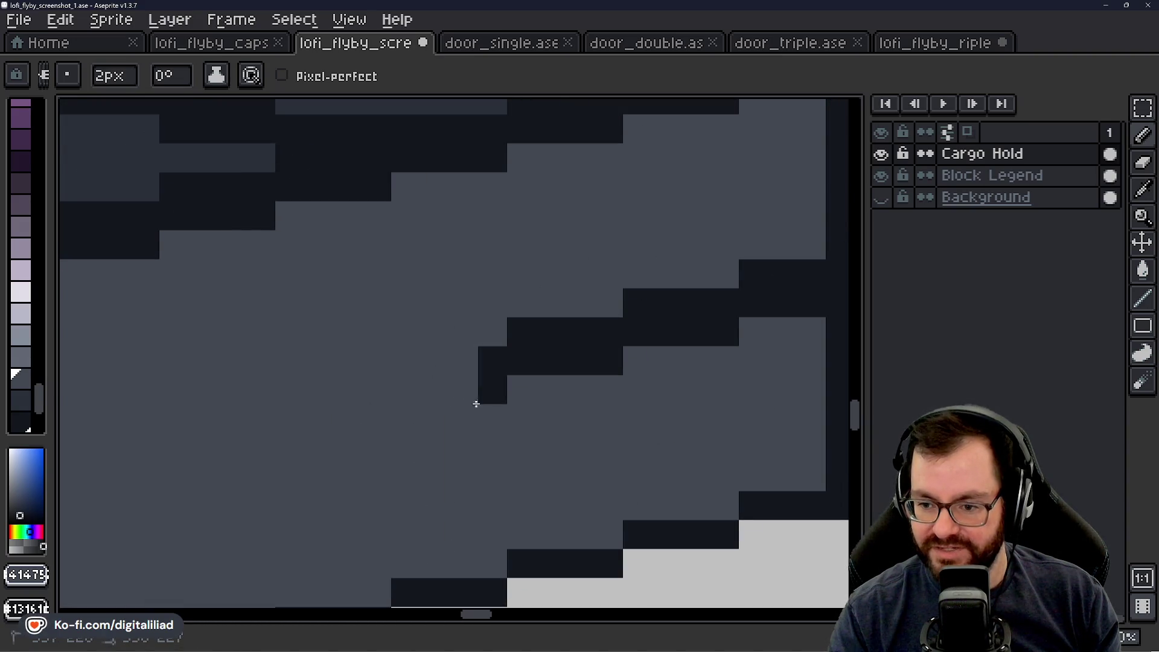
pyautogui.hotkey('ctrl', 'z')
pyautogui.hotkey('ctrl', 'z')
pyautogui.hotkey('ctrl', 'z')
pyautogui.moveTo(719, 329); pyautogui.dragTo(256, 420)
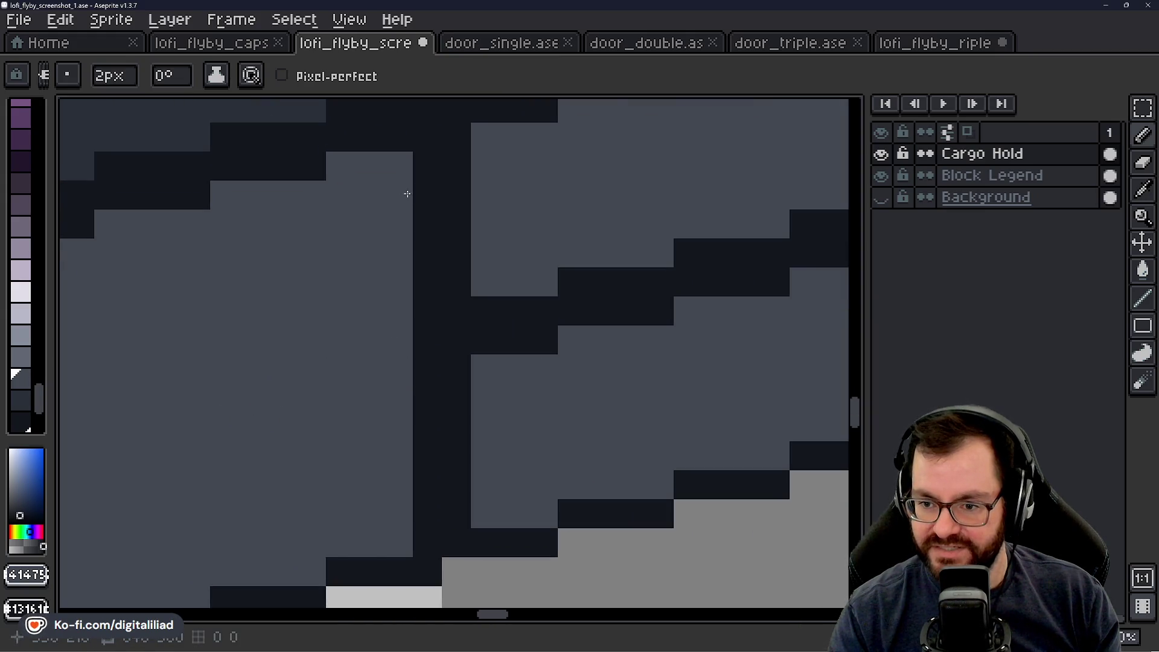
pyautogui.moveTo(427, 198); pyautogui.dragTo(425, 322)
pyautogui.moveTo(419, 498); pyautogui.dragTo(422, 385)
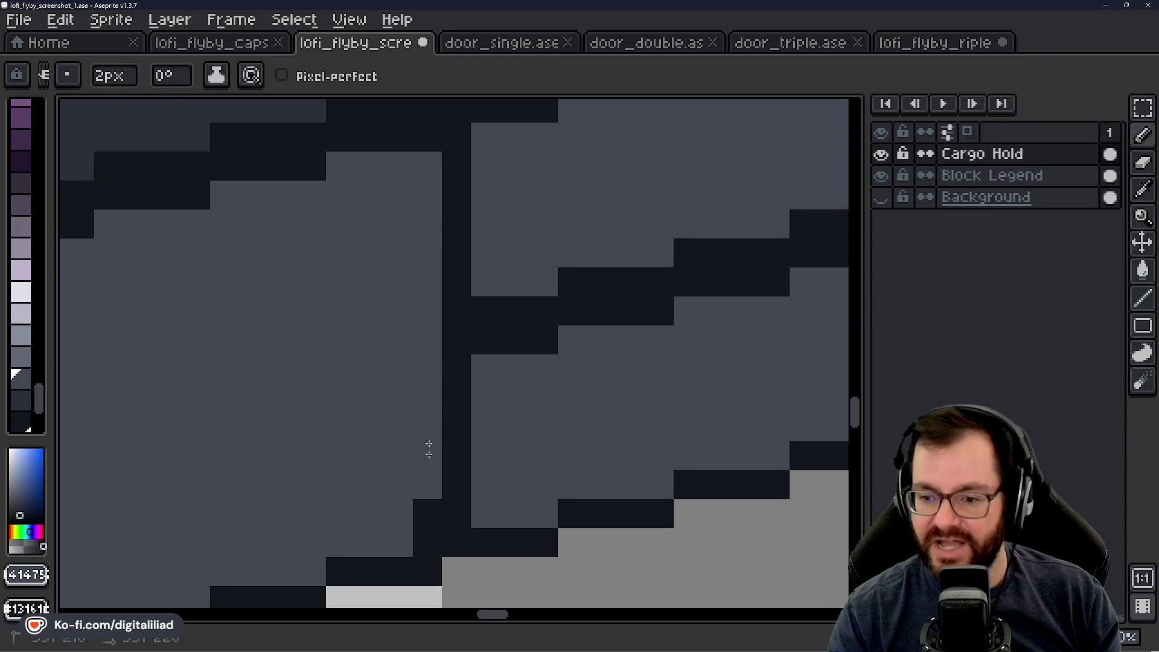
pyautogui.moveTo(455, 458)
pyautogui.mouseDown()
pyautogui.moveTo(458, 485)
pyautogui.moveTo(486, 399)
pyautogui.moveTo(473, 193)
pyautogui.mouseUp()
# Step: Paint stray dark edge pixels and step blocks grey along the following wall sections
pyautogui.moveTo(134, 428); pyautogui.dragTo(193, 468)
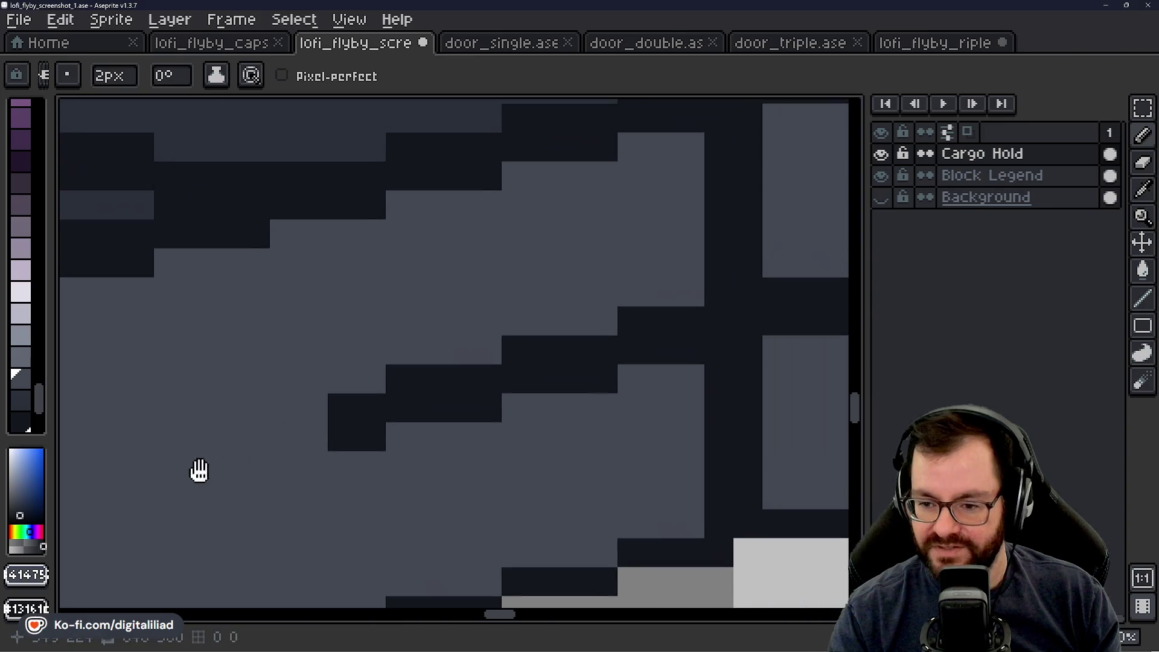
pyautogui.moveTo(340, 427); pyautogui.dragTo(532, 375)
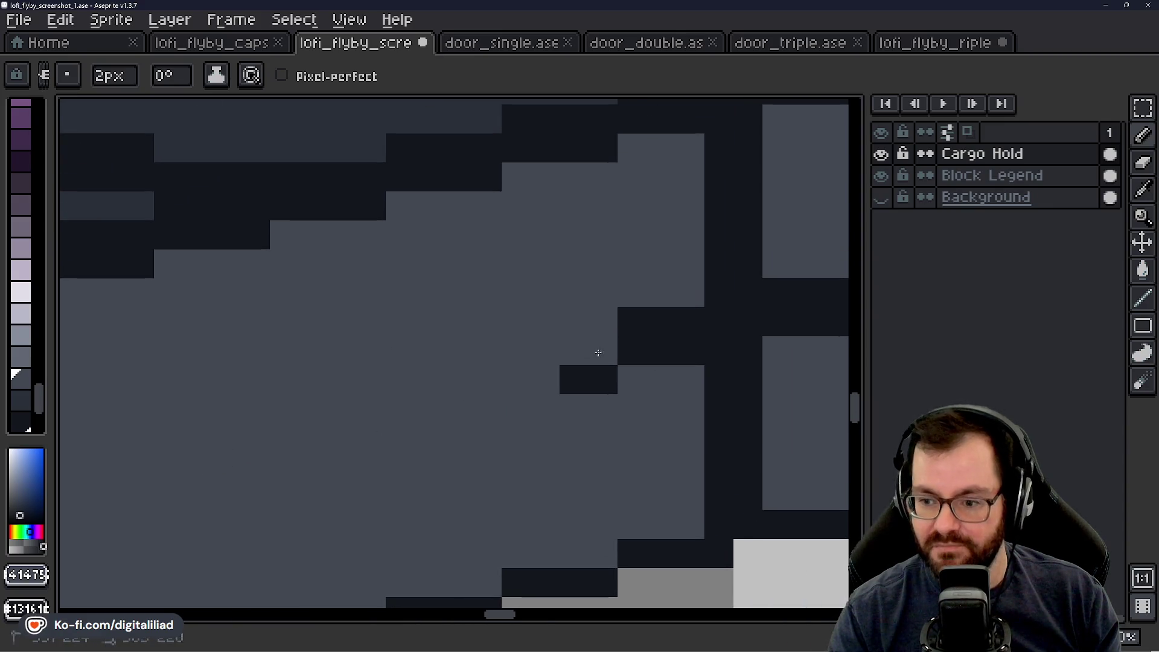
pyautogui.moveTo(598, 353)
pyautogui.mouseDown()
pyautogui.moveTo(659, 333)
pyautogui.moveTo(329, 499)
pyautogui.moveTo(388, 445)
pyautogui.moveTo(440, 505)
pyautogui.moveTo(486, 401)
pyautogui.moveTo(475, 272)
pyautogui.mouseUp()
pyautogui.click(478, 519)
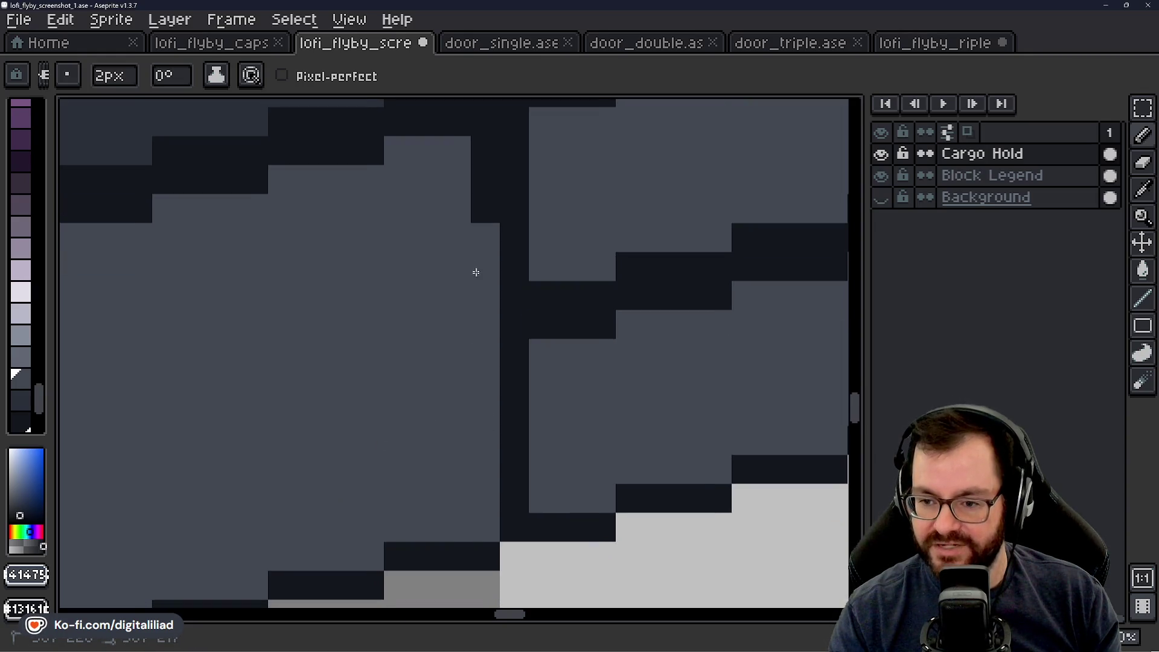
pyautogui.moveTo(416, 356); pyautogui.dragTo(381, 399)
pyautogui.click(517, 525)
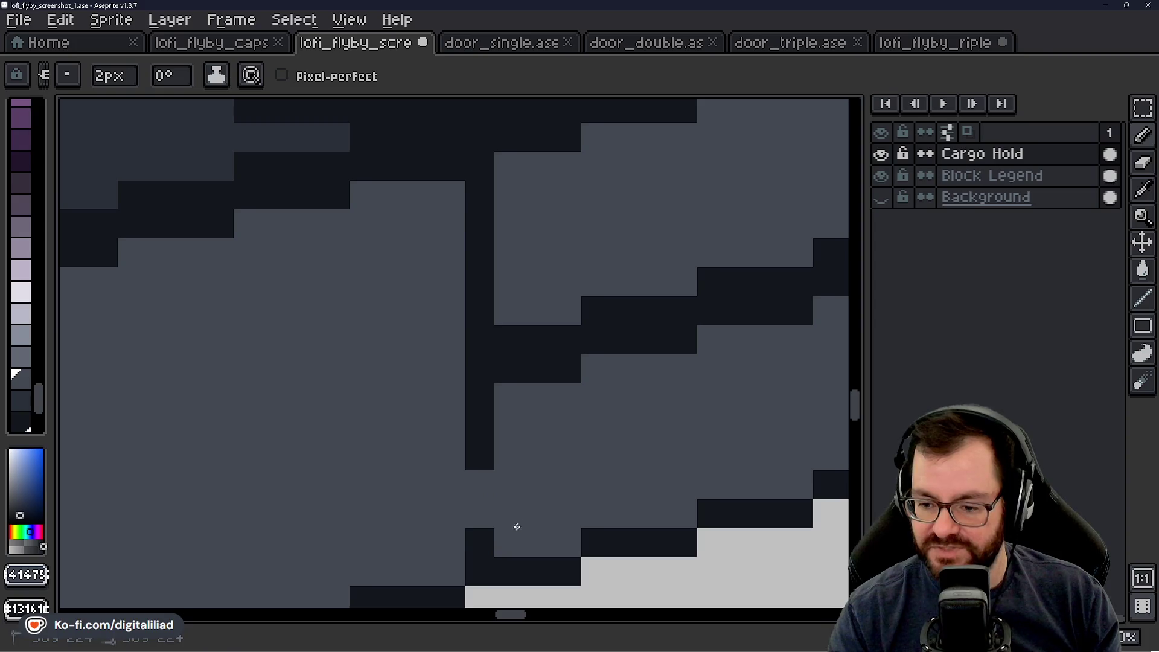
pyautogui.moveTo(512, 516); pyautogui.dragTo(514, 373)
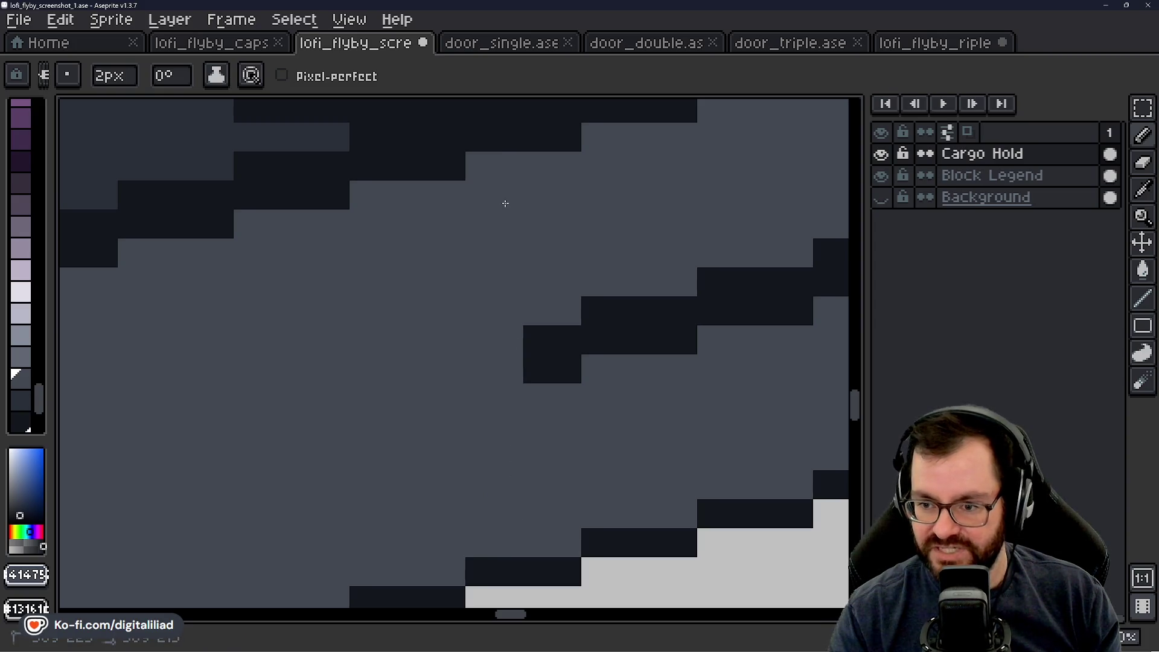
# Step: Clean the next stretch: stray edge pixels, the vertical seam, its base and upper block
pyautogui.moveTo(505, 204); pyautogui.dragTo(208, 564)
pyautogui.moveTo(213, 492); pyautogui.dragTo(415, 432)
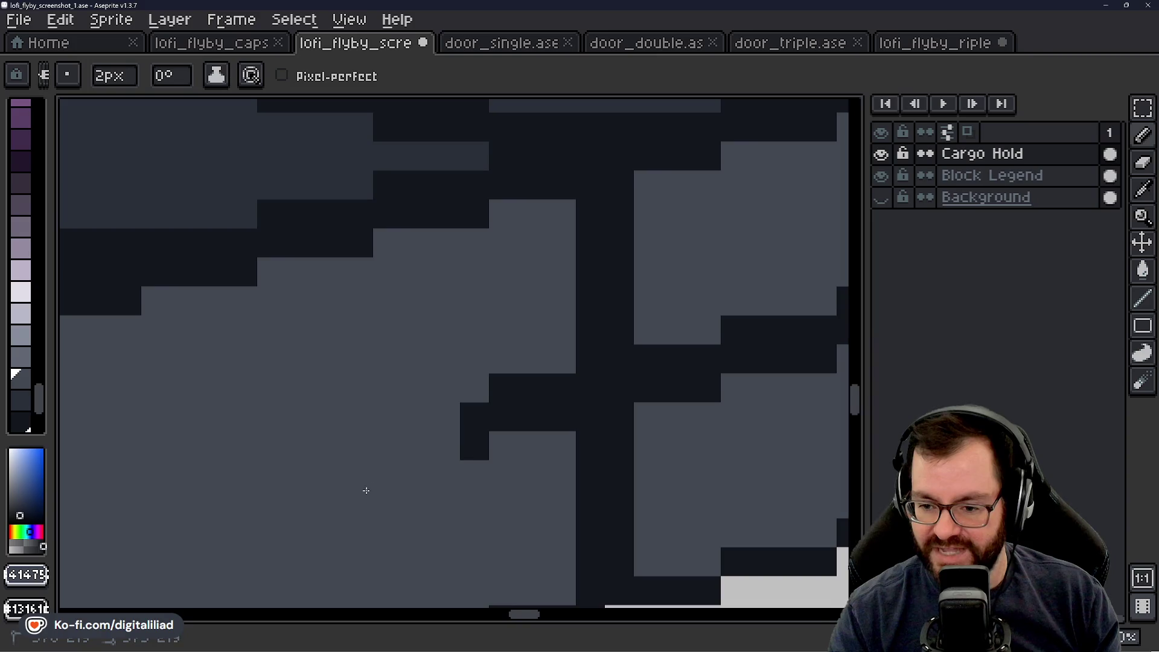
pyautogui.moveTo(366, 490)
pyautogui.mouseDown()
pyautogui.moveTo(548, 415)
pyautogui.moveTo(435, 377)
pyautogui.mouseUp()
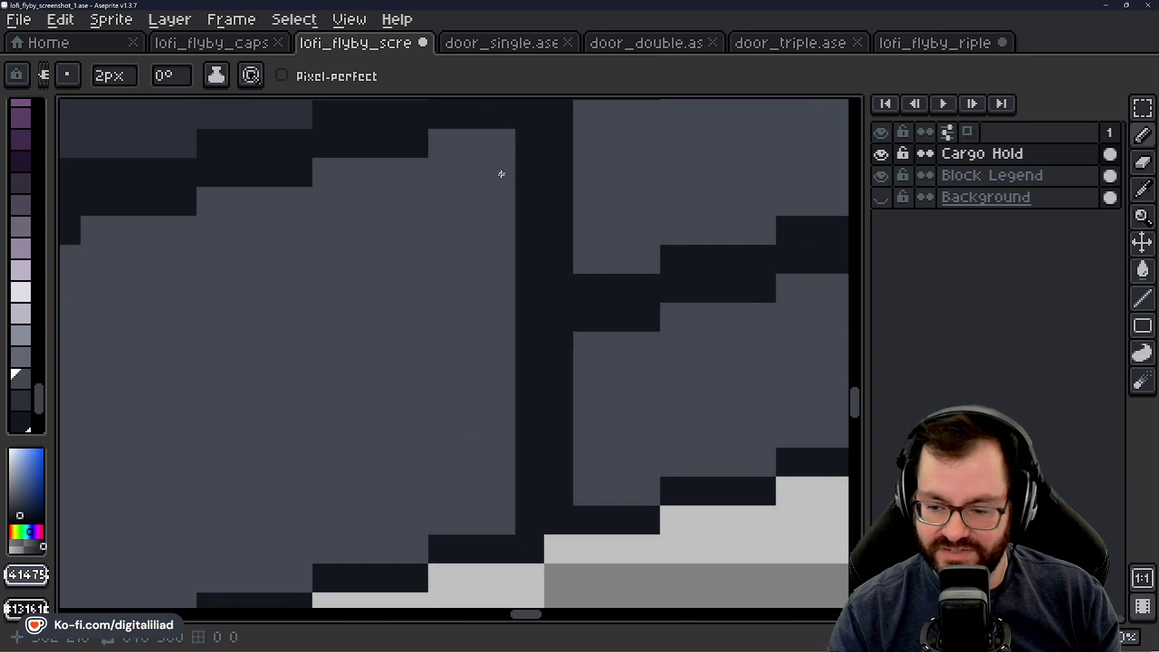
pyautogui.moveTo(501, 174)
pyautogui.mouseDown()
pyautogui.moveTo(518, 155)
pyautogui.moveTo(517, 489)
pyautogui.mouseUp()
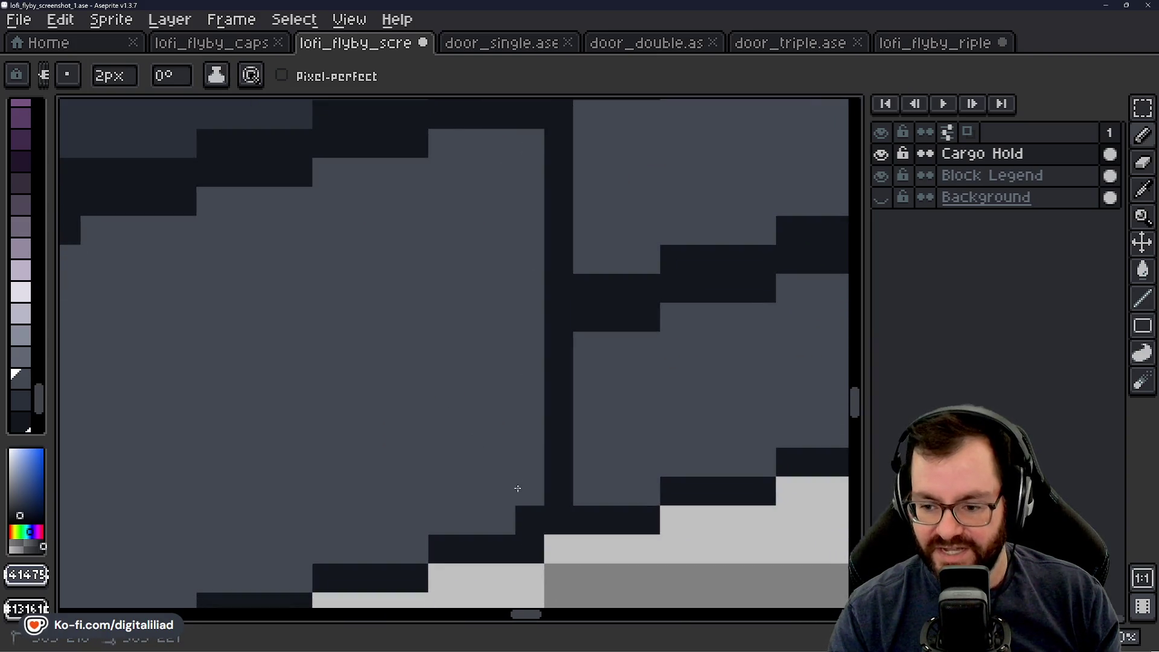
pyautogui.moveTo(592, 472); pyautogui.dragTo(580, 483)
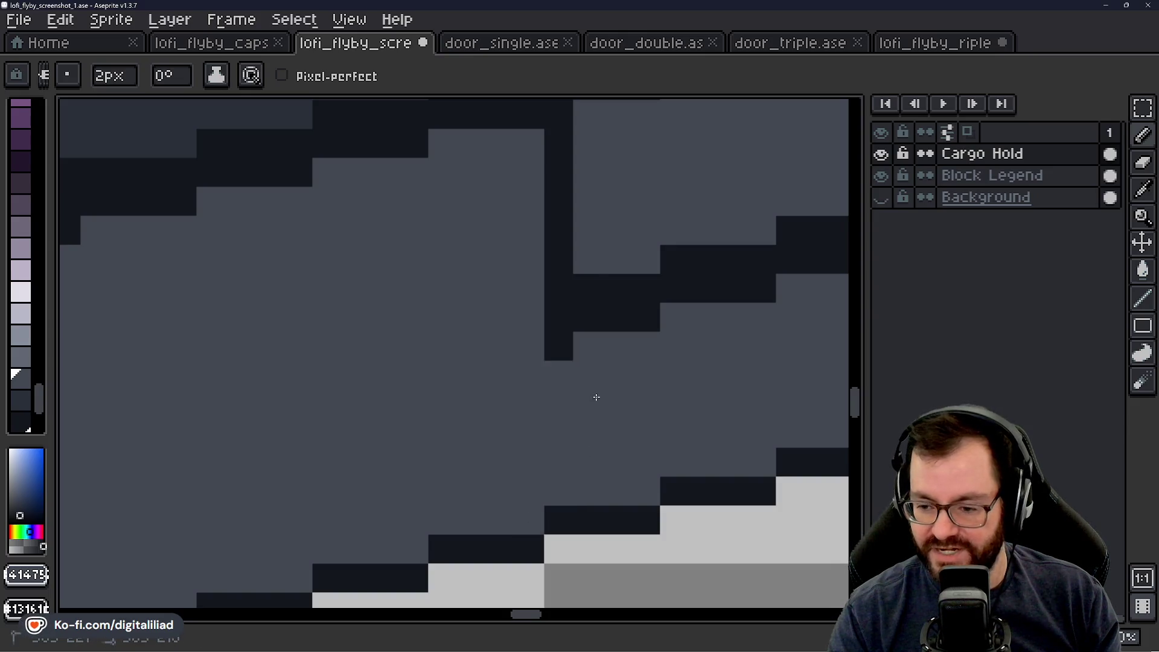
pyautogui.moveTo(596, 396); pyautogui.dragTo(588, 250)
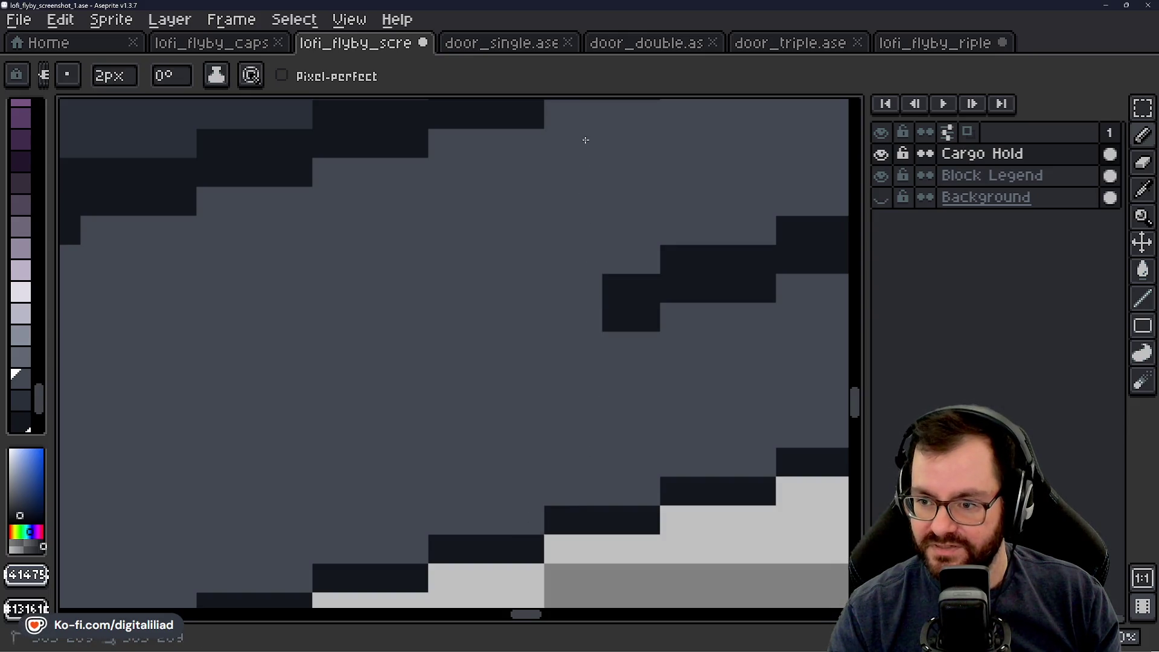
# Step: Paint the dark blocks and column grey on another stretch, undoing misplaced strokes
pyautogui.moveTo(585, 140)
pyautogui.mouseDown()
pyautogui.moveTo(546, 339)
pyautogui.moveTo(645, 328)
pyautogui.mouseUp()
pyautogui.click(698, 308)
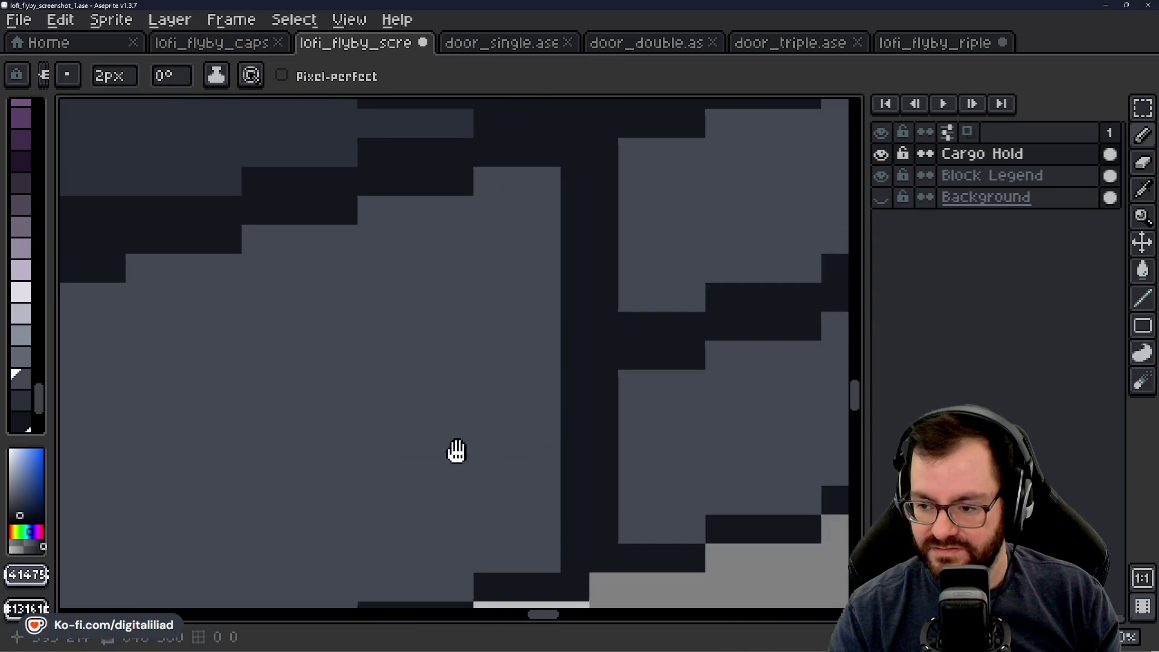
pyautogui.moveTo(684, 466); pyautogui.dragTo(466, 495)
pyautogui.moveTo(517, 453); pyautogui.dragTo(507, 508)
pyautogui.moveTo(514, 456); pyautogui.dragTo(509, 319)
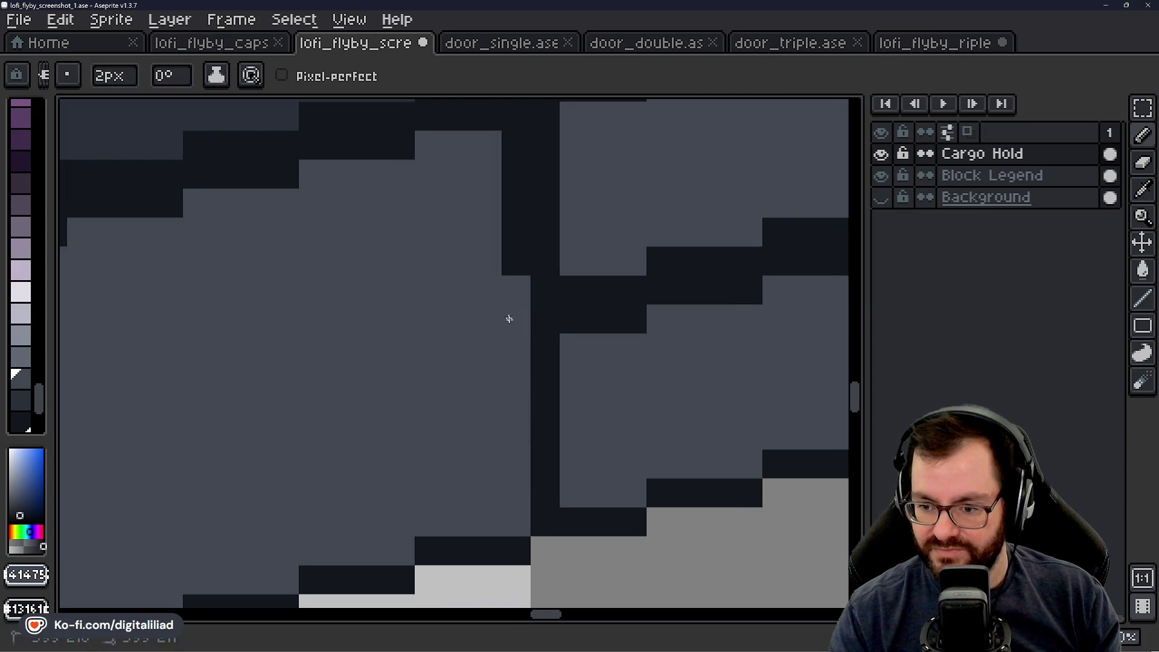
pyautogui.hotkey('ctrl', 'z')
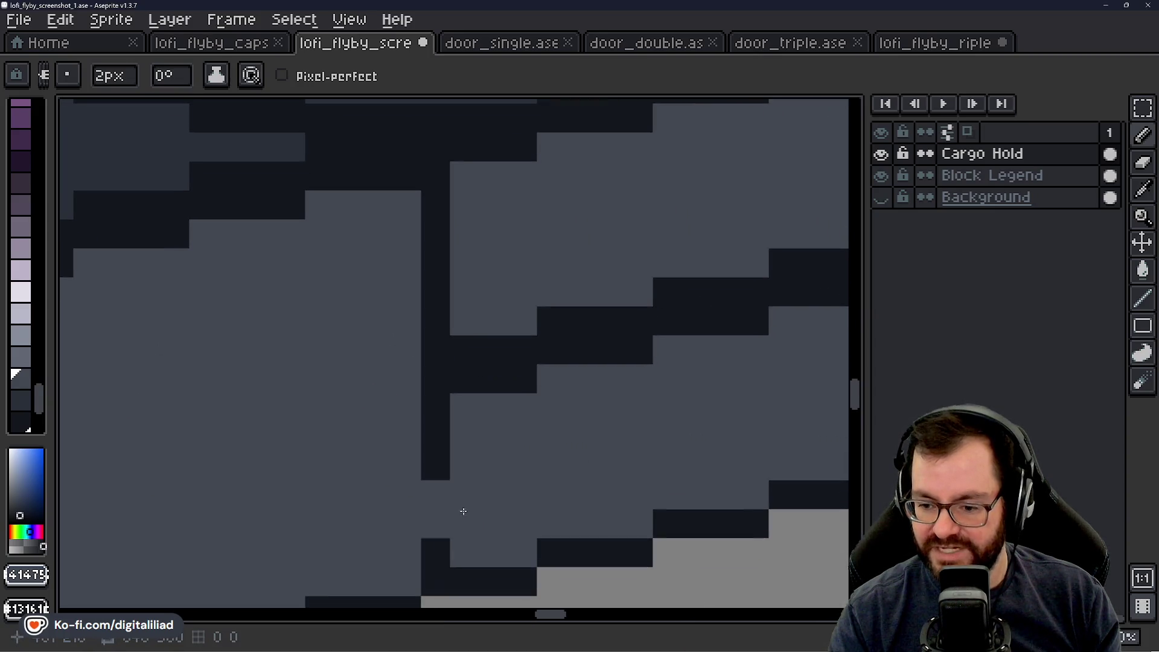
pyautogui.moveTo(450, 548); pyautogui.dragTo(456, 289)
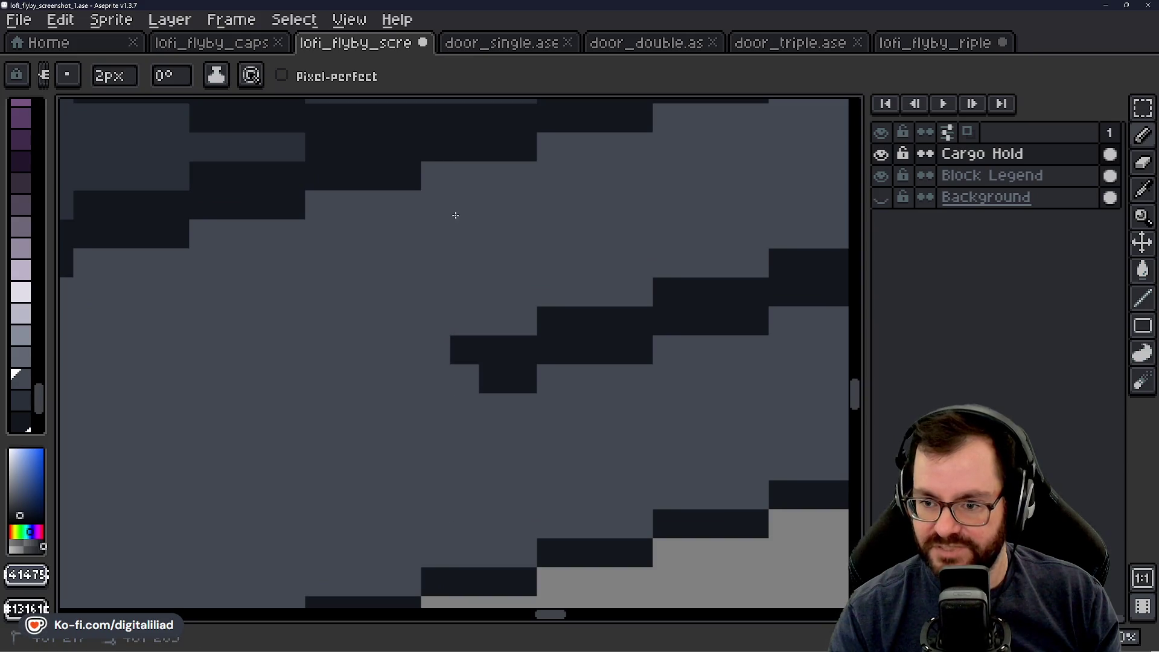
pyautogui.moveTo(462, 343)
pyautogui.mouseDown()
pyautogui.moveTo(535, 362)
pyautogui.moveTo(710, 310)
pyautogui.mouseUp()
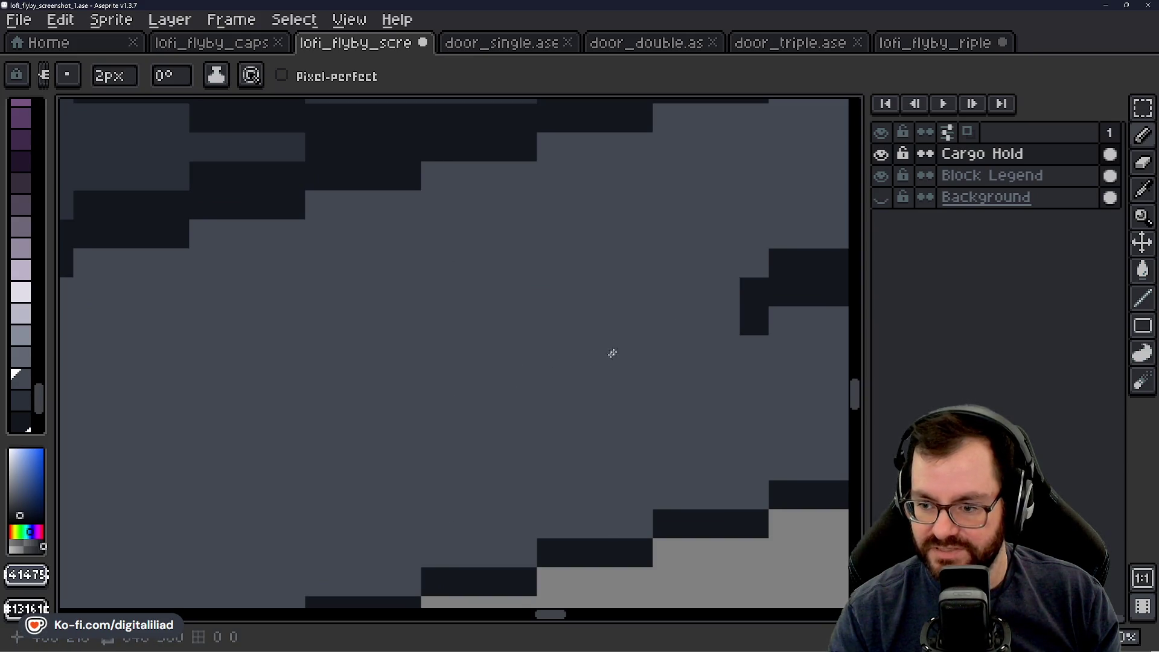
pyautogui.hotkey('ctrl', 'z')
pyautogui.moveTo(356, 445)
pyautogui.mouseDown()
pyautogui.moveTo(531, 384)
pyautogui.moveTo(537, 227)
pyautogui.moveTo(510, 251)
pyautogui.mouseUp()
pyautogui.hotkey('ctrl', 'z')
pyautogui.hotkey('ctrl', 'z')
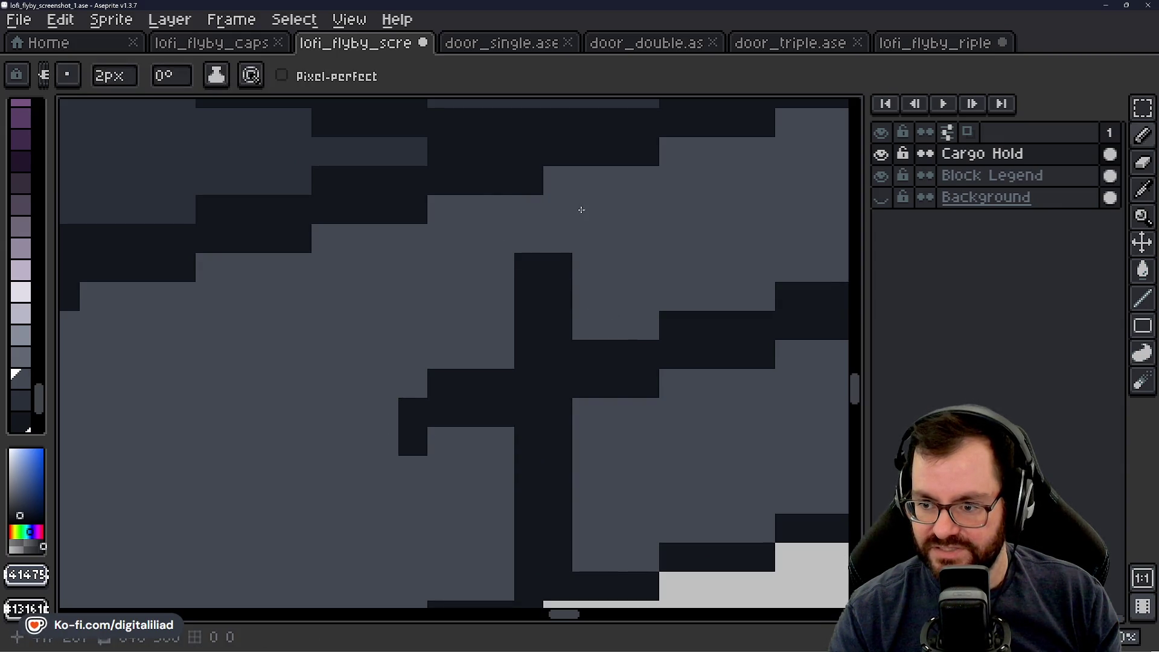
# Step: Repaint the dark edge blocks, column and staircase pixels grey to finish that stretch
pyautogui.moveTo(399, 420); pyautogui.dragTo(576, 273)
pyautogui.moveTo(476, 416)
pyautogui.mouseDown()
pyautogui.moveTo(472, 481)
pyautogui.moveTo(556, 469)
pyautogui.moveTo(570, 516)
pyautogui.moveTo(502, 405)
pyautogui.mouseUp()
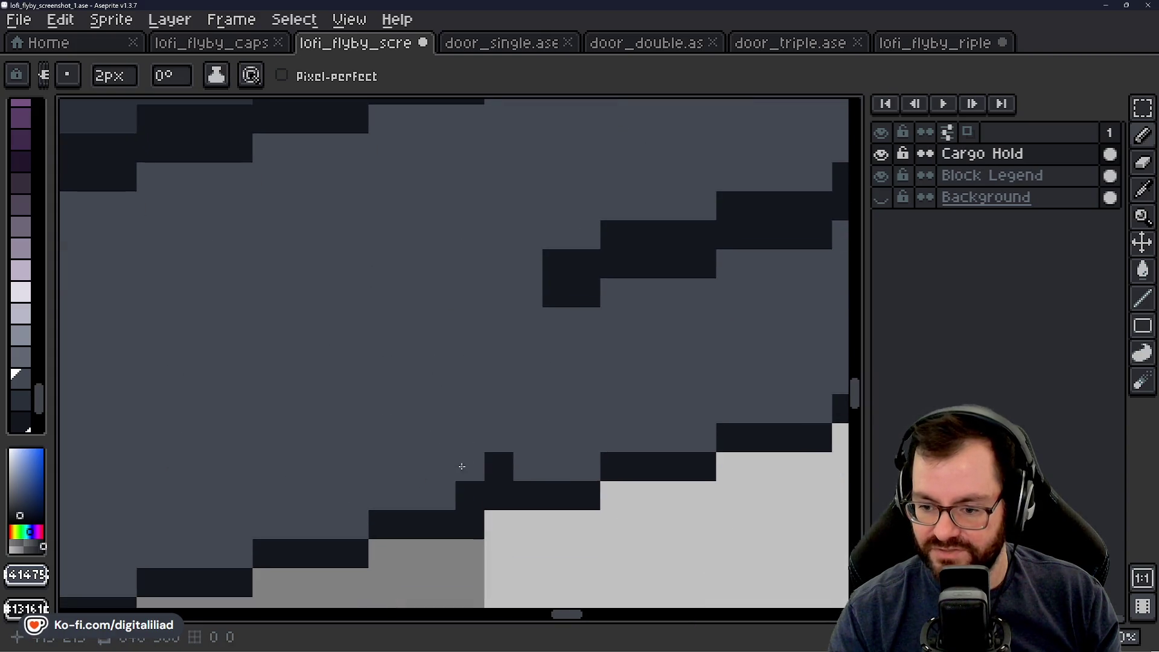
pyautogui.moveTo(308, 453)
pyautogui.mouseDown()
pyautogui.moveTo(453, 339)
pyautogui.moveTo(658, 300)
pyautogui.moveTo(262, 432)
pyautogui.moveTo(386, 408)
pyautogui.mouseUp()
pyautogui.moveTo(426, 186); pyautogui.dragTo(439, 203)
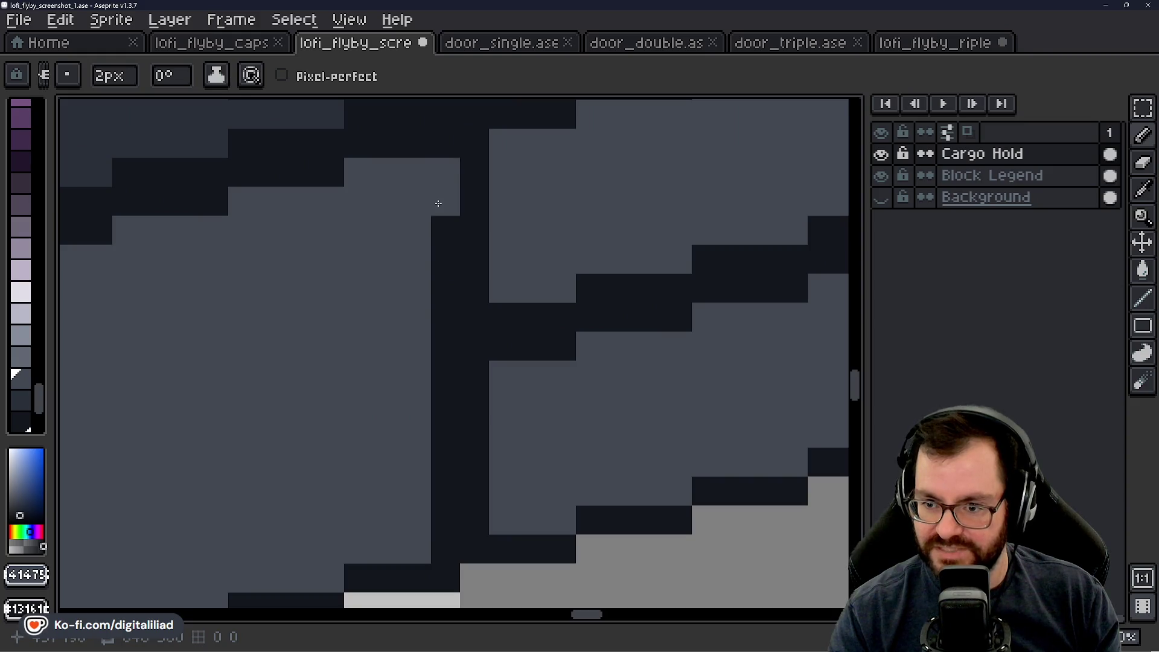
pyautogui.moveTo(438, 269)
pyautogui.mouseDown()
pyautogui.moveTo(435, 453)
pyautogui.moveTo(453, 551)
pyautogui.moveTo(501, 507)
pyautogui.moveTo(497, 256)
pyautogui.moveTo(390, 373)
pyautogui.mouseUp()
pyautogui.moveTo(431, 409)
pyautogui.mouseDown()
pyautogui.moveTo(626, 337)
pyautogui.moveTo(578, 401)
pyautogui.moveTo(311, 456)
pyautogui.mouseUp()
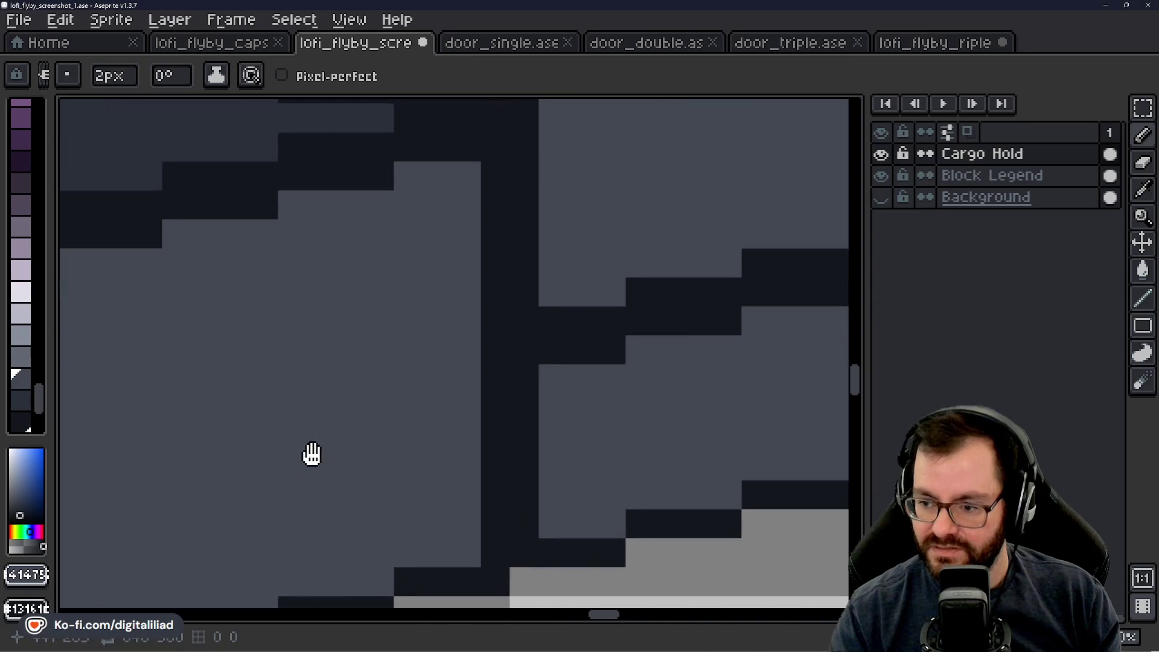
pyautogui.moveTo(445, 160)
pyautogui.mouseDown()
pyautogui.moveTo(474, 197)
pyautogui.moveTo(473, 533)
pyautogui.moveTo(540, 501)
pyautogui.moveTo(538, 176)
pyautogui.moveTo(357, 407)
pyautogui.moveTo(359, 492)
pyautogui.moveTo(608, 432)
pyautogui.moveTo(696, 377)
pyautogui.mouseUp()
pyautogui.scroll(-2, 647, 371)
pyautogui.scroll(-1, 593, 387)
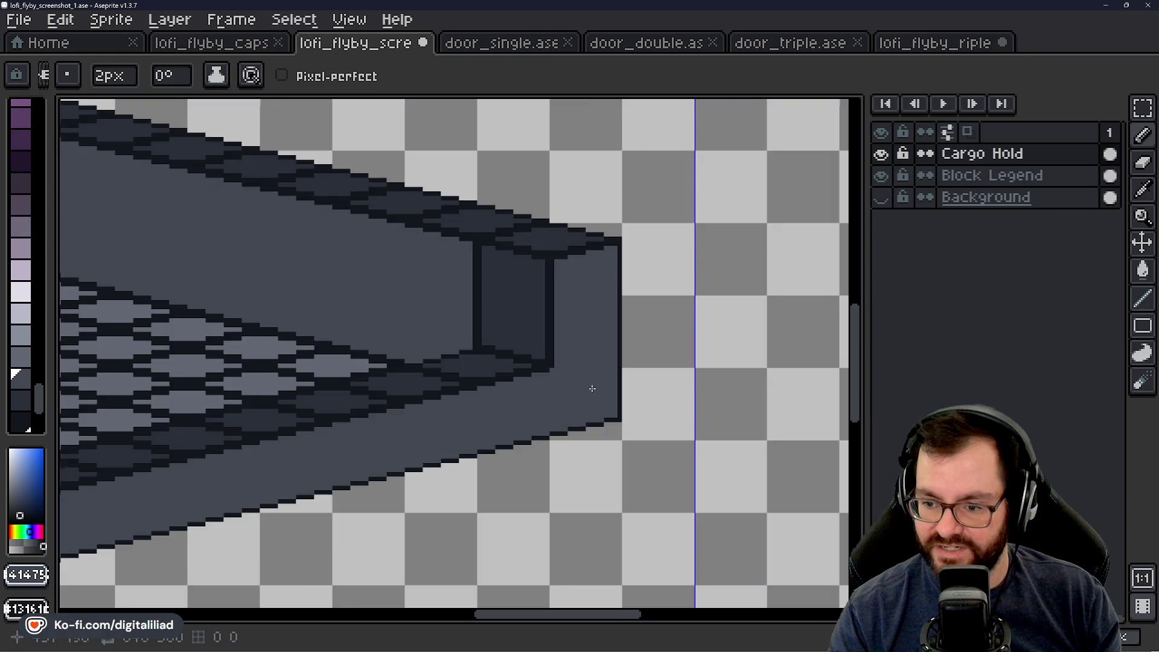
pyautogui.scroll(-1, 592, 388)
pyautogui.scroll(1, 579, 404)
# Step: Check the room, sample the left wall greys and make palette index 227 the pencil colour
pyautogui.moveTo(522, 385)
pyautogui.mouseDown()
pyautogui.moveTo(580, 432)
pyautogui.moveTo(622, 423)
pyautogui.moveTo(488, 459)
pyautogui.moveTo(671, 399)
pyautogui.mouseUp()
pyautogui.scroll(-2, 488, 460)
pyautogui.scroll(2, 332, 391)
pyautogui.scroll(2, 333, 391)
pyautogui.scroll(1, 332, 392)
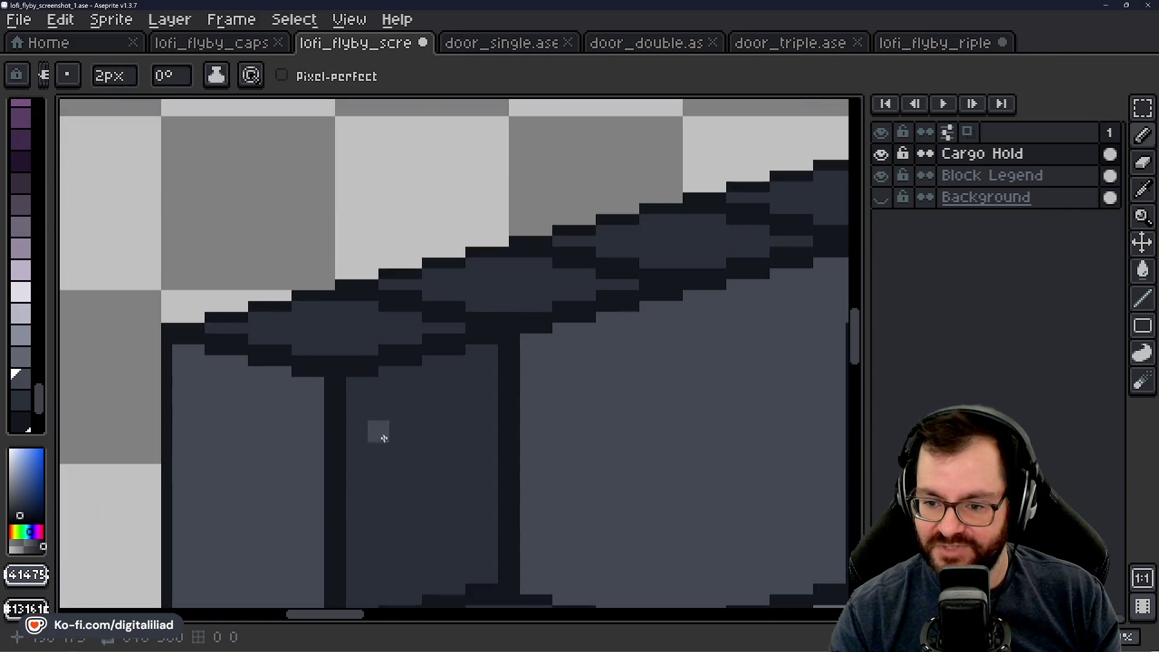
pyautogui.scroll(1, 378, 432)
pyautogui.scroll(-3, 351, 293)
pyautogui.scroll(1, 383, 326)
pyautogui.scroll(-2, 319, 338)
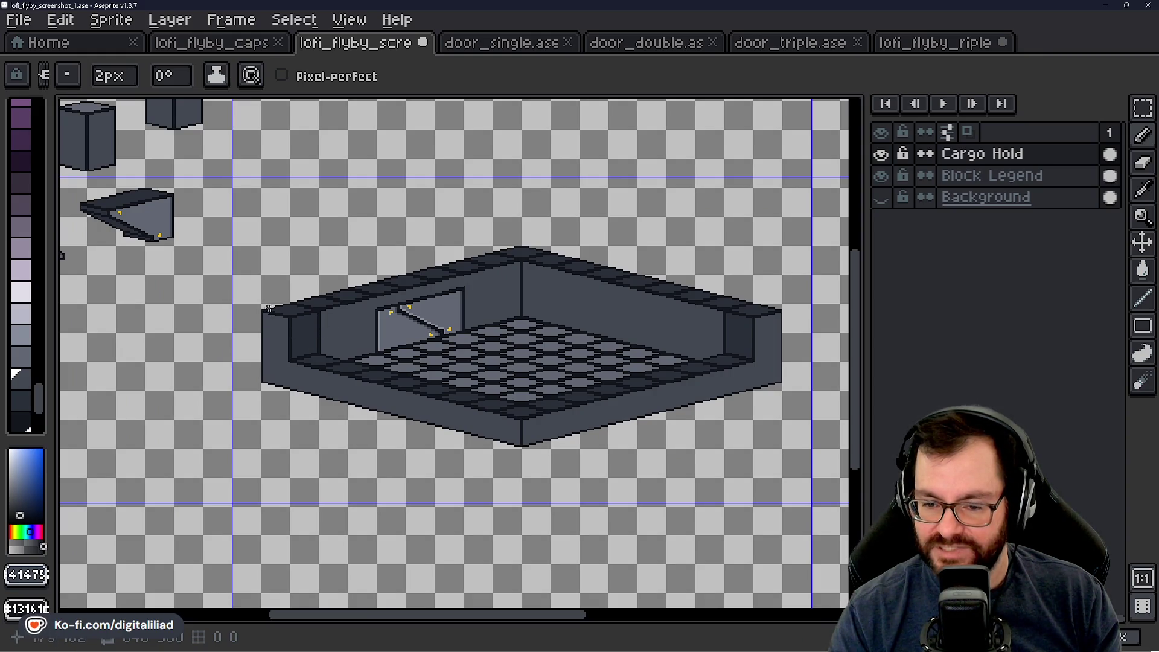
pyautogui.hscroll(-1, 269, 308)
pyautogui.scroll(3, 321, 334)
pyautogui.press('i')
pyautogui.click(401, 337)
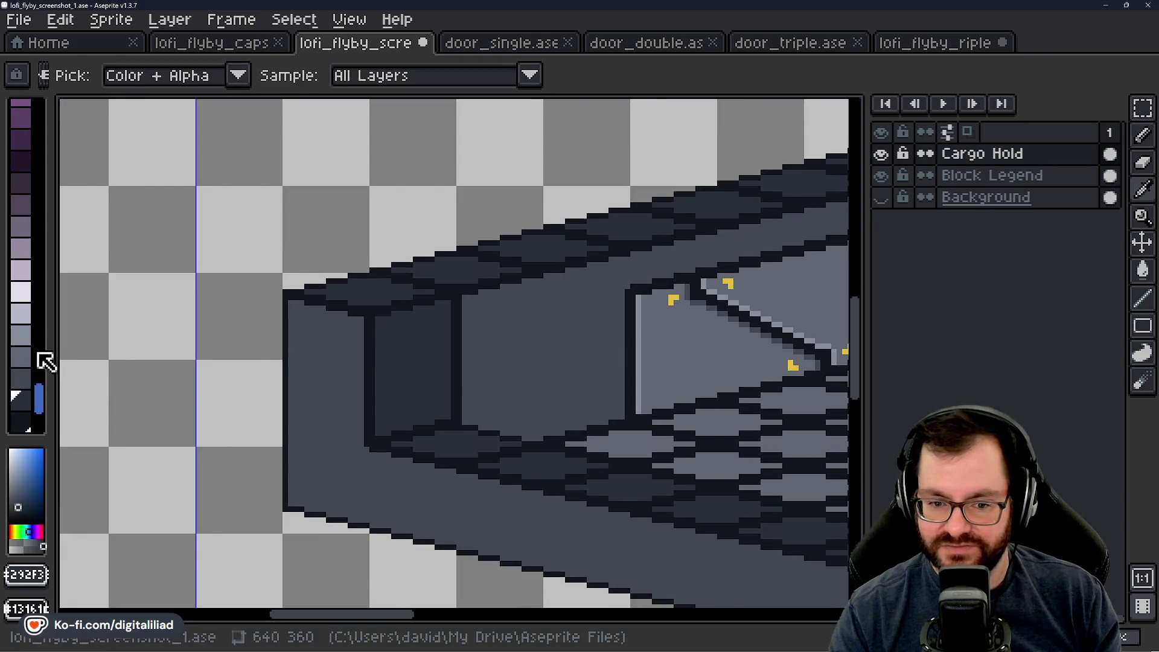
pyautogui.press('b')
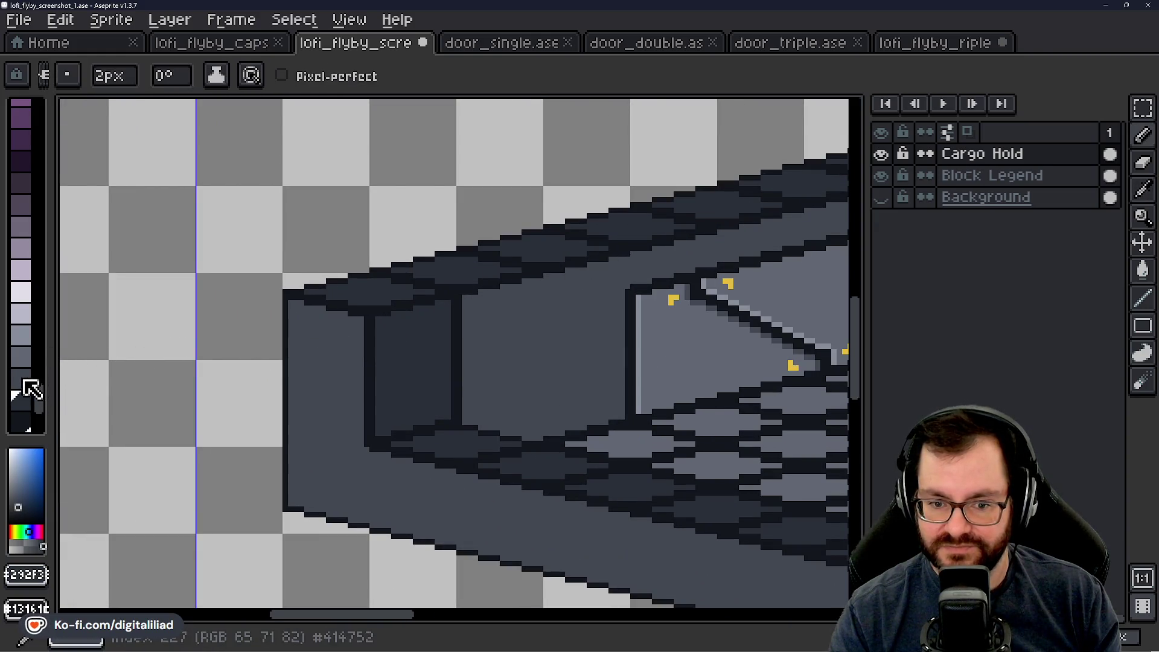
pyautogui.click(26, 380)
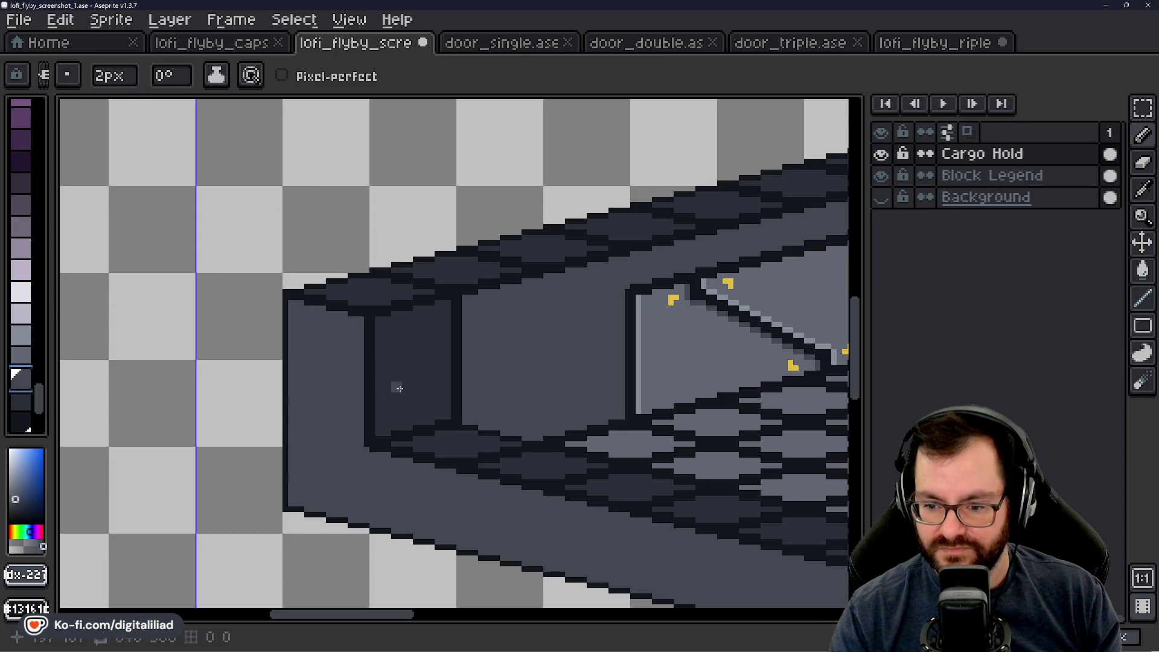
pyautogui.keyDown('alt'); pyautogui.click(414, 362); pyautogui.keyUp('alt')
# Step: Bucket-fill the left wall, sampling #292f38 and #414752 and trying palette indices 227 and 226
pyautogui.press('g')
pyautogui.click(339, 366)
pyautogui.scroll(-1, 290, 381)
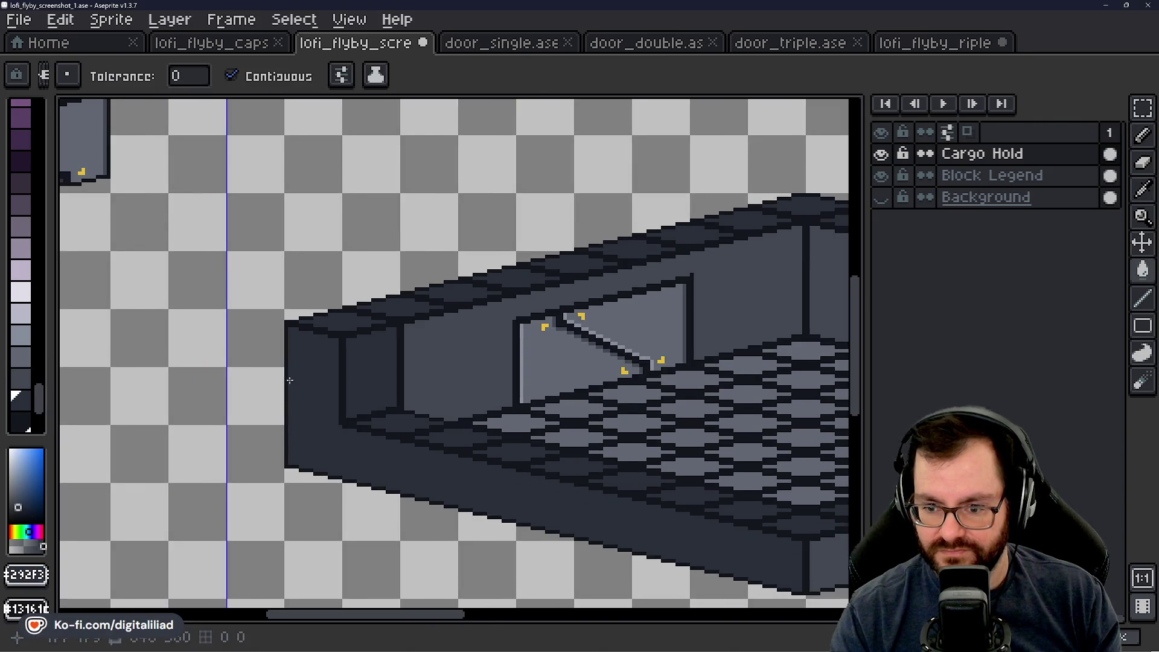
pyautogui.scroll(-1, 357, 370)
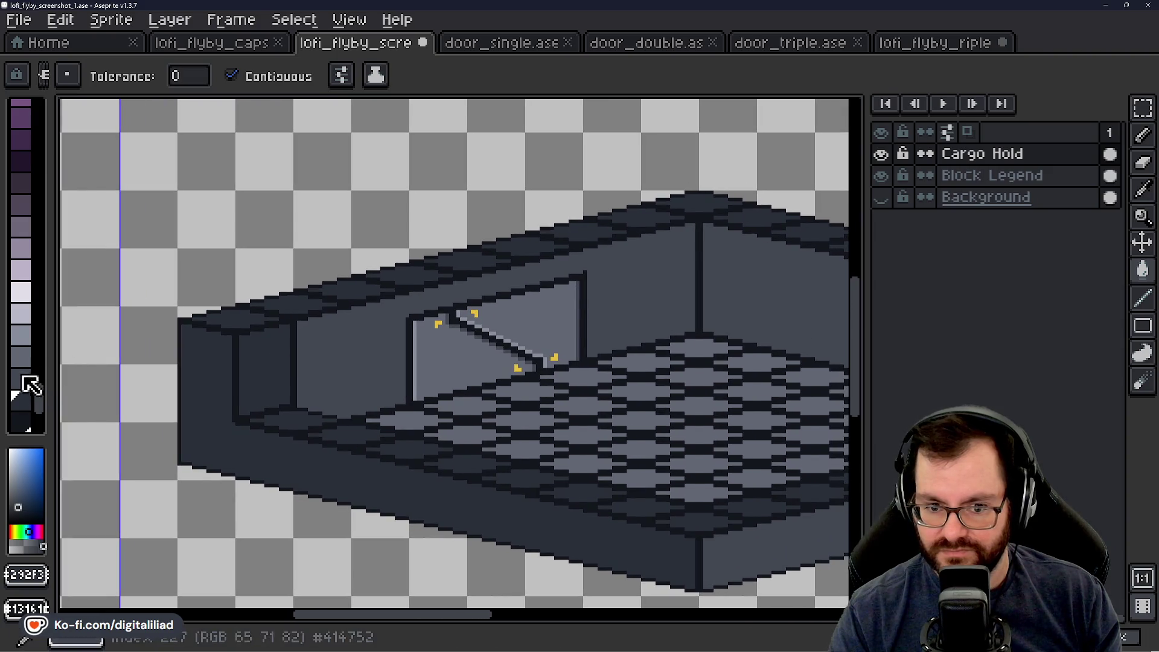
pyautogui.click(18, 371)
pyautogui.scroll(2, 330, 391)
pyautogui.scroll(1, 331, 391)
pyautogui.press('alt')
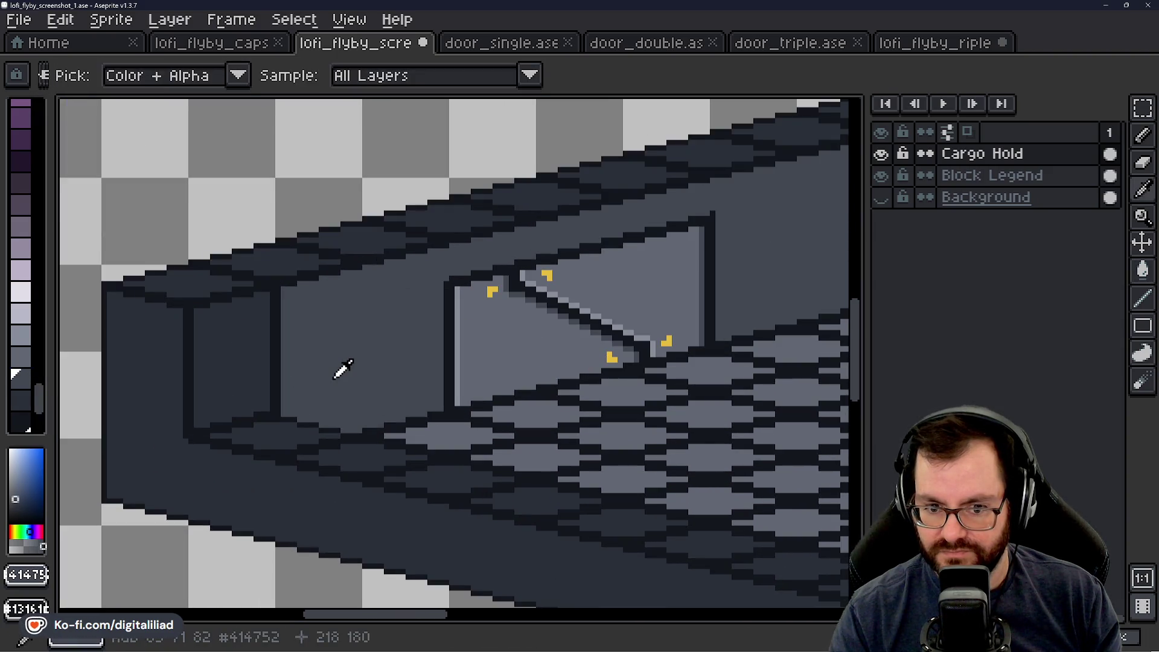
pyautogui.keyDown('alt'); pyautogui.click(288, 434); pyautogui.keyUp('alt')
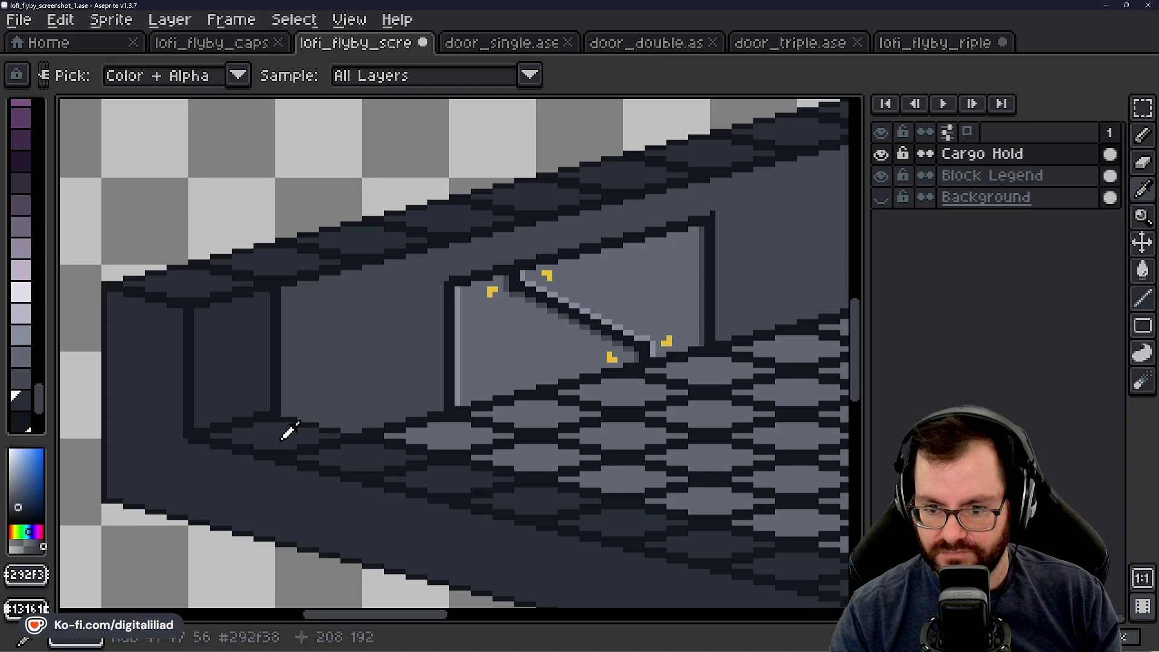
pyautogui.keyDown('alt'); pyautogui.click(332, 377); pyautogui.keyUp('alt')
pyautogui.moveTo(388, 382); pyautogui.dragTo(316, 375)
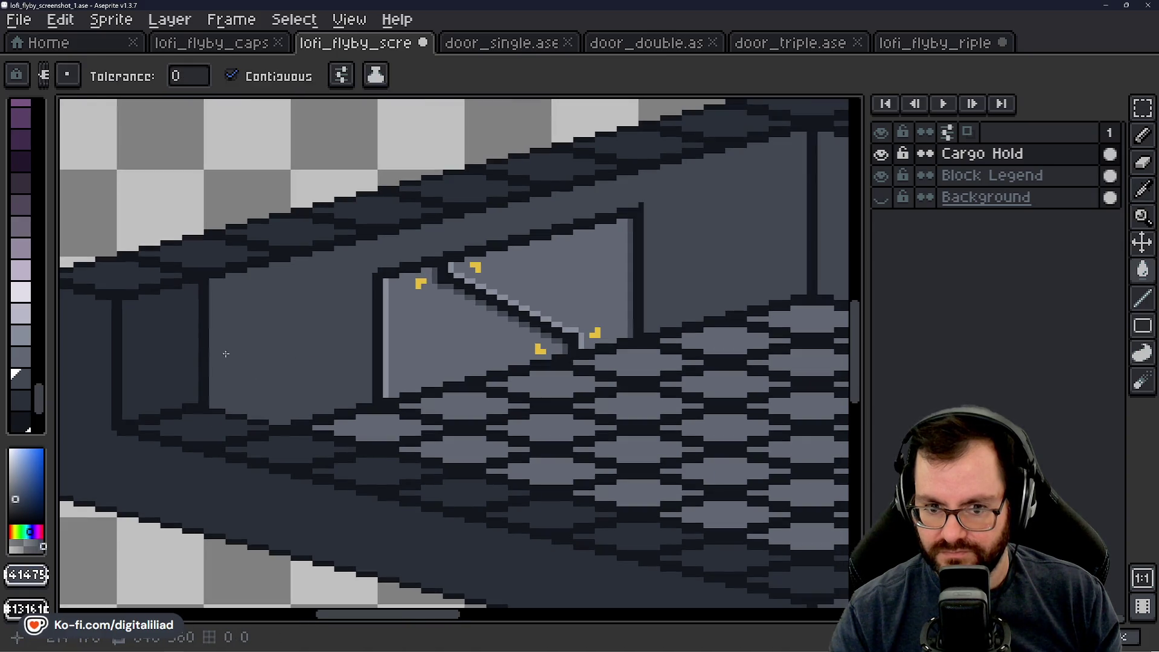
pyautogui.click(26, 361)
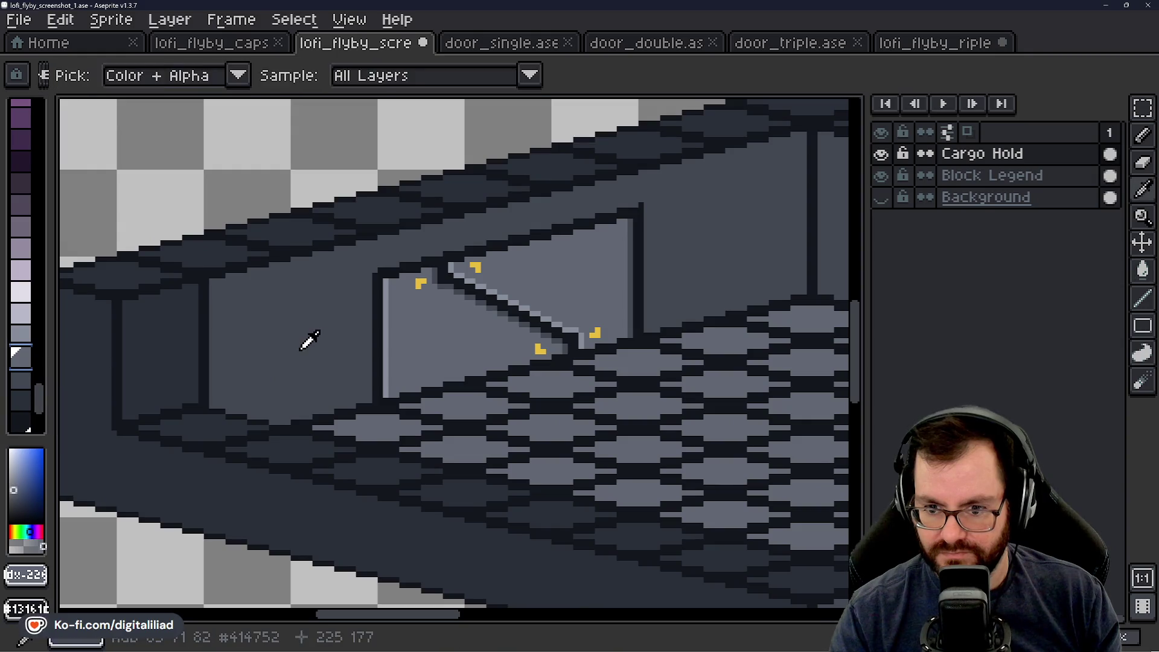
pyautogui.keyDown('alt'); pyautogui.click(218, 414); pyautogui.keyUp('alt')
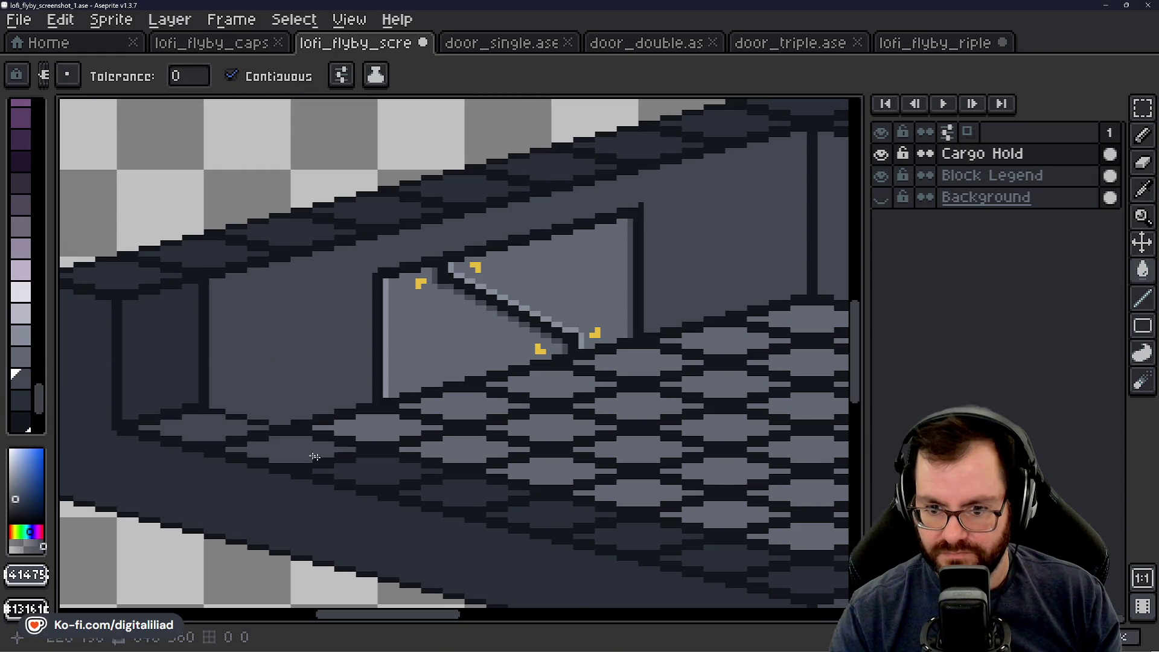
pyautogui.scroll(-3, 228, 380)
pyautogui.hscroll(3, 227, 381)
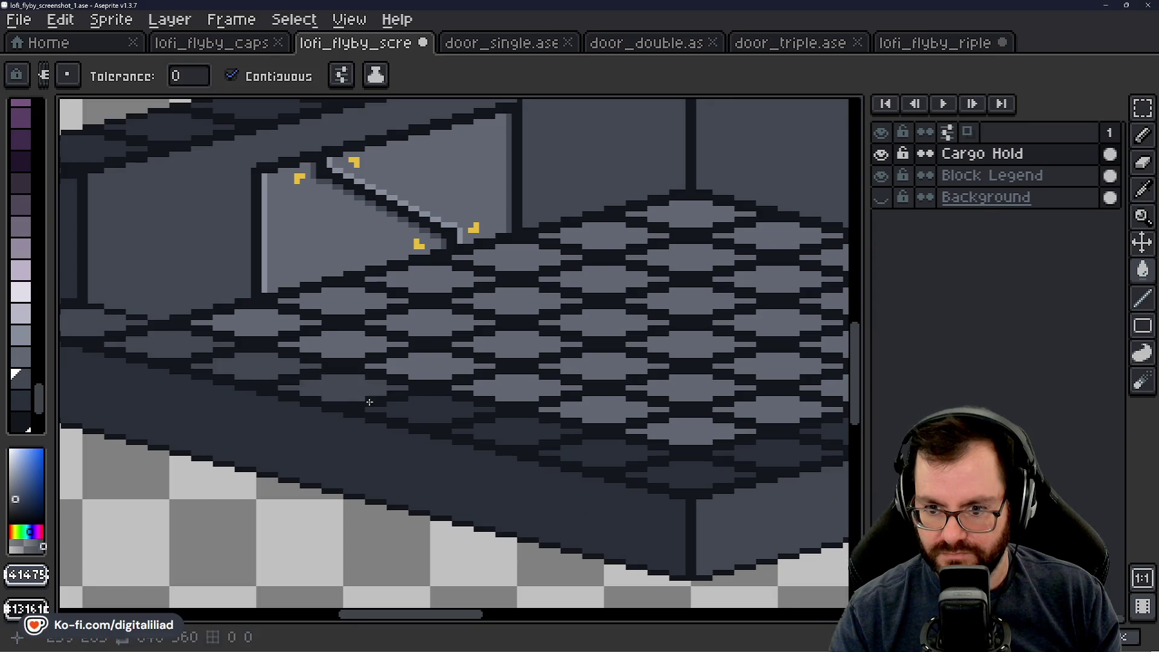
pyautogui.hscroll(1, 541, 448)
pyautogui.hscroll(3, 512, 444)
pyautogui.hscroll(5, 511, 443)
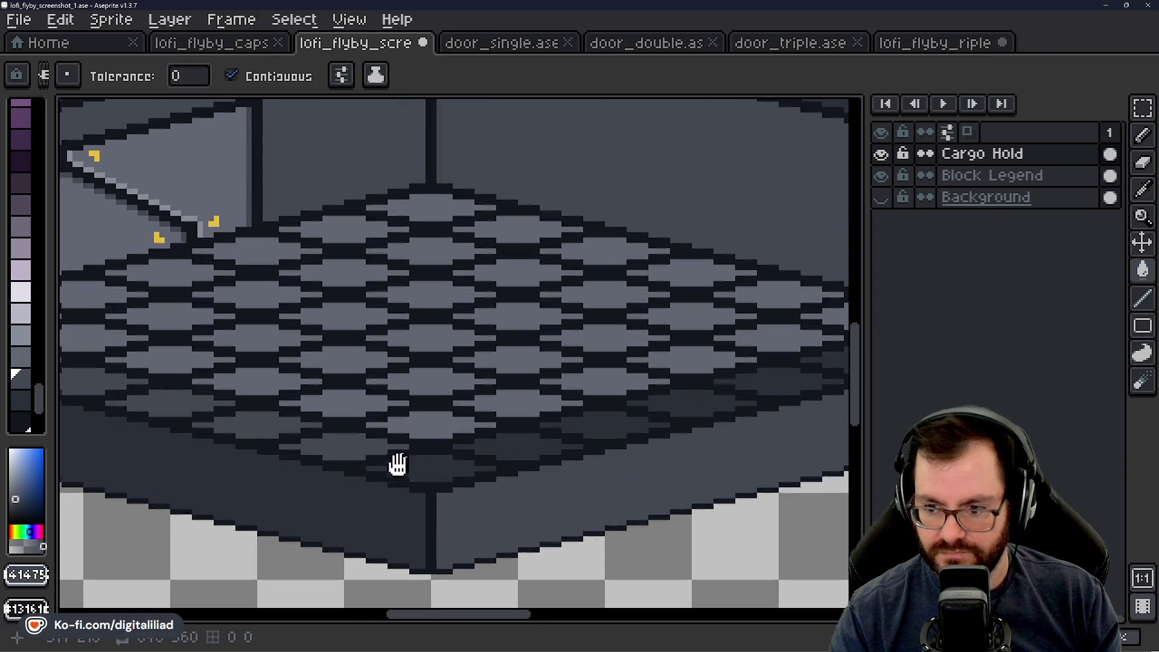
pyautogui.hscroll(7, 517, 443)
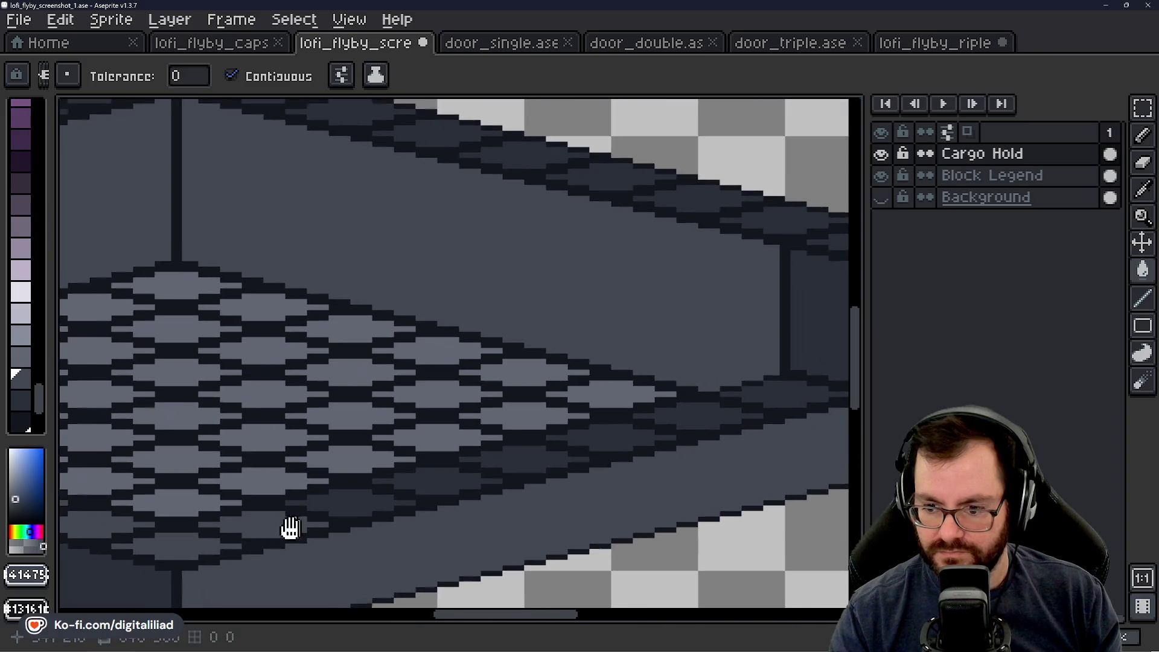
pyautogui.hscroll(5, 593, 447)
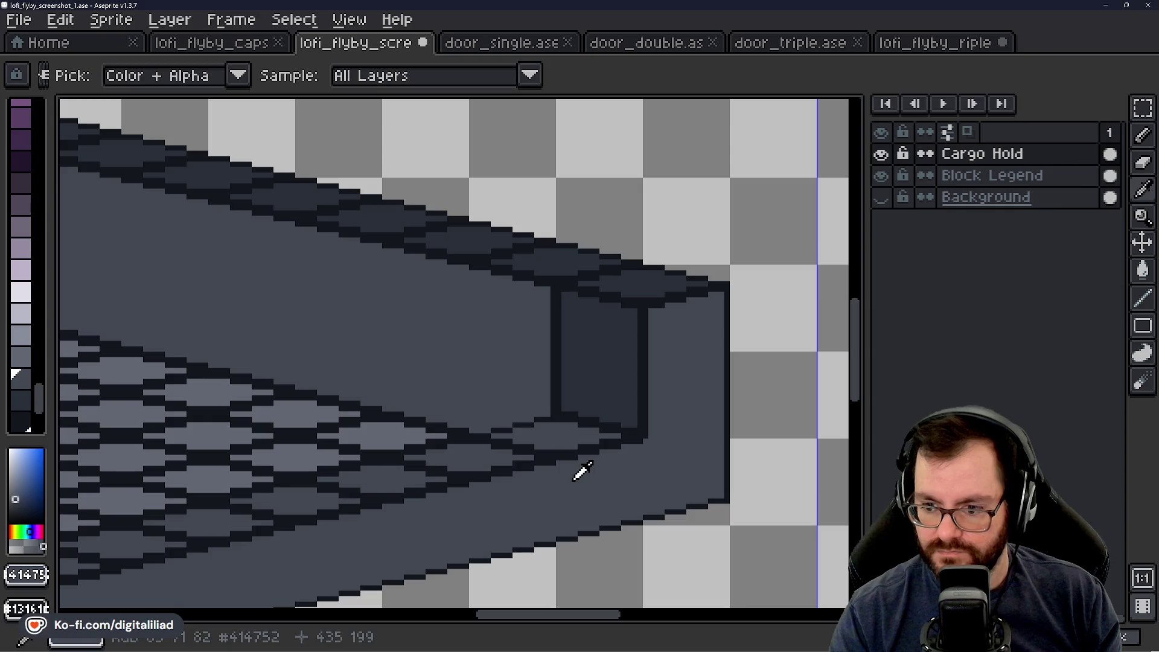
# Step: Fill the wall by the pillar darker, the left and back walls by the door lighter, then take up #414753
pyautogui.keyDown('alt'); pyautogui.click(620, 369); pyautogui.keyUp('alt')
pyautogui.click(673, 383)
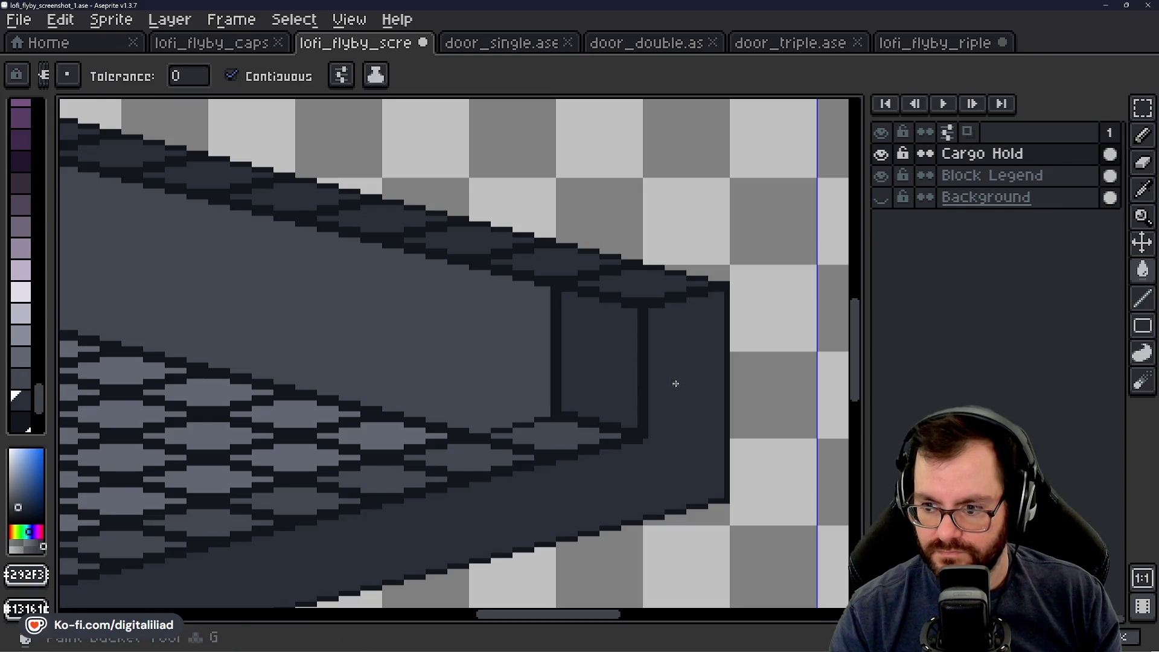
pyautogui.scroll(-2, 667, 405)
pyautogui.scroll(1, 599, 400)
pyautogui.scroll(1, 600, 403)
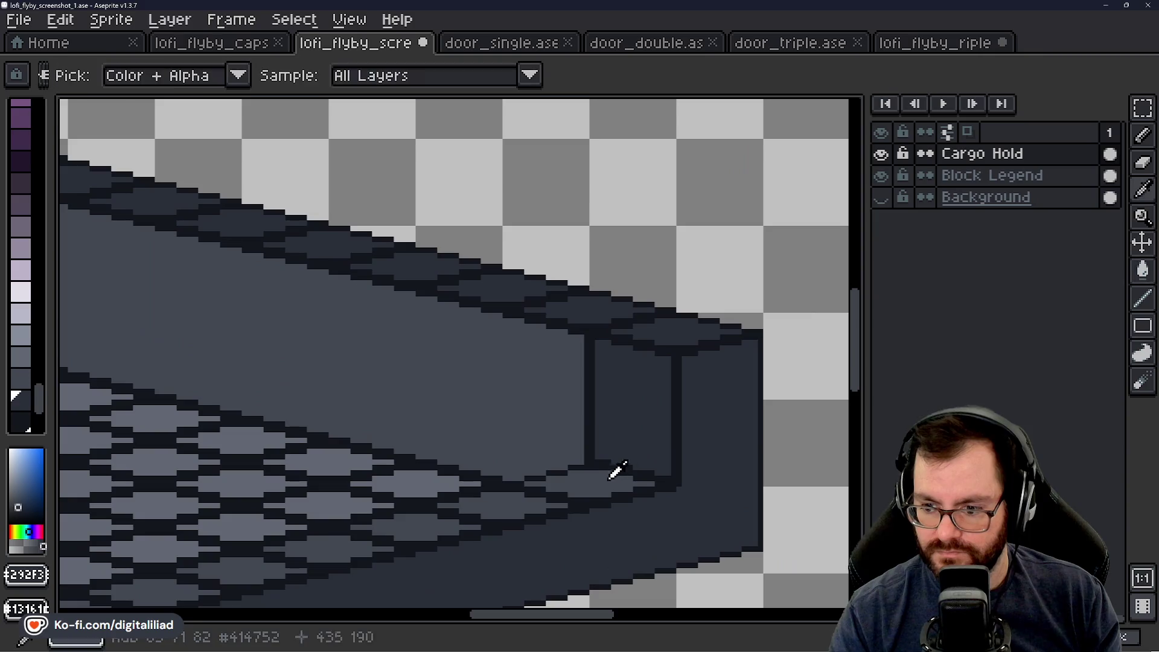
pyautogui.keyDown('alt'); pyautogui.click(599, 408); pyautogui.keyUp('alt')
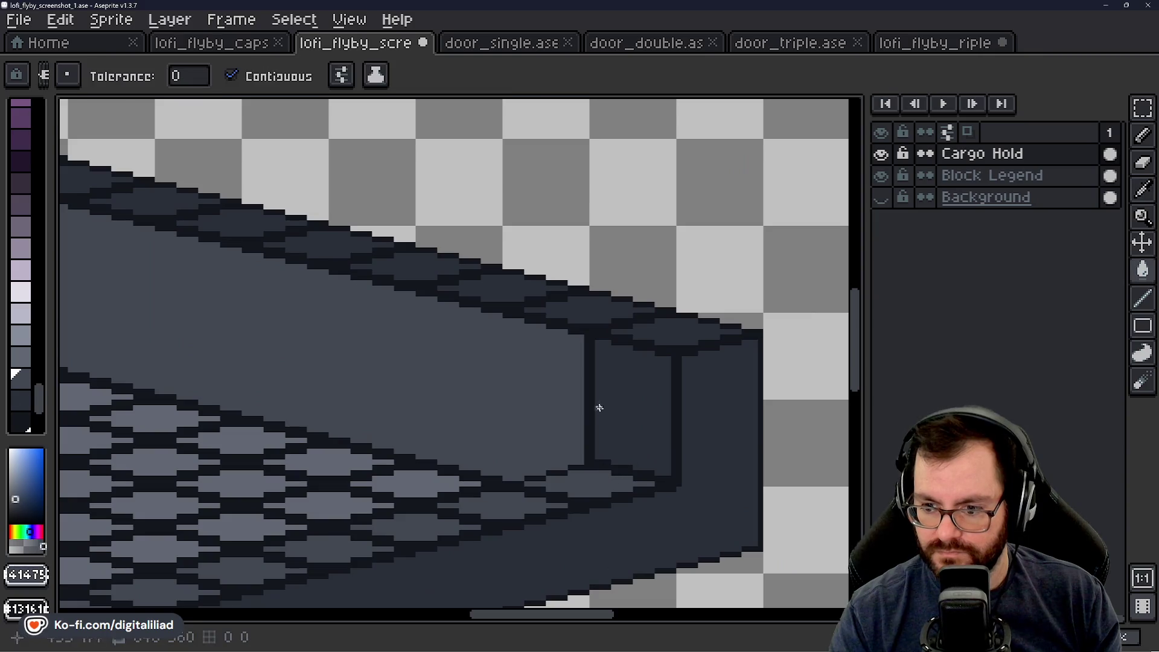
pyautogui.click(407, 441)
pyautogui.scroll(-2, 244, 369)
pyautogui.scroll(2, 574, 284)
pyautogui.click(574, 283)
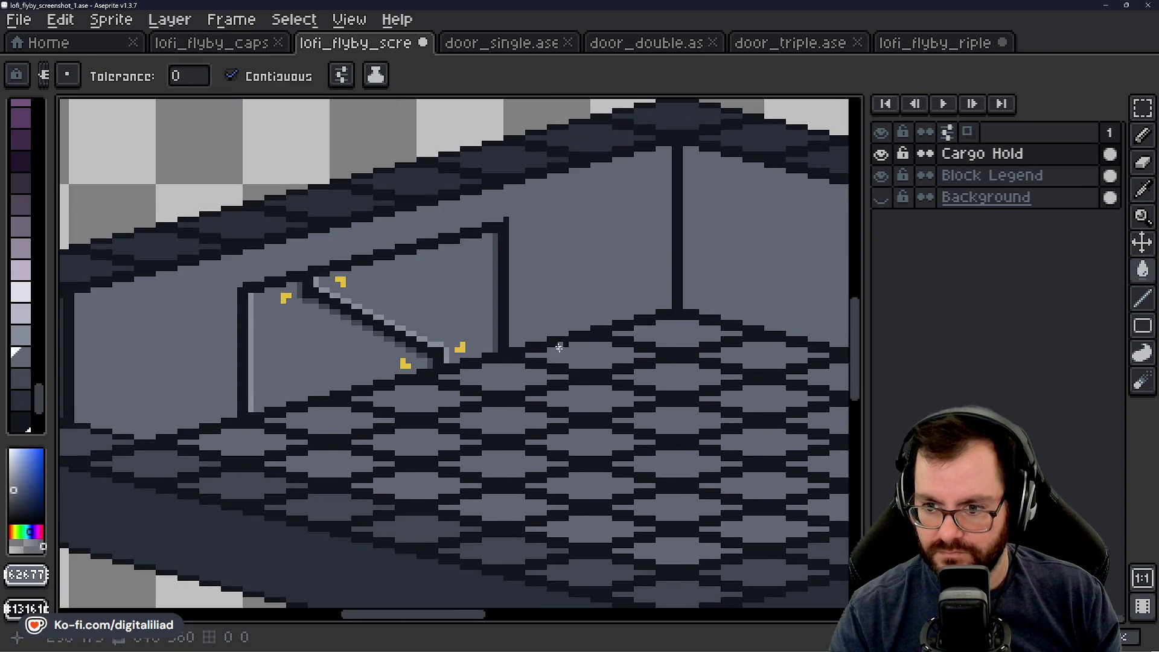
pyautogui.scroll(-2, 556, 344)
pyautogui.scroll(2, 381, 444)
pyautogui.keyDown('alt'); pyautogui.click(372, 460); pyautogui.keyUp('alt')
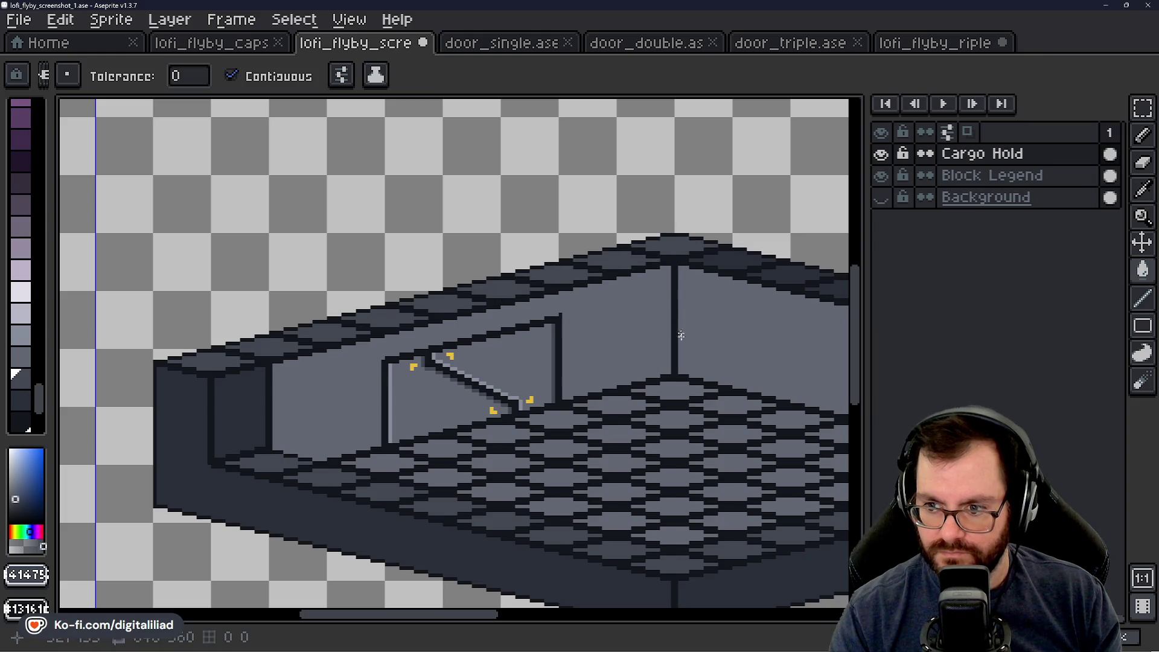
pyautogui.scroll(-2, 680, 335)
pyautogui.scroll(2, 371, 277)
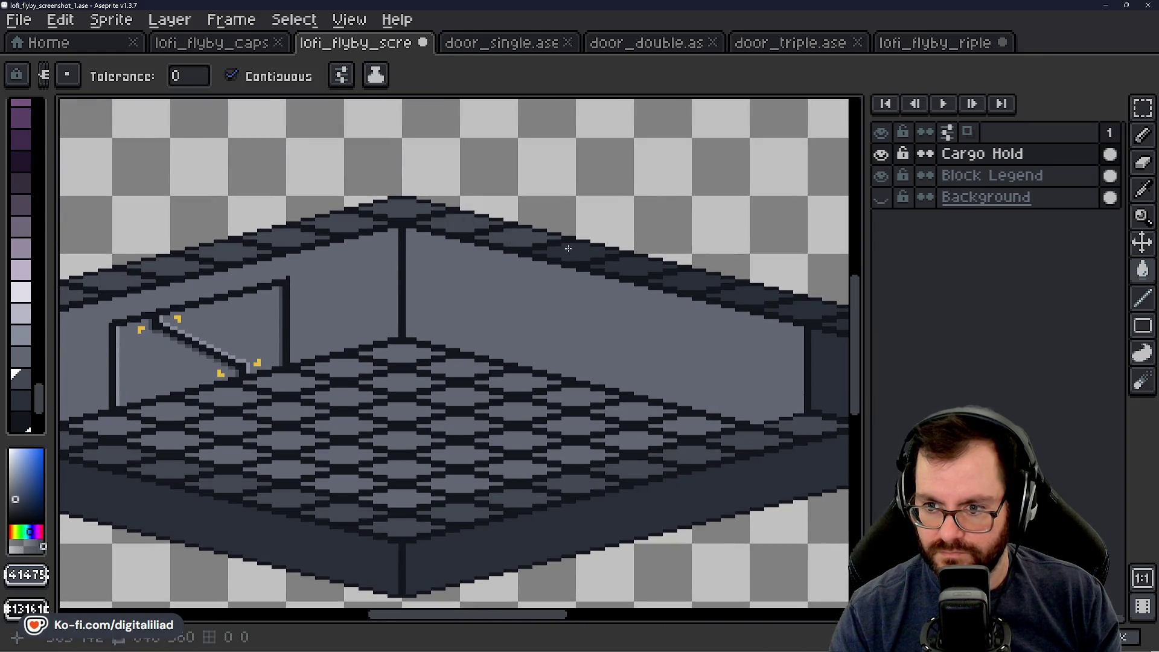
pyautogui.hscroll(3, 612, 312)
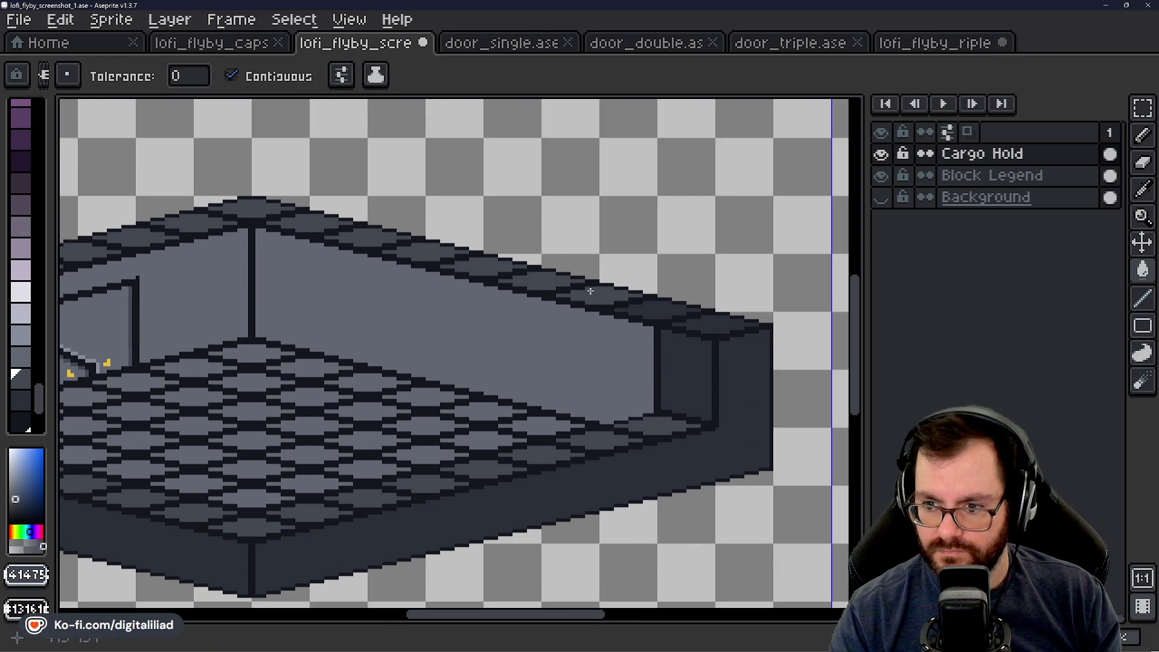
pyautogui.scroll(-2, 674, 310)
# Step: Save the cargo hold artwork, then launch a new Chrome browser window over Aseprite
pyautogui.hotkey('ctrl', 's')
pyautogui.scroll(2, 718, 331)
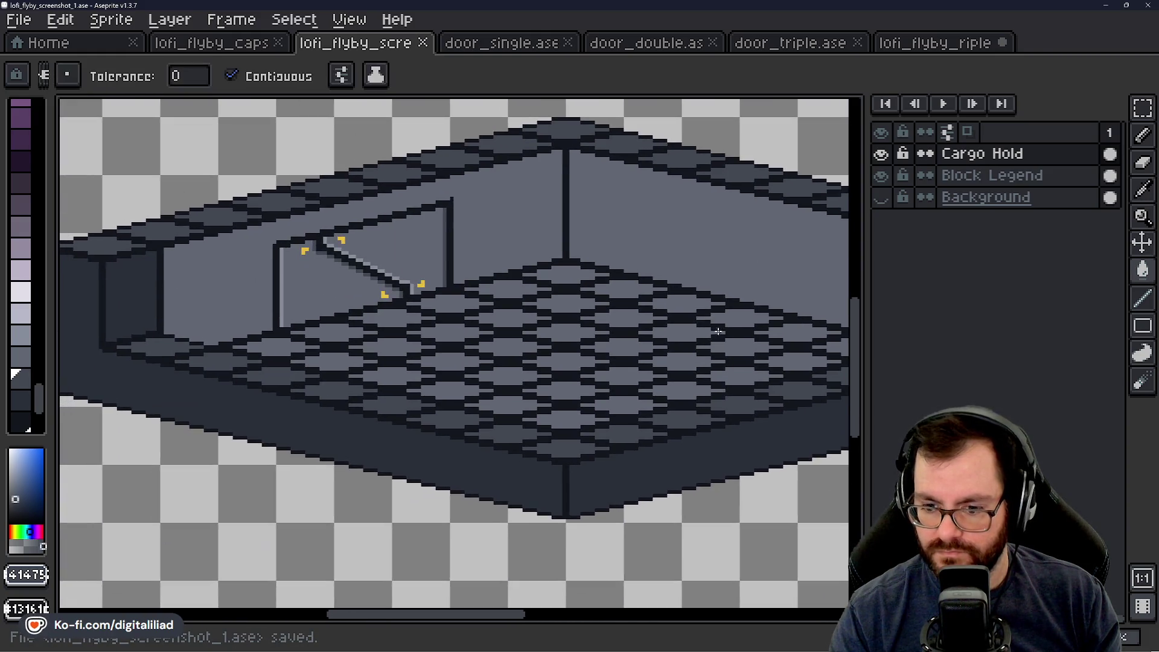
pyautogui.hscroll(-3, 298, 389)
pyautogui.scroll(1, 297, 388)
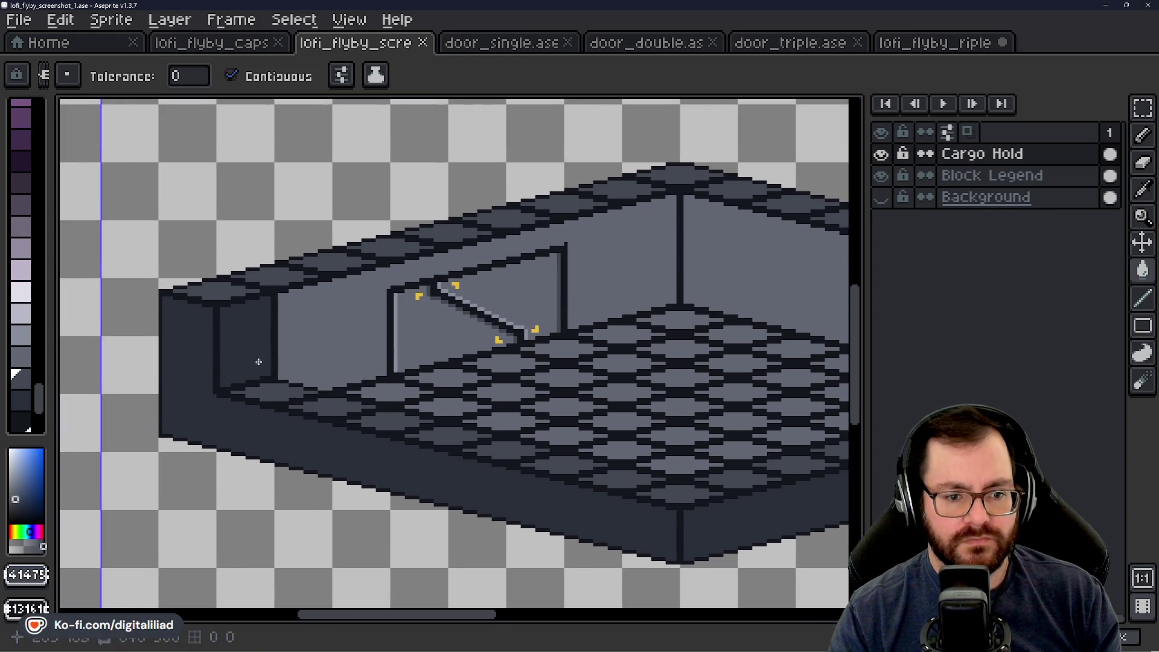
pyautogui.scroll(1, 257, 361)
pyautogui.scroll(1, 257, 363)
pyautogui.scroll(1, 272, 381)
pyautogui.scroll(1, 271, 383)
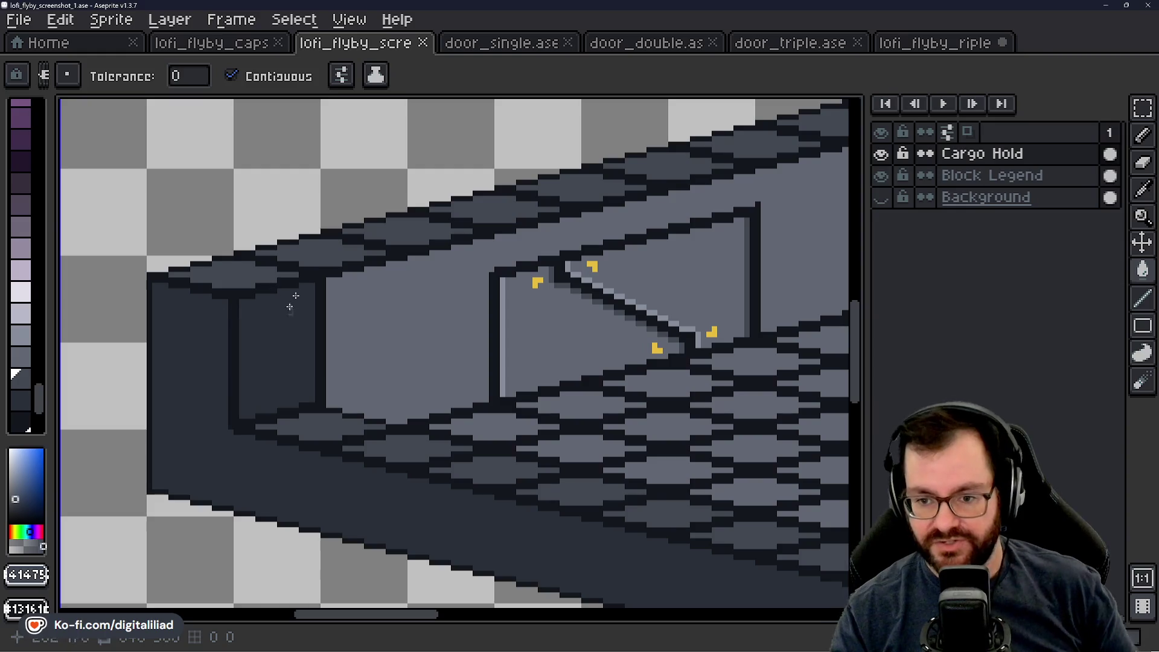
pyautogui.scroll(2, 240, 286)
pyautogui.scroll(1, 315, 312)
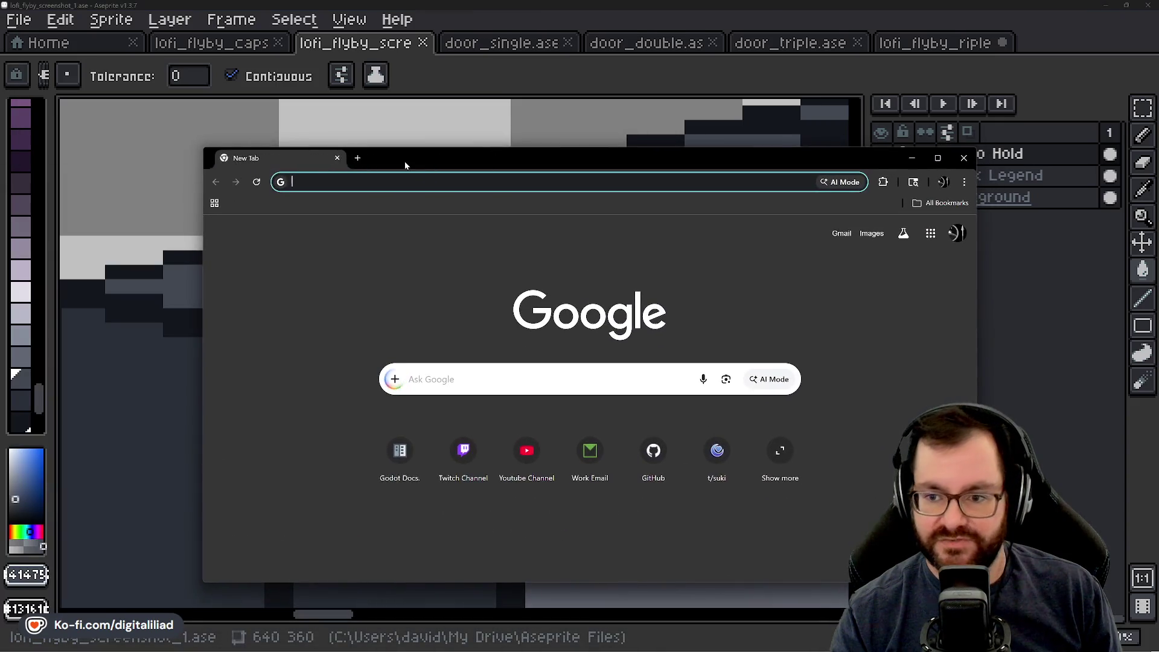
pyautogui.doubleClick(405, 160)
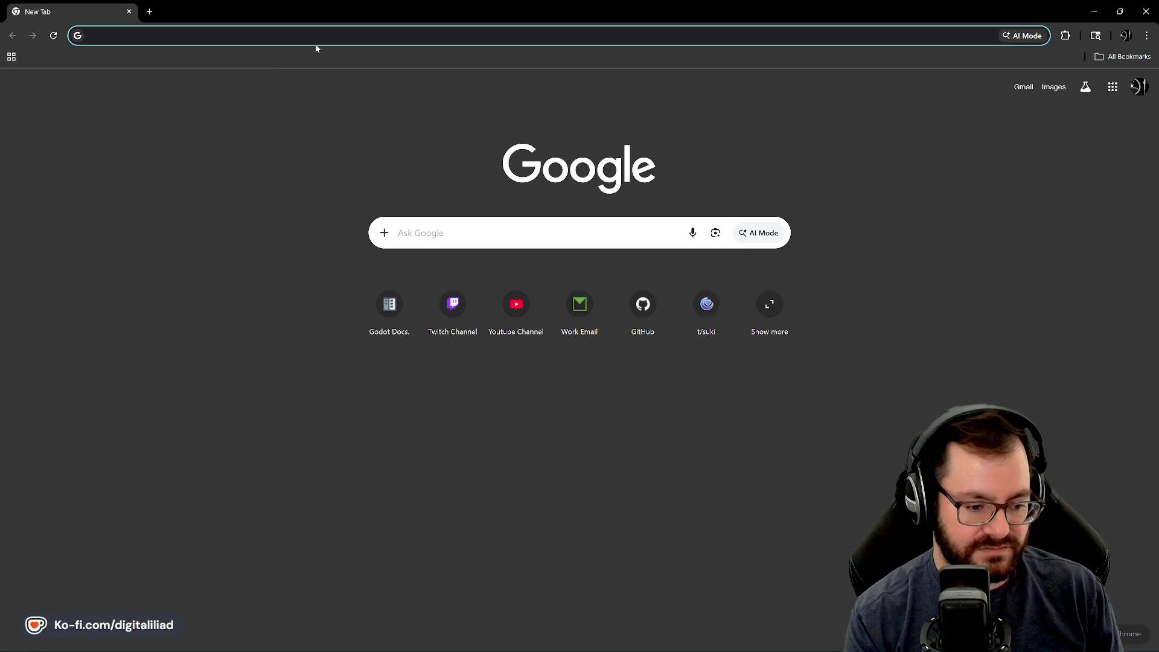
pyautogui.write('digitalaliiad.itch.io')
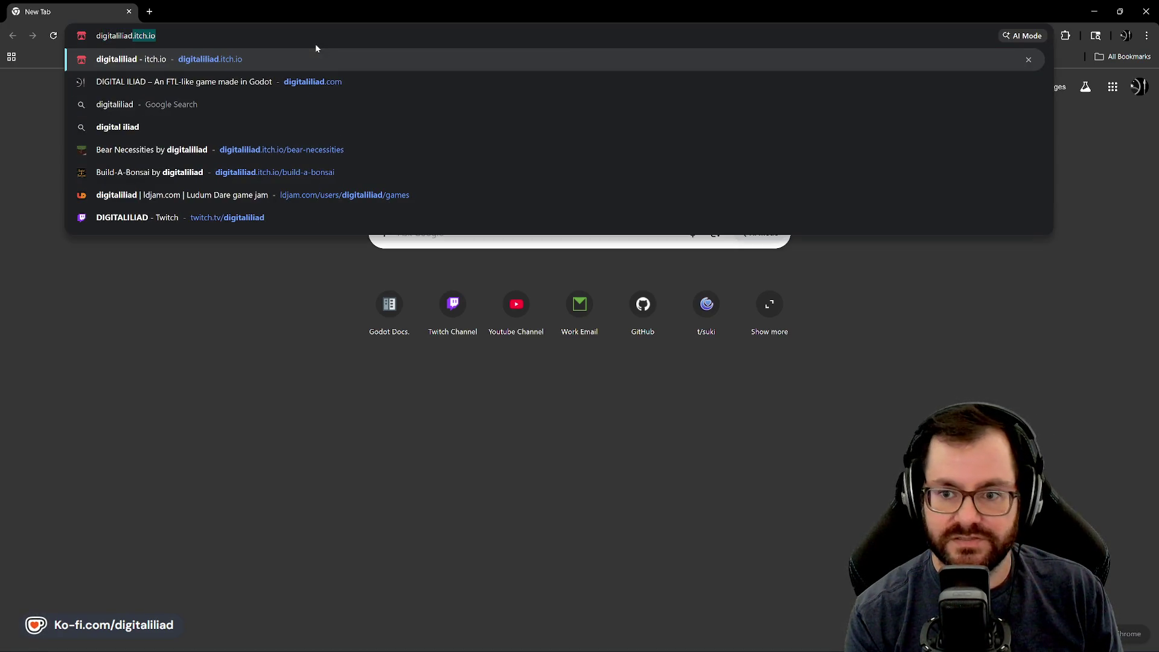
# Step: Load the digitaliliad itch.io profile and open the A Following Wind game page
pyautogui.press('Return')
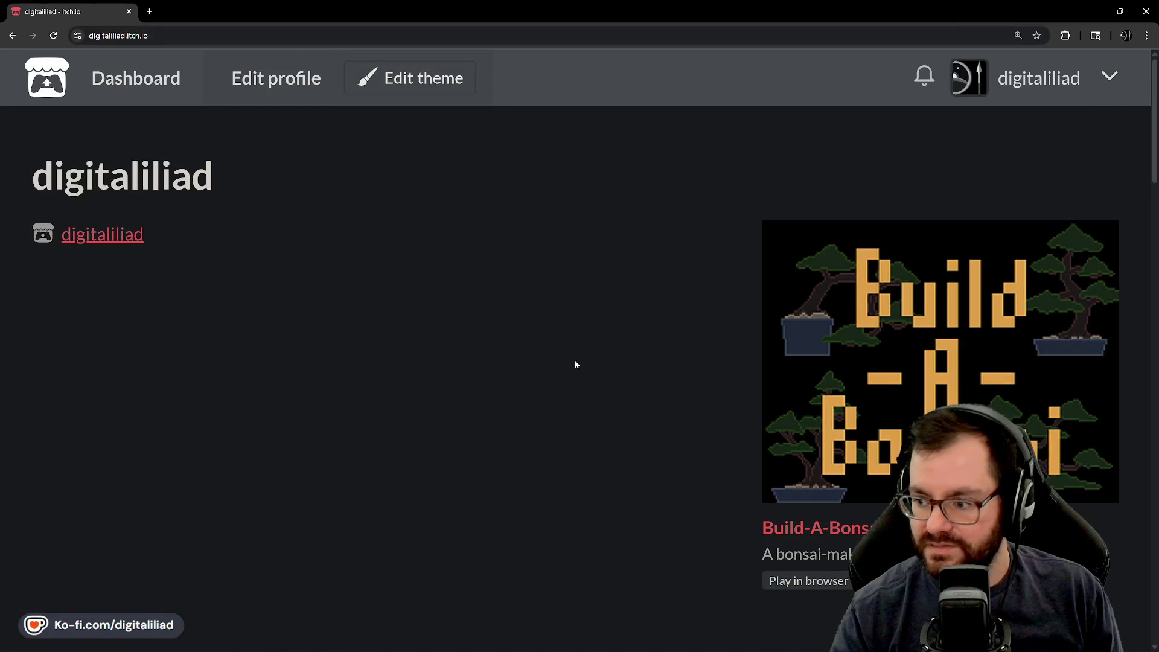
pyautogui.scroll(-5, 576, 364)
pyautogui.scroll(-10, 587, 347)
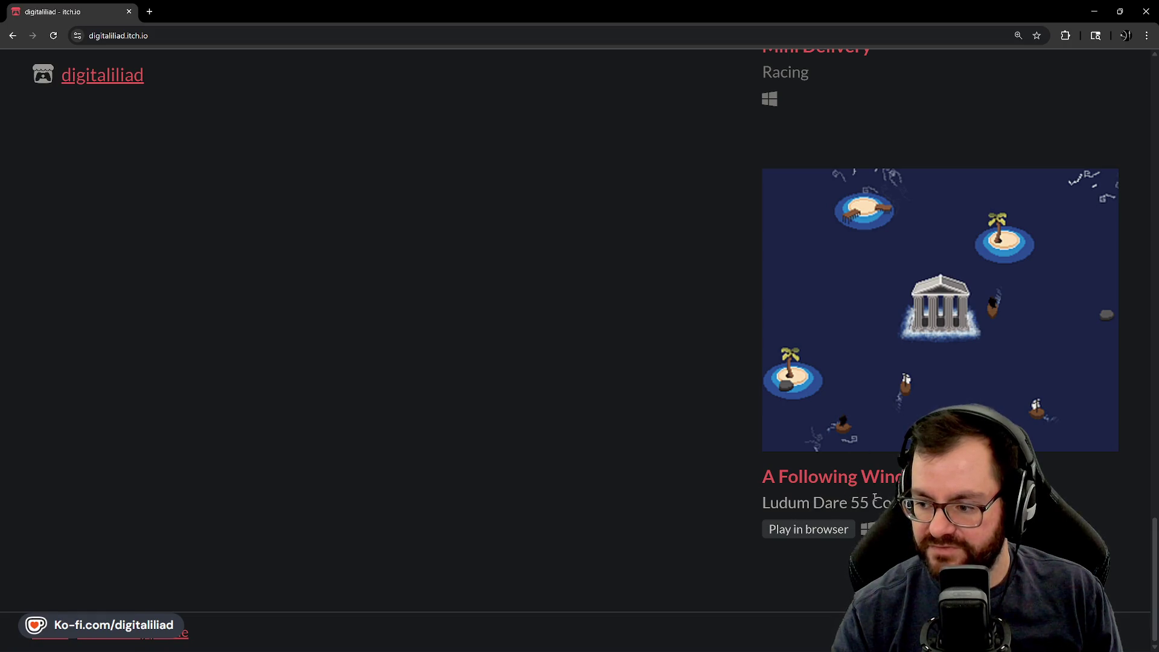
pyautogui.click(898, 350)
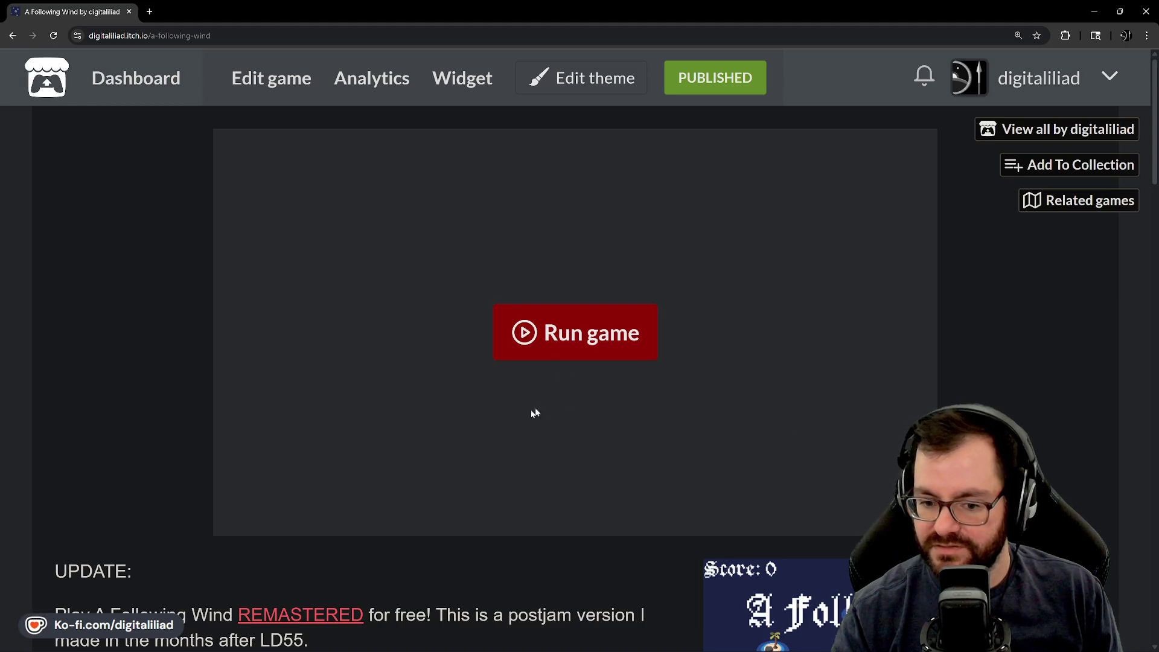
# Step: Run A Following Wind in the browser and switch it to fullscreen at its title screen
pyautogui.click(567, 337)
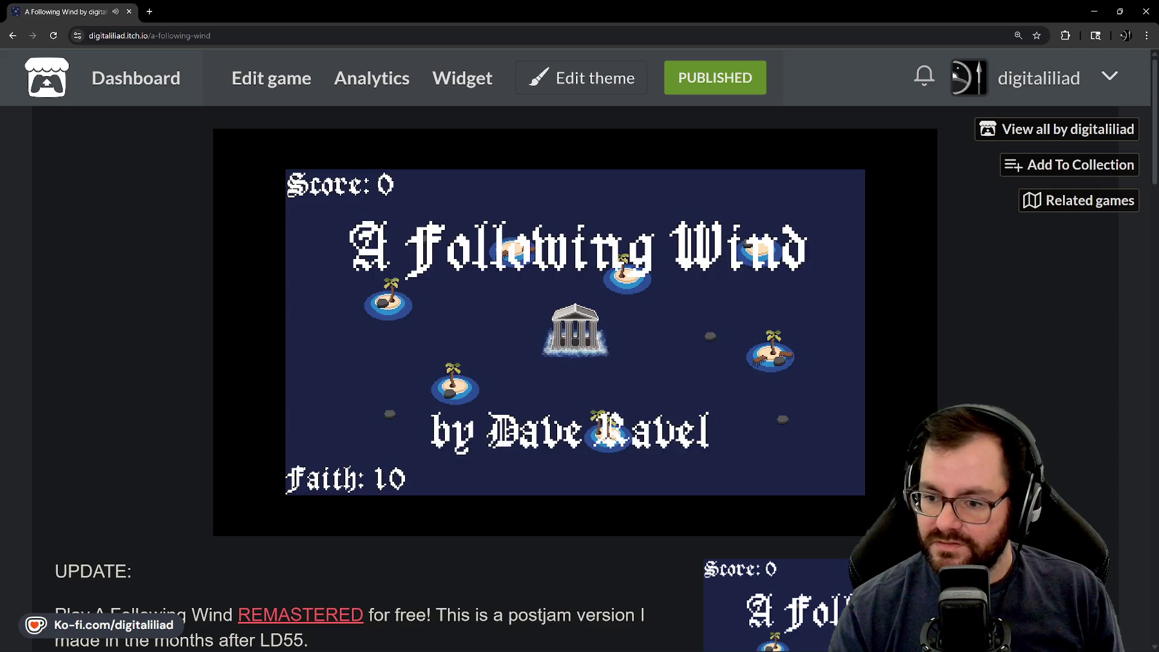
pyautogui.click(922, 523)
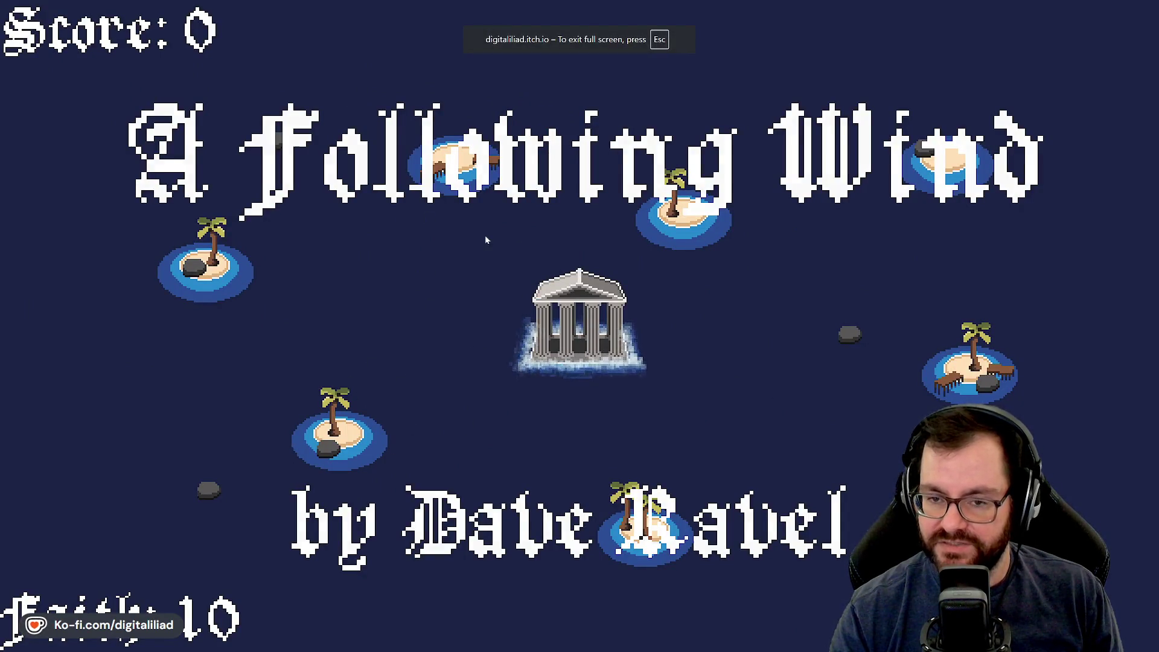
# Step: Begin a round, gust wind to push the top and left boats rightward, then exit fullscreen
pyautogui.click(501, 199)
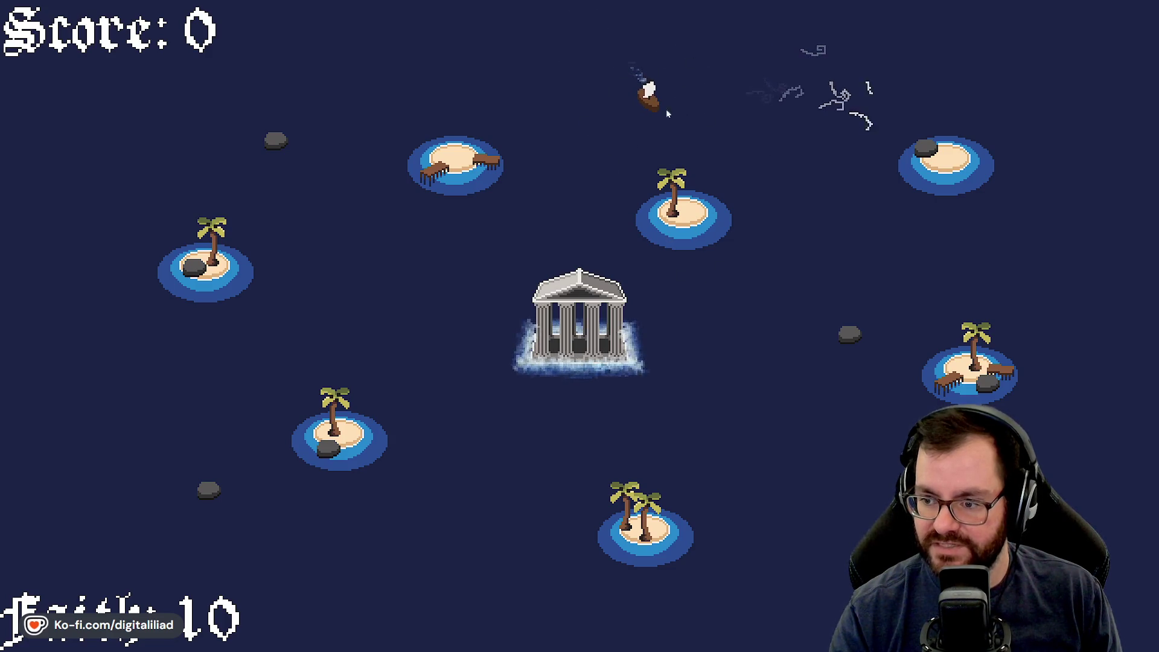
pyautogui.click(646, 135)
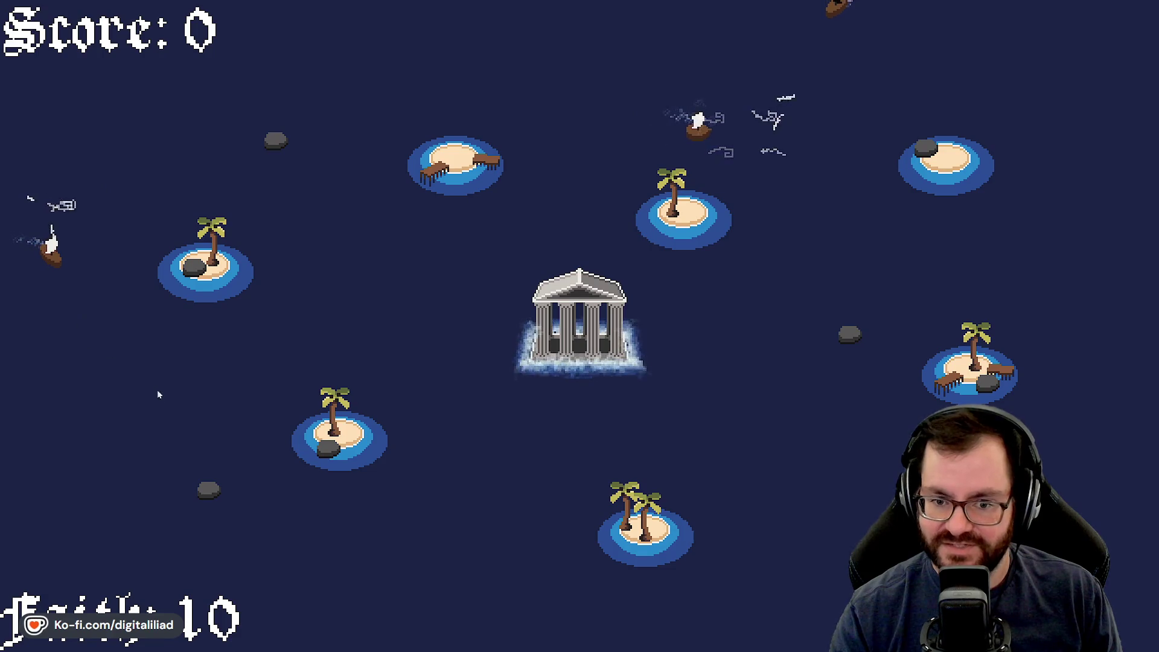
pyautogui.click(97, 235)
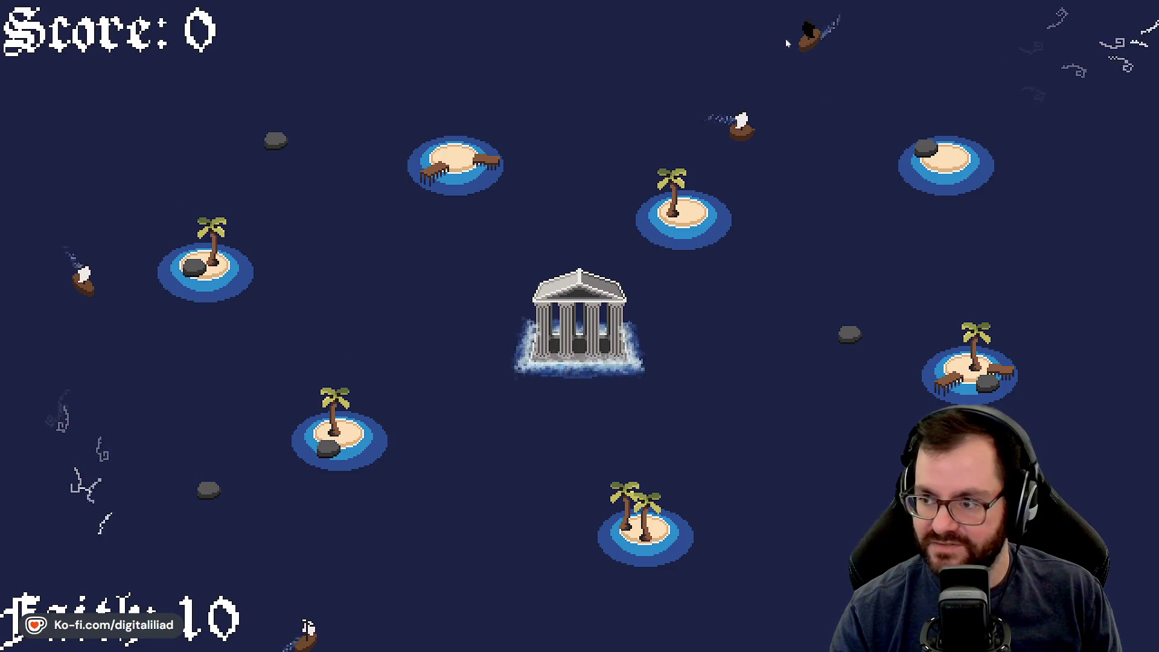
pyautogui.click(806, 41)
pyautogui.click(781, 115)
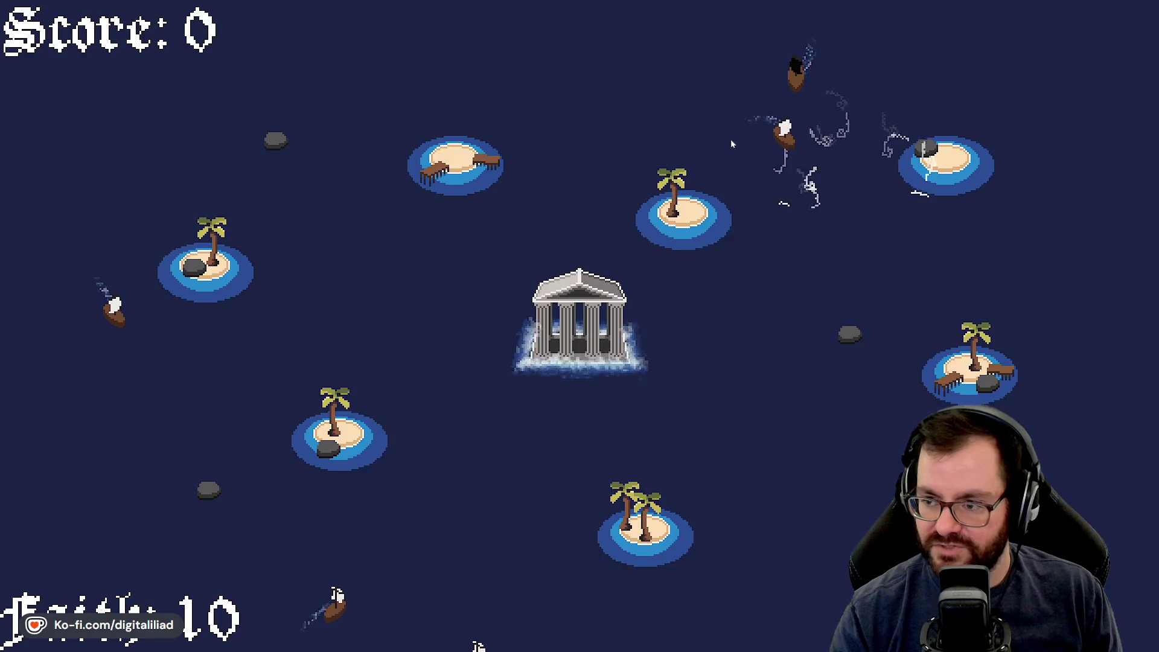
pyautogui.click(797, 132)
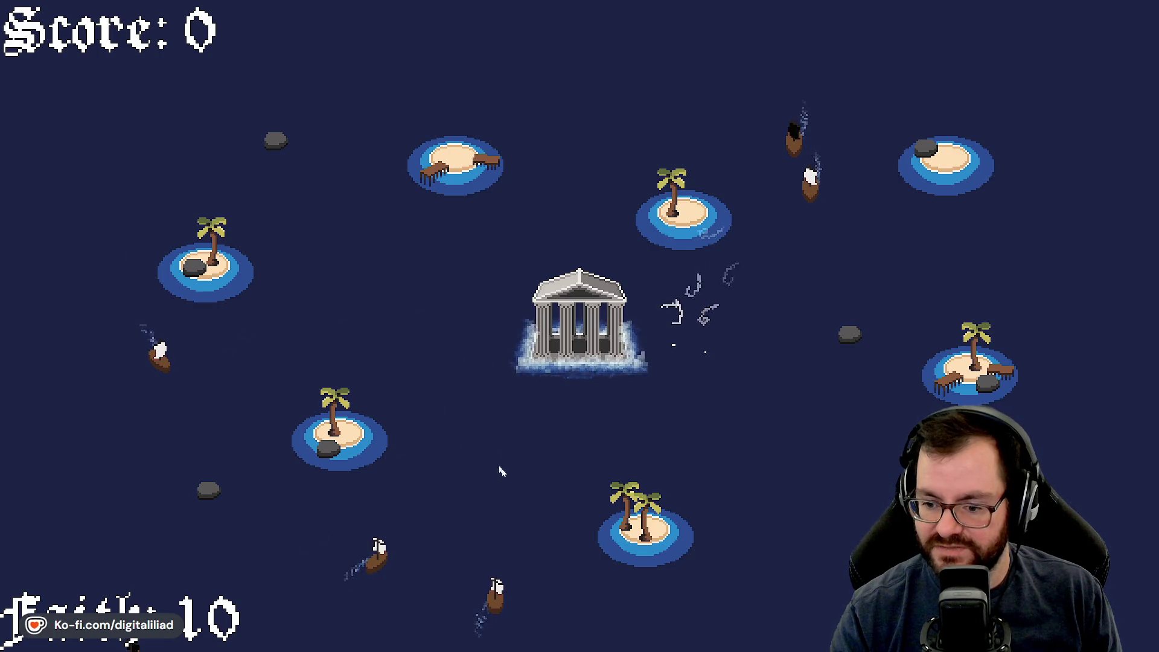
pyautogui.press('Escape')
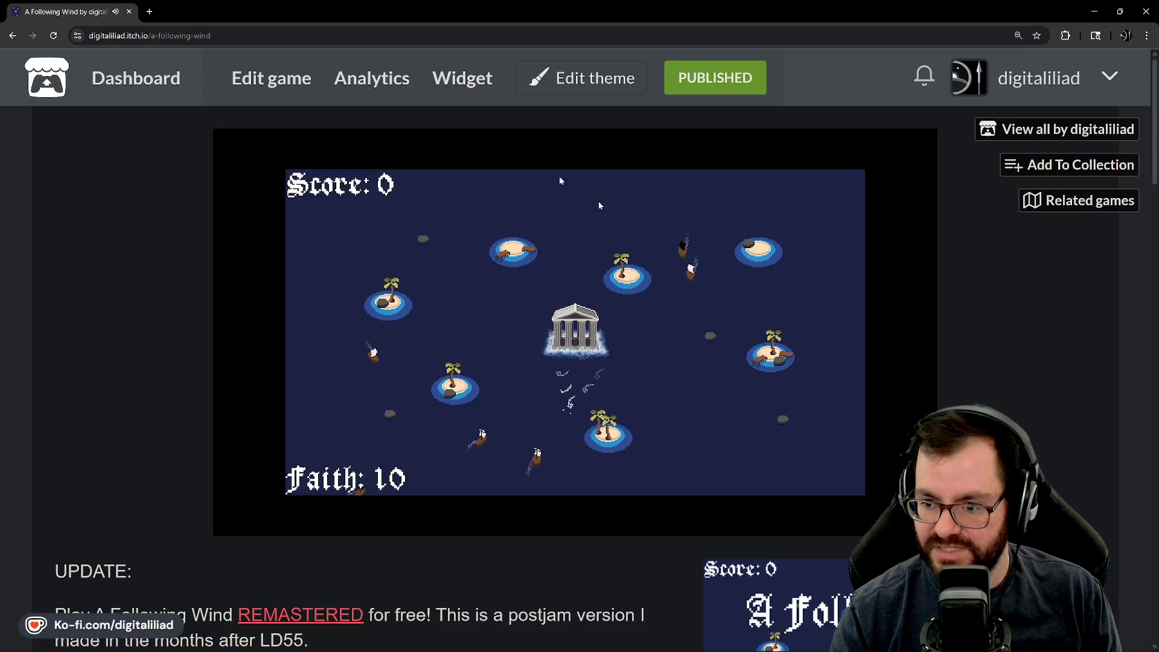
# Step: Go back to the creator's game list and forward onto the A Following Wind Remastered page
pyautogui.click(19, 36)
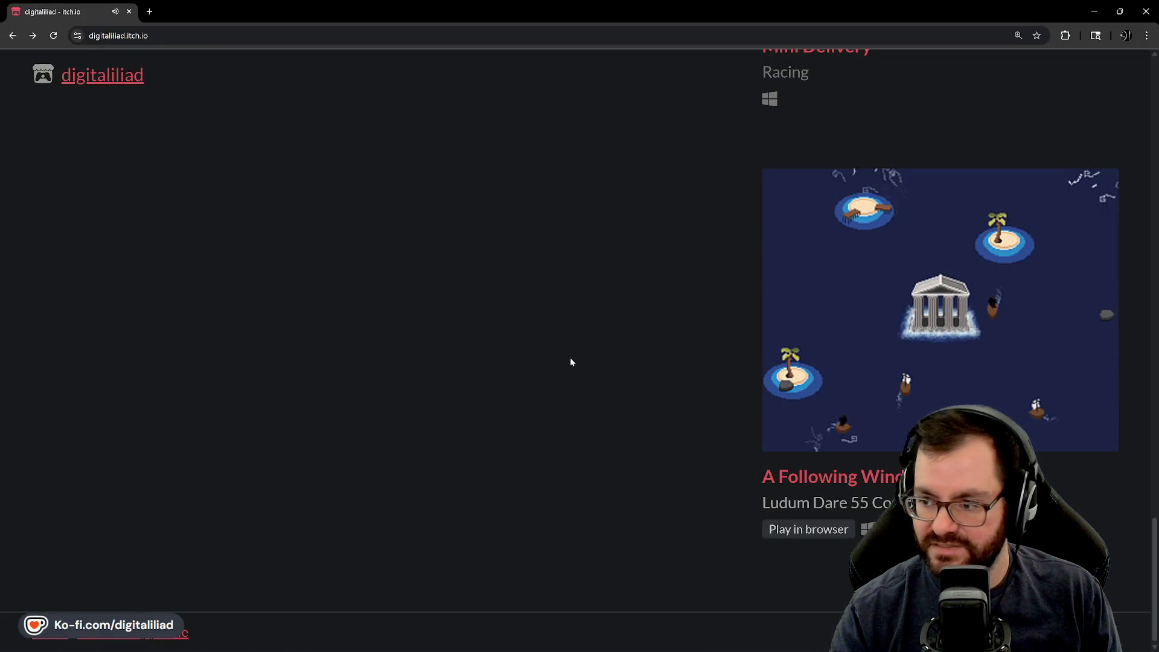
pyautogui.hotkey('alt', 'Right')
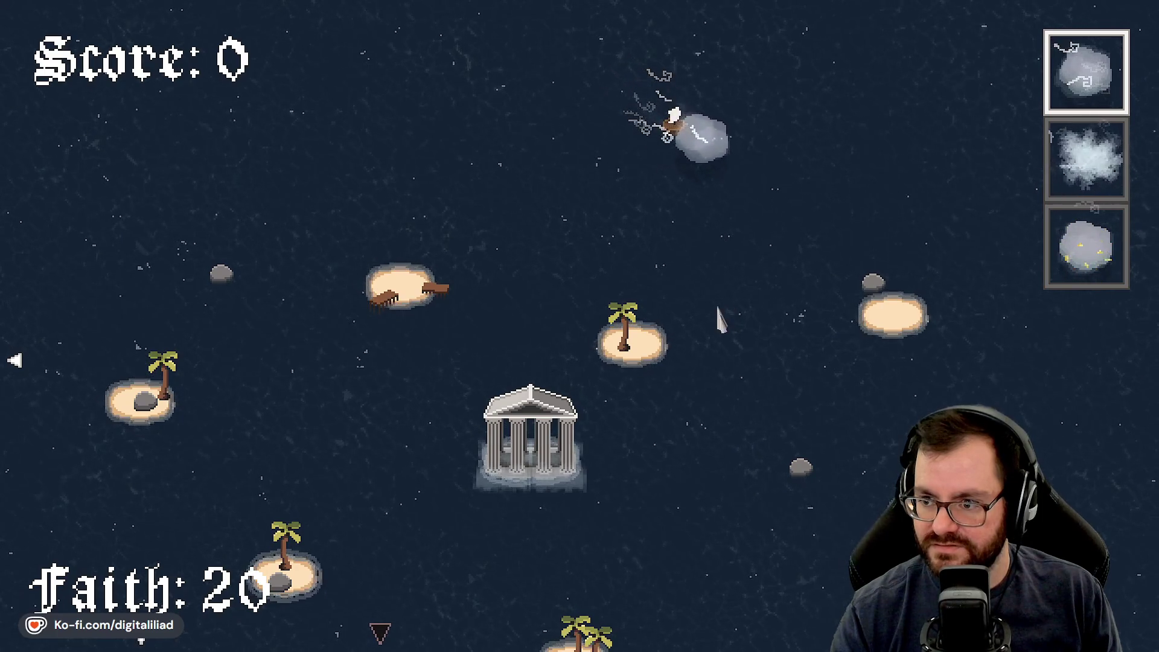
# Step: Switch to the frosty second power, cast a frost cloud near a boat, then return to the storm power
pyautogui.click(1073, 165)
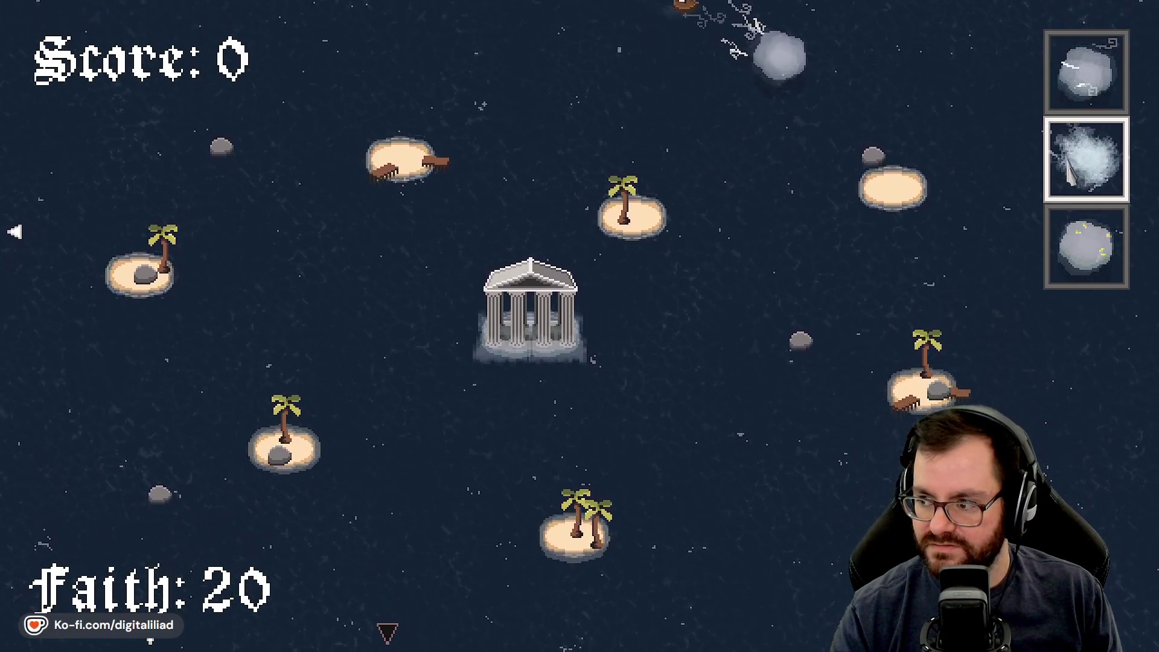
pyautogui.click(766, 176)
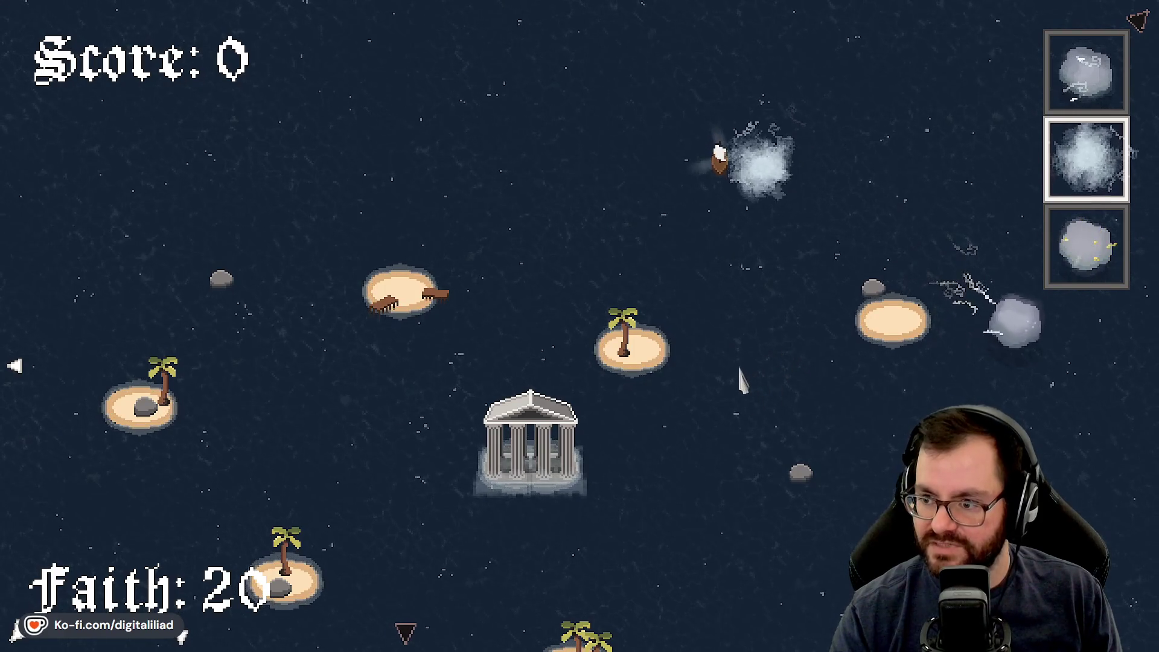
pyautogui.press('s')
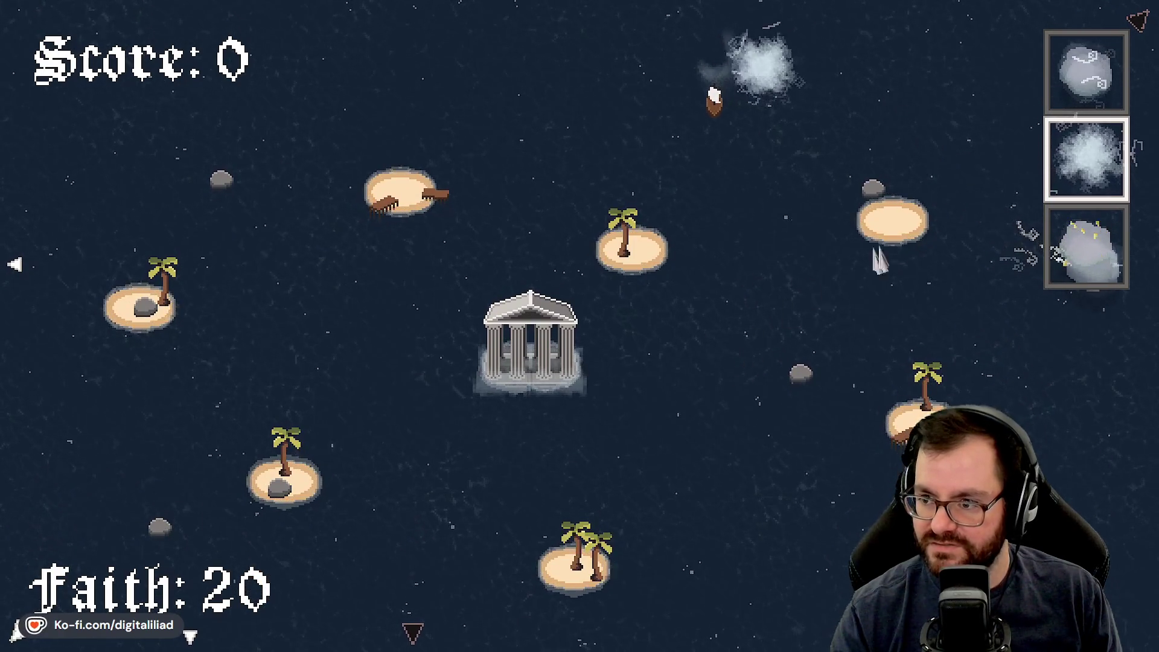
pyautogui.press('1')
# Step: Pan across the sea with WASD and summon a storm cloud near a ship
pyautogui.press('d')
pyautogui.press('w')
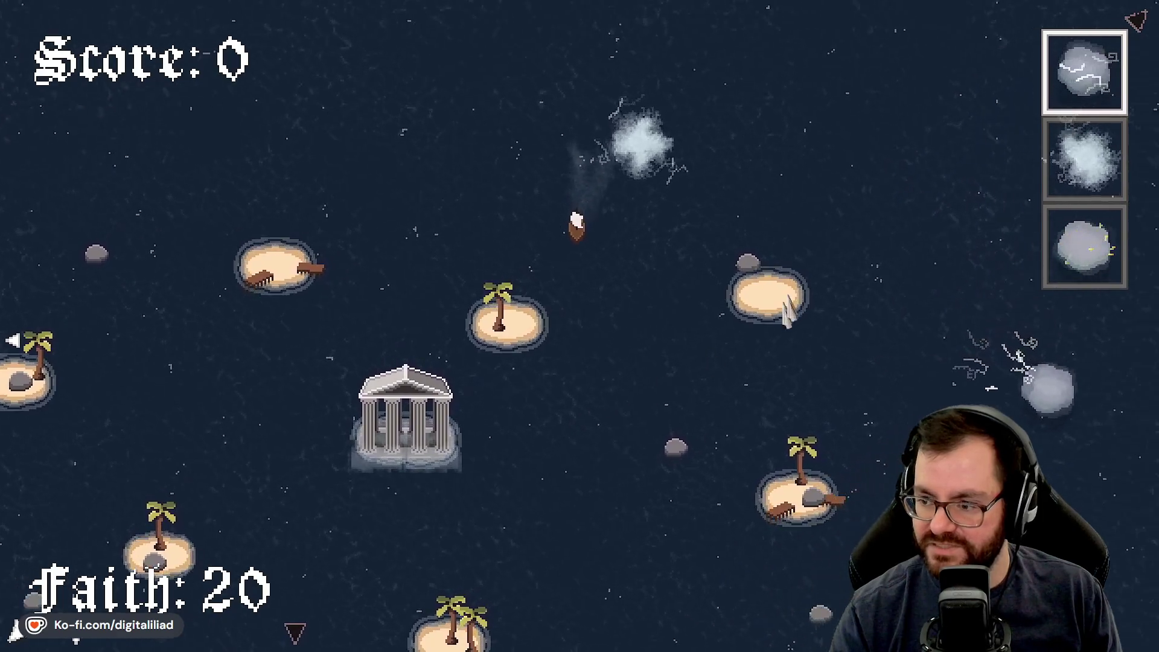
pyautogui.press('s')
pyautogui.press('a')
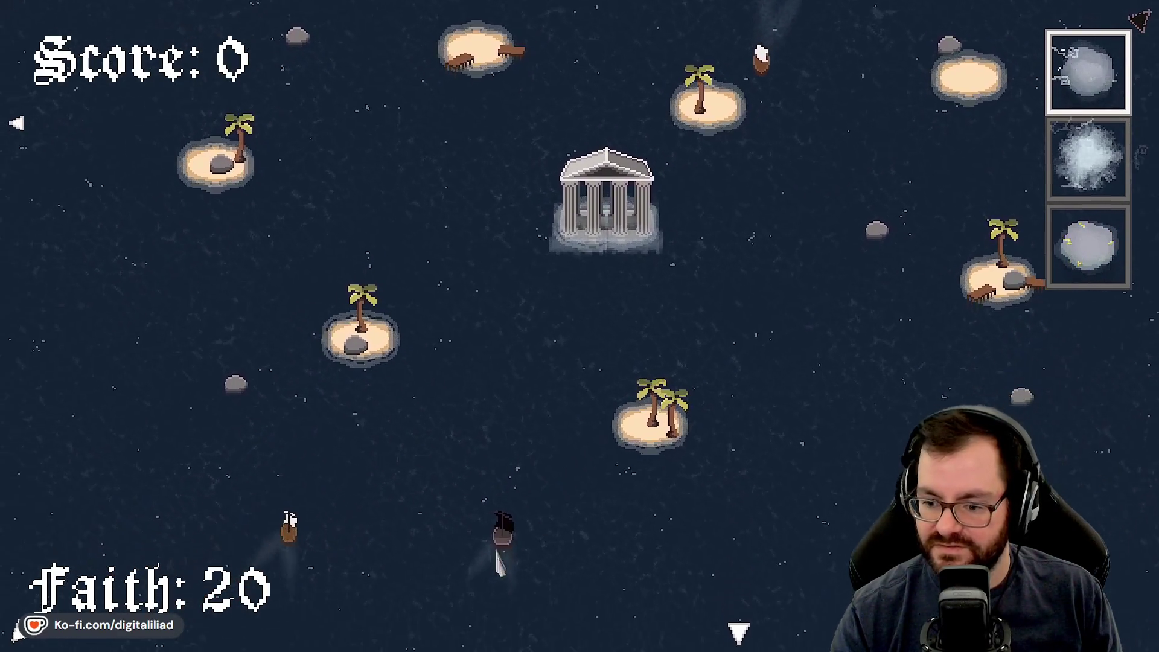
pyautogui.press('w')
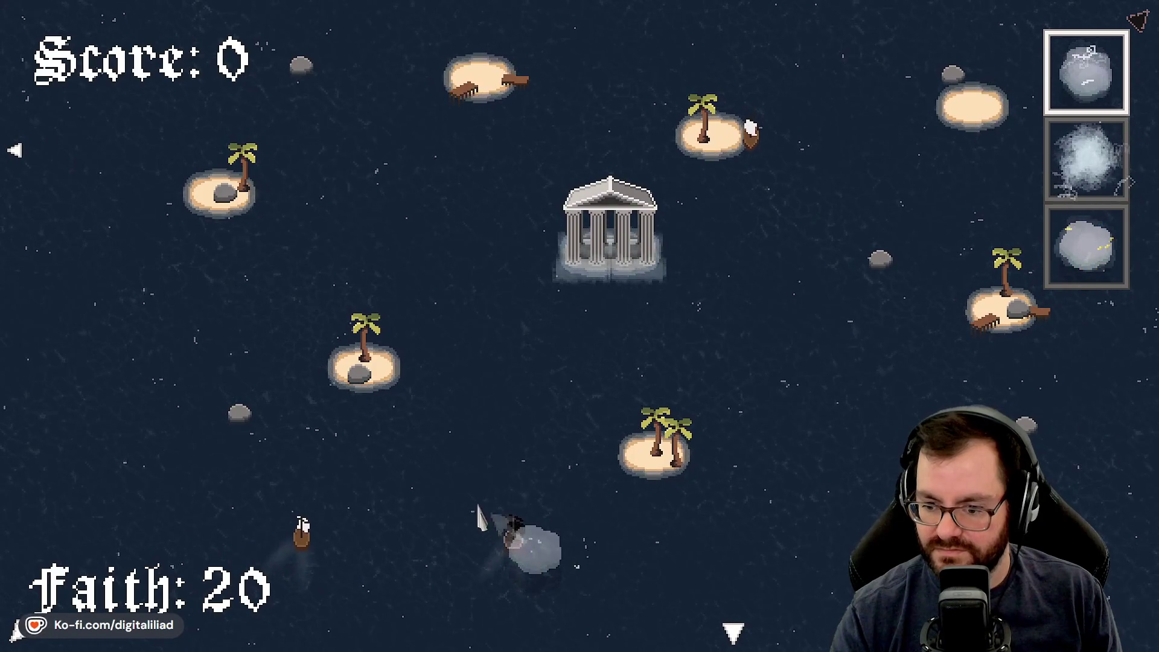
pyautogui.click(281, 516)
# Step: Roam the map past the purple storm and drop storm clouds over two ships, raising Faith to 25
pyautogui.press('d')
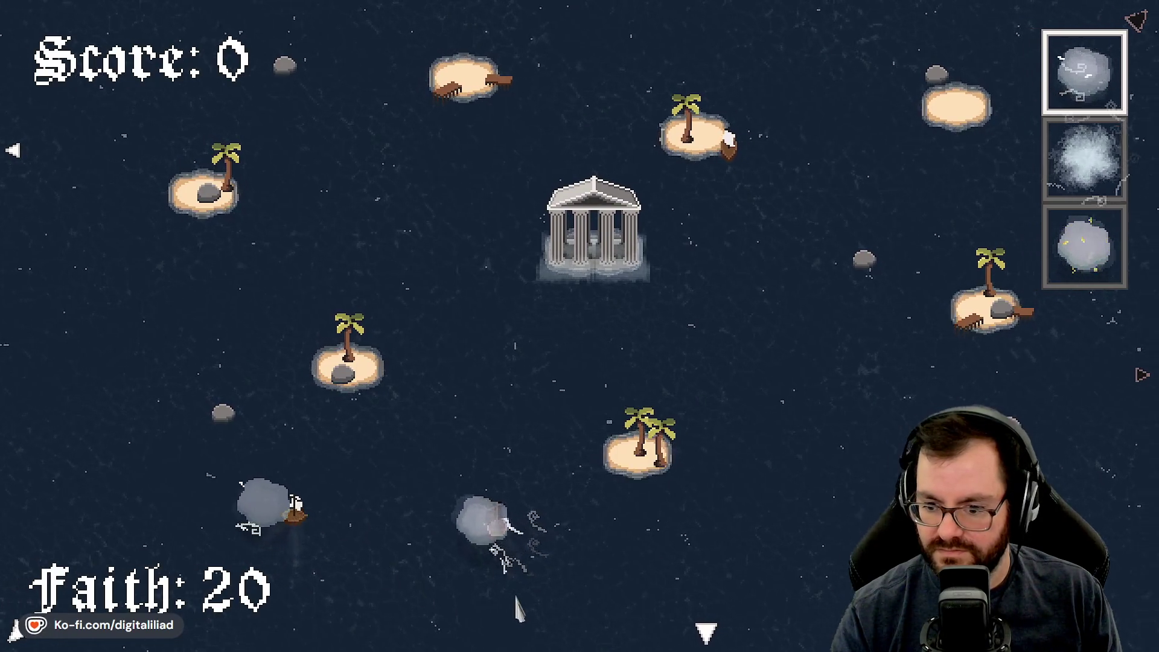
pyautogui.press('s')
pyautogui.press('w')
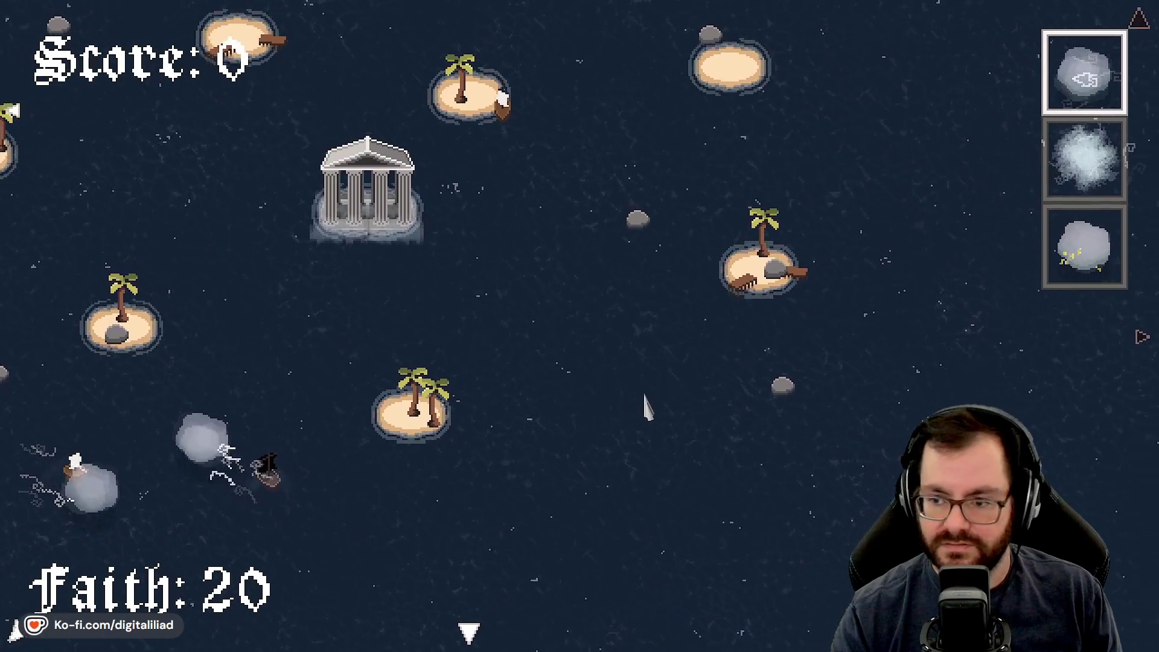
pyautogui.press('a')
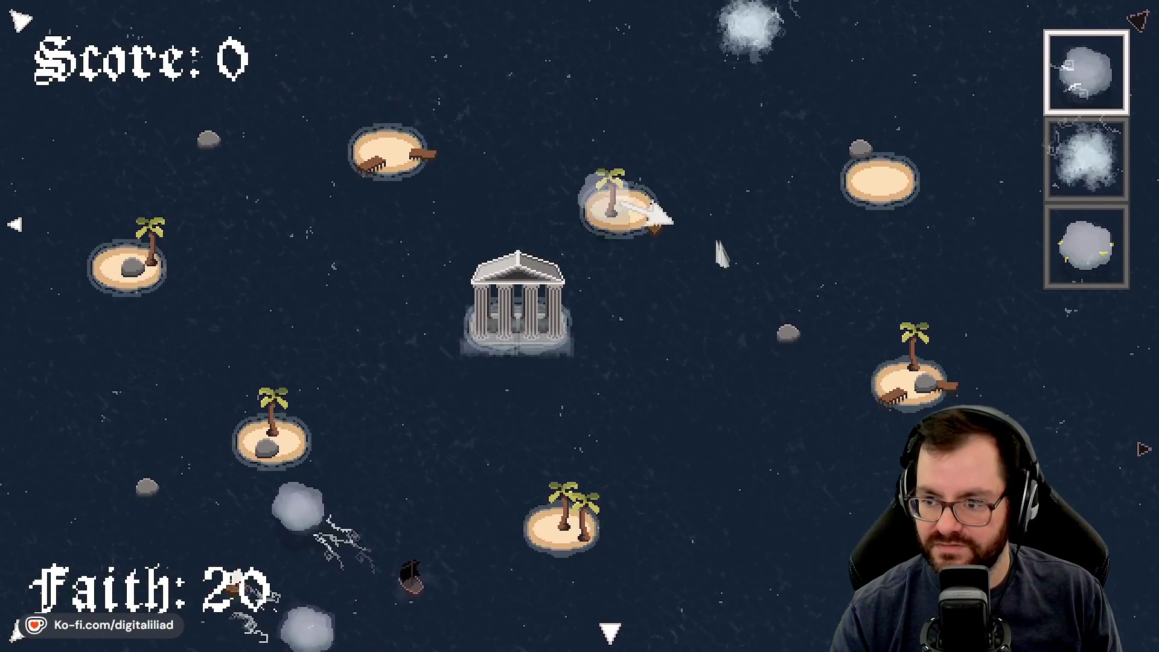
pyautogui.press('s')
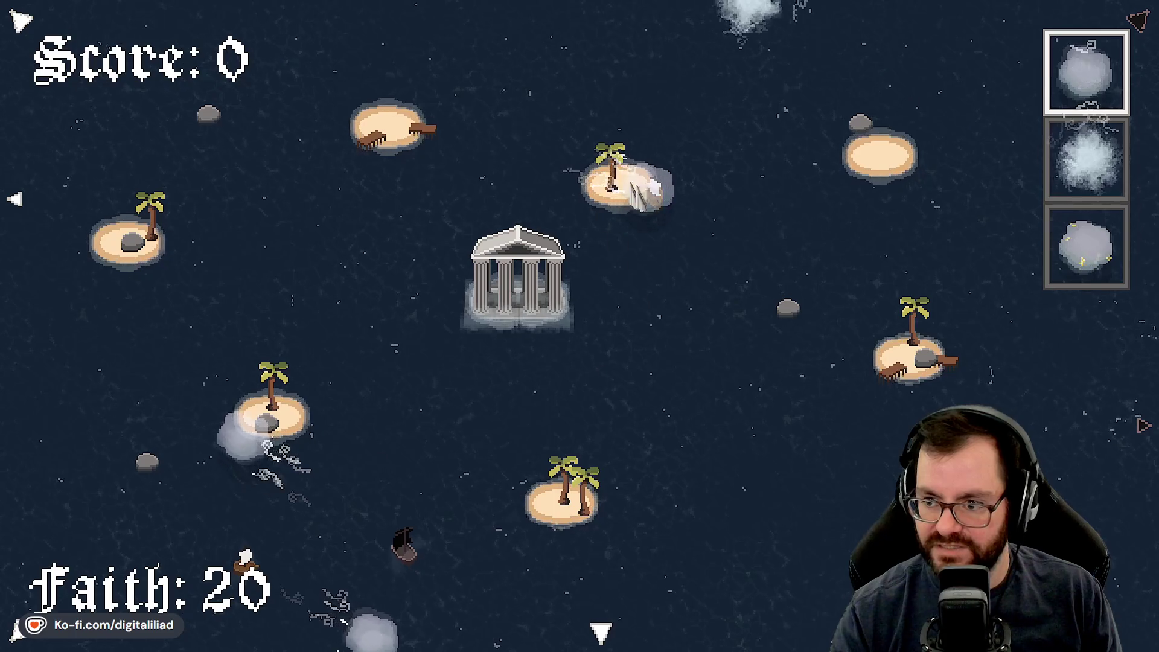
pyautogui.press('a')
pyautogui.press('s')
pyautogui.press('d')
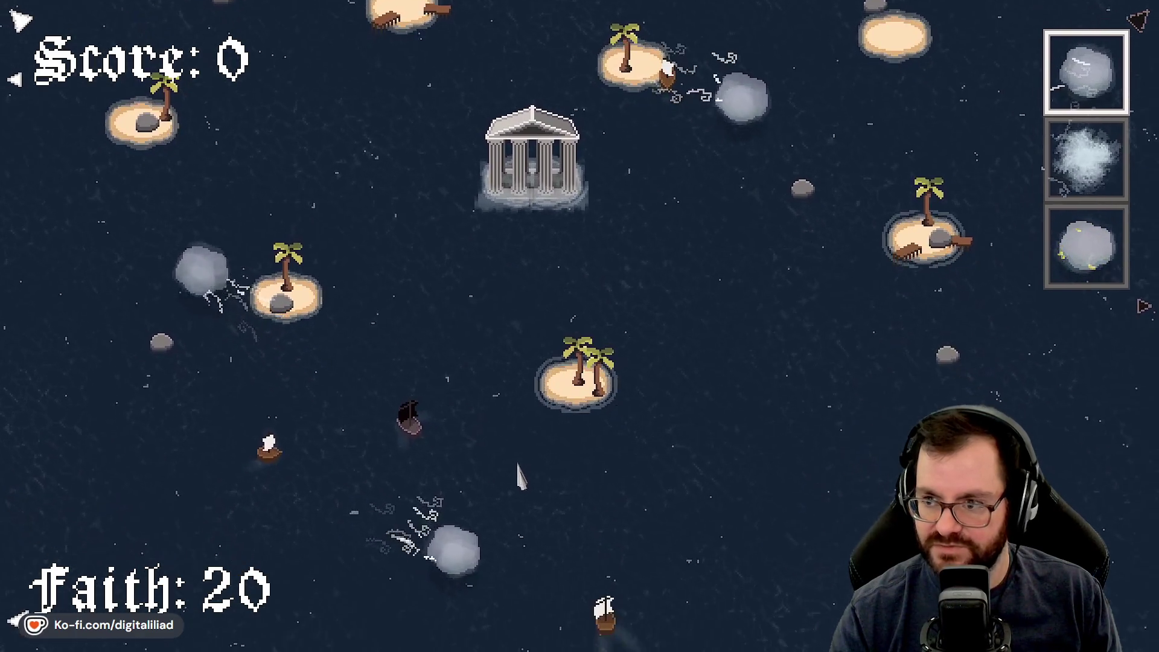
pyautogui.press('w')
pyautogui.press('s')
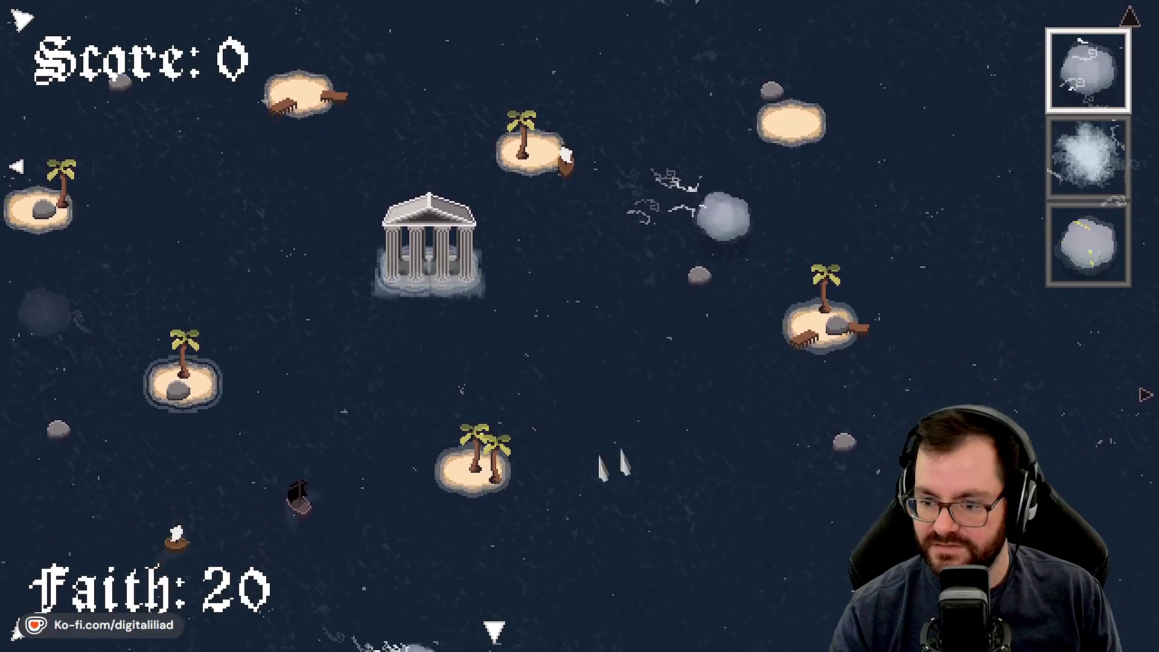
pyautogui.press('a')
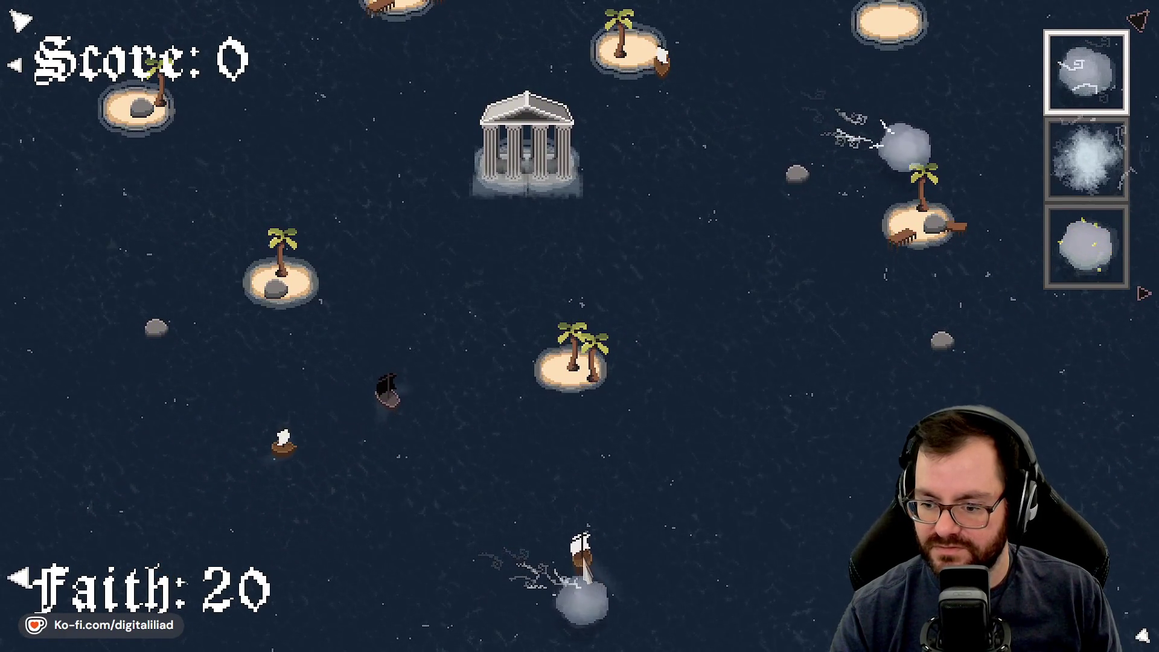
pyautogui.press('a')
pyautogui.press('w')
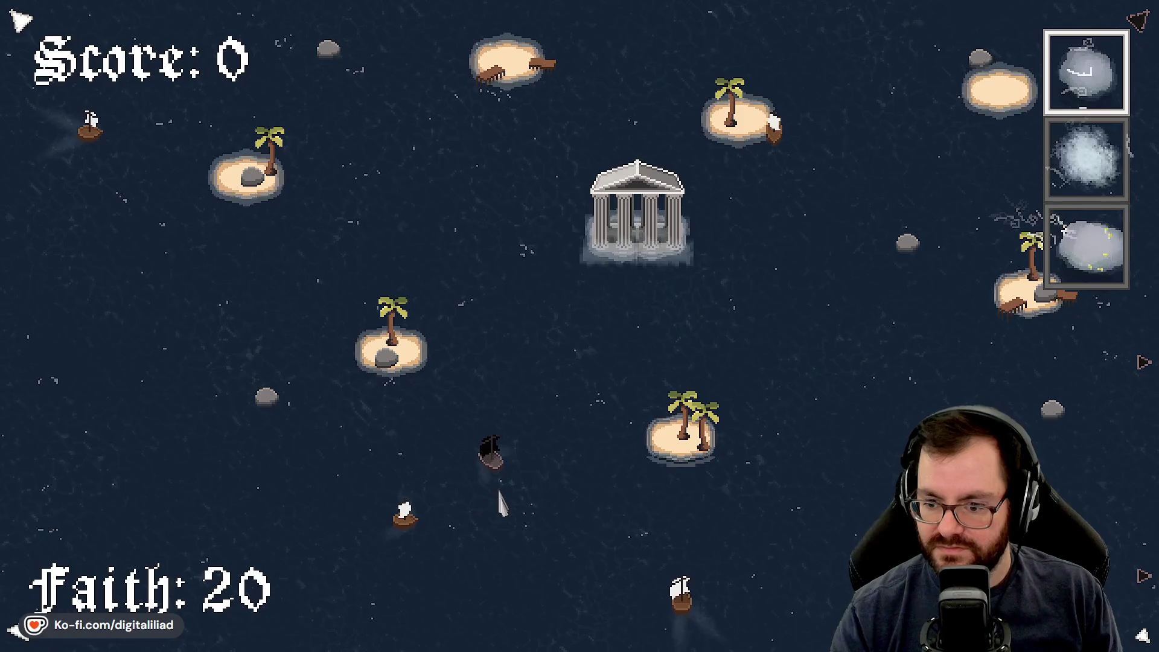
pyautogui.press('a')
pyautogui.press('w')
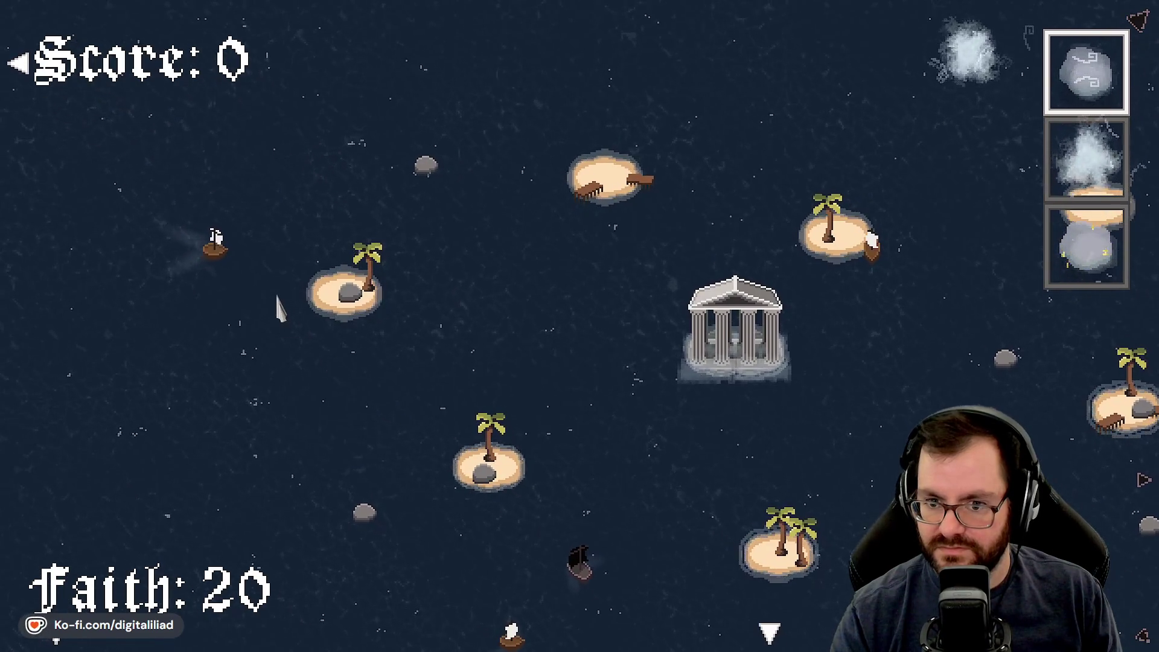
pyautogui.press('d')
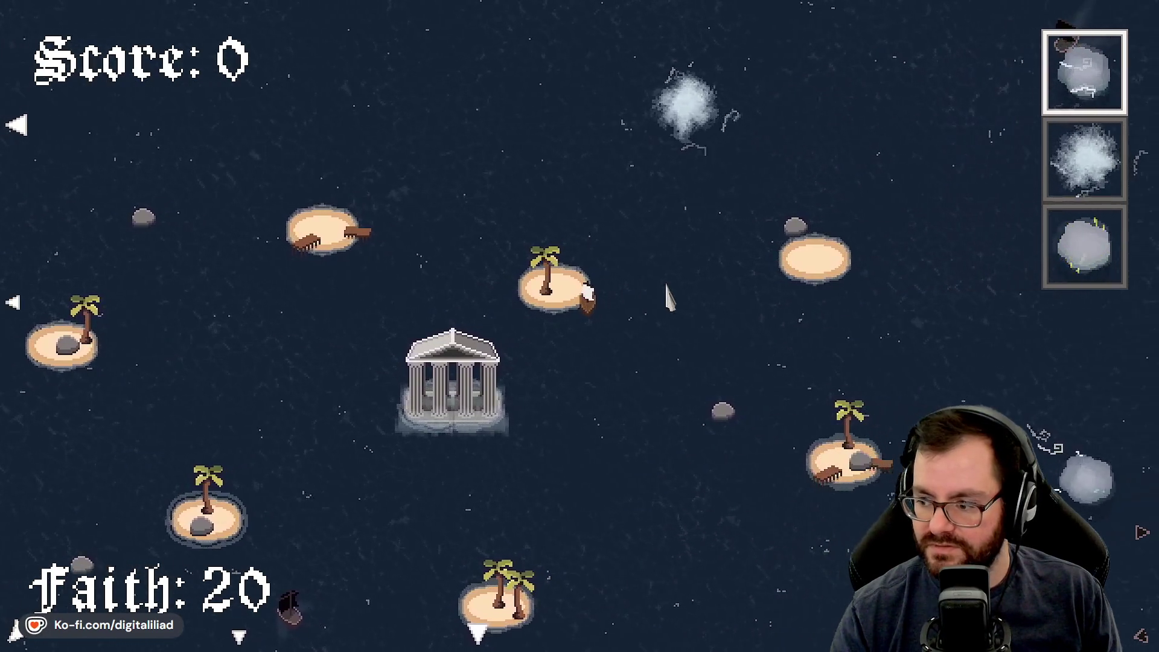
pyautogui.press('s')
pyautogui.press('a')
pyautogui.press('w')
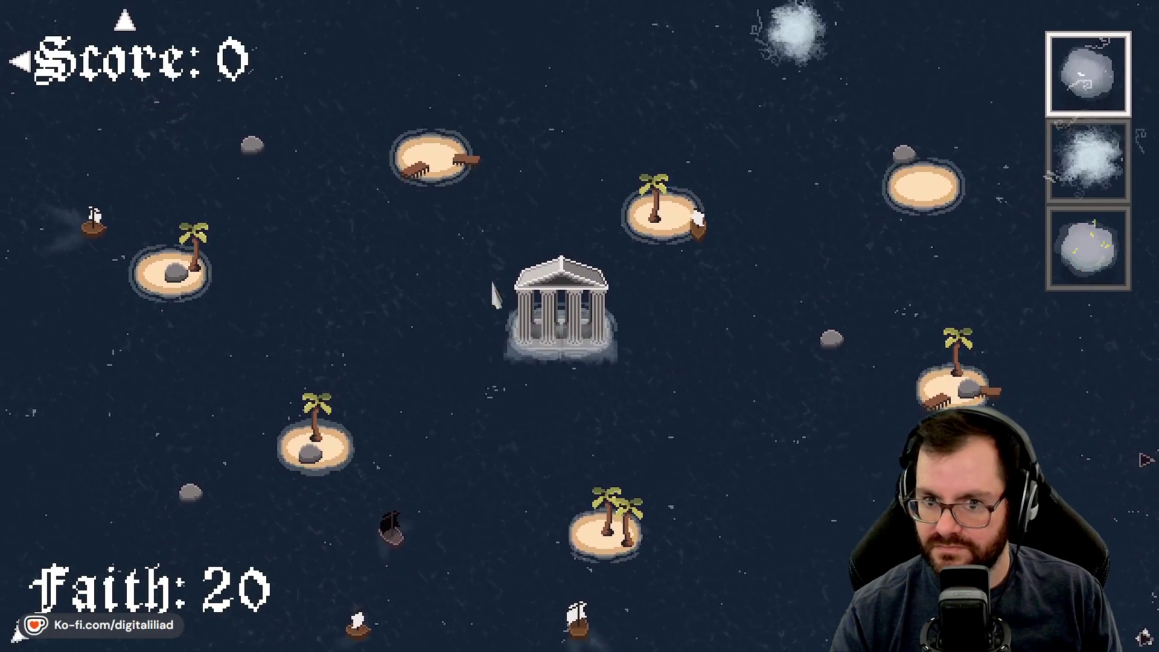
pyautogui.press('a')
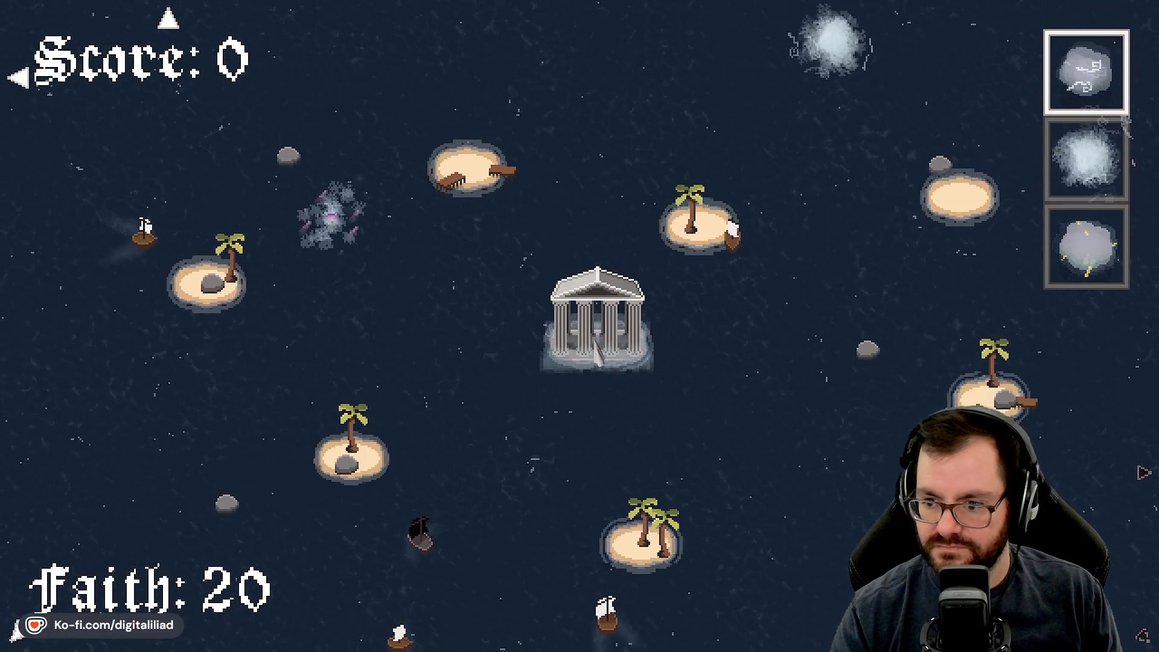
pyautogui.press('a')
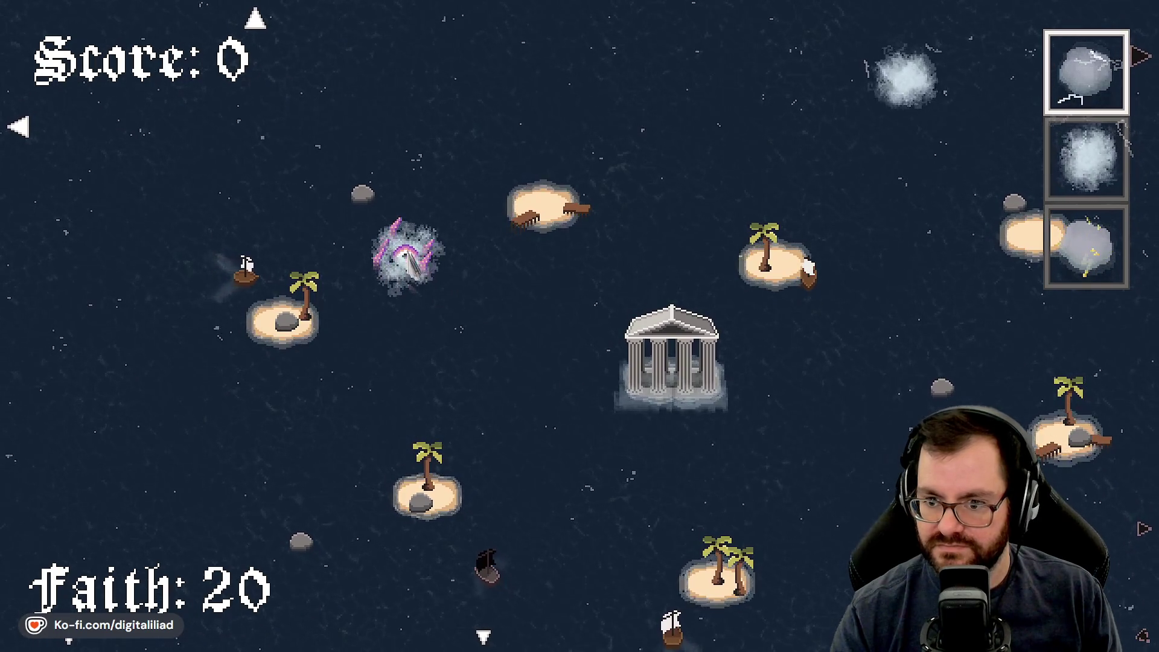
pyautogui.press('d')
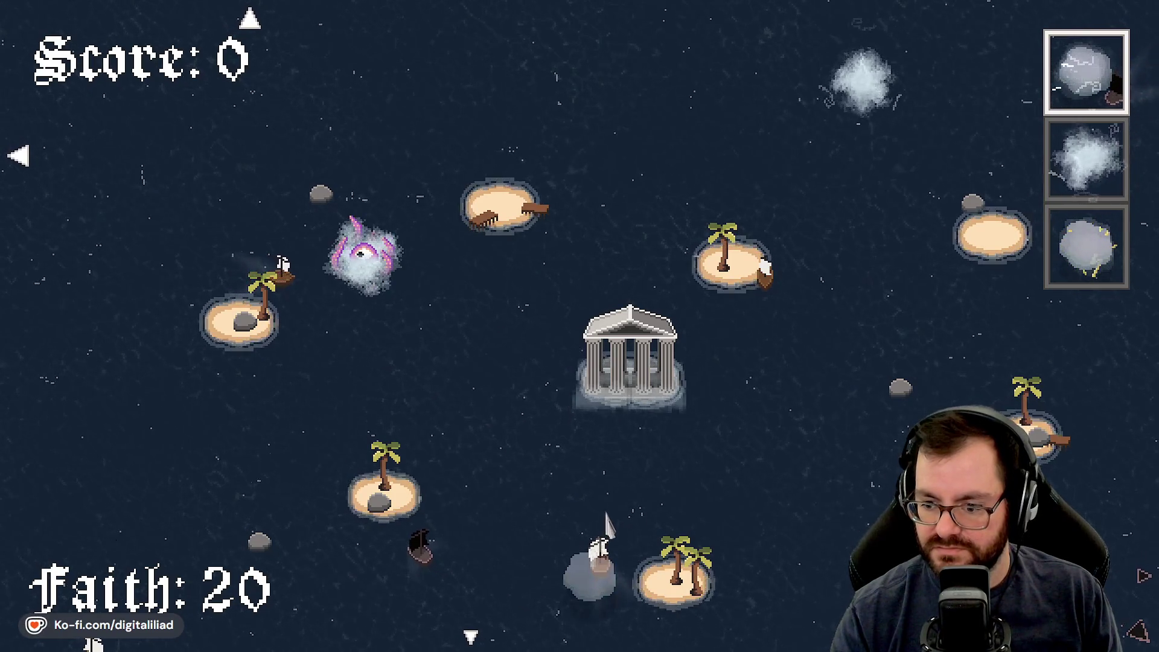
pyautogui.click(593, 566)
pyautogui.click(303, 255)
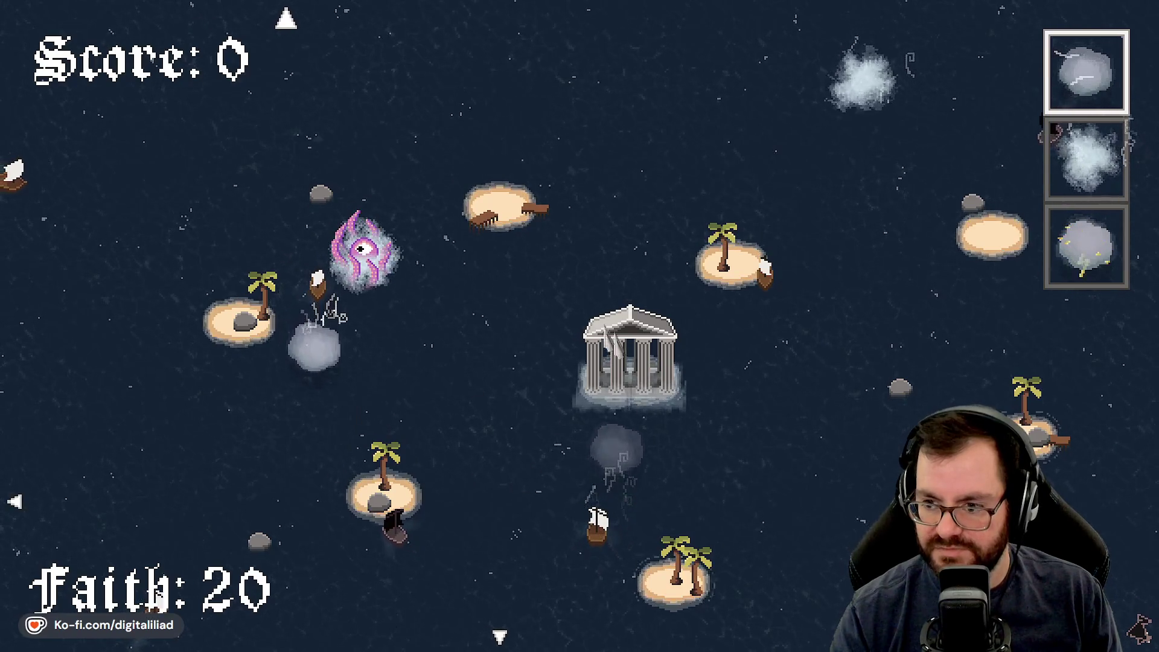
# Step: Pan the view right and down with arrow keys, then leave the fullscreen game
pyautogui.press('Right')
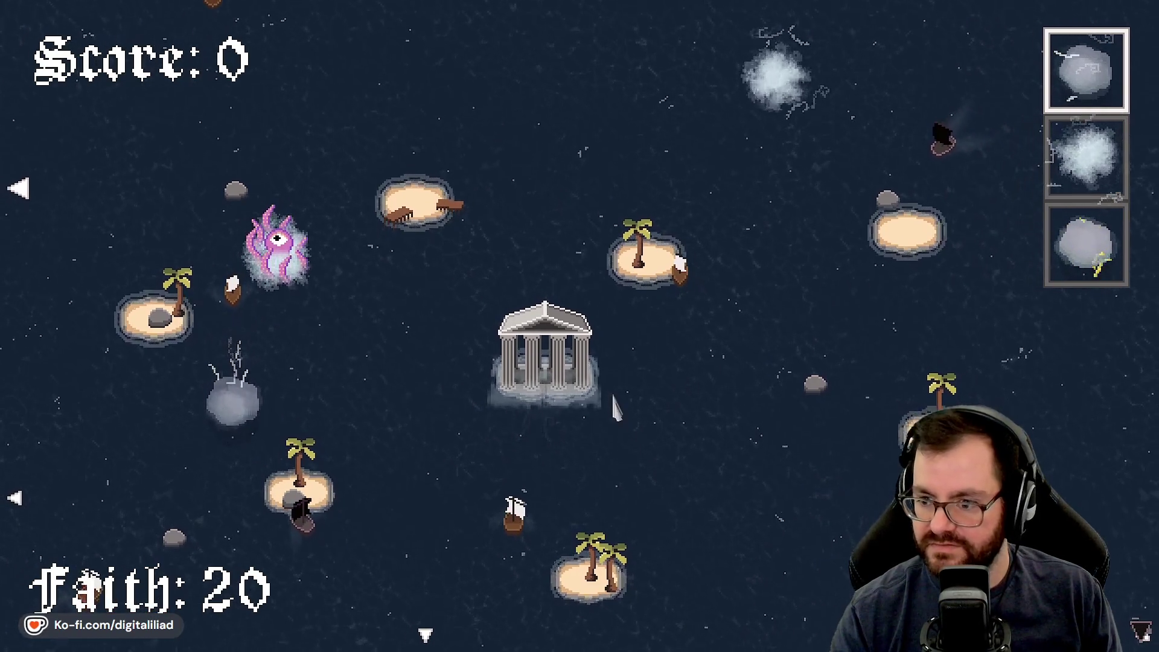
pyautogui.press('Down')
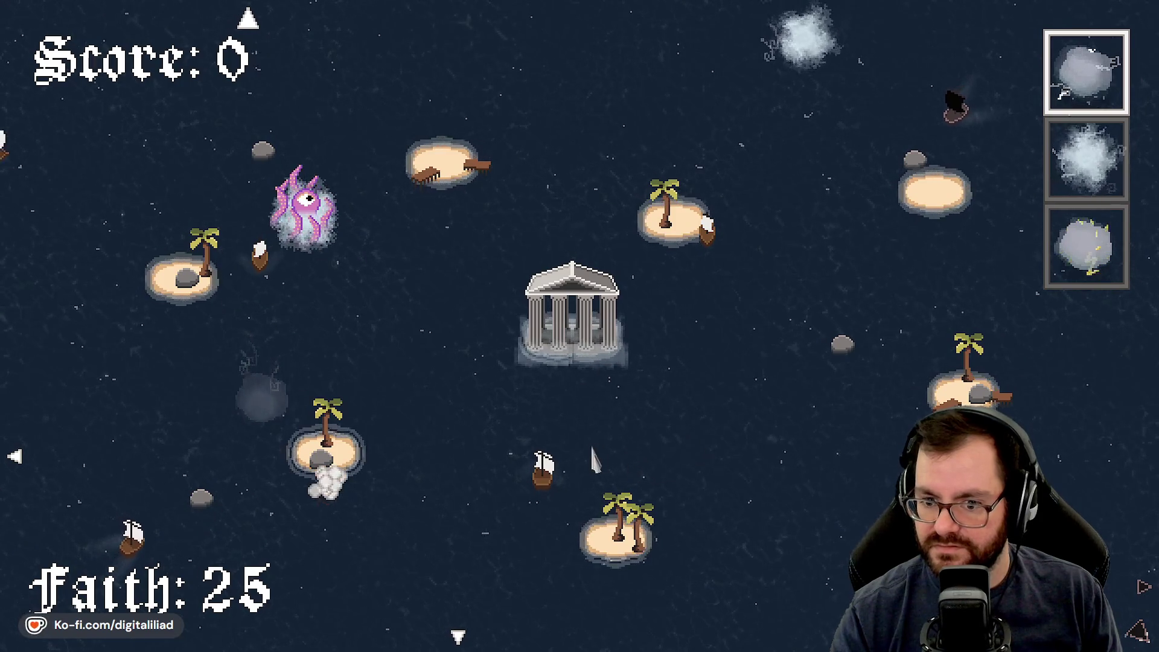
pyautogui.press('Escape')
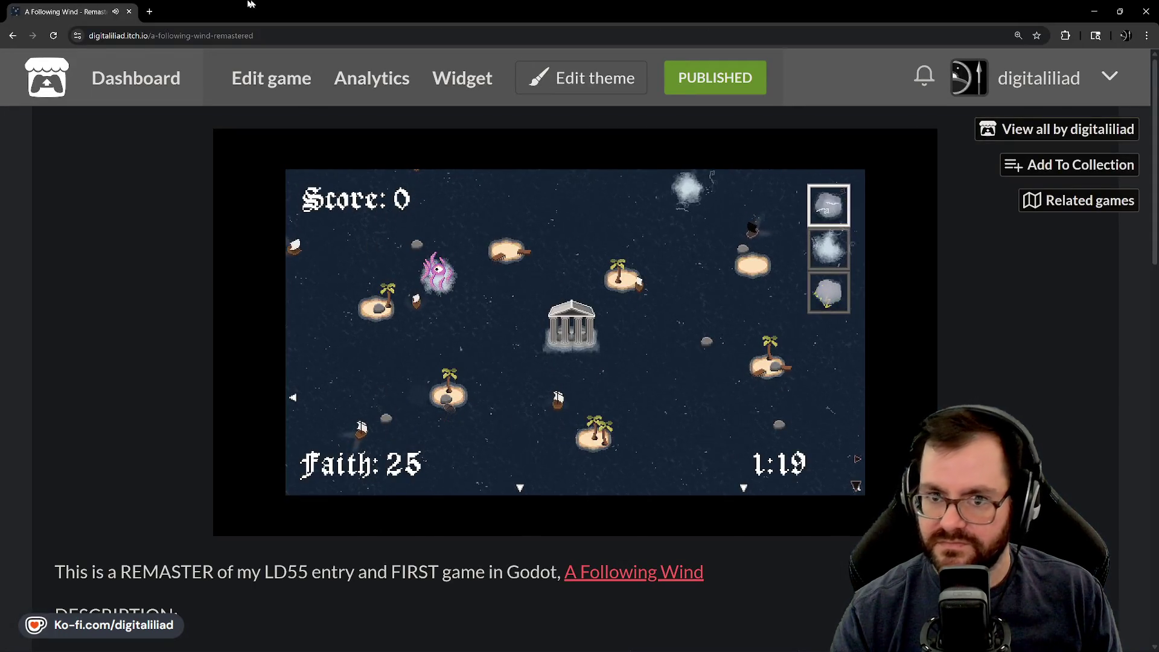
# Step: Go back from the Remastered game page to the itch.io profile's game list
pyautogui.click(13, 35)
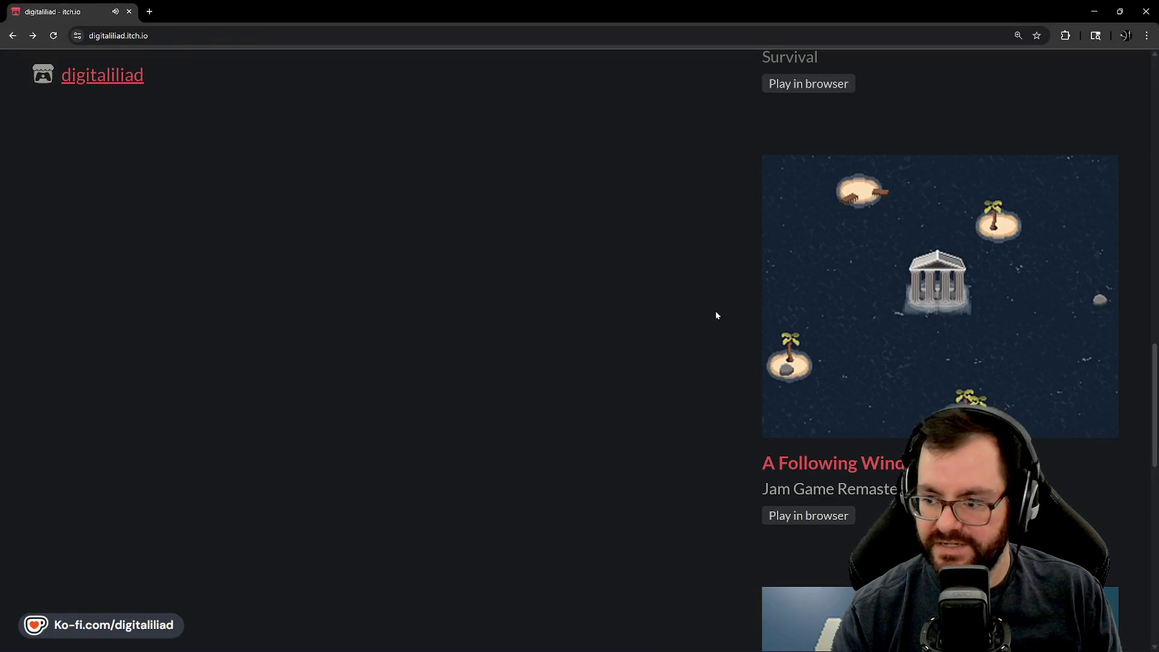
pyautogui.scroll(-3, 716, 311)
pyautogui.scroll(-5, 670, 381)
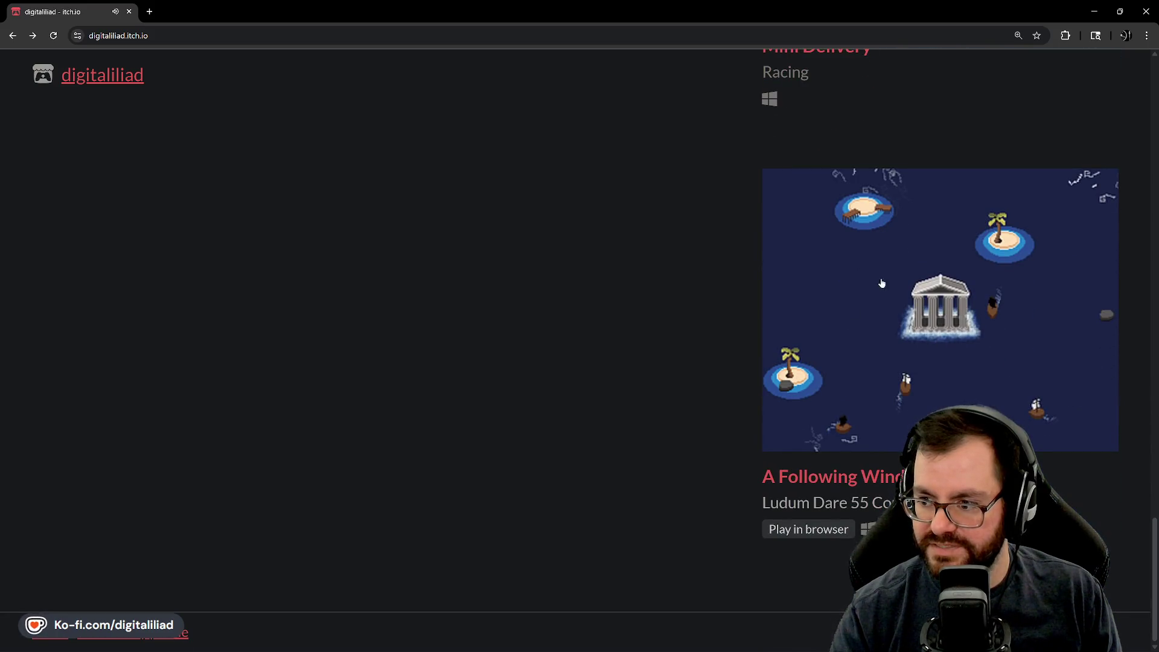
pyautogui.scroll(3, 896, 329)
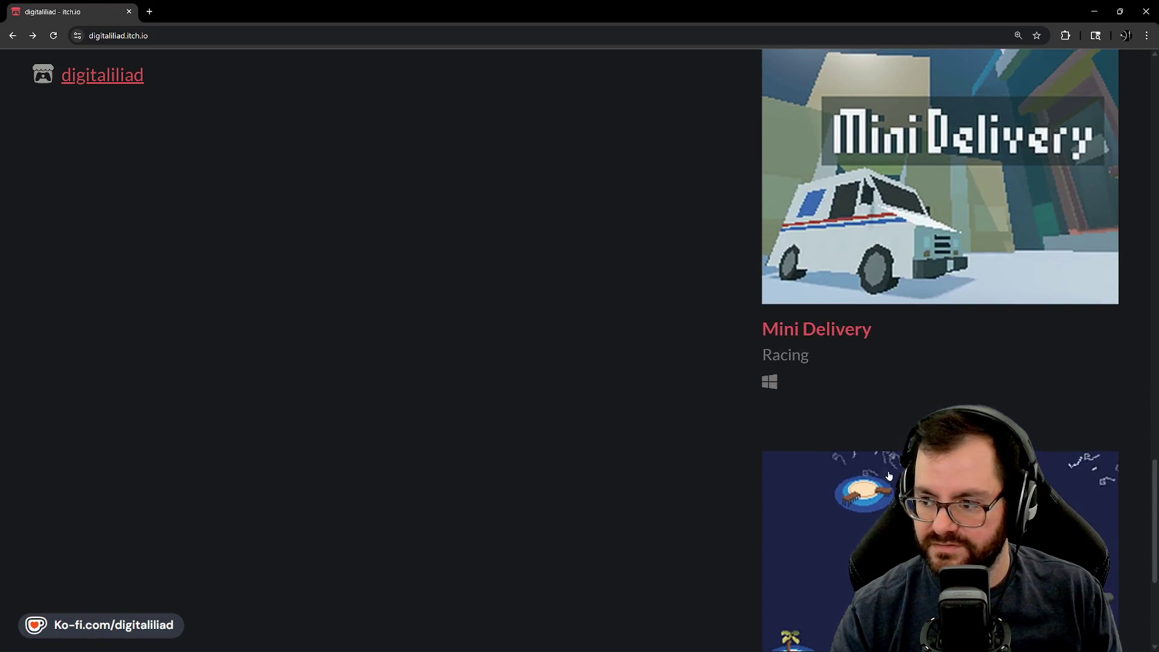
pyautogui.scroll(-4, 891, 466)
pyautogui.scroll(1, 937, 200)
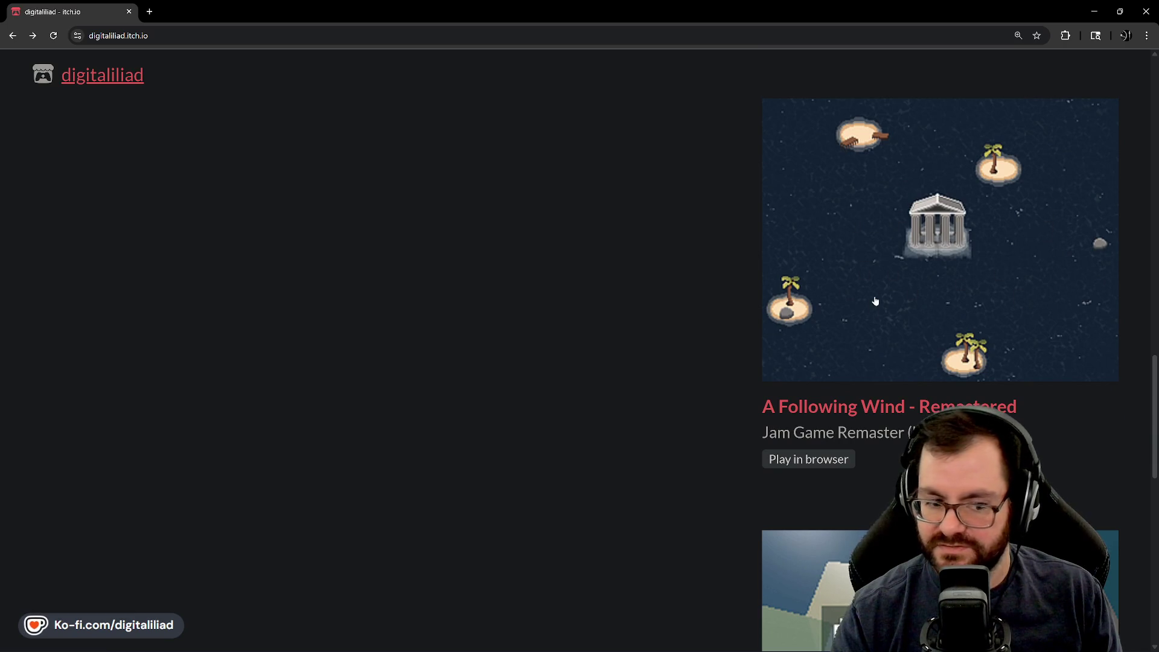
pyautogui.scroll(2, 875, 299)
pyautogui.scroll(3, 810, 378)
pyautogui.scroll(3, 687, 392)
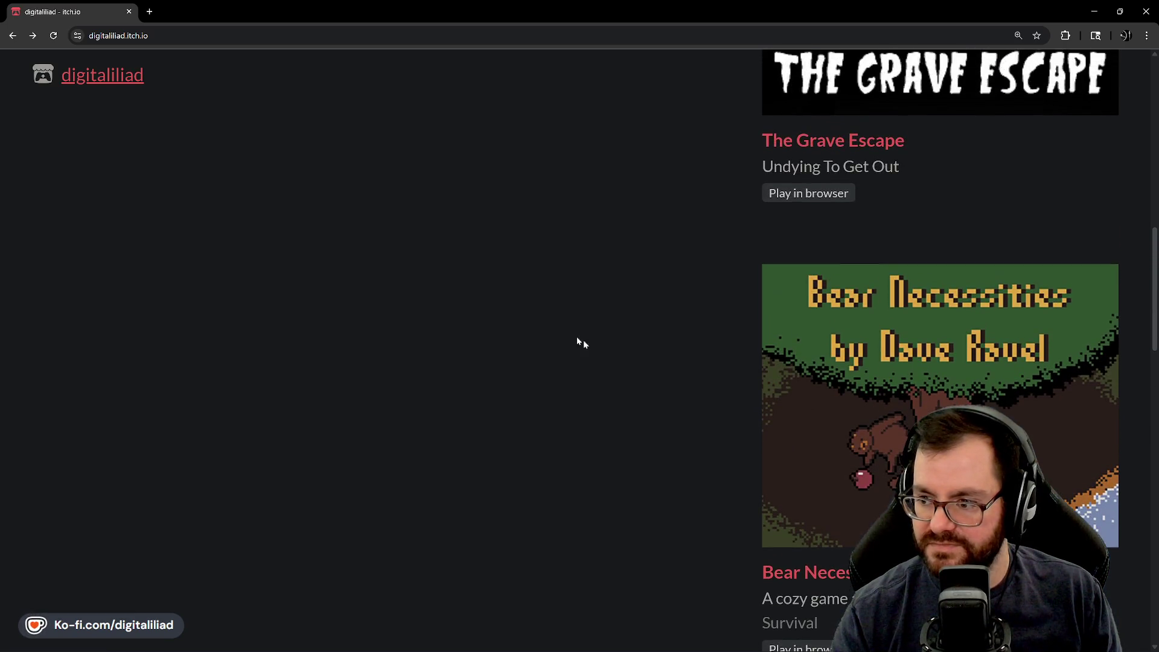
pyautogui.scroll(-2, 580, 339)
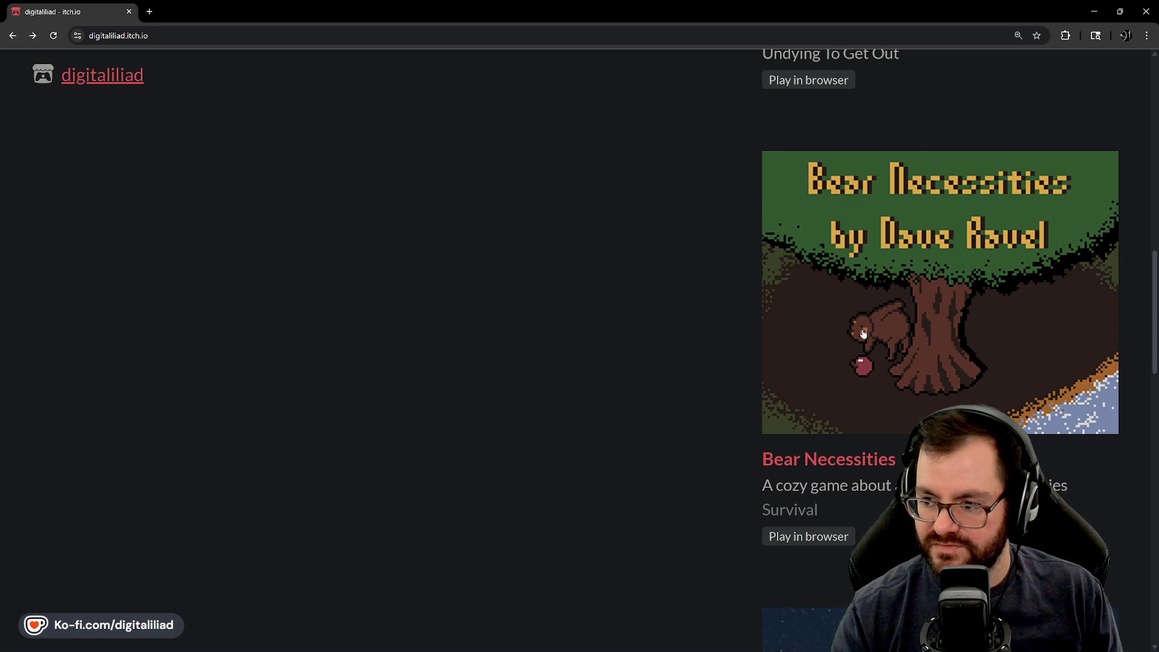
pyautogui.scroll(2, 910, 367)
pyautogui.scroll(-2, 906, 272)
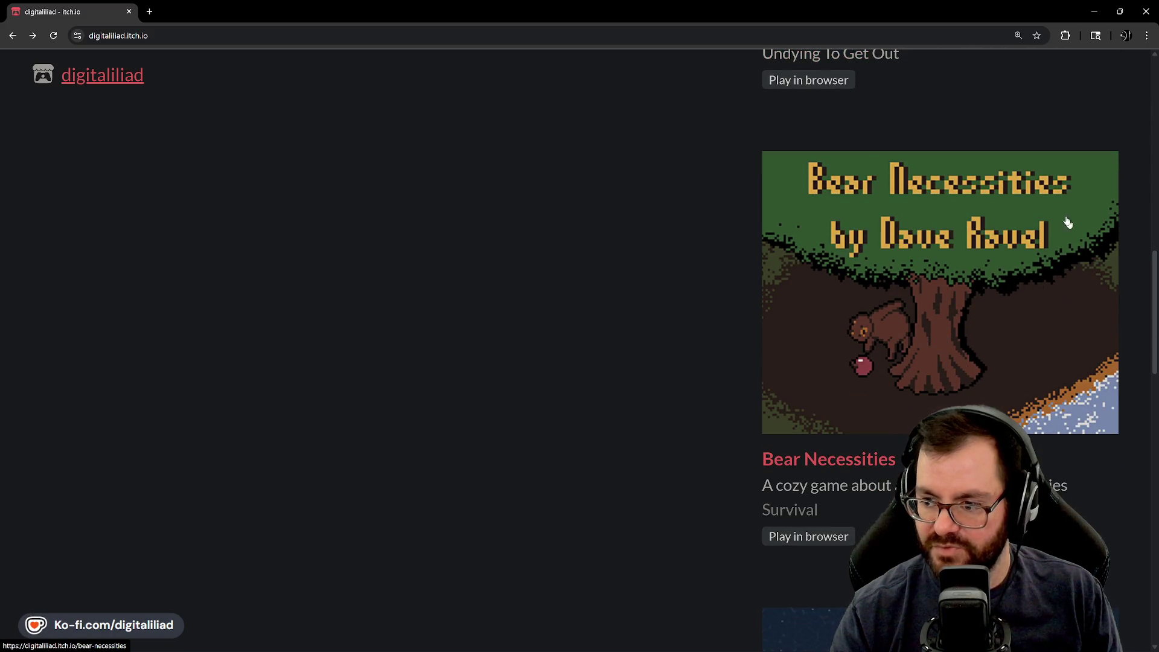
pyautogui.scroll(2, 816, 254)
pyautogui.scroll(2, 833, 291)
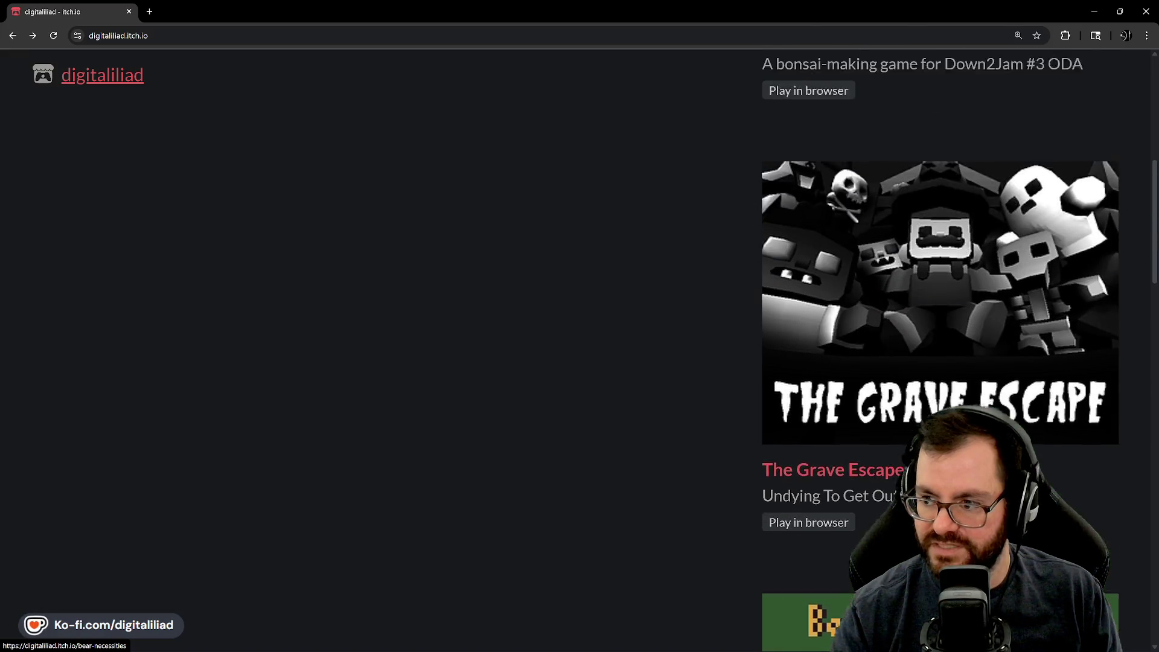
pyautogui.scroll(1, 855, 324)
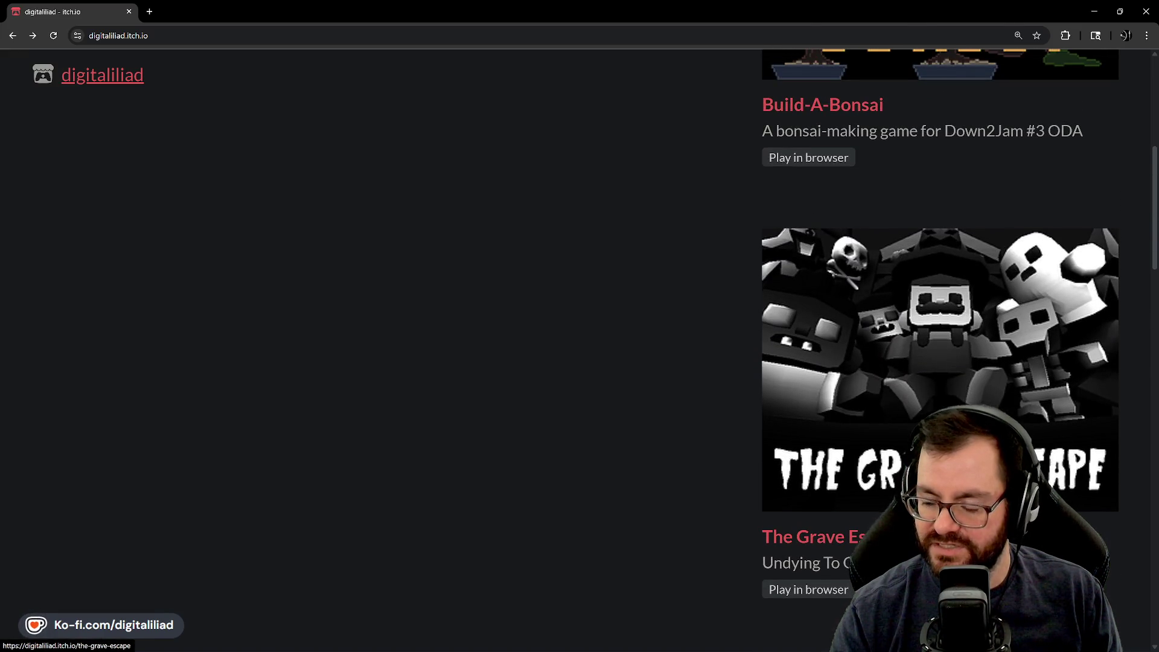
pyautogui.scroll(-1, 886, 322)
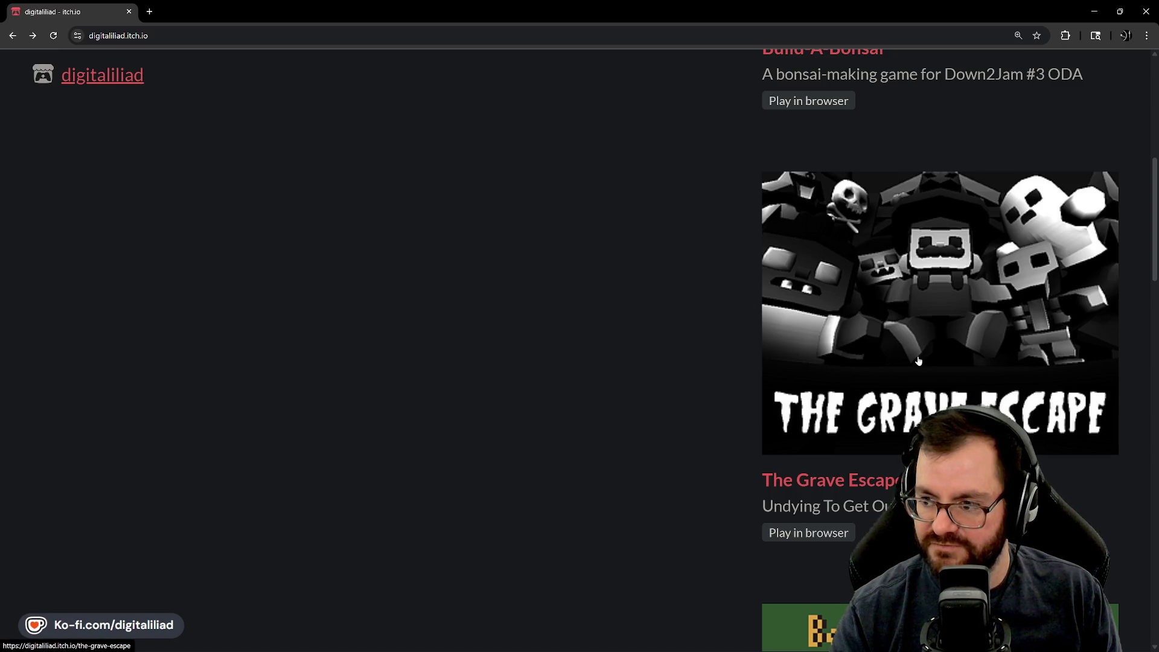
pyautogui.scroll(2, 918, 361)
pyautogui.scroll(2, 932, 363)
pyautogui.scroll(2, 960, 364)
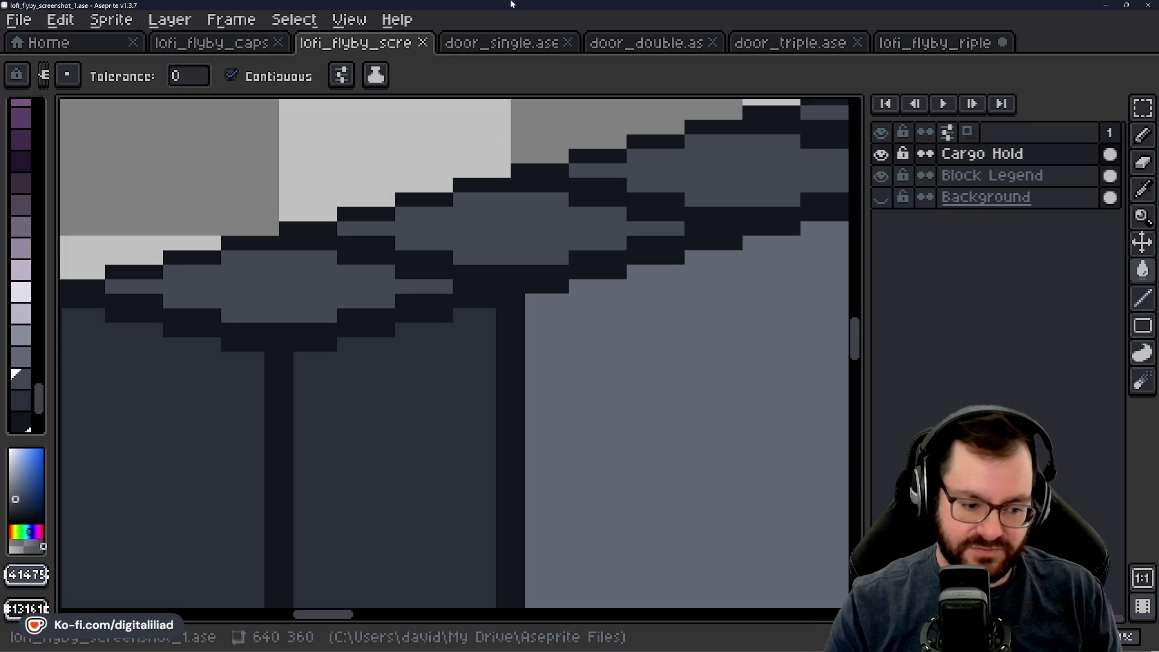
pyautogui.scroll(-3, 533, 310)
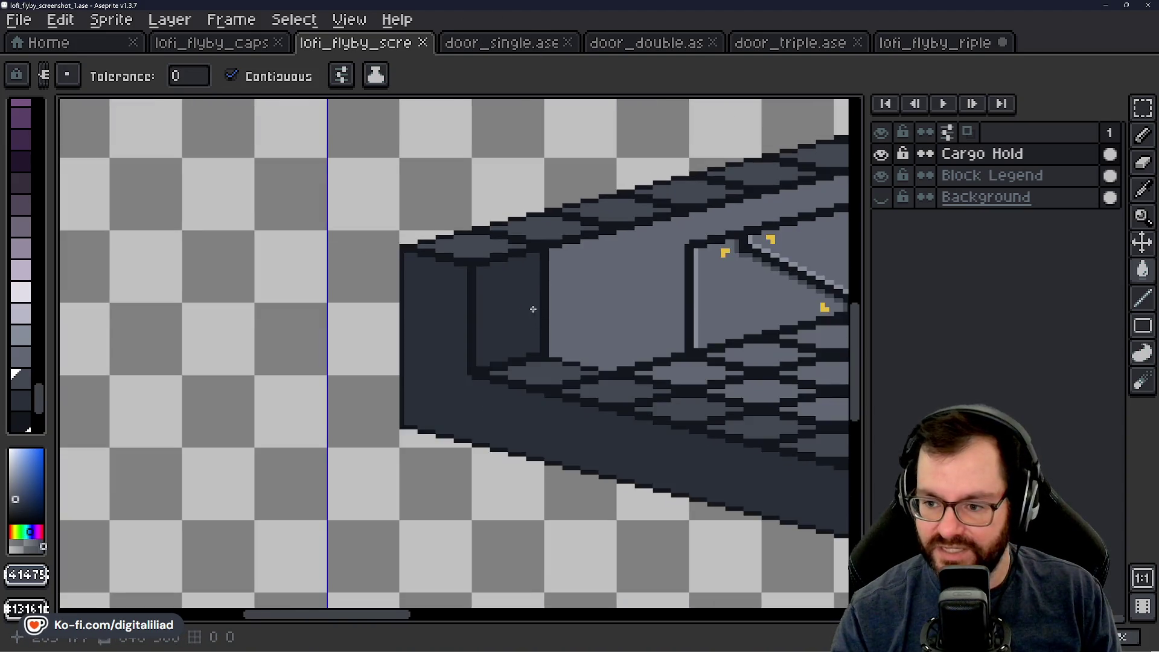
pyautogui.scroll(2, 533, 309)
pyautogui.scroll(2, 532, 309)
pyautogui.scroll(1, 459, 278)
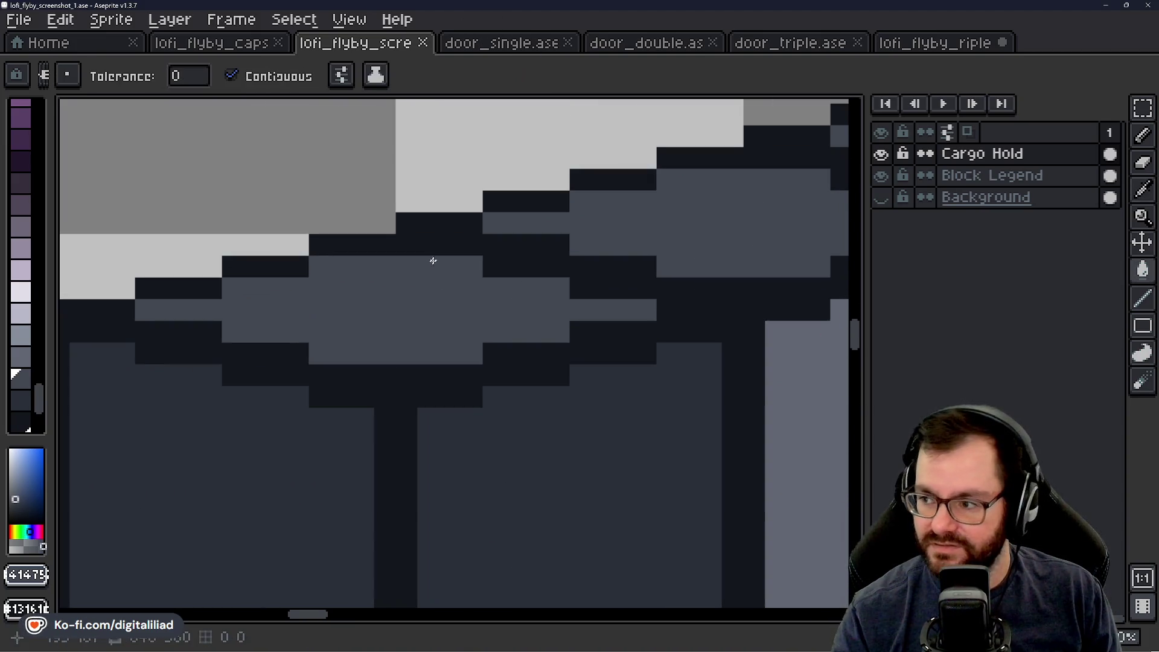
# Step: Undo stray fills, switch to the Pencil (B) and paint the first dark edge block floor grey
pyautogui.click(413, 245)
pyautogui.hotkey('ctrl', 'z')
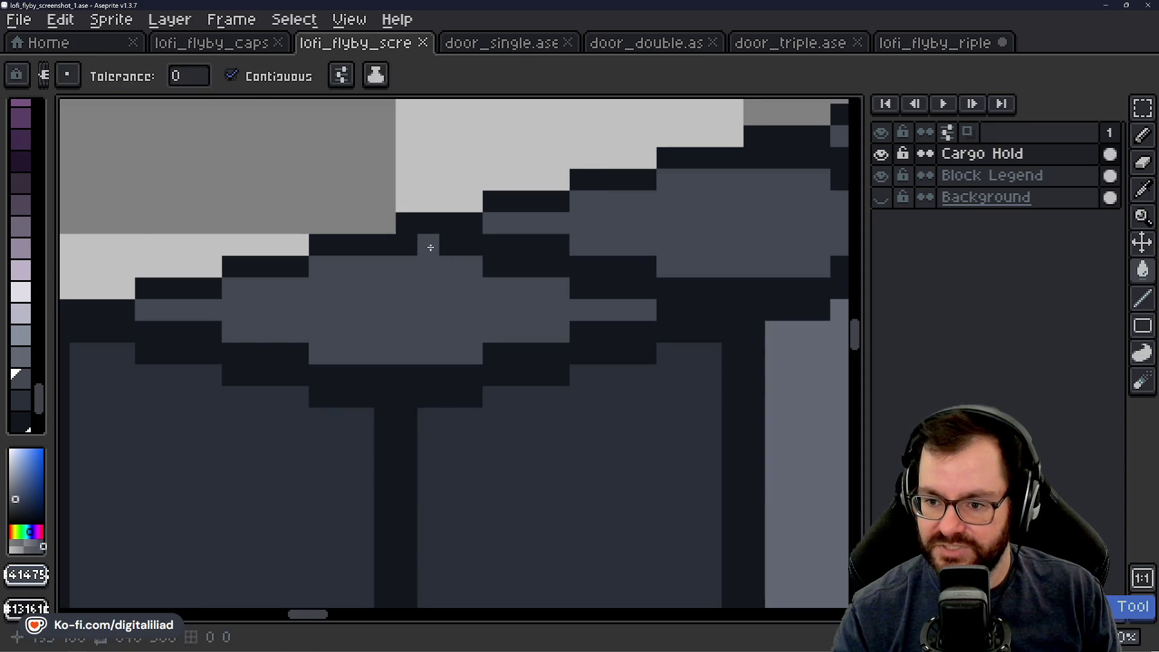
pyautogui.press('b')
pyautogui.click(419, 246)
pyautogui.hotkey('ctrl', 'z')
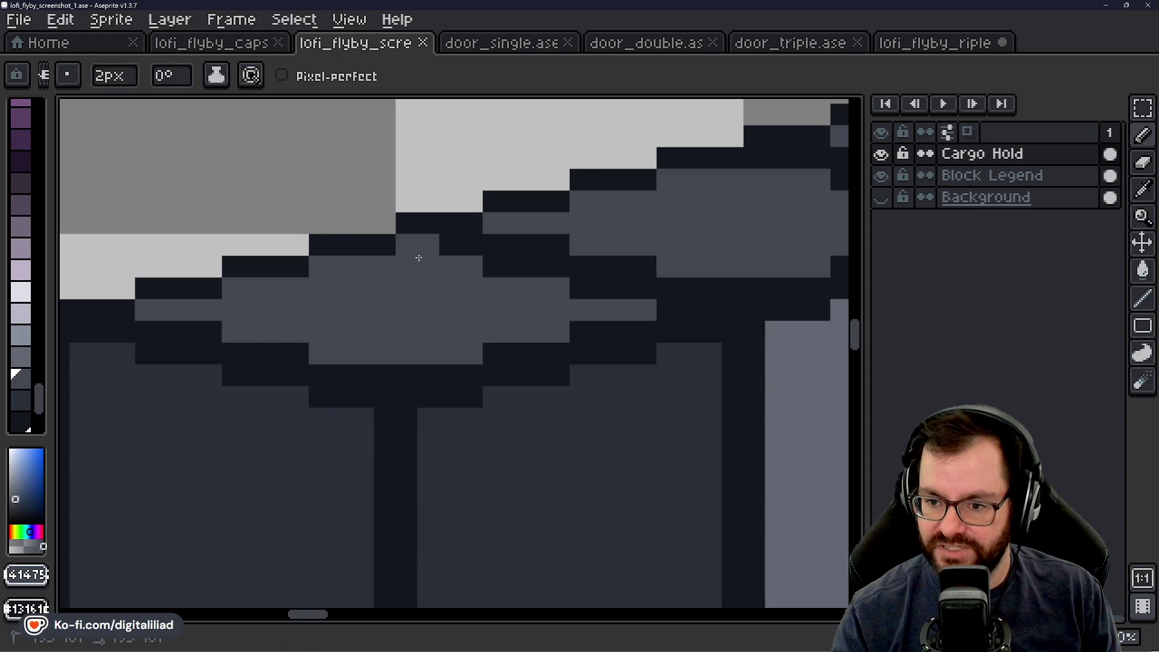
pyautogui.moveTo(490, 263)
pyautogui.mouseDown()
pyautogui.moveTo(647, 284)
pyautogui.moveTo(384, 350)
pyautogui.mouseUp()
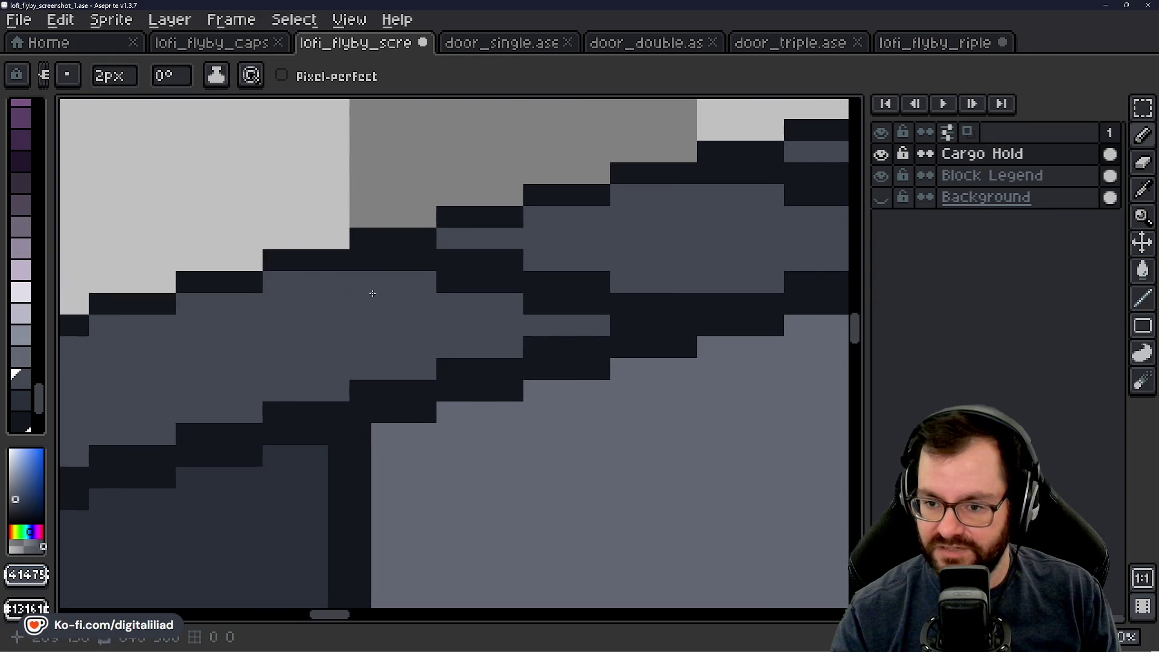
# Step: Paint over the dark tile-edge blocks along the next stretches of wall with floor grey
pyautogui.moveTo(477, 281); pyautogui.dragTo(602, 302)
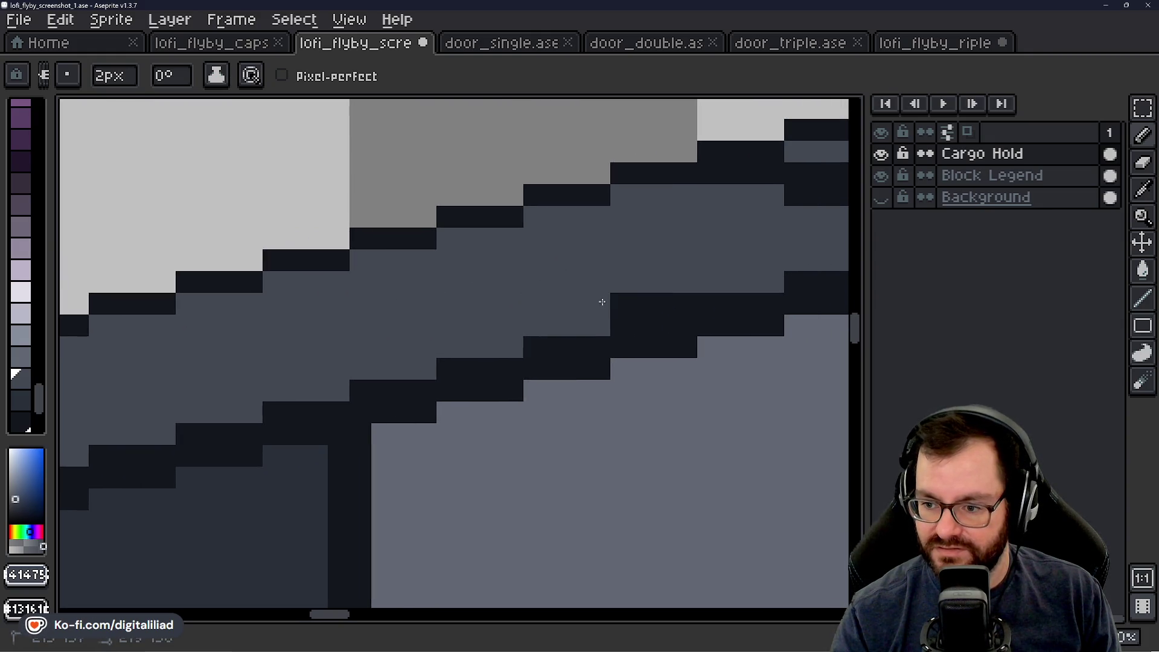
pyautogui.moveTo(684, 308)
pyautogui.mouseDown()
pyautogui.moveTo(658, 285)
pyautogui.moveTo(369, 356)
pyautogui.mouseUp()
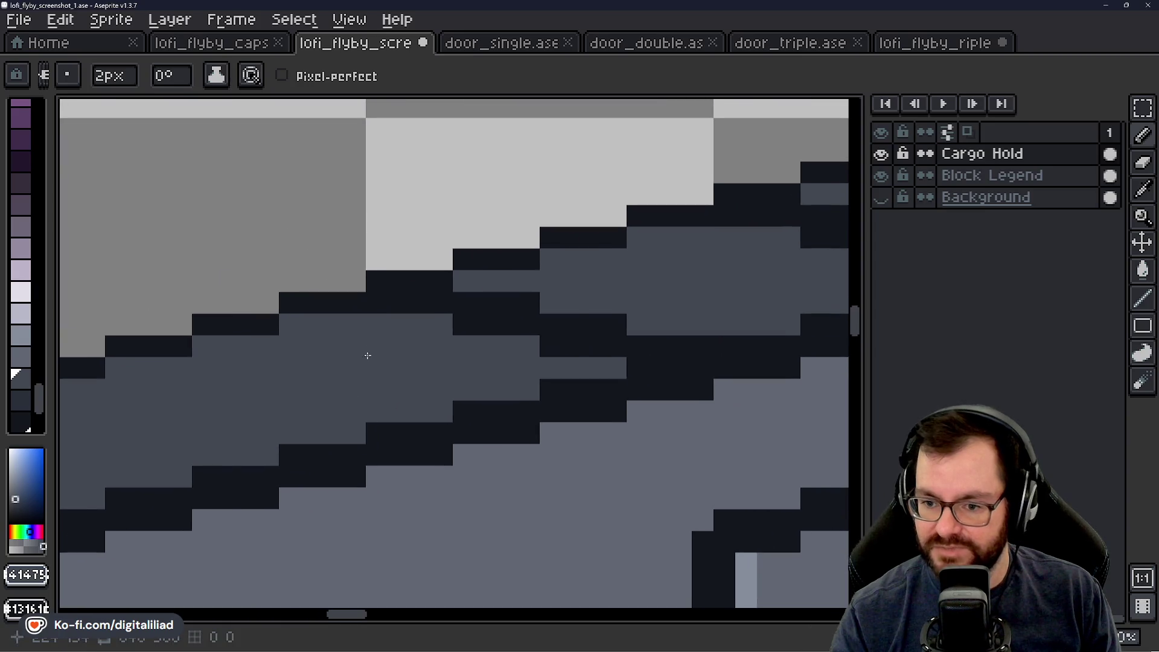
pyautogui.moveTo(458, 329)
pyautogui.mouseDown()
pyautogui.moveTo(665, 350)
pyautogui.moveTo(360, 317)
pyautogui.moveTo(535, 282)
pyautogui.moveTo(646, 311)
pyautogui.mouseUp()
pyautogui.moveTo(709, 273); pyautogui.dragTo(220, 381)
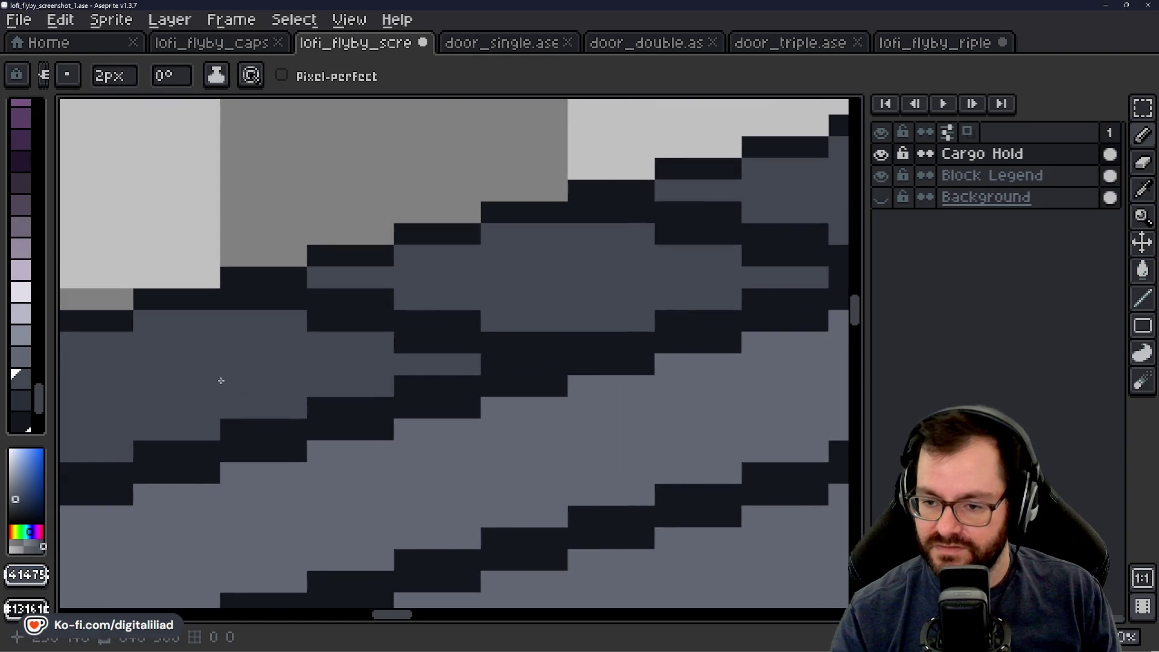
pyautogui.moveTo(227, 304); pyautogui.dragTo(464, 337)
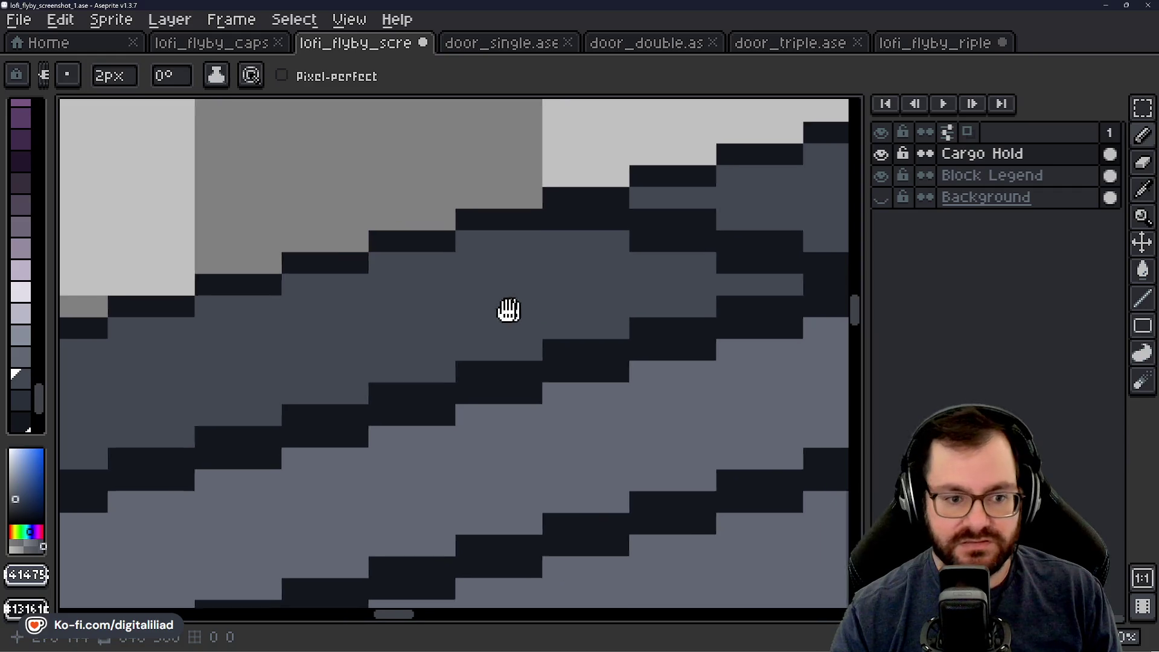
# Step: Move along the wall and paint further dark edge pixels medium grey, section by section
pyautogui.moveTo(540, 321)
pyautogui.mouseDown()
pyautogui.moveTo(365, 303)
pyautogui.moveTo(344, 331)
pyautogui.mouseUp()
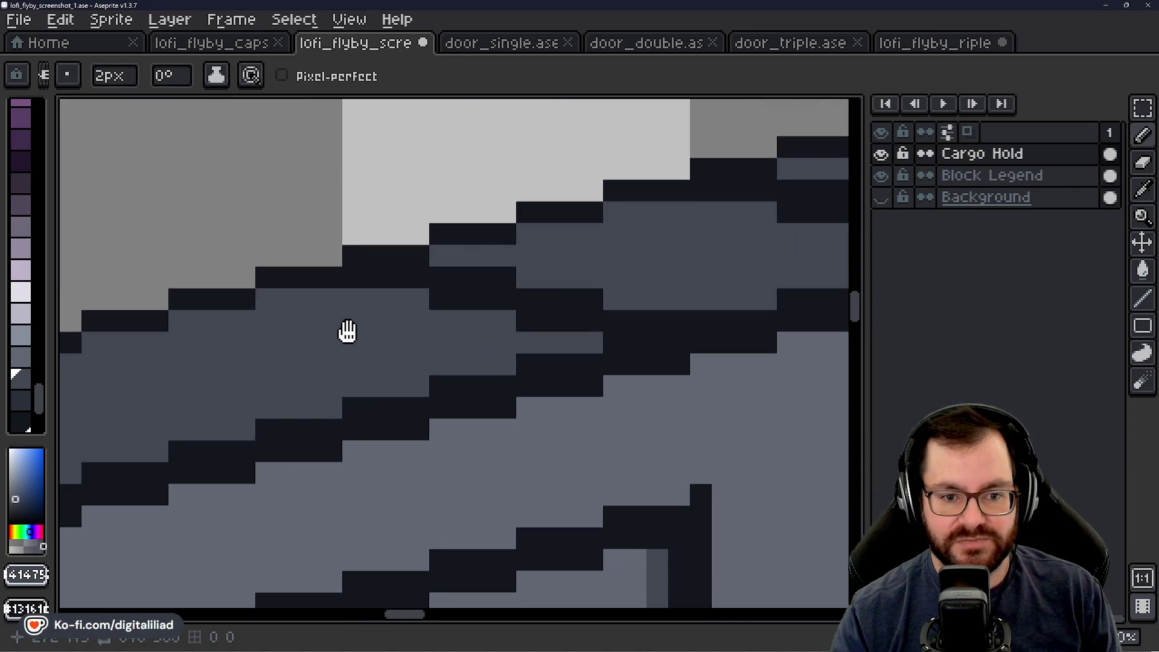
pyautogui.moveTo(443, 354)
pyautogui.mouseDown()
pyautogui.moveTo(422, 346)
pyautogui.moveTo(535, 310)
pyautogui.mouseUp()
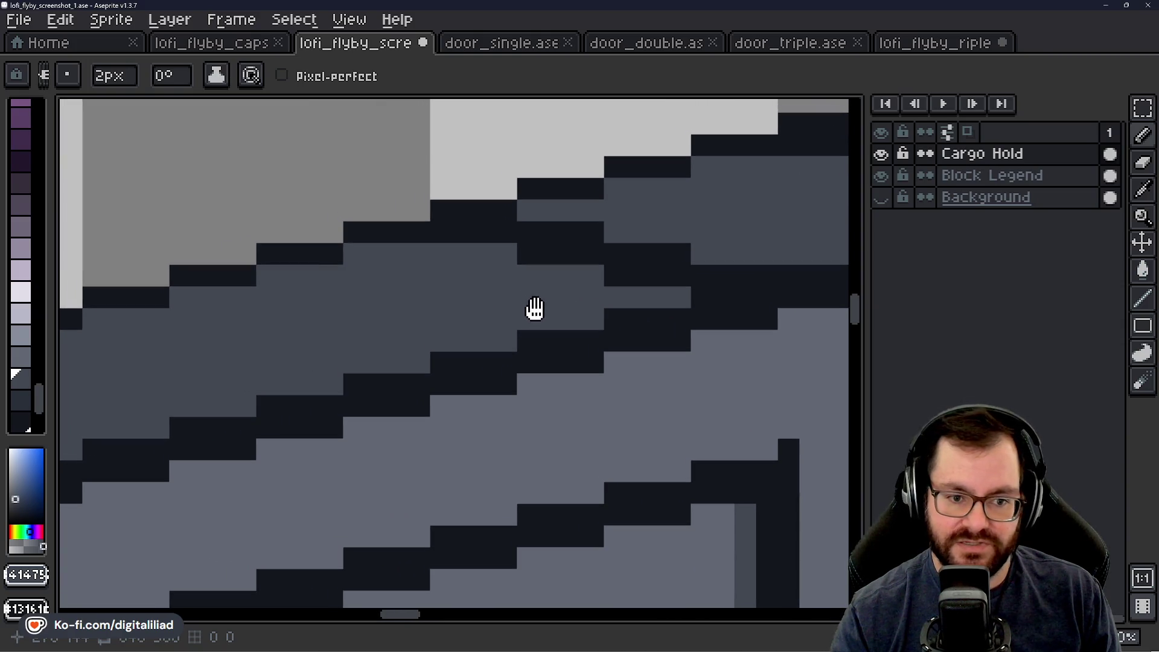
pyautogui.moveTo(448, 302); pyautogui.dragTo(365, 326)
pyautogui.moveTo(363, 264)
pyautogui.mouseDown()
pyautogui.moveTo(366, 278)
pyautogui.moveTo(535, 277)
pyautogui.moveTo(556, 291)
pyautogui.mouseUp()
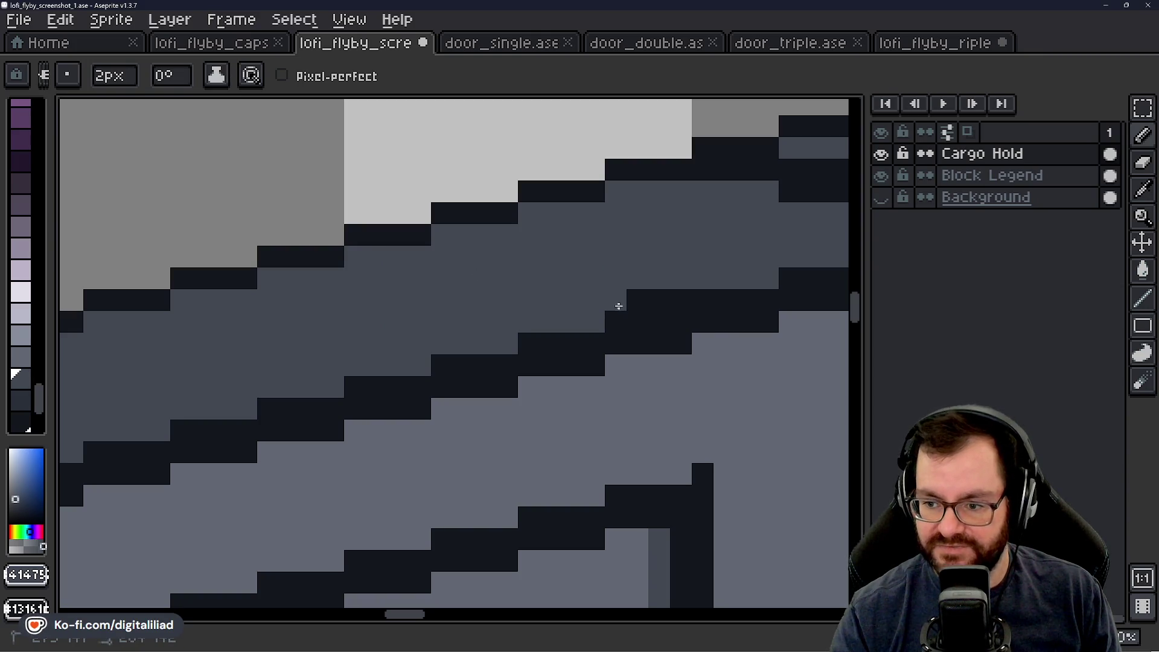
pyautogui.moveTo(678, 280)
pyautogui.mouseDown()
pyautogui.moveTo(401, 336)
pyautogui.moveTo(403, 360)
pyautogui.mouseUp()
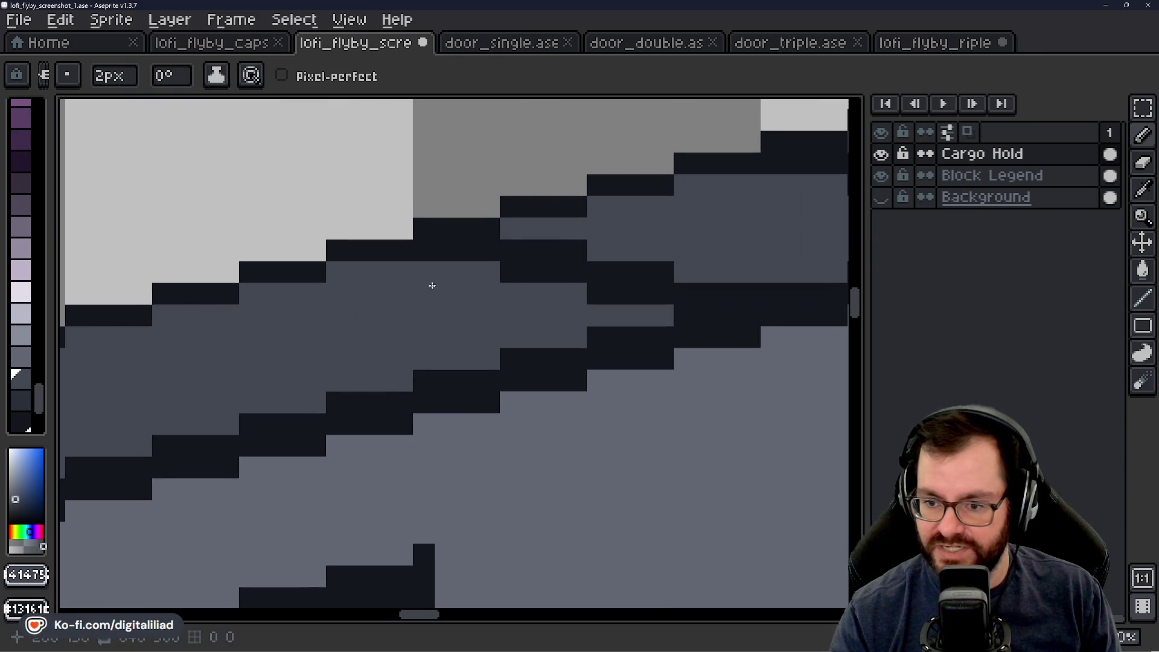
pyautogui.moveTo(465, 274); pyautogui.dragTo(598, 276)
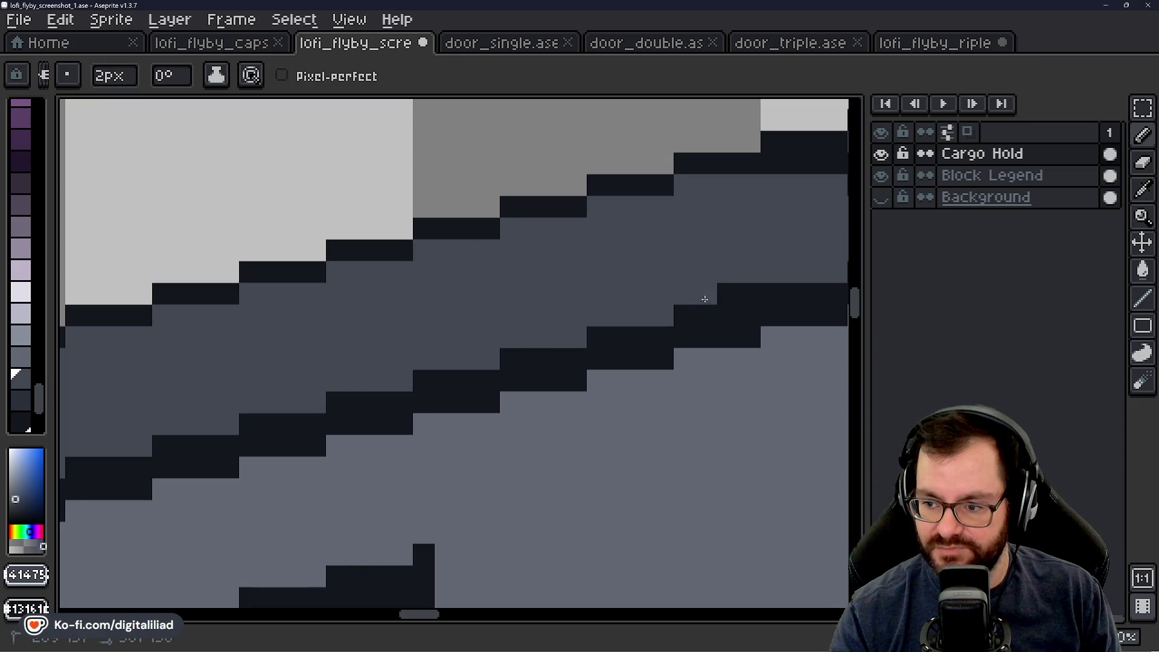
pyautogui.moveTo(751, 305)
pyautogui.mouseDown()
pyautogui.moveTo(487, 326)
pyautogui.moveTo(443, 254)
pyautogui.moveTo(398, 295)
pyautogui.moveTo(484, 259)
pyautogui.moveTo(516, 262)
pyautogui.mouseUp()
# Step: Redo a stroke and repaint the dark edge blocks along this wall stretch medium grey
pyautogui.hotkey('ctrl', 'z')
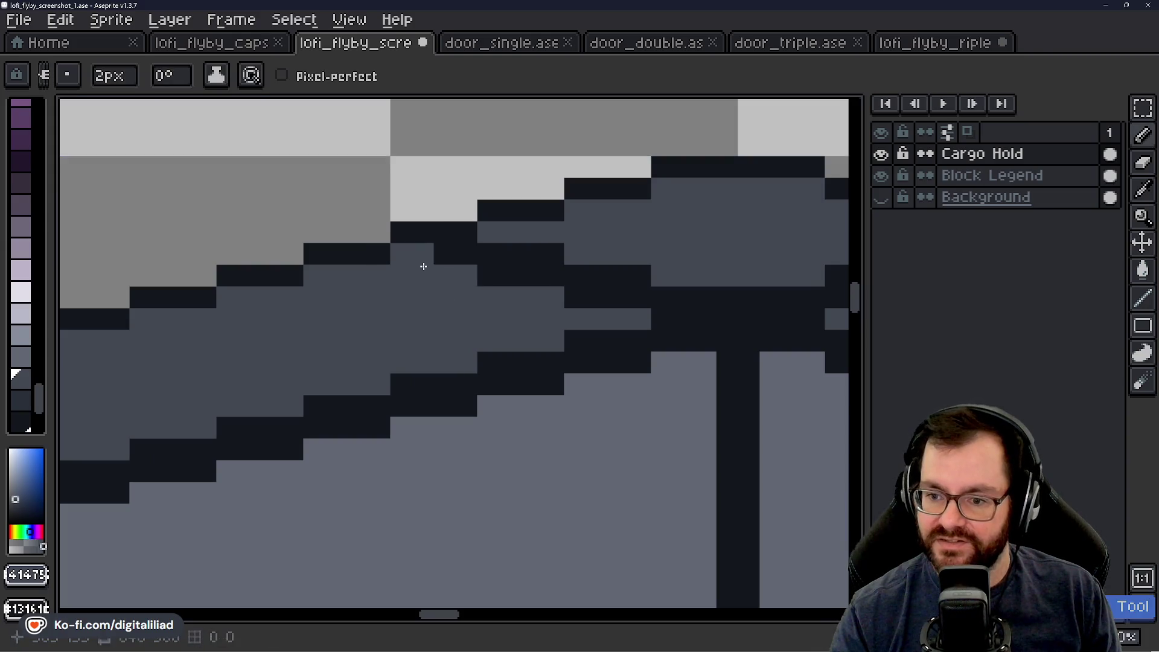
pyautogui.moveTo(423, 262)
pyautogui.mouseDown()
pyautogui.moveTo(542, 266)
pyautogui.moveTo(654, 304)
pyautogui.moveTo(344, 336)
pyautogui.mouseUp()
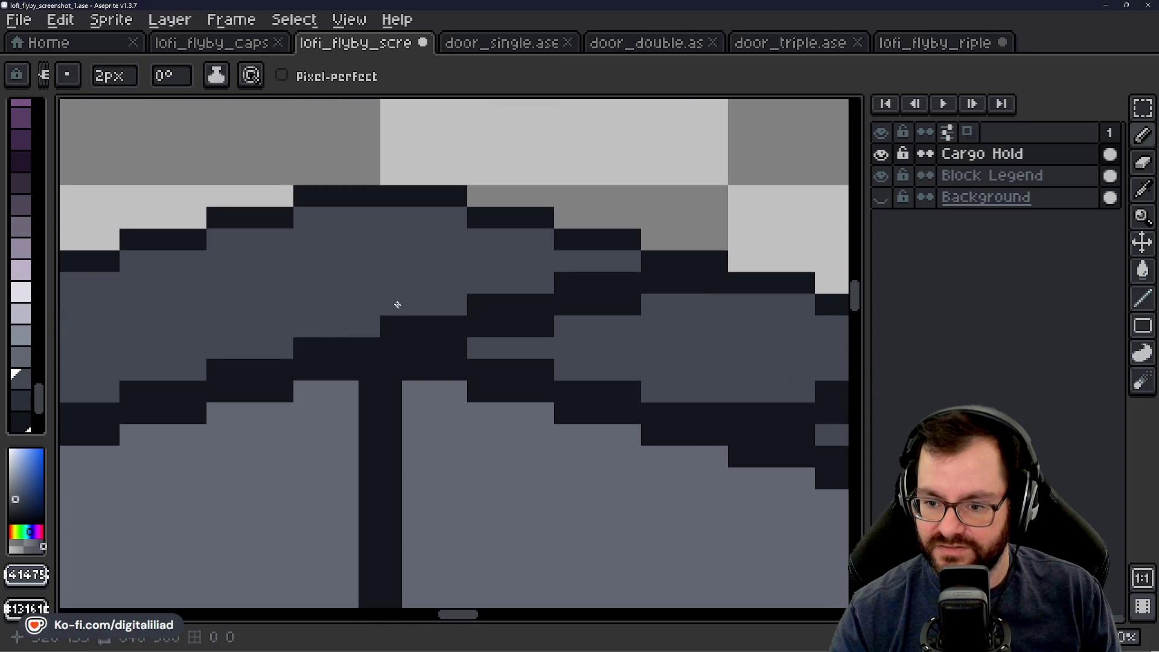
pyautogui.moveTo(397, 304)
pyautogui.mouseDown()
pyautogui.moveTo(477, 324)
pyautogui.moveTo(625, 306)
pyautogui.mouseUp()
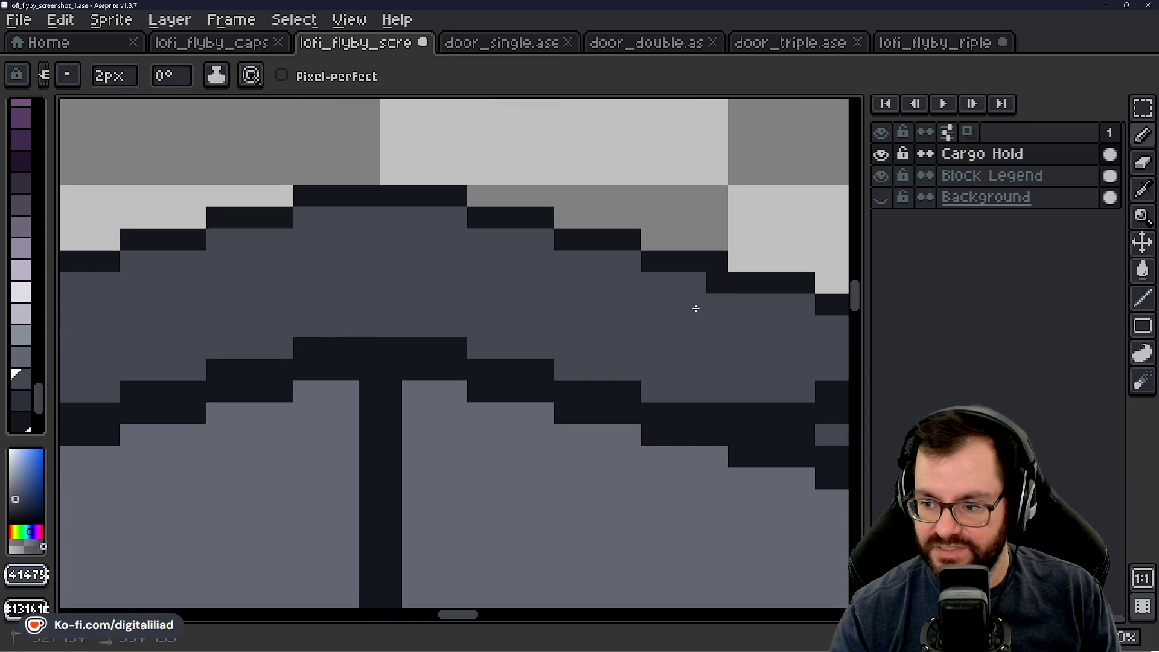
pyautogui.moveTo(715, 321)
pyautogui.mouseDown()
pyautogui.moveTo(350, 269)
pyautogui.moveTo(343, 319)
pyautogui.moveTo(471, 324)
pyautogui.moveTo(587, 304)
pyautogui.mouseUp()
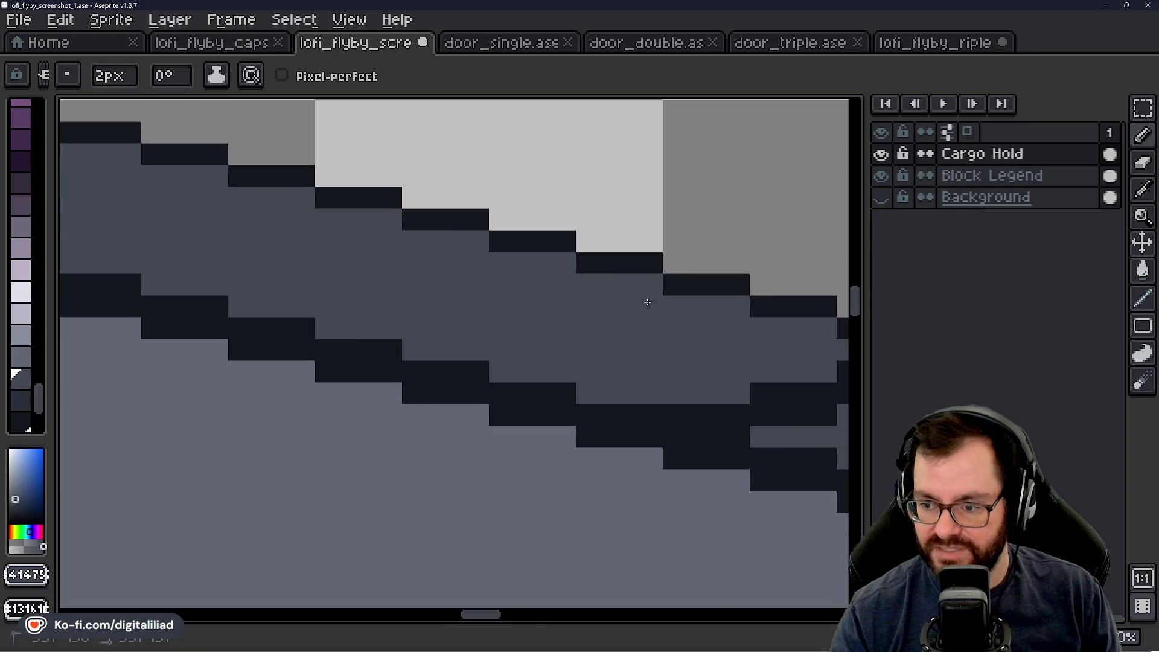
# Step: Near the wall corner, grey out small dark blocks while restoring the intended dark edge pixels
pyautogui.moveTo(655, 359); pyautogui.dragTo(422, 288)
pyautogui.click(469, 331)
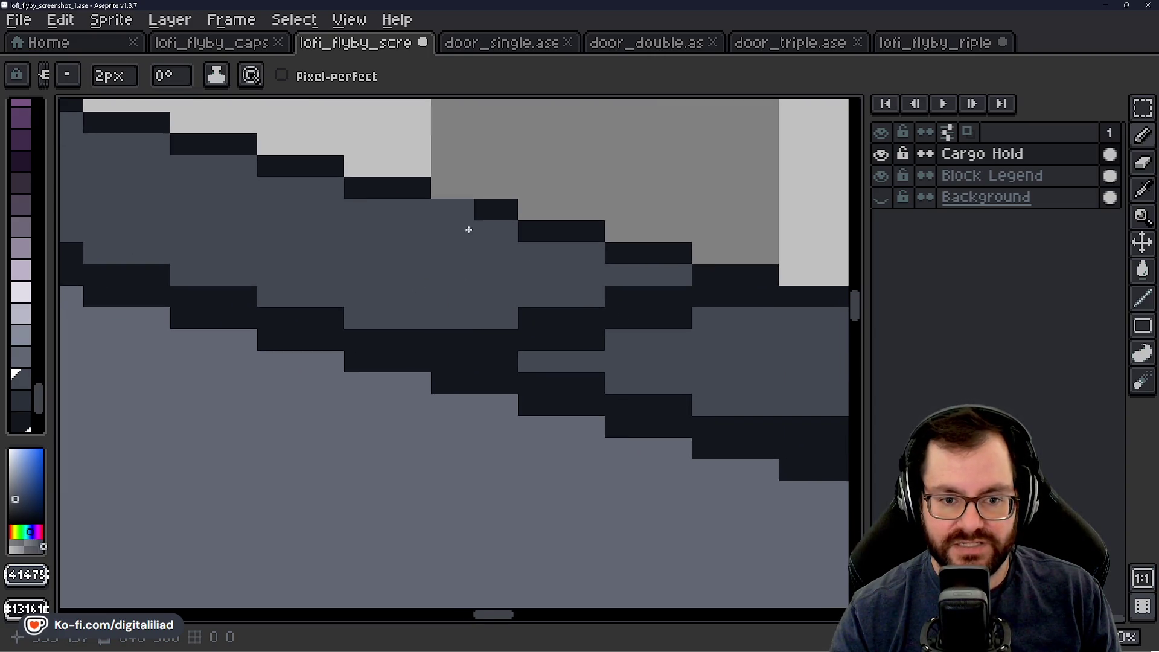
pyautogui.click(457, 216)
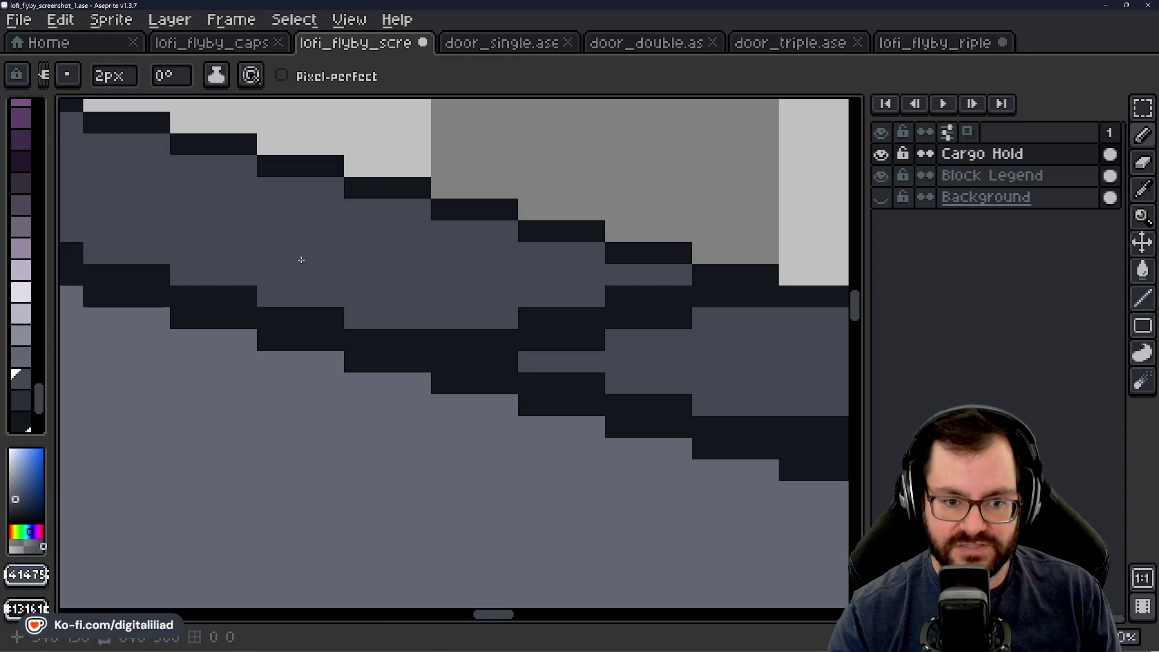
pyautogui.moveTo(617, 321); pyautogui.dragTo(648, 323)
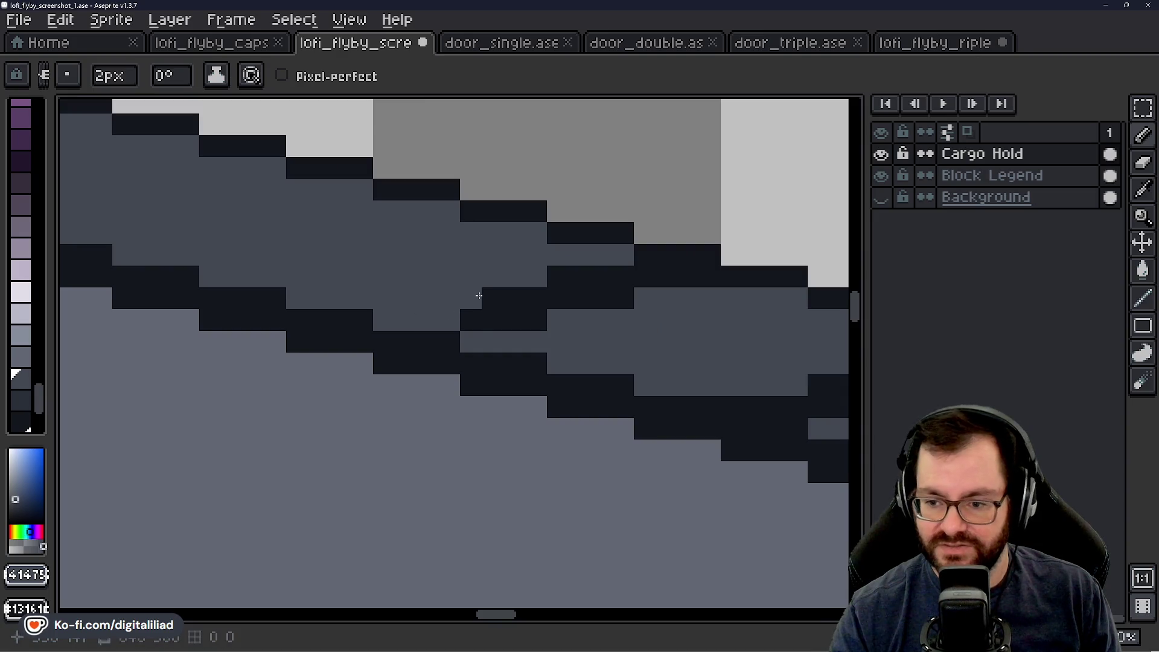
pyautogui.moveTo(481, 314)
pyautogui.mouseDown()
pyautogui.moveTo(637, 286)
pyautogui.moveTo(585, 297)
pyautogui.mouseUp()
pyautogui.moveTo(486, 316); pyautogui.dragTo(611, 292)
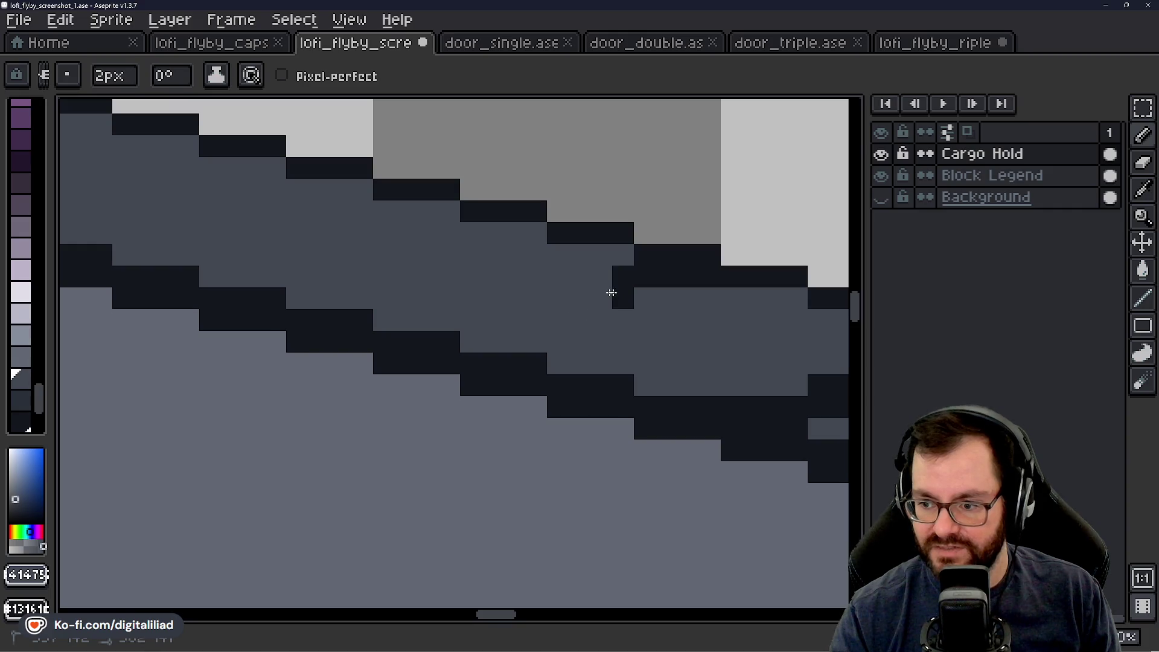
pyautogui.moveTo(736, 366)
pyautogui.mouseDown()
pyautogui.moveTo(370, 335)
pyautogui.moveTo(487, 372)
pyautogui.moveTo(587, 347)
pyautogui.mouseUp()
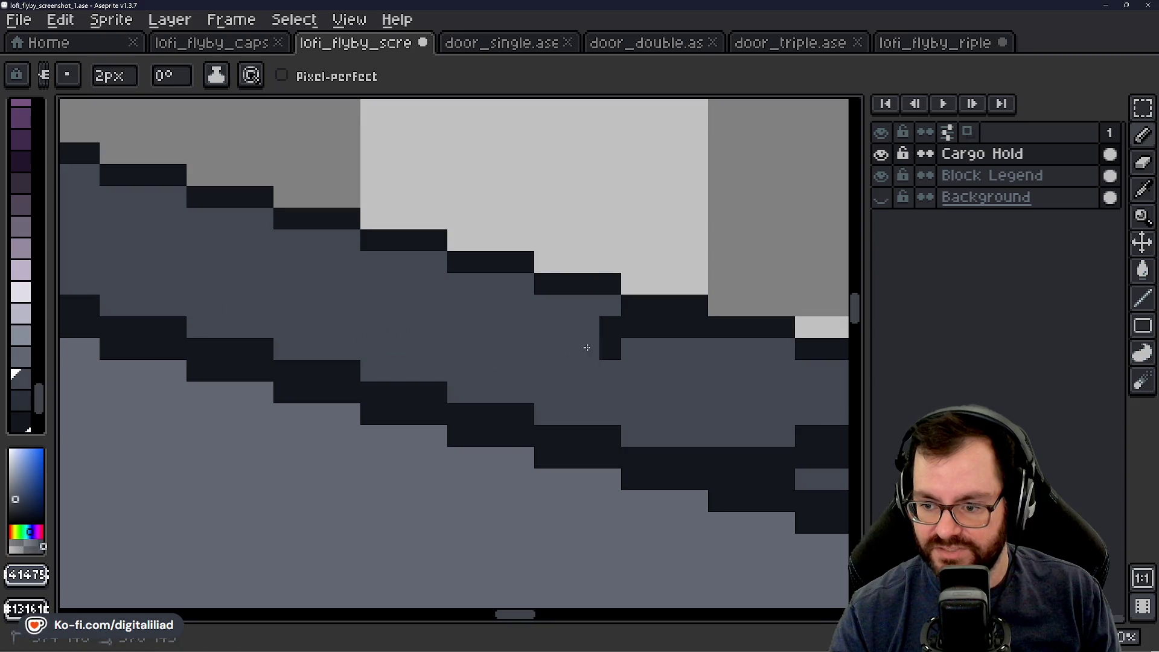
pyautogui.moveTo(688, 405); pyautogui.dragTo(420, 326)
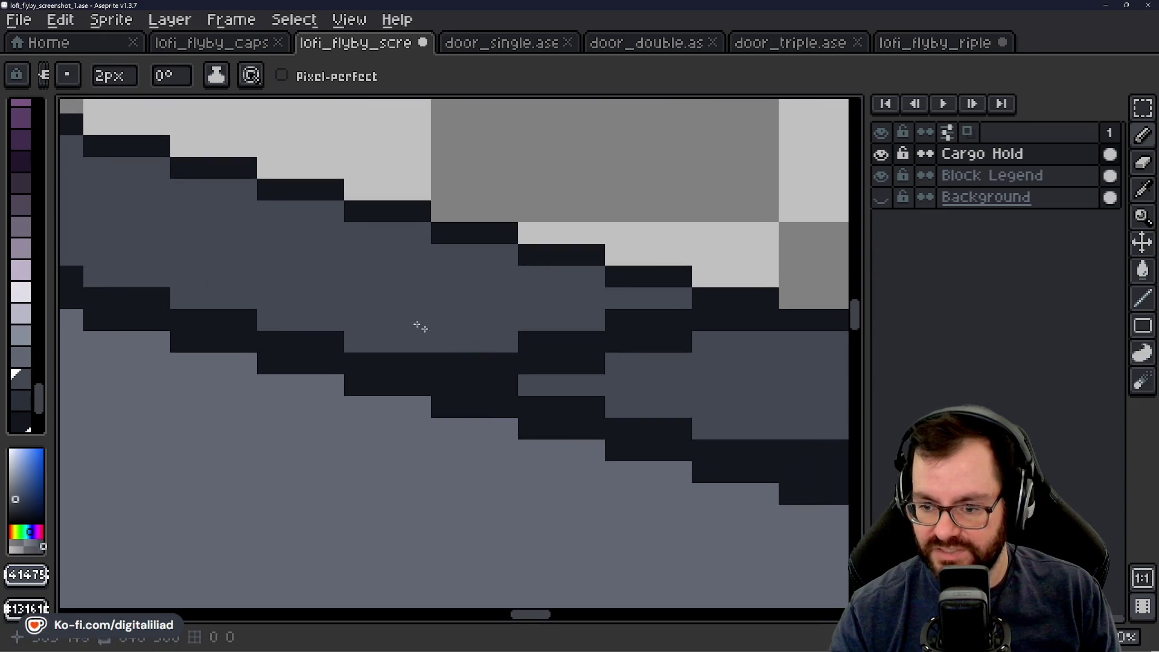
# Step: Paint several runs of dark zigzag edge blocks mid-grey along the wall base
pyautogui.moveTo(469, 369); pyautogui.dragTo(658, 345)
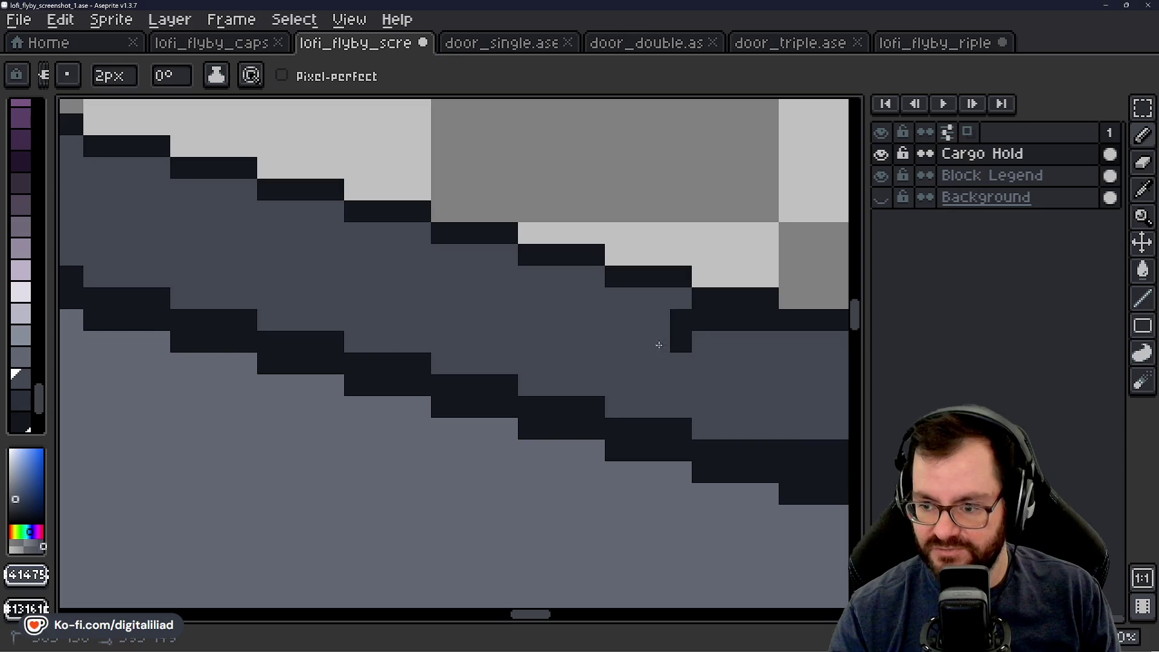
pyautogui.moveTo(766, 343)
pyautogui.mouseDown()
pyautogui.moveTo(440, 321)
pyautogui.moveTo(312, 330)
pyautogui.mouseUp()
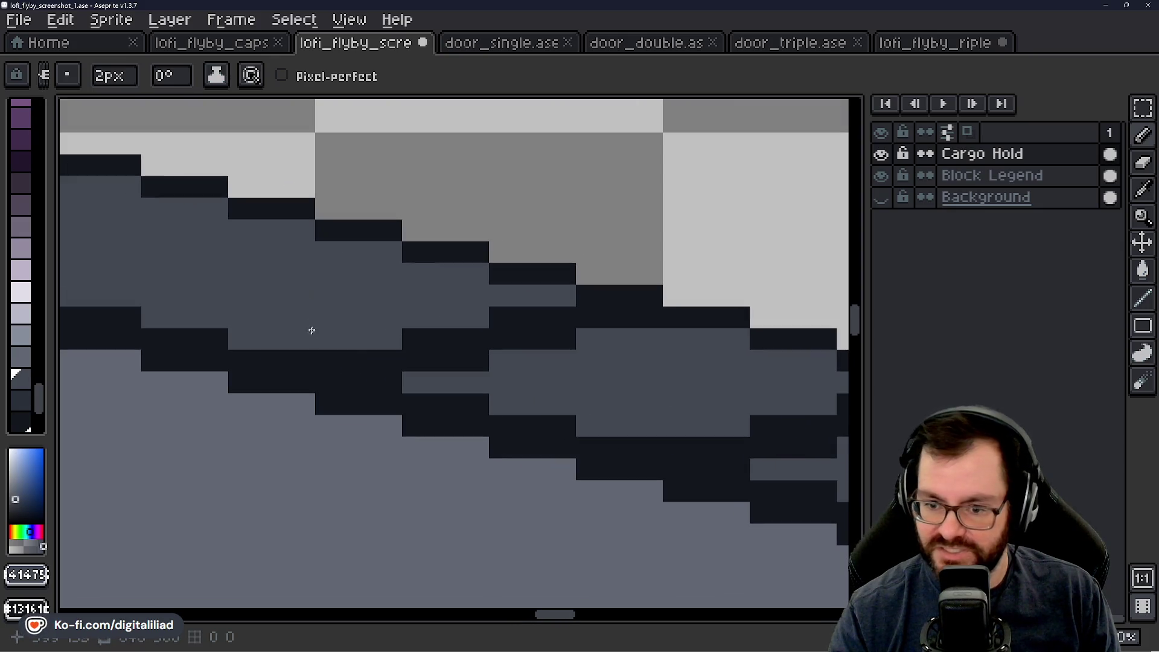
pyautogui.moveTo(358, 367); pyautogui.dragTo(408, 351)
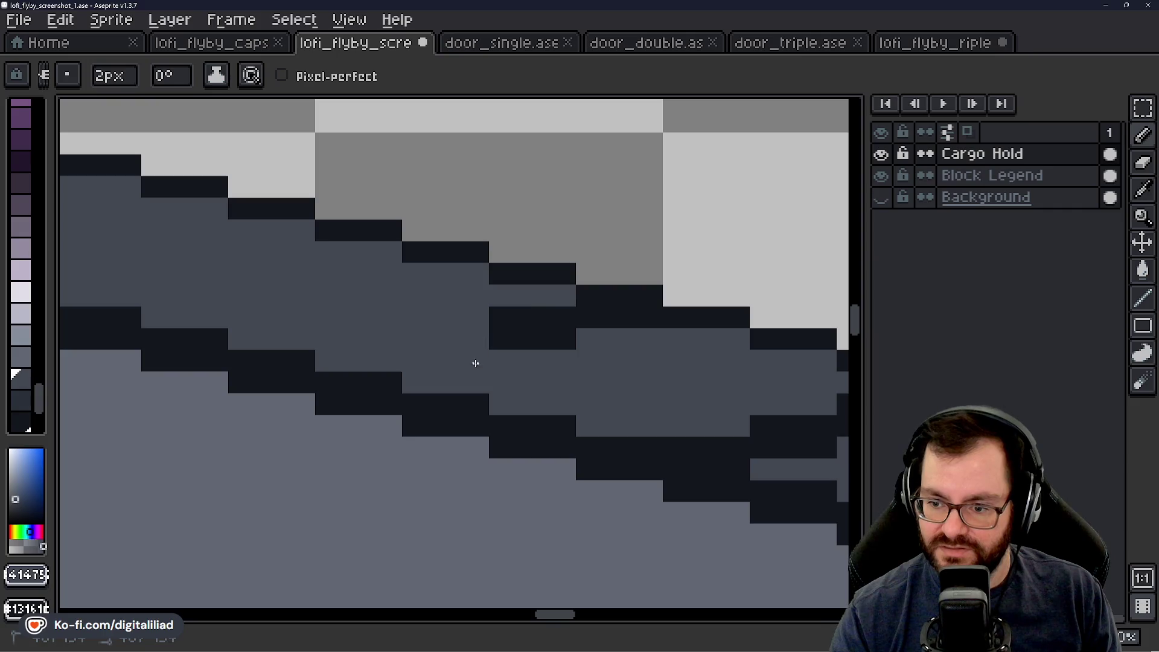
pyautogui.moveTo(475, 363)
pyautogui.mouseDown()
pyautogui.moveTo(531, 323)
pyautogui.moveTo(602, 341)
pyautogui.mouseUp()
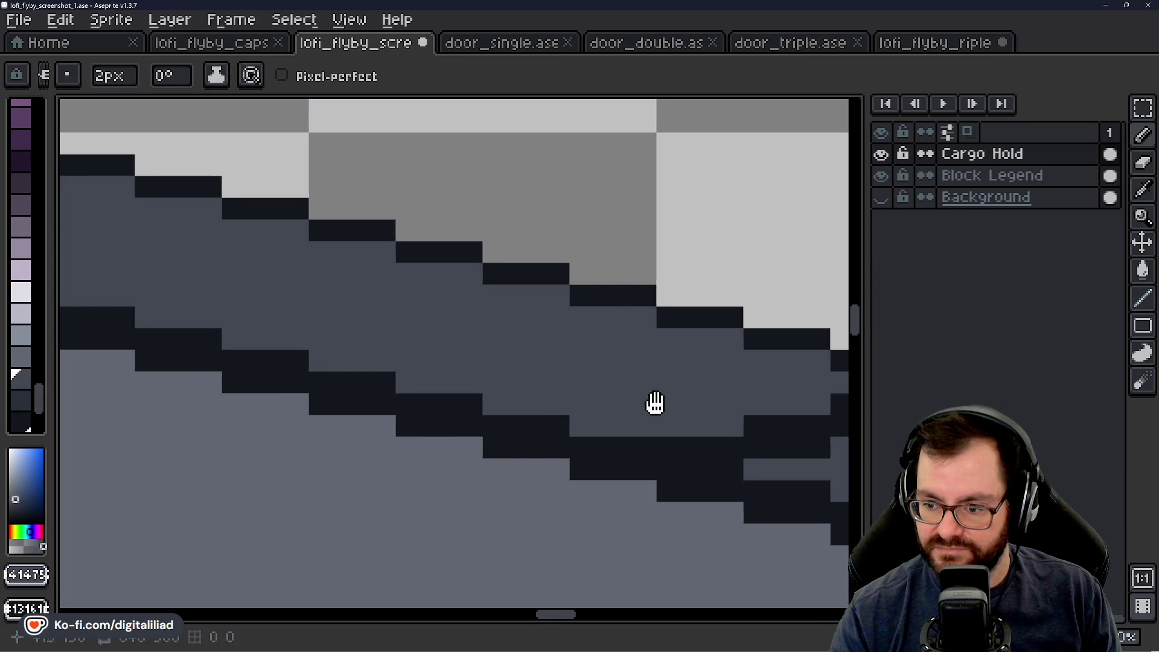
pyautogui.moveTo(655, 401)
pyautogui.mouseDown()
pyautogui.moveTo(454, 375)
pyautogui.moveTo(680, 365)
pyautogui.moveTo(525, 362)
pyautogui.moveTo(384, 301)
pyautogui.mouseUp()
pyautogui.moveTo(418, 354)
pyautogui.mouseDown()
pyautogui.moveTo(683, 333)
pyautogui.moveTo(495, 312)
pyautogui.mouseUp()
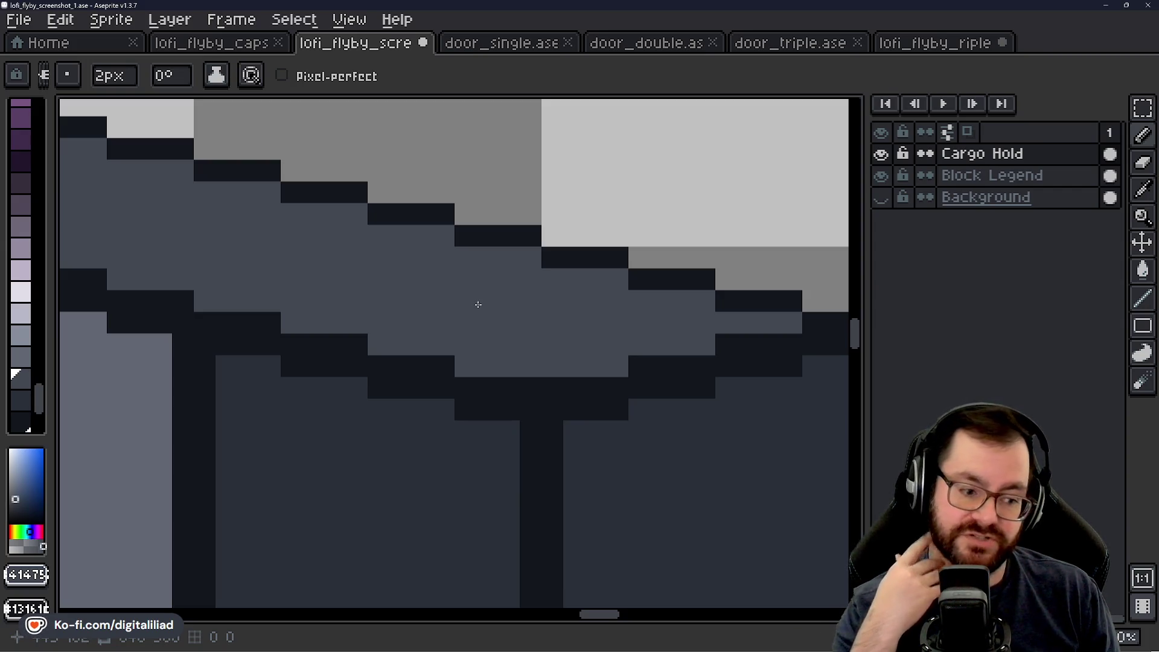
pyautogui.scroll(-3, 484, 299)
pyautogui.scroll(-2, 331, 416)
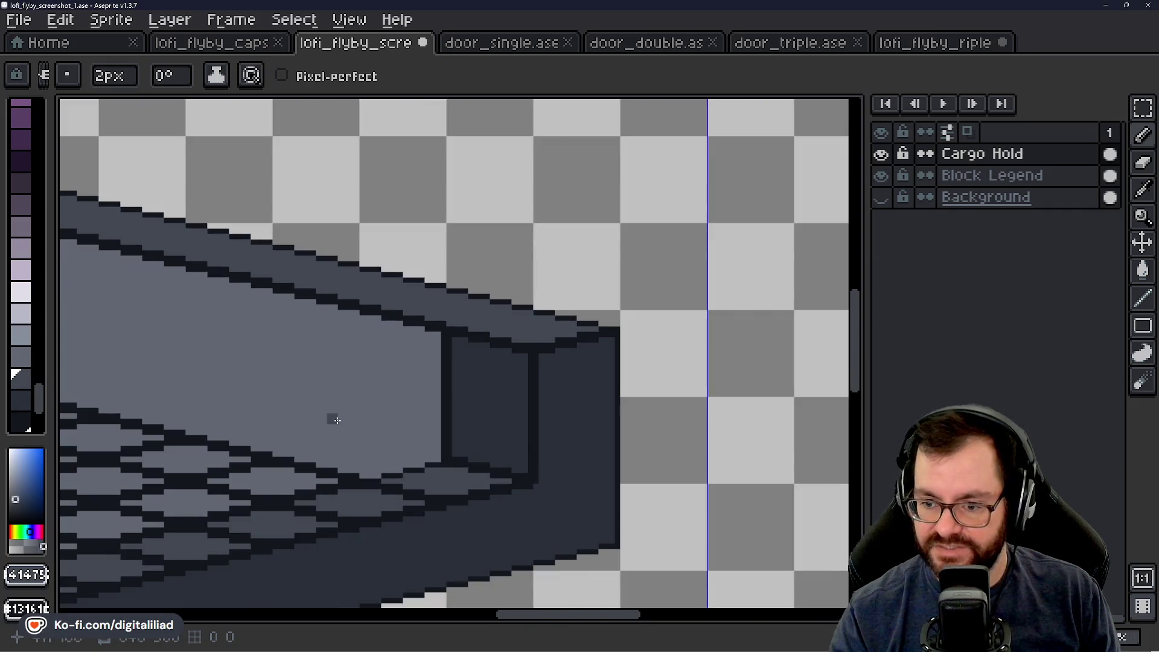
# Step: Save the cargo hold file, then start greying dark edge pixels at the left wall's floor edge
pyautogui.moveTo(341, 360); pyautogui.dragTo(476, 352)
pyautogui.scroll(-1, 475, 352)
pyautogui.scroll(-1, 471, 352)
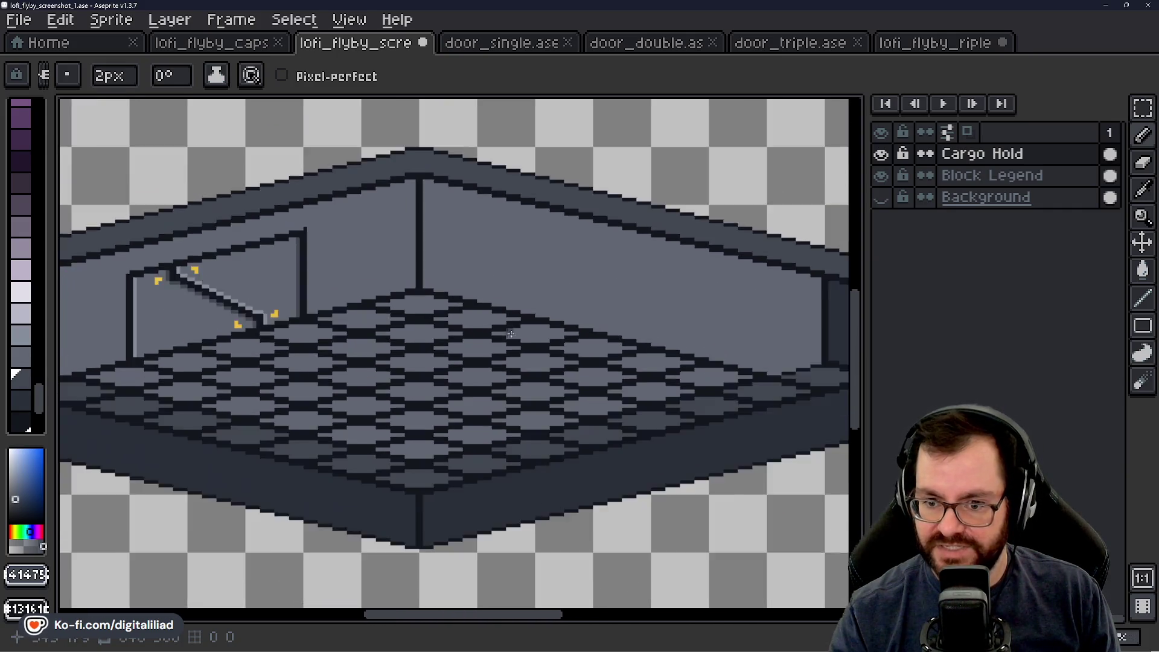
pyautogui.scroll(-1, 453, 354)
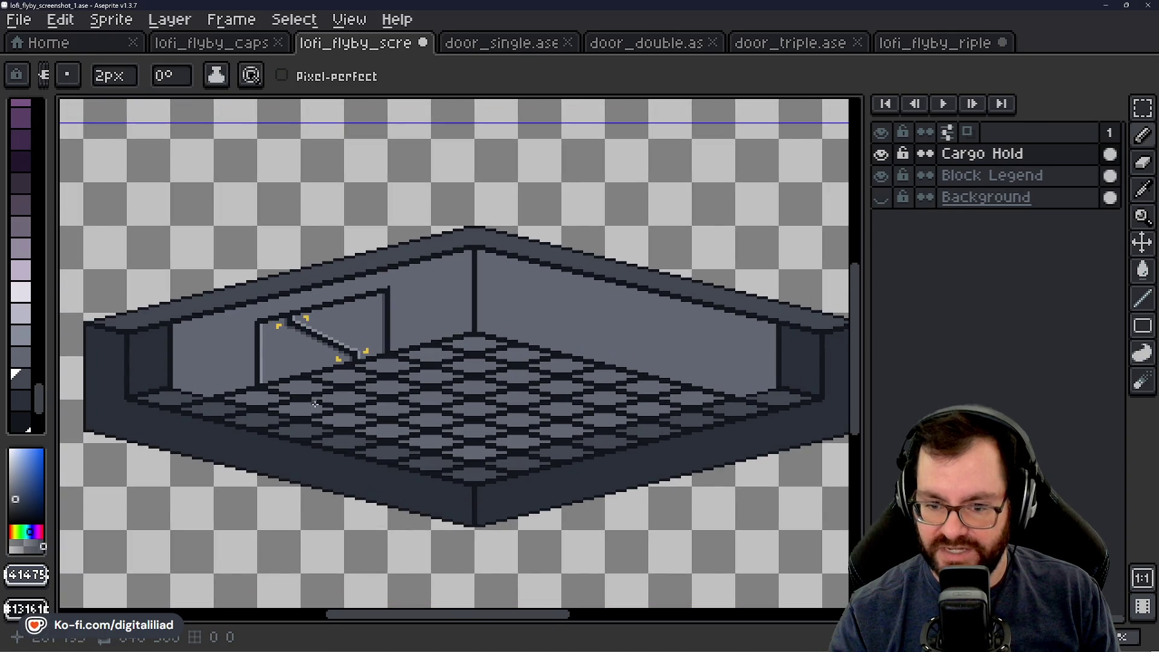
pyautogui.hotkey('ctrl', 's')
pyautogui.scroll(2, 166, 414)
pyautogui.moveTo(160, 375); pyautogui.dragTo(231, 379)
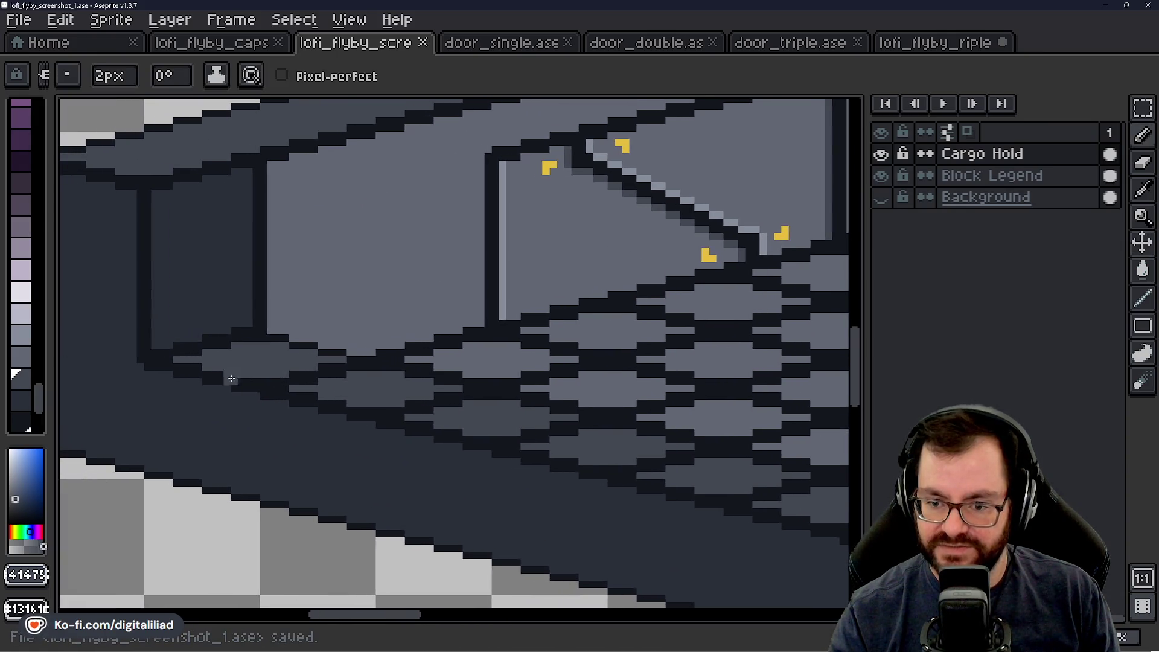
pyautogui.scroll(2, 231, 378)
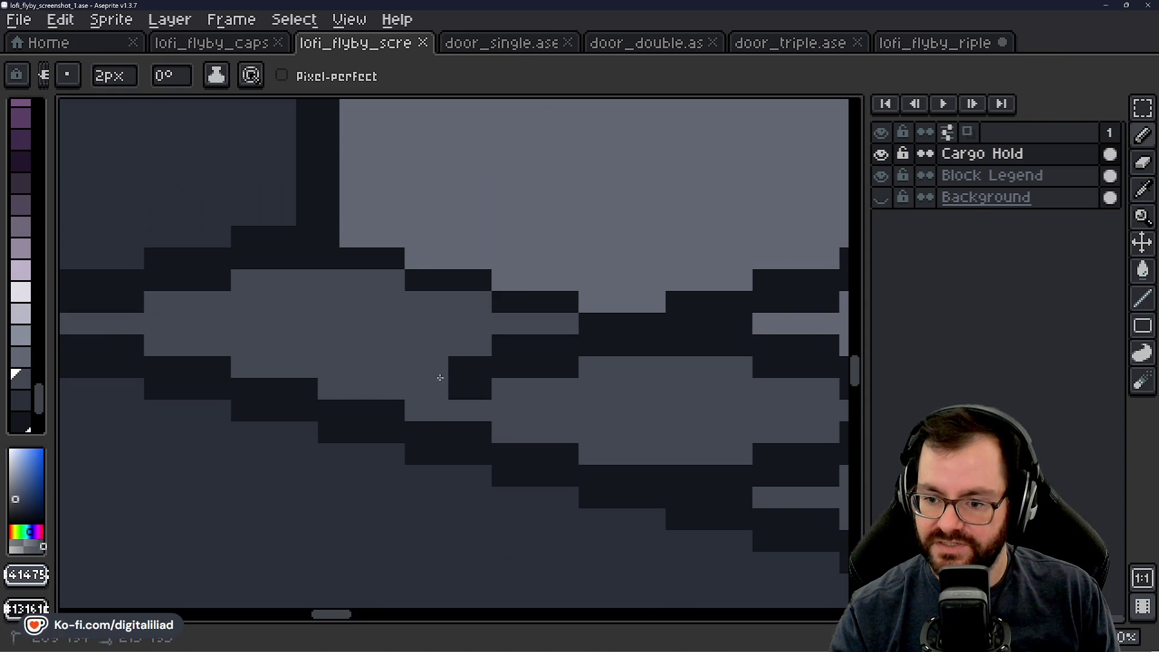
pyautogui.moveTo(440, 377)
pyautogui.mouseDown()
pyautogui.moveTo(651, 360)
pyautogui.moveTo(397, 357)
pyautogui.mouseUp()
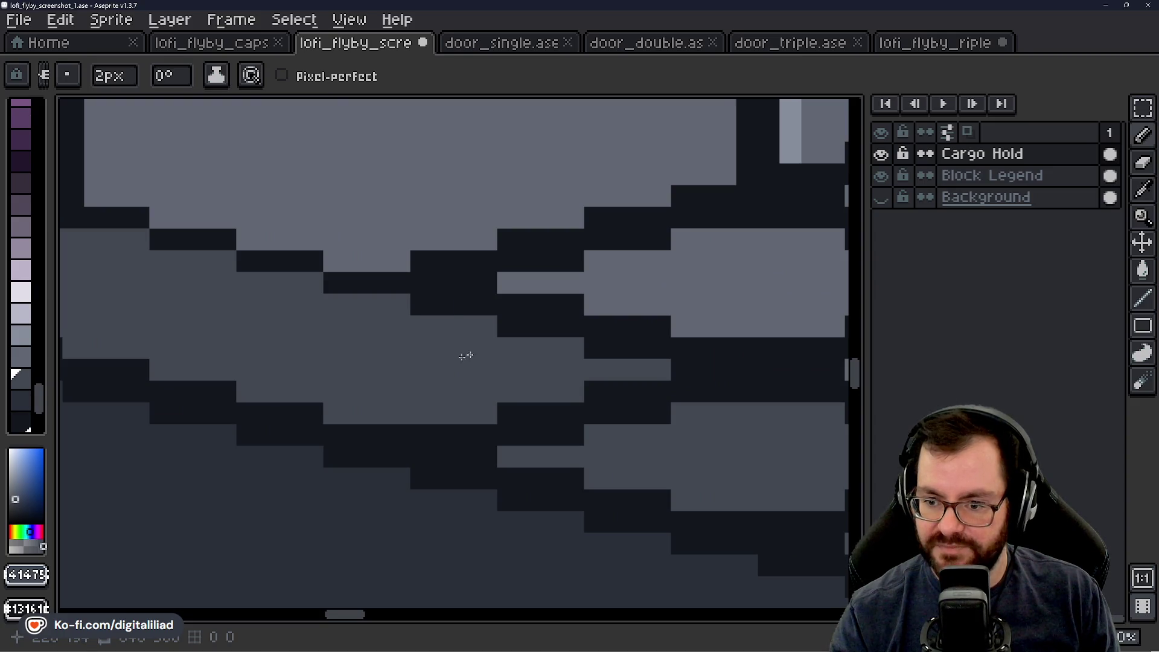
pyautogui.moveTo(466, 356); pyautogui.dragTo(399, 351)
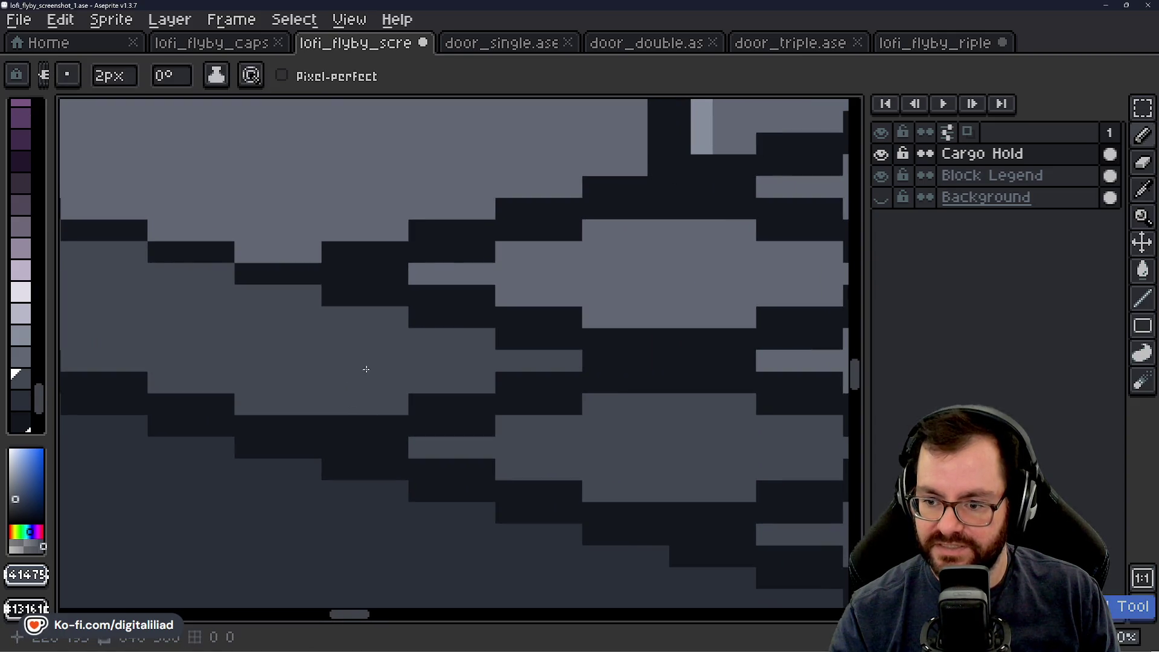
pyautogui.scroll(-3, 366, 358)
pyautogui.scroll(3, 365, 358)
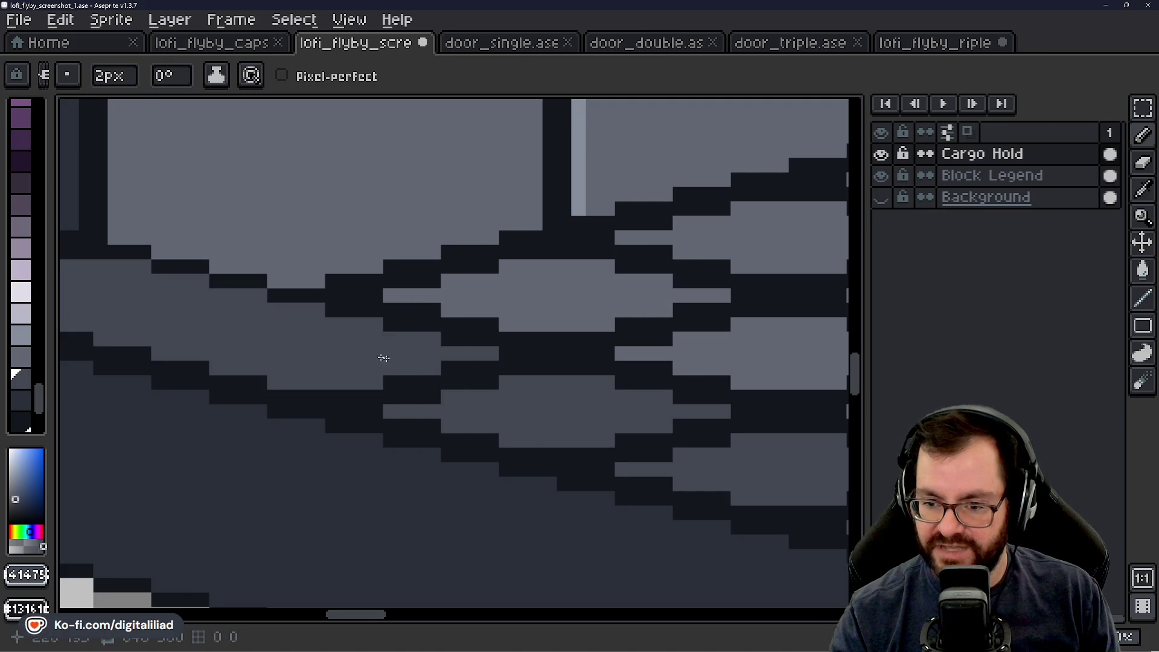
# Step: Undo a too-light stroke, then fill the dark band along the edge with light grey
pyautogui.moveTo(490, 422)
pyautogui.mouseDown()
pyautogui.moveTo(354, 384)
pyautogui.moveTo(430, 372)
pyautogui.mouseUp()
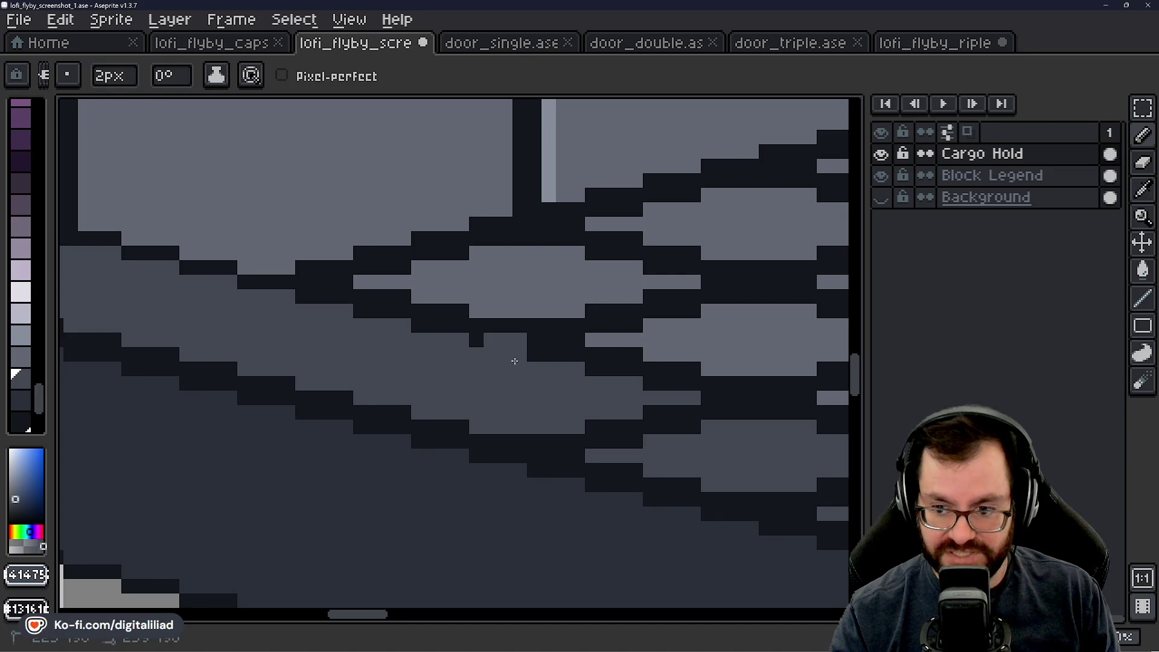
pyautogui.hotkey('ctrl', 'z')
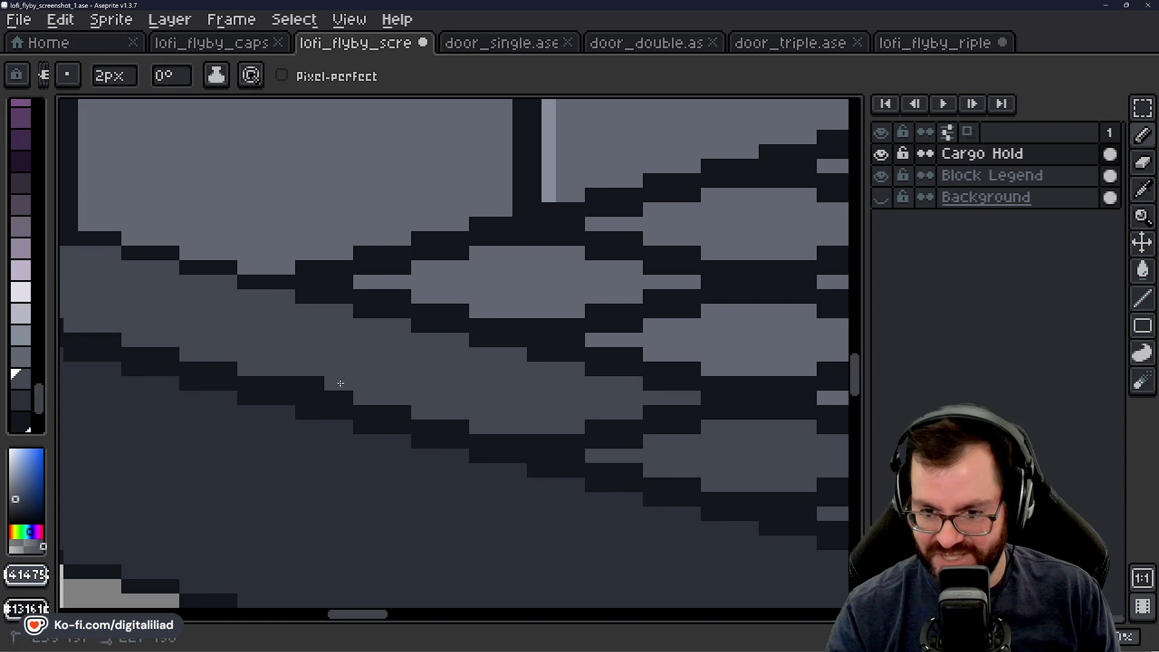
pyautogui.scroll(-1, 312, 383)
pyautogui.moveTo(401, 383); pyautogui.dragTo(462, 393)
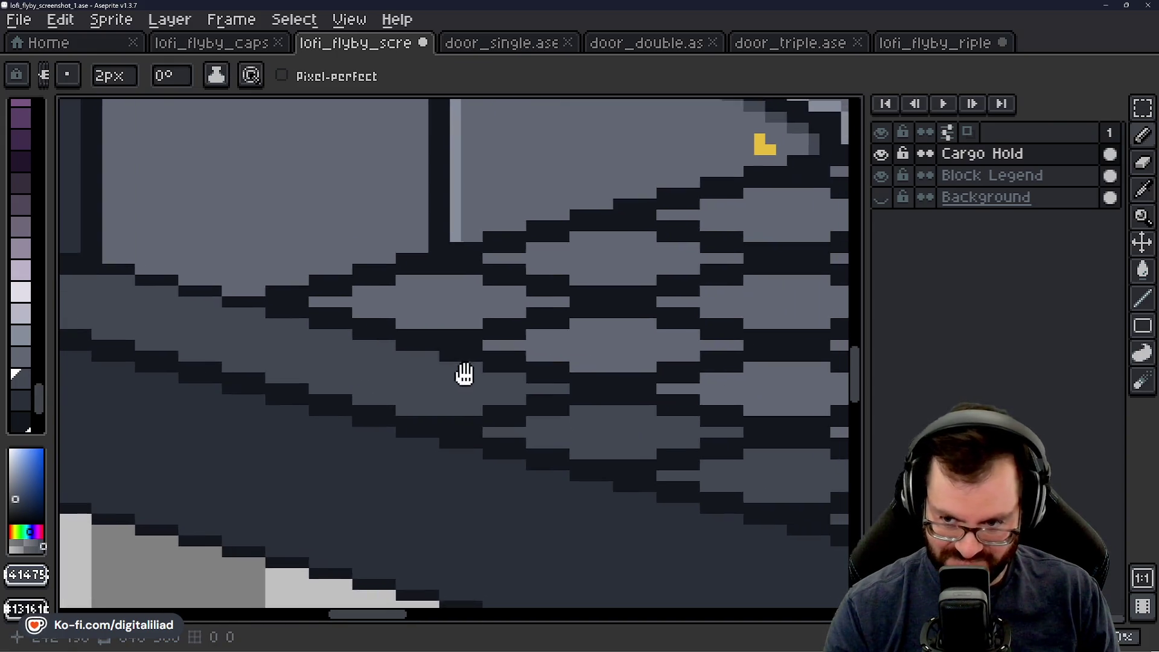
pyautogui.scroll(1, 461, 392)
pyautogui.scroll(1, 381, 373)
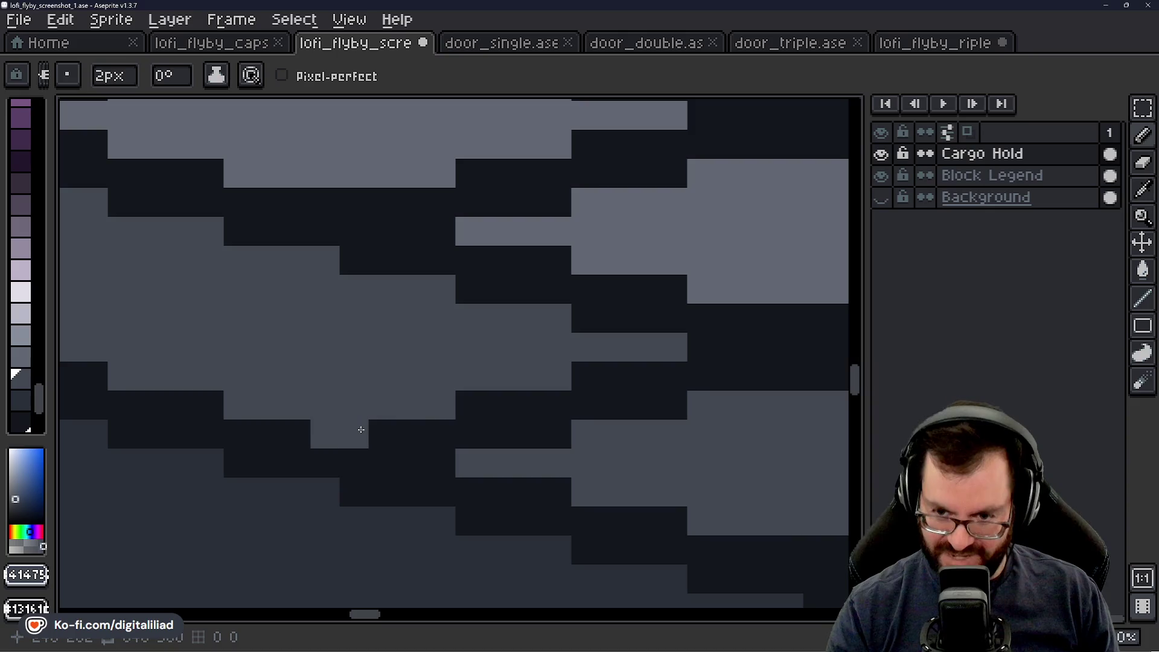
pyautogui.moveTo(380, 432)
pyautogui.mouseDown()
pyautogui.moveTo(580, 418)
pyautogui.moveTo(299, 331)
pyautogui.moveTo(499, 337)
pyautogui.mouseUp()
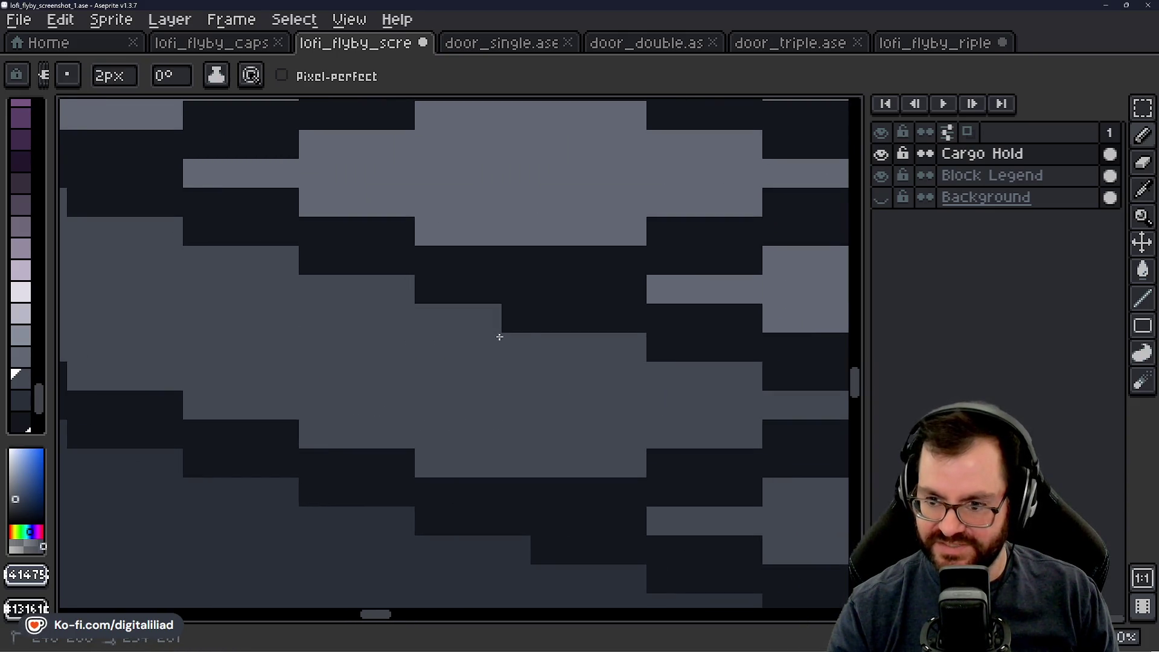
pyautogui.moveTo(535, 374); pyautogui.dragTo(272, 311)
pyautogui.scroll(-1, 324, 336)
pyautogui.scroll(1, 298, 368)
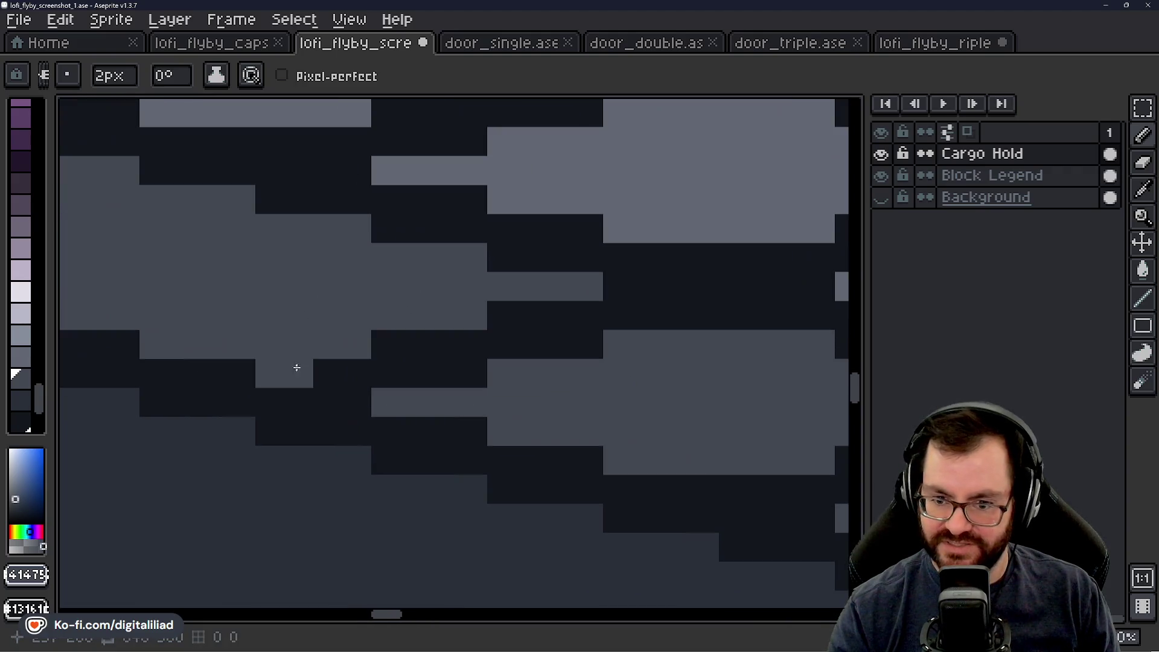
pyautogui.moveTo(299, 369)
pyautogui.mouseDown()
pyautogui.moveTo(333, 374)
pyautogui.moveTo(429, 347)
pyautogui.moveTo(593, 339)
pyautogui.moveTo(367, 343)
pyautogui.moveTo(414, 320)
pyautogui.moveTo(487, 329)
pyautogui.mouseUp()
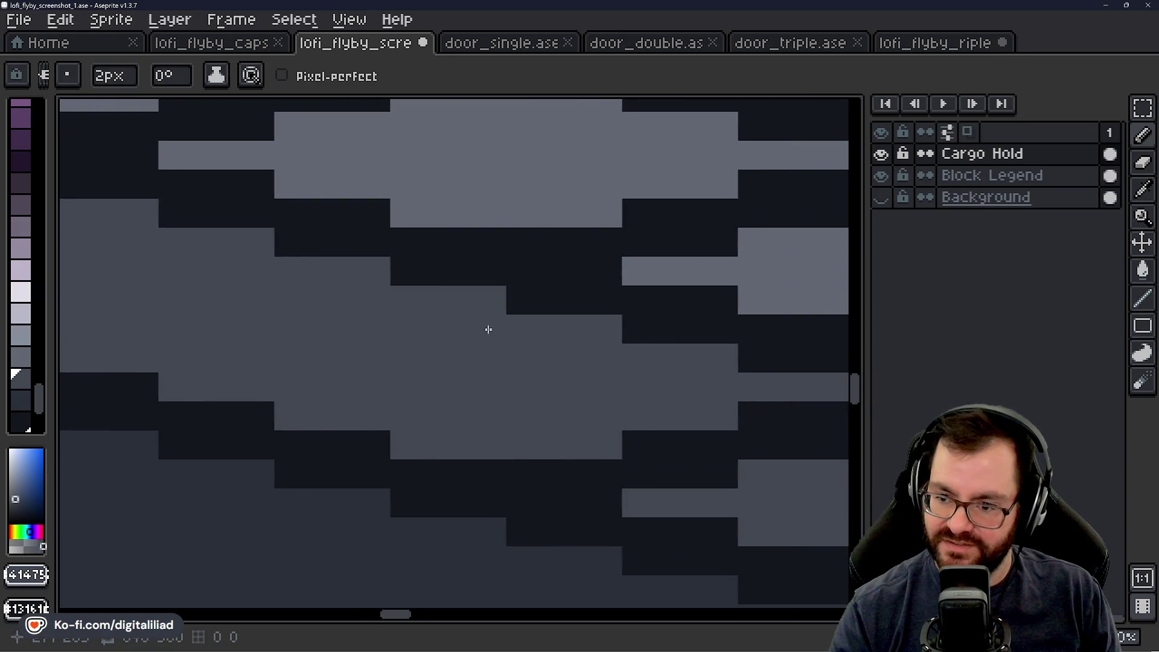
pyautogui.scroll(-1, 556, 392)
pyautogui.scroll(1, 358, 360)
# Step: Cover the next dark edge blocks and a full row of them with grey
pyautogui.moveTo(357, 360)
pyautogui.mouseDown()
pyautogui.moveTo(431, 365)
pyautogui.moveTo(489, 345)
pyautogui.moveTo(644, 334)
pyautogui.moveTo(333, 352)
pyautogui.mouseUp()
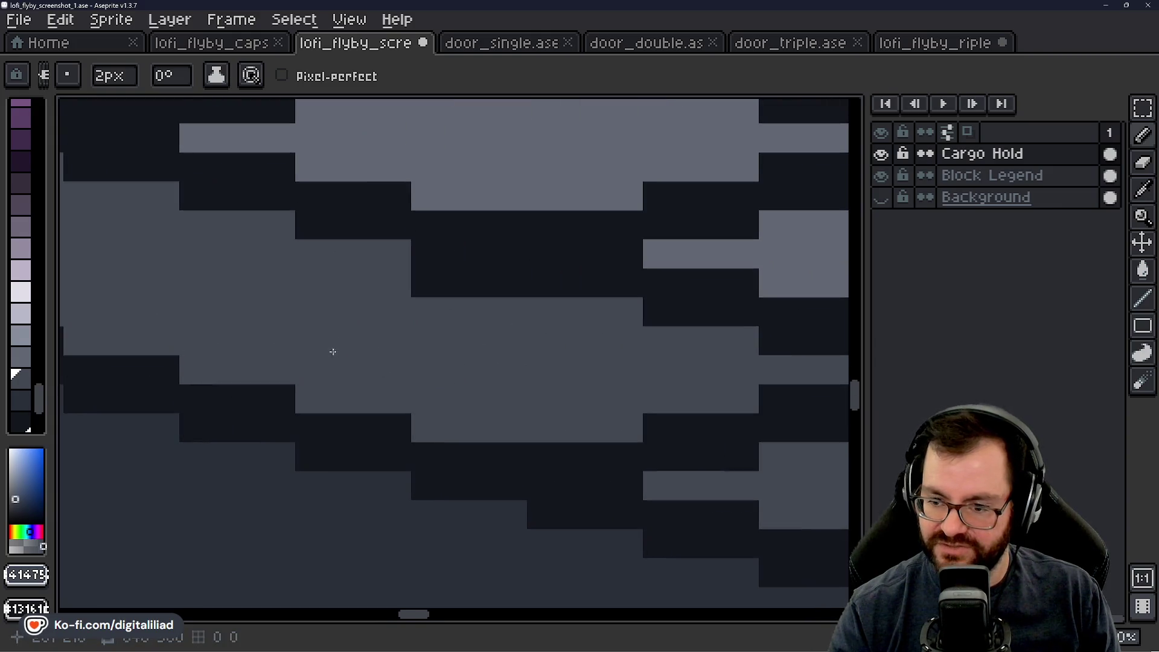
pyautogui.moveTo(431, 309); pyautogui.dragTo(500, 305)
pyautogui.moveTo(535, 376)
pyautogui.mouseDown()
pyautogui.moveTo(407, 314)
pyautogui.moveTo(489, 351)
pyautogui.moveTo(372, 353)
pyautogui.moveTo(679, 324)
pyautogui.moveTo(626, 391)
pyautogui.moveTo(344, 326)
pyautogui.mouseUp()
pyautogui.click(325, 318)
pyautogui.moveTo(408, 302)
pyautogui.mouseDown()
pyautogui.moveTo(366, 321)
pyautogui.moveTo(517, 318)
pyautogui.moveTo(574, 289)
pyautogui.moveTo(665, 286)
pyautogui.mouseUp()
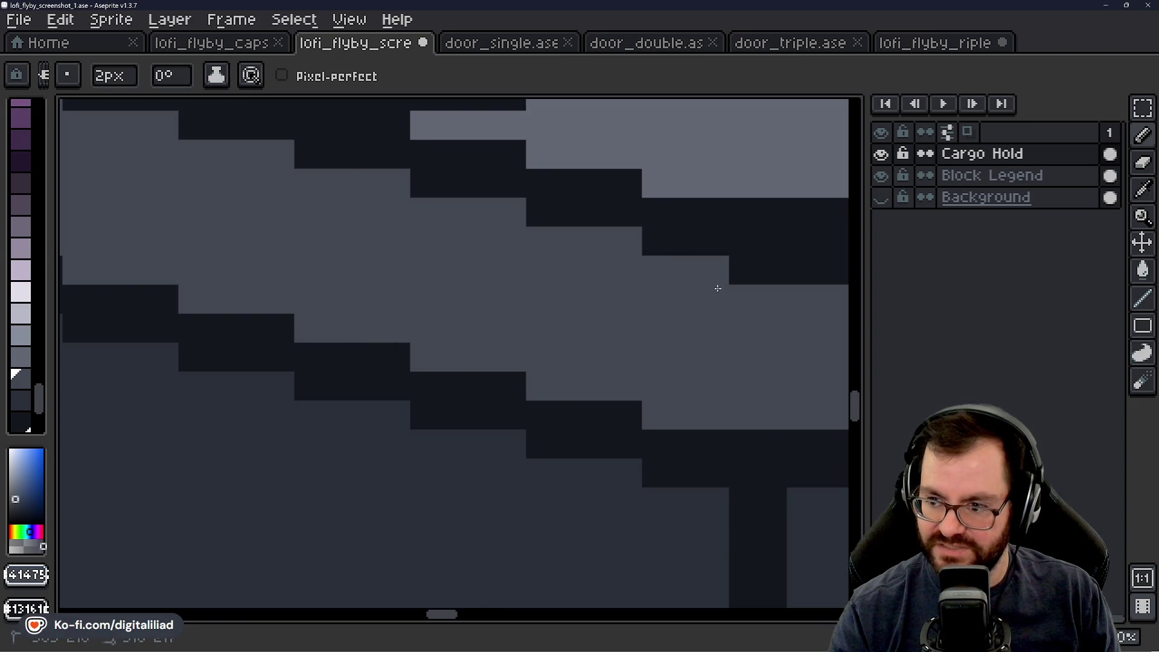
pyautogui.scroll(-1, 684, 356)
# Step: Work along further edge sections, extending grey paint across their dark blocks
pyautogui.moveTo(396, 259)
pyautogui.mouseDown()
pyautogui.moveTo(556, 233)
pyautogui.moveTo(409, 373)
pyautogui.moveTo(527, 350)
pyautogui.moveTo(636, 377)
pyautogui.mouseUp()
pyautogui.click(401, 348)
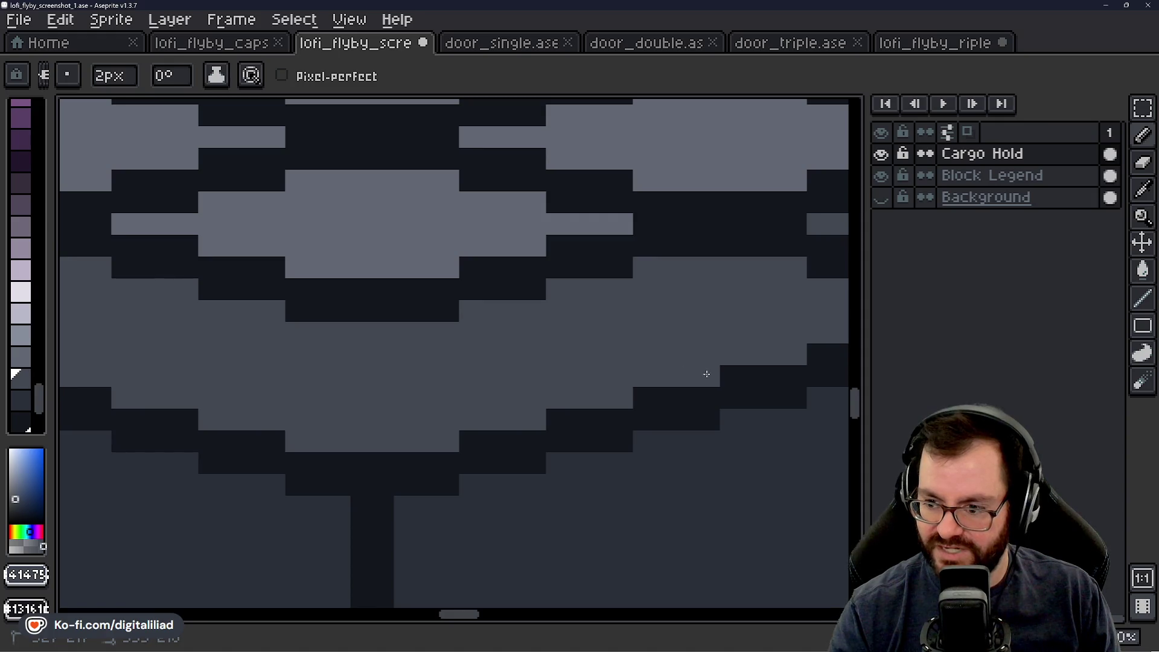
pyautogui.moveTo(707, 374)
pyautogui.mouseDown()
pyautogui.moveTo(652, 347)
pyautogui.moveTo(399, 383)
pyautogui.mouseUp()
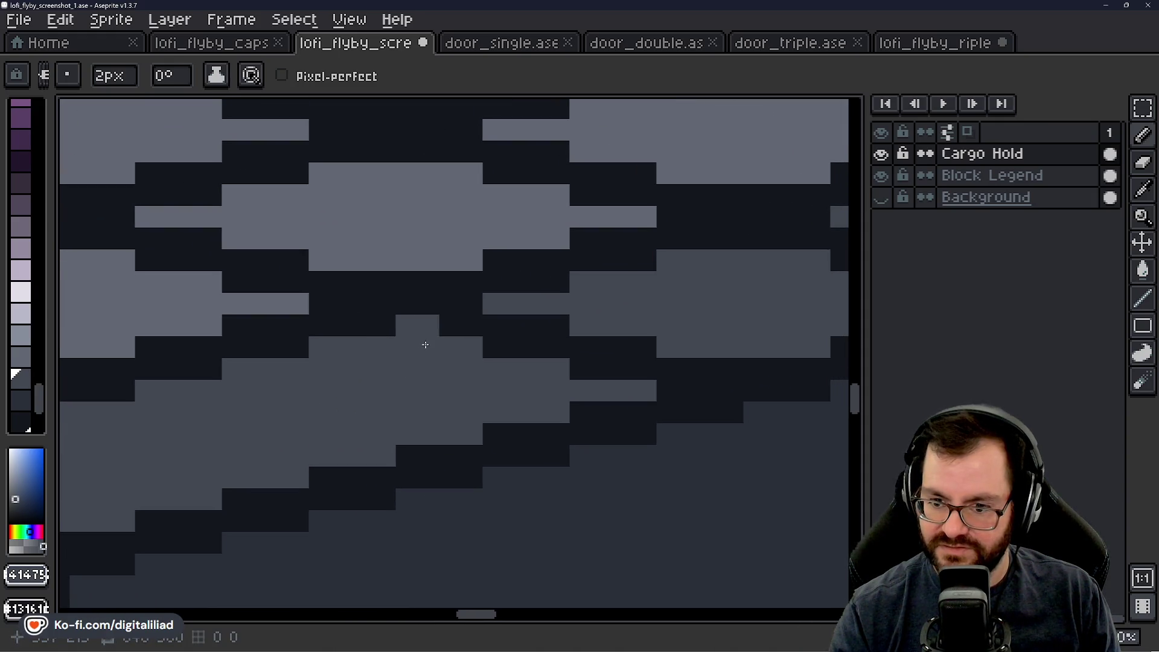
pyautogui.moveTo(425, 344)
pyautogui.mouseDown()
pyautogui.moveTo(518, 342)
pyautogui.moveTo(543, 354)
pyautogui.mouseUp()
pyautogui.moveTo(465, 381)
pyautogui.mouseDown()
pyautogui.moveTo(329, 413)
pyautogui.moveTo(424, 425)
pyautogui.mouseUp()
pyautogui.moveTo(514, 378); pyautogui.dragTo(407, 413)
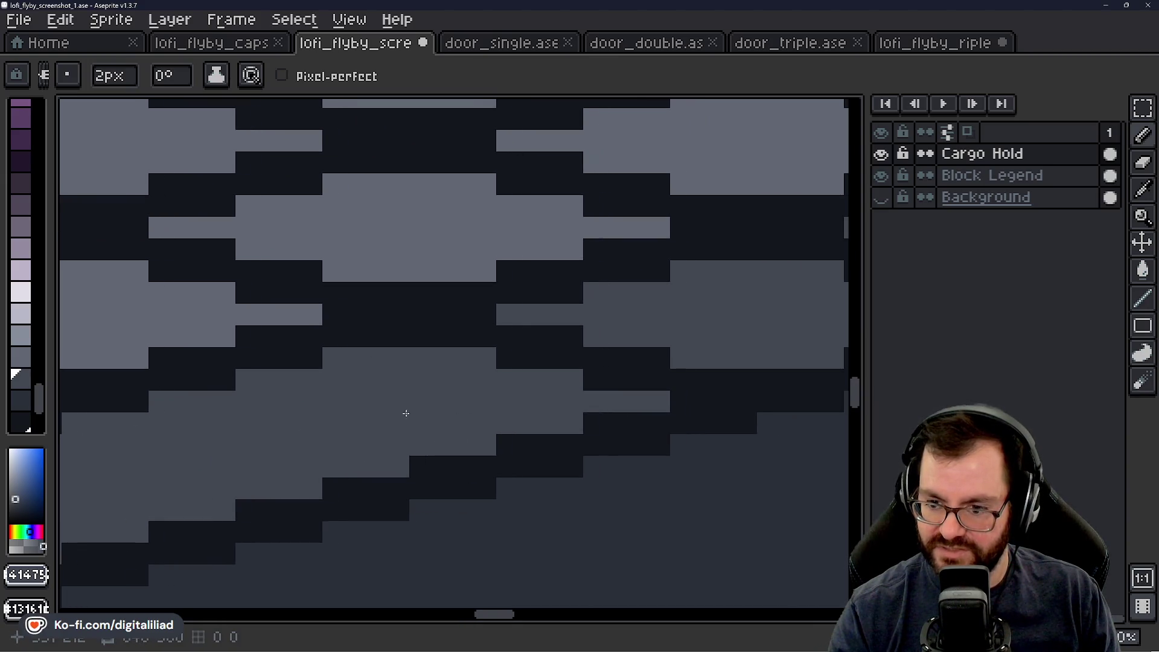
pyautogui.click(437, 363)
pyautogui.moveTo(475, 357)
pyautogui.mouseDown()
pyautogui.moveTo(677, 376)
pyautogui.moveTo(477, 382)
pyautogui.moveTo(448, 352)
pyautogui.moveTo(590, 320)
pyautogui.moveTo(622, 347)
pyautogui.moveTo(741, 350)
pyautogui.mouseUp()
# Step: Redo misjudged strokes and paint the dark zigzag blocks beside the pillar grey
pyautogui.click(446, 322)
pyautogui.hotkey('ctrl', 'z')
pyautogui.hotkey('ctrl', 'z')
pyautogui.hotkey('ctrl', 'z')
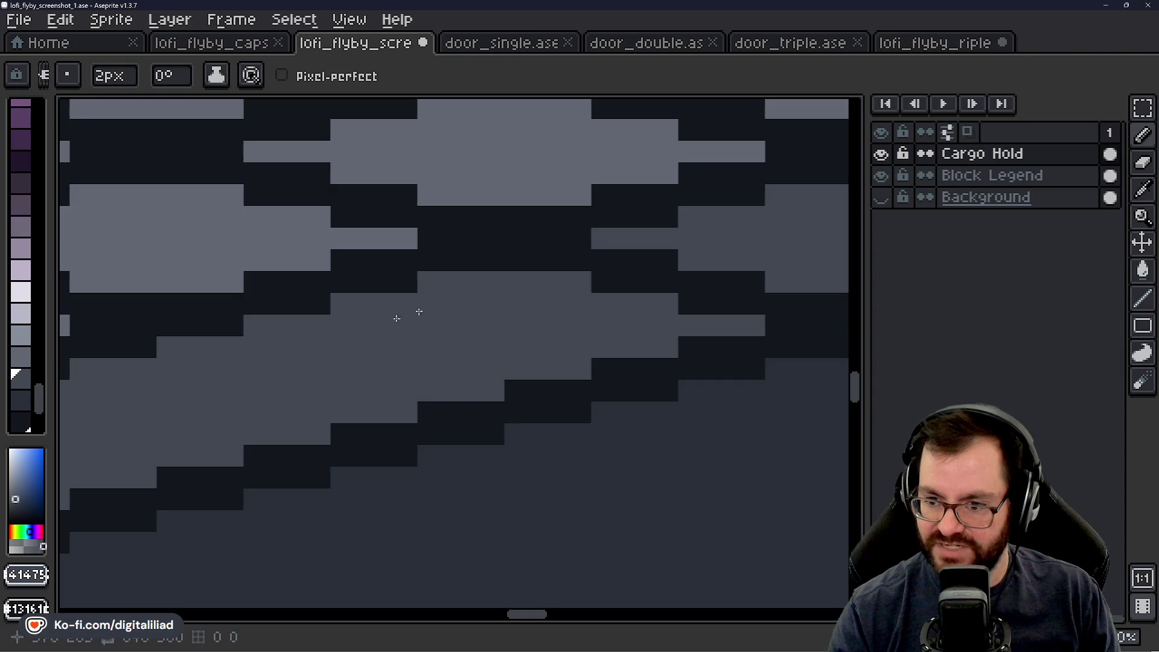
pyautogui.moveTo(466, 330)
pyautogui.mouseDown()
pyautogui.moveTo(525, 339)
pyautogui.moveTo(396, 362)
pyautogui.moveTo(455, 329)
pyautogui.moveTo(589, 350)
pyautogui.moveTo(671, 345)
pyautogui.mouseUp()
pyautogui.hotkey('ctrl', 'z')
pyautogui.hotkey('ctrl', 'z')
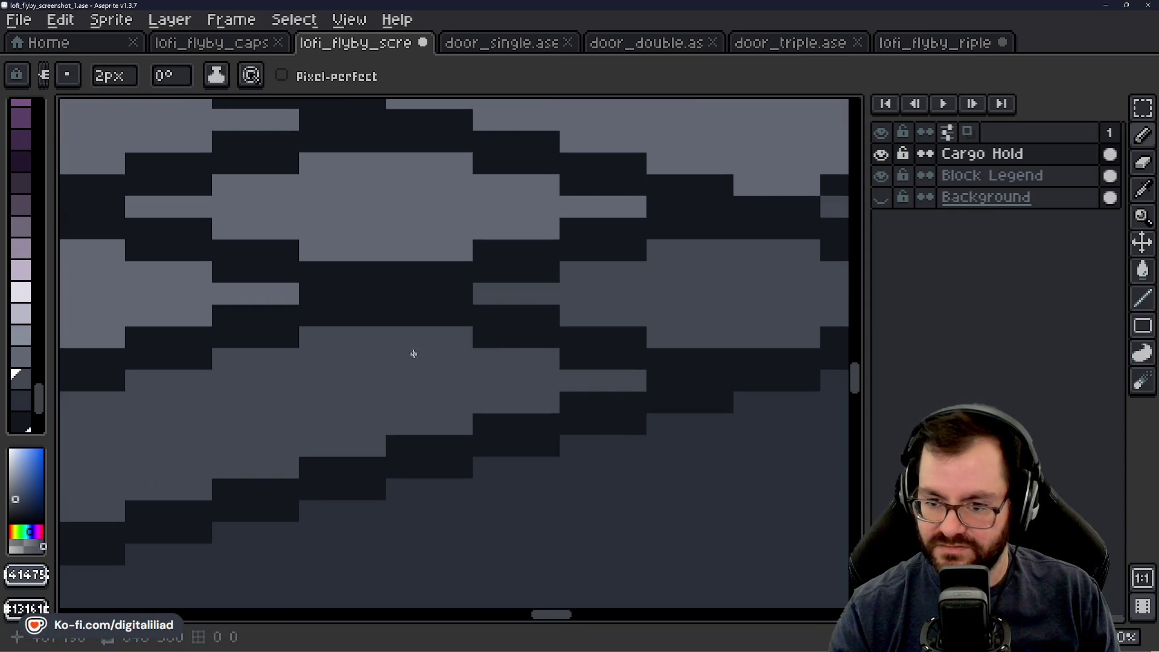
pyautogui.moveTo(410, 333)
pyautogui.mouseDown()
pyautogui.moveTo(528, 336)
pyautogui.moveTo(630, 364)
pyautogui.mouseUp()
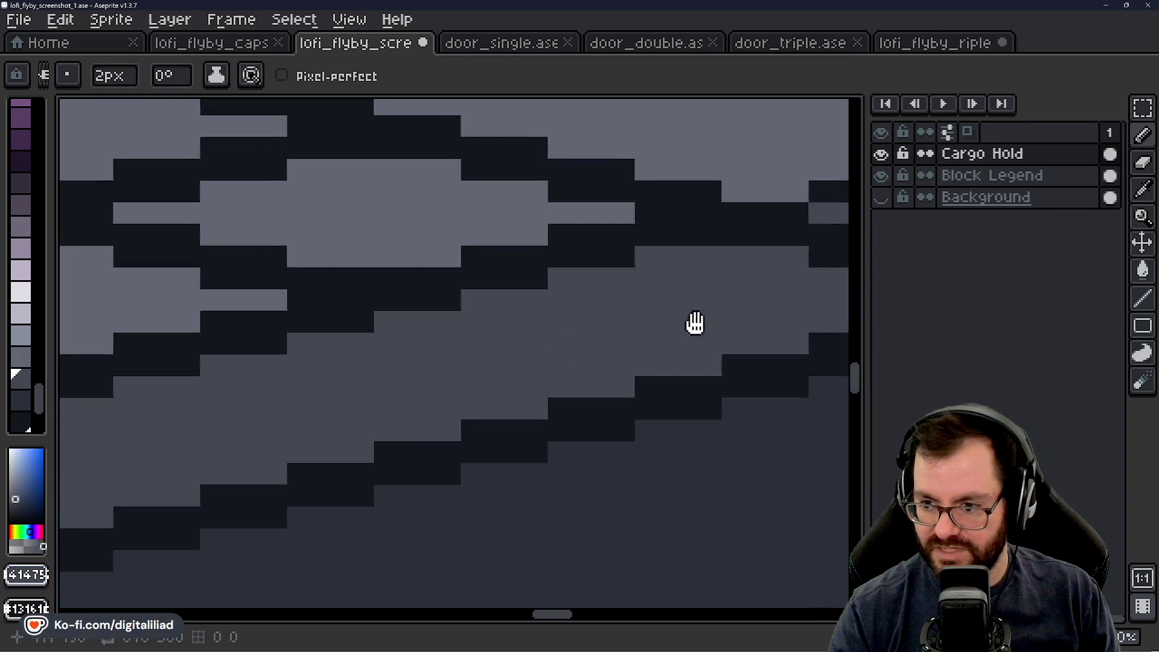
pyautogui.moveTo(723, 355); pyautogui.dragTo(274, 434)
pyautogui.click(335, 398)
pyautogui.moveTo(334, 396); pyautogui.dragTo(630, 414)
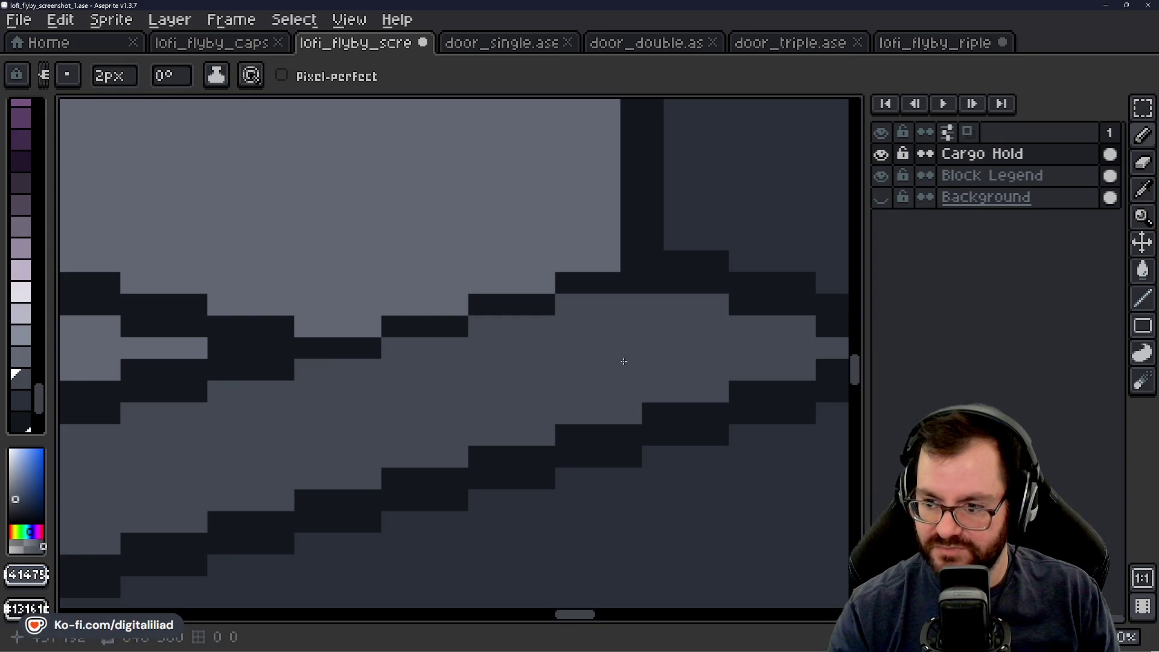
pyautogui.scroll(-2, 492, 396)
pyautogui.scroll(-2, 337, 445)
pyautogui.scroll(1, 515, 391)
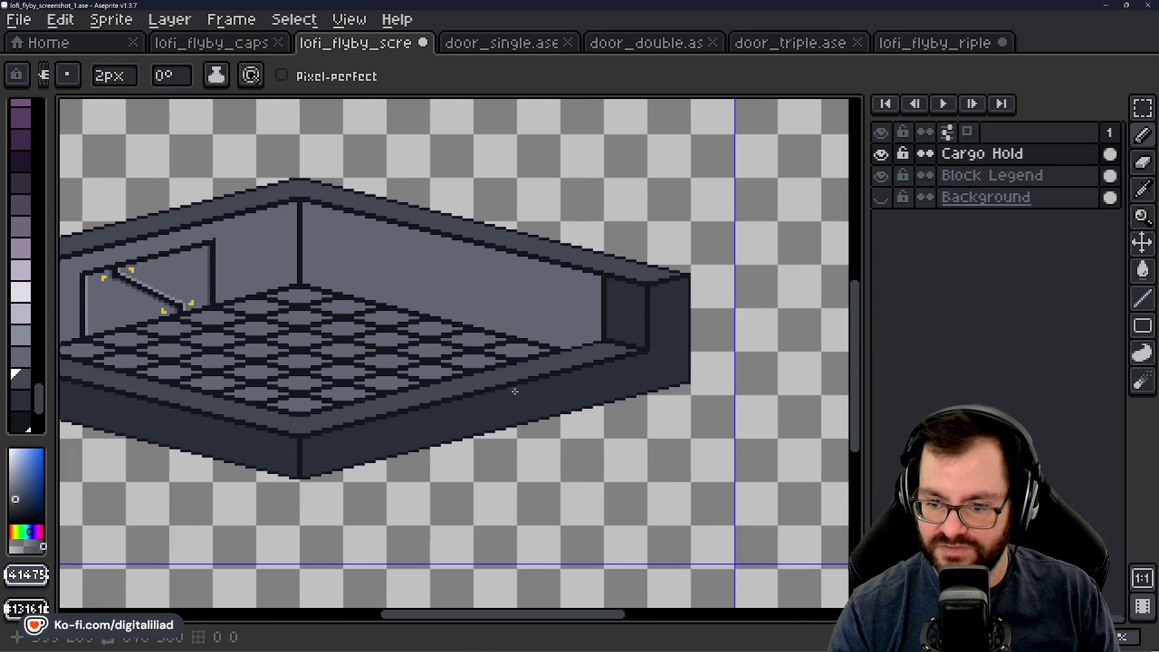
pyautogui.scroll(-2, 515, 391)
pyautogui.scroll(1, 376, 389)
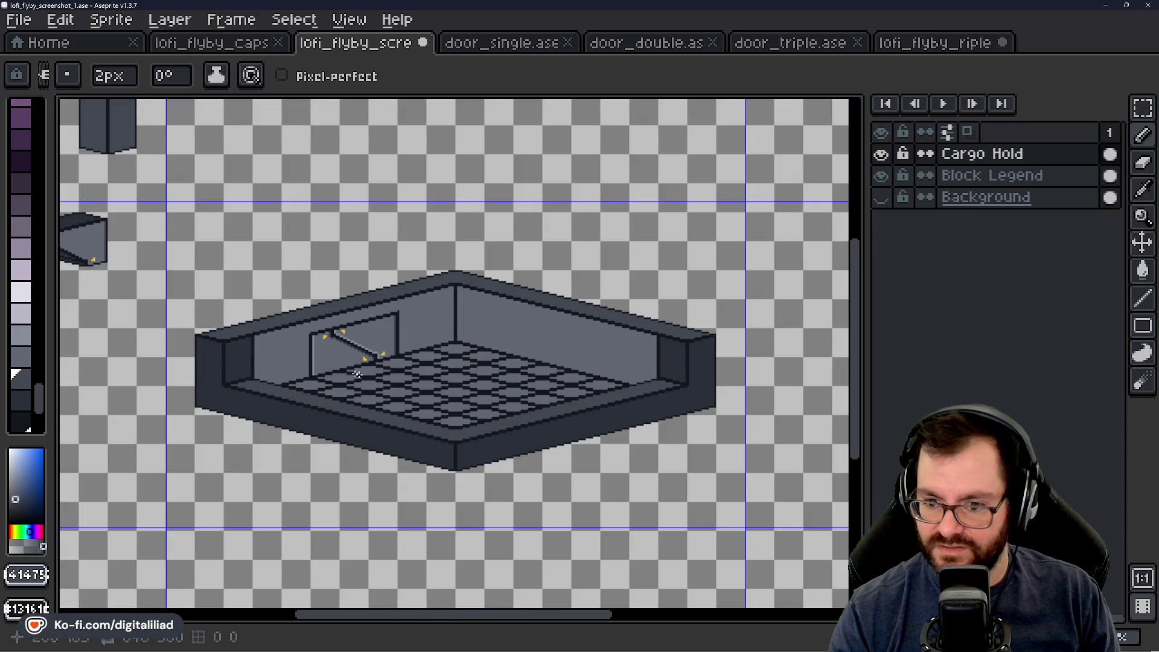
pyautogui.scroll(1, 357, 374)
pyautogui.scroll(1, 363, 367)
pyautogui.scroll(1, 376, 358)
pyautogui.scroll(-1, 389, 345)
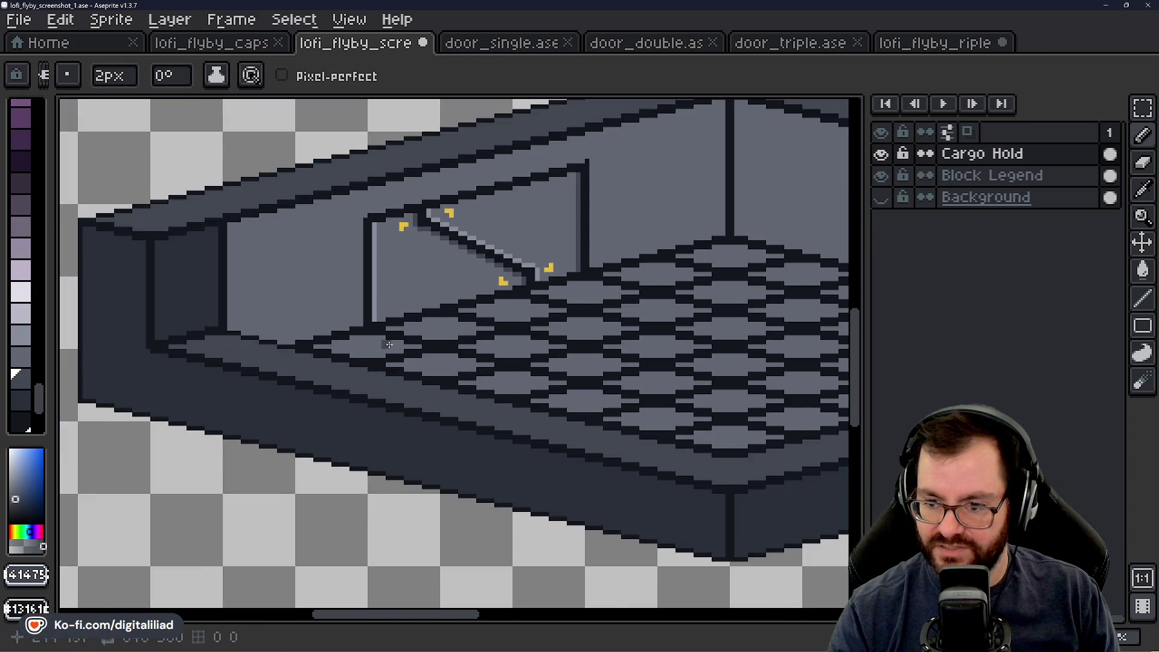
pyautogui.scroll(-2, 388, 345)
pyautogui.scroll(1, 394, 329)
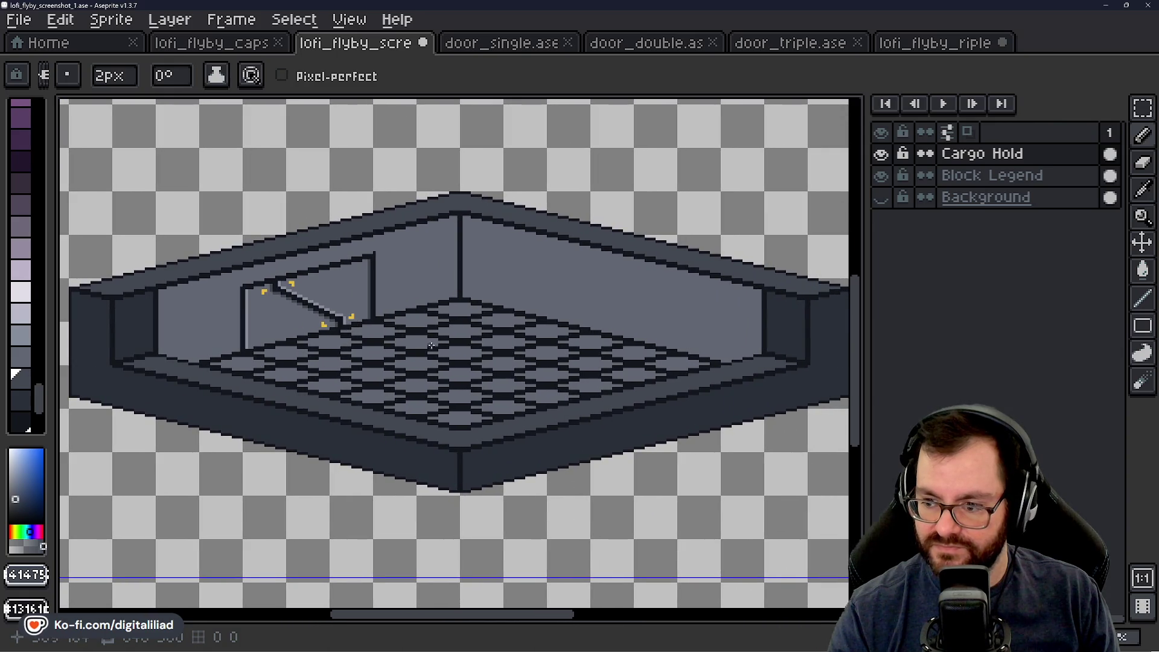
pyautogui.scroll(-3, 462, 323)
pyautogui.scroll(3, 449, 334)
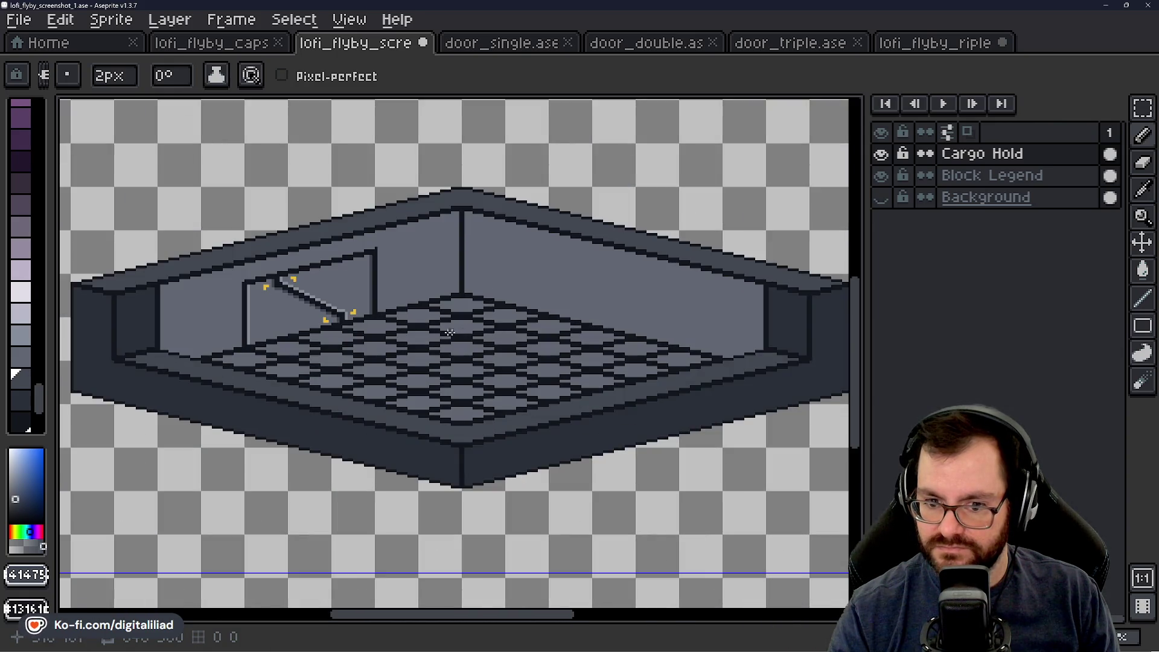
pyautogui.scroll(-2, 421, 337)
pyautogui.scroll(2, 284, 350)
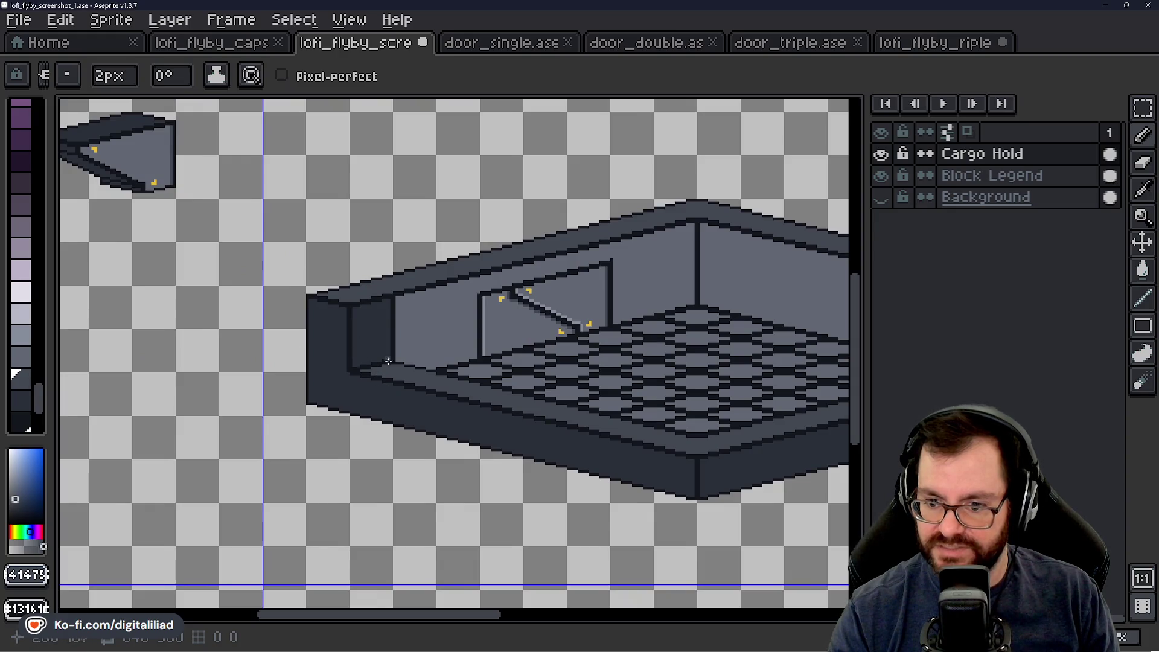
pyautogui.moveTo(632, 361); pyautogui.dragTo(391, 336)
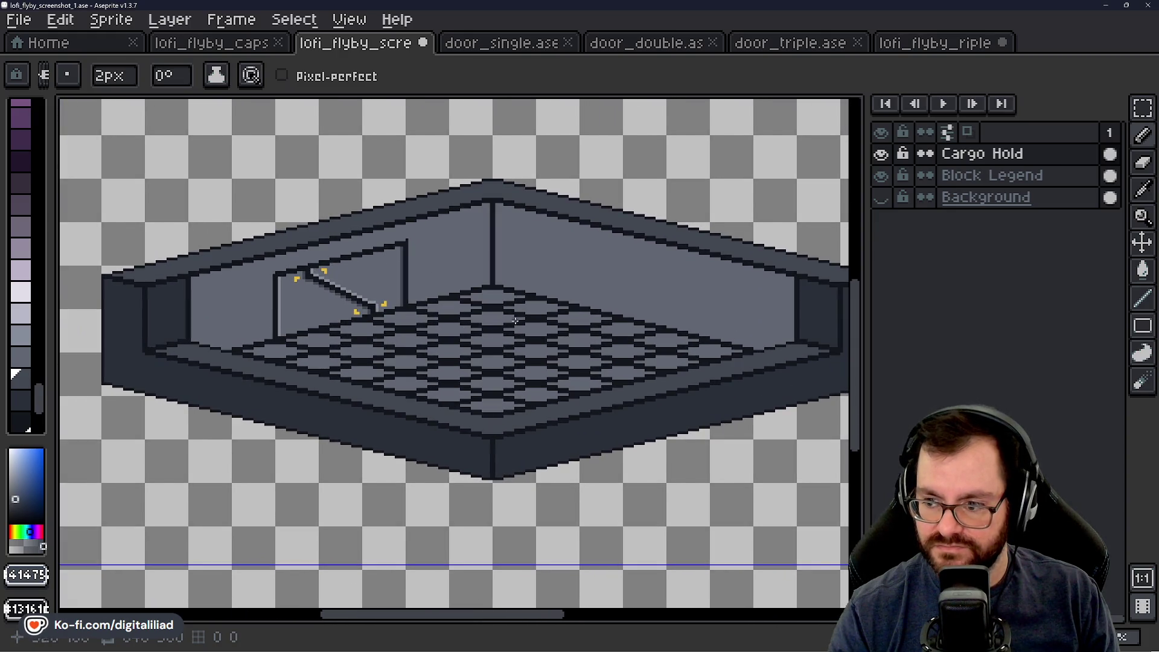
pyautogui.hscroll(3, 515, 320)
pyautogui.scroll(3, 419, 408)
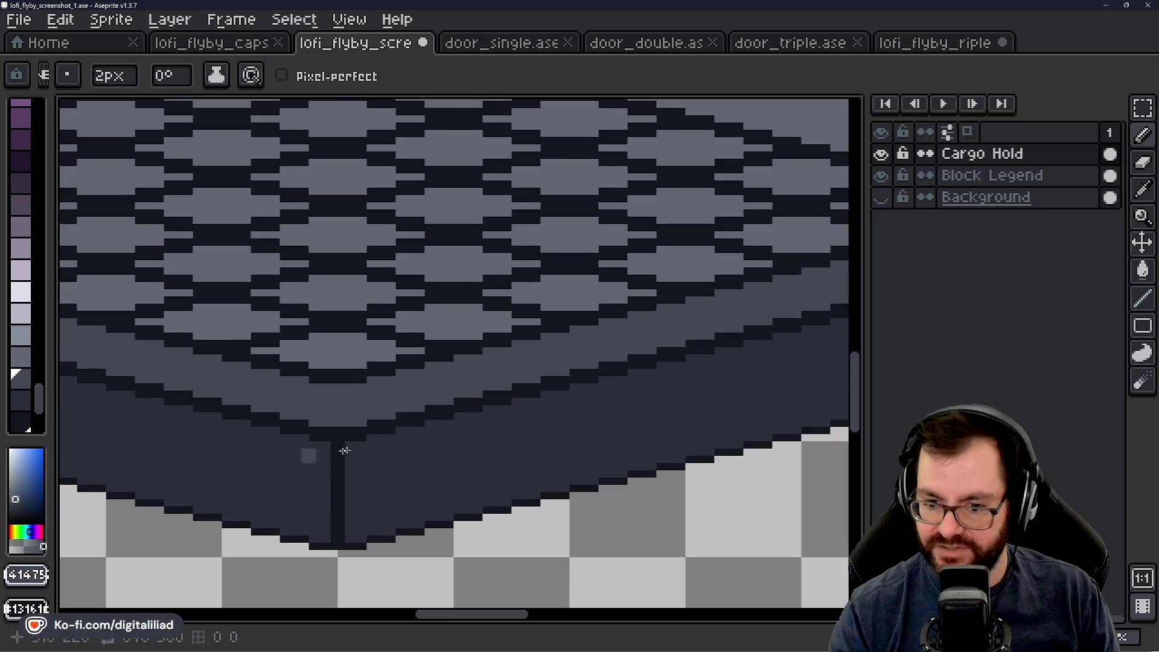
pyautogui.moveTo(558, 378); pyautogui.dragTo(215, 487)
pyautogui.moveTo(675, 340); pyautogui.dragTo(548, 400)
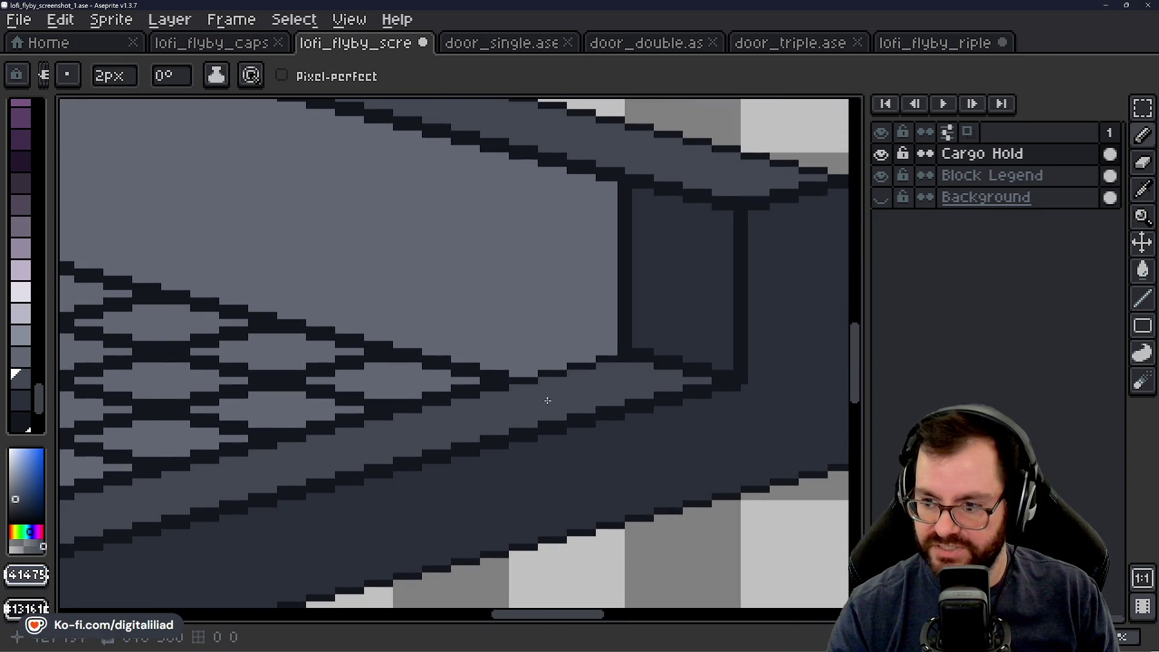
pyautogui.scroll(-2, 501, 394)
pyautogui.scroll(1, 607, 228)
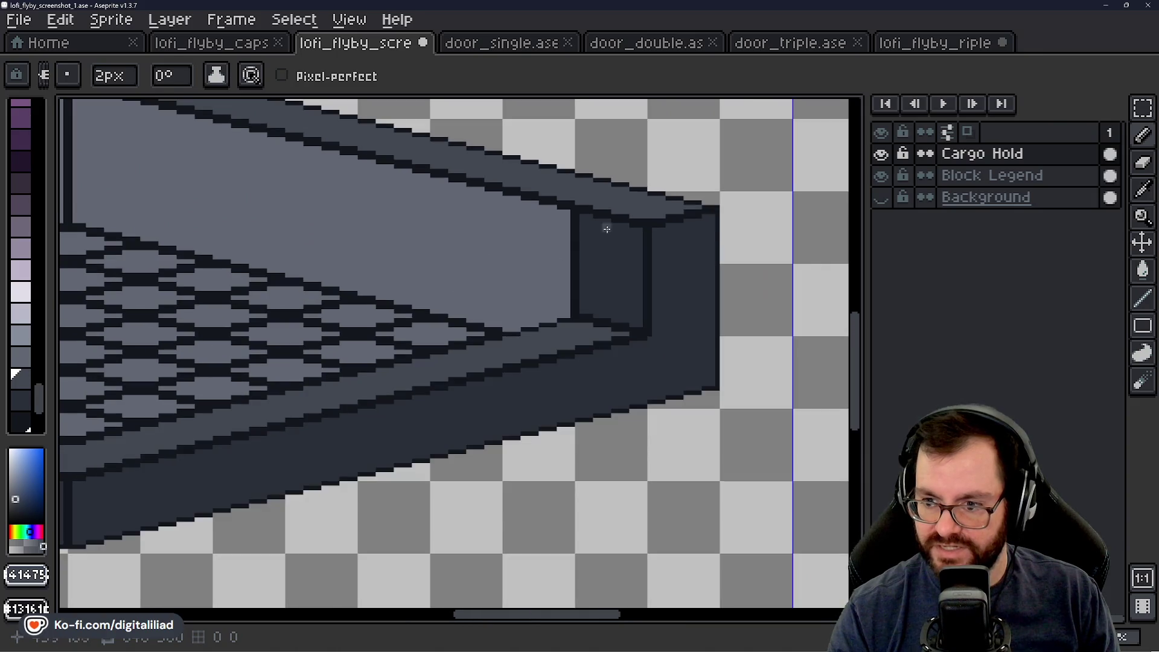
pyautogui.scroll(-1, 401, 380)
pyautogui.scroll(1, 577, 478)
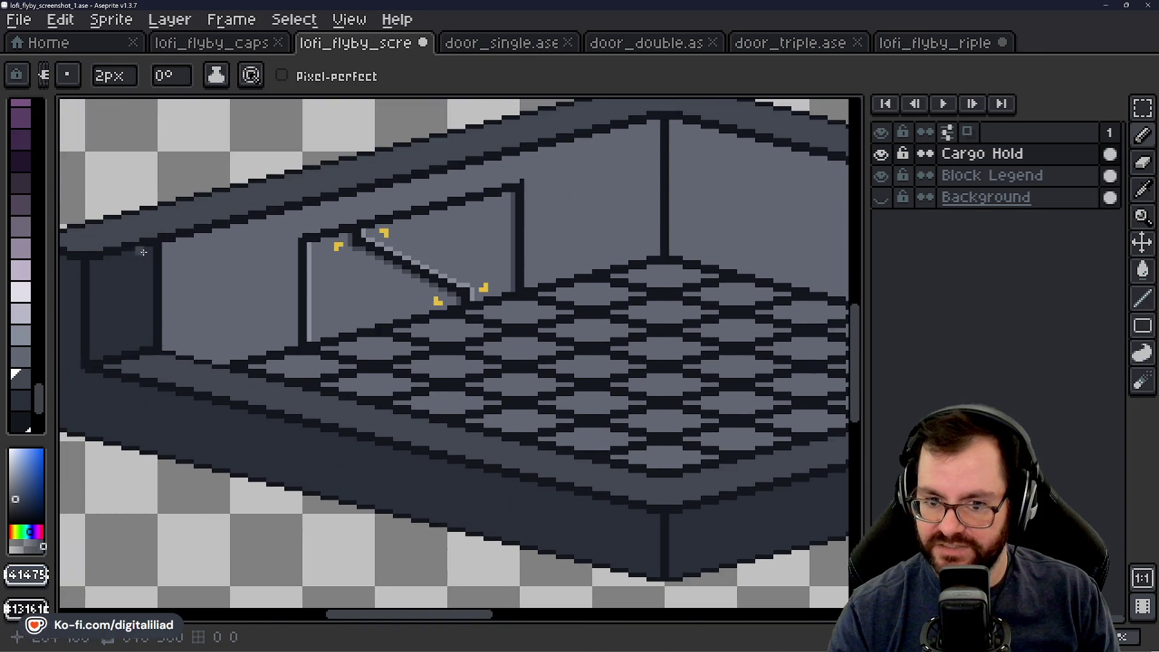
pyautogui.scroll(-1, 475, 465)
pyautogui.scroll(1, 517, 368)
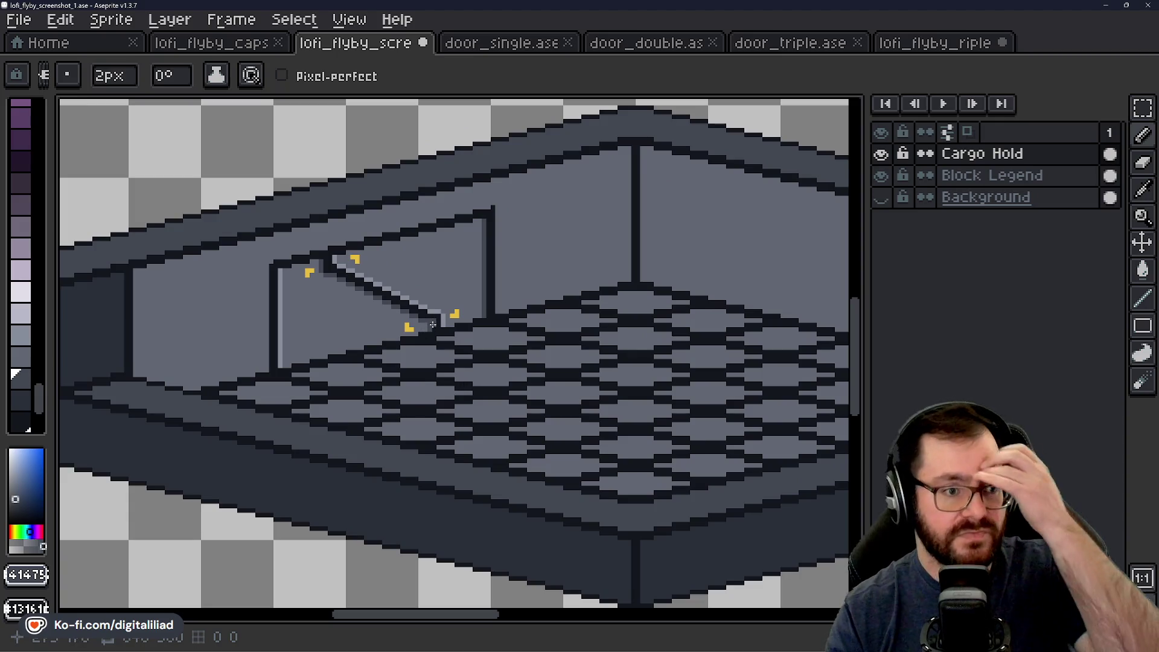
pyautogui.scroll(-1, 433, 321)
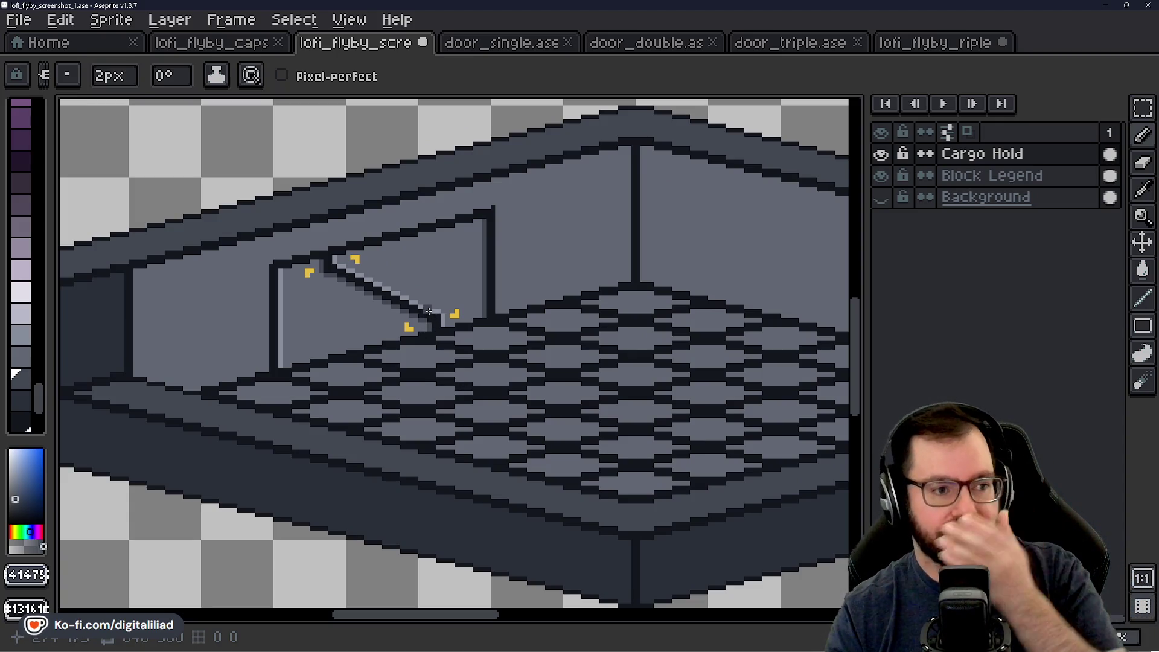
pyautogui.scroll(1, 430, 310)
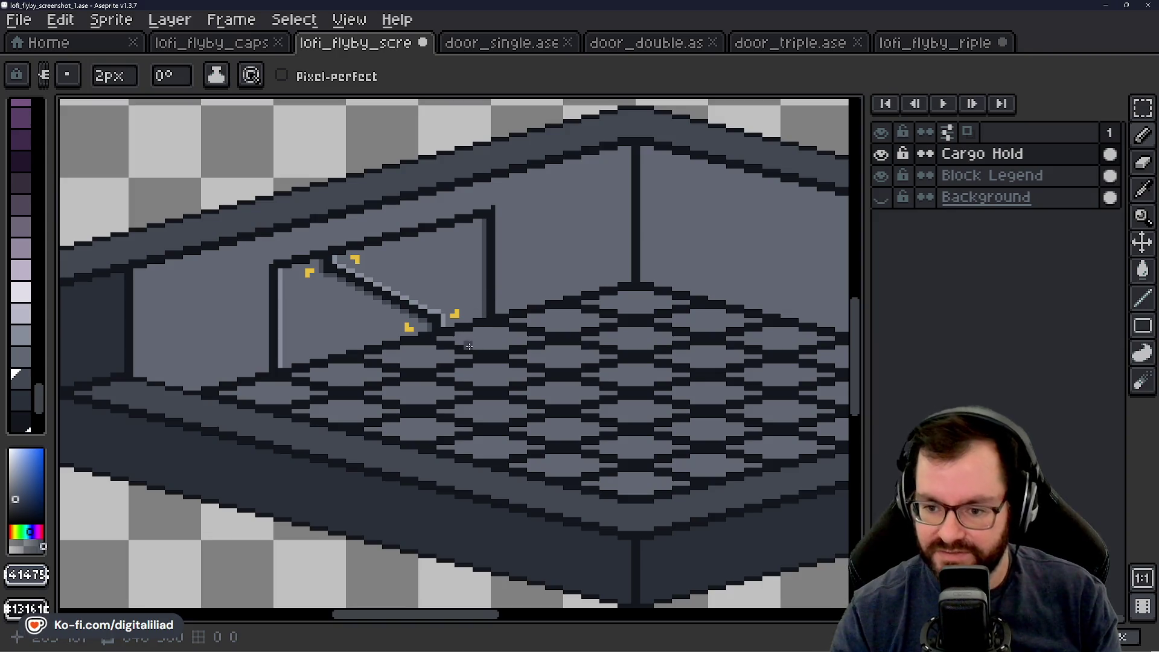
pyautogui.scroll(-1, 454, 344)
pyautogui.scroll(1, 459, 352)
pyautogui.scroll(1, 461, 335)
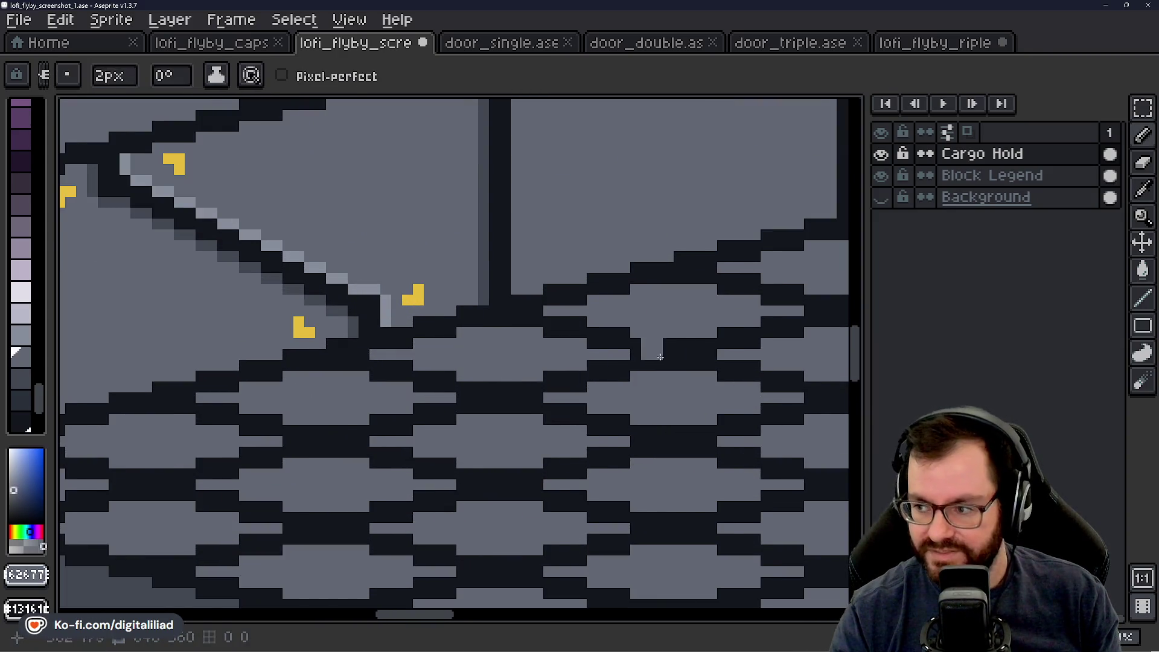
pyautogui.scroll(-1, 362, 416)
pyautogui.scroll(-1, 360, 423)
pyautogui.scroll(2, 426, 393)
pyautogui.scroll(1, 350, 389)
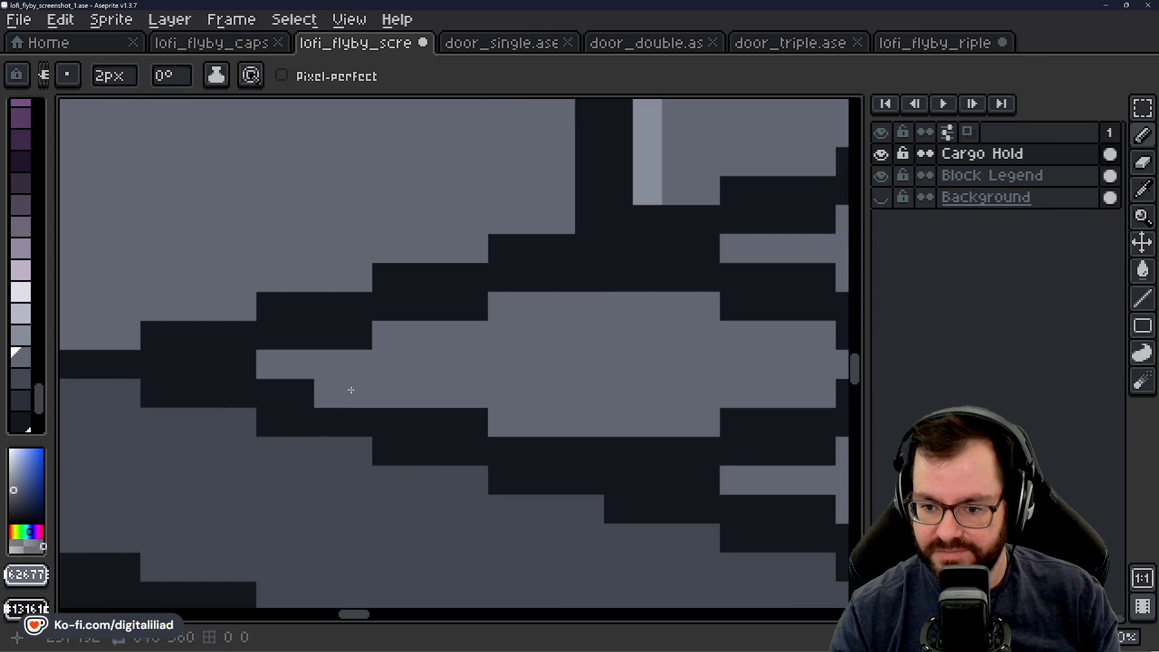
# Step: Repaint a dark edge block light grey and extend the light strip along the tile edge with a 1px brush
pyautogui.hotkey('ctrl', 'z')
pyautogui.hotkey('ctrl', 'z')
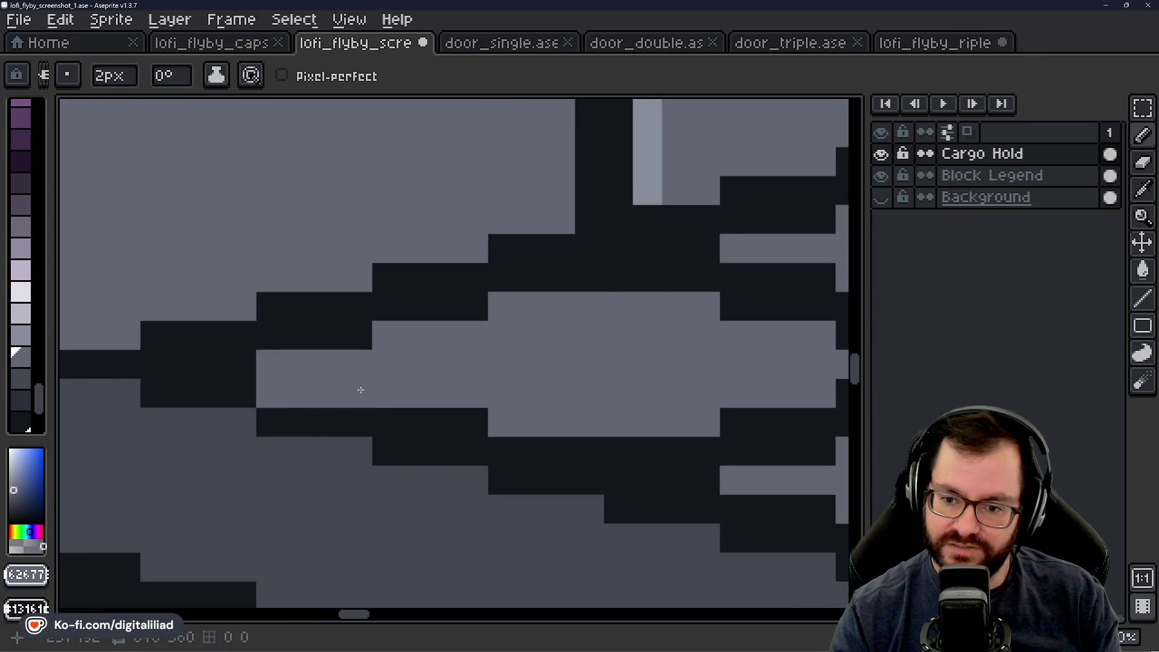
pyautogui.moveTo(360, 390); pyautogui.dragTo(520, 393)
pyautogui.hotkey('ctrl', 'y')
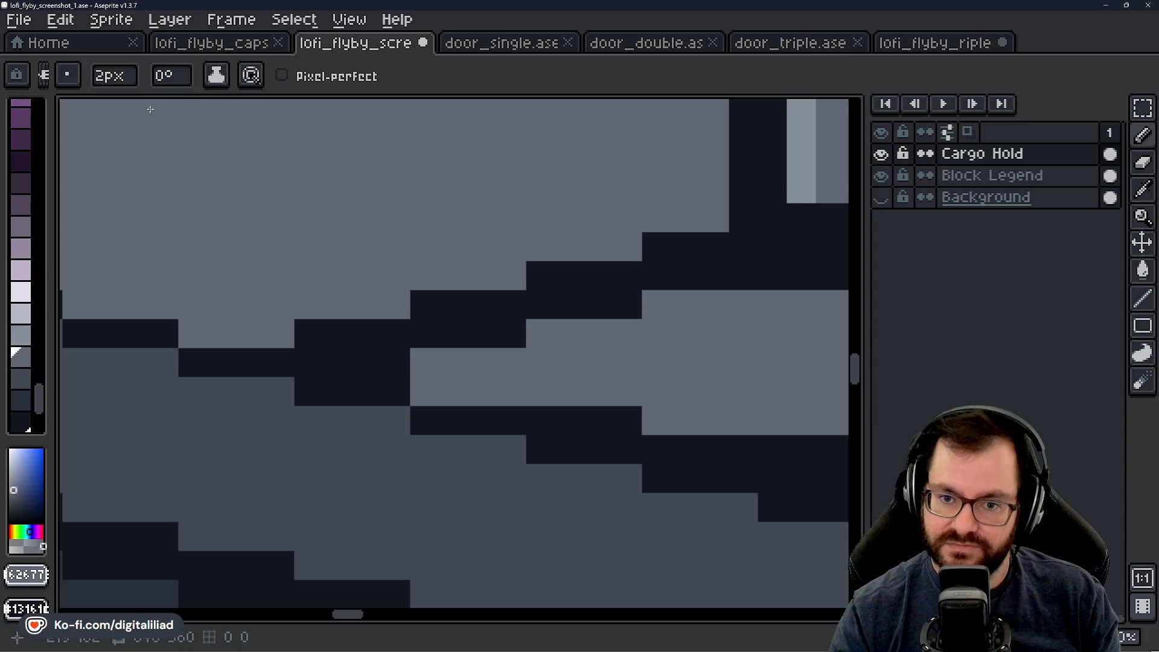
pyautogui.click(118, 83)
pyautogui.moveTo(116, 108); pyautogui.dragTo(93, 108)
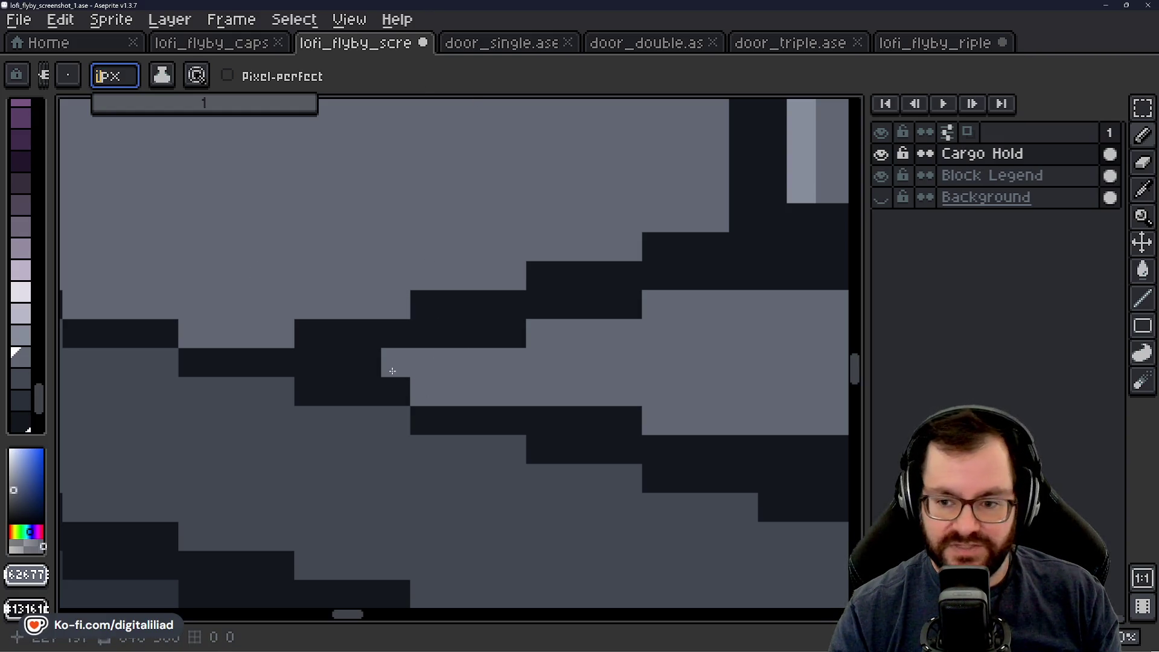
pyautogui.moveTo(392, 371); pyautogui.dragTo(306, 369)
pyautogui.moveTo(535, 396); pyautogui.dragTo(421, 367)
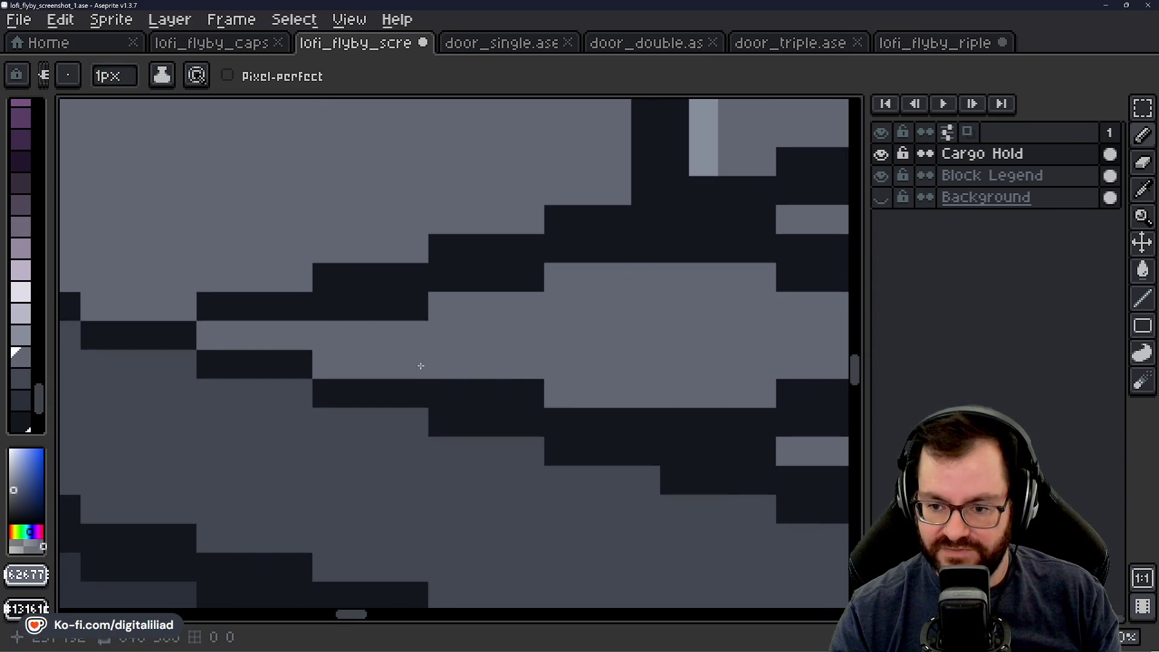
pyautogui.scroll(-2, 571, 363)
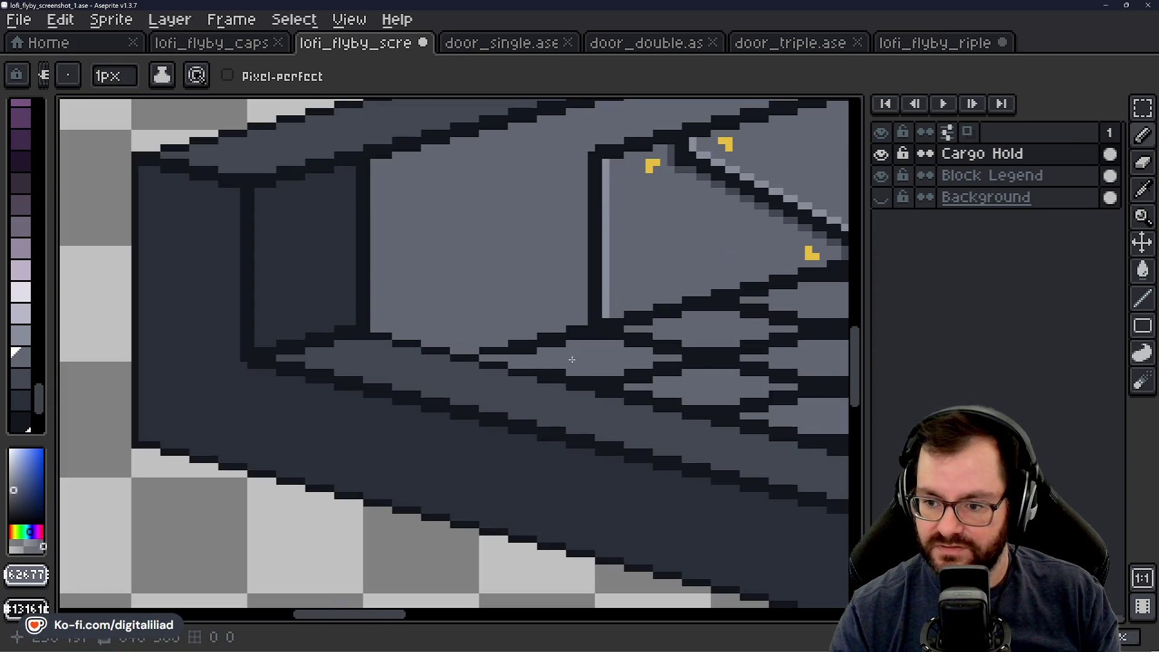
pyautogui.moveTo(583, 336); pyautogui.dragTo(547, 329)
pyautogui.scroll(1, 511, 356)
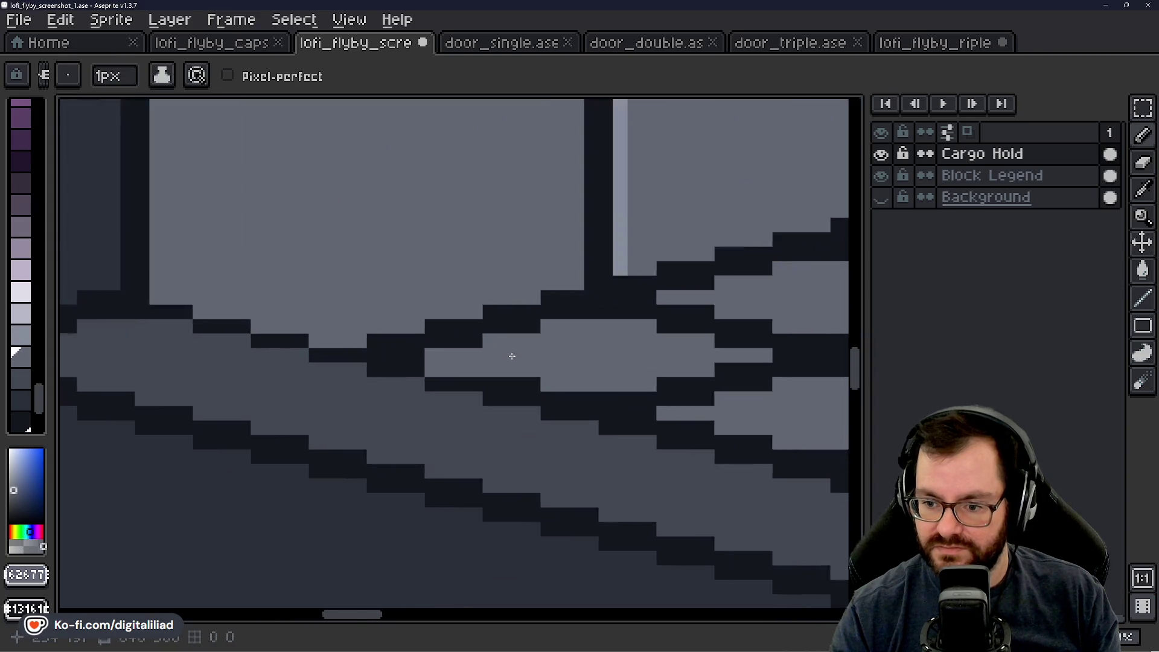
pyautogui.scroll(1, 512, 356)
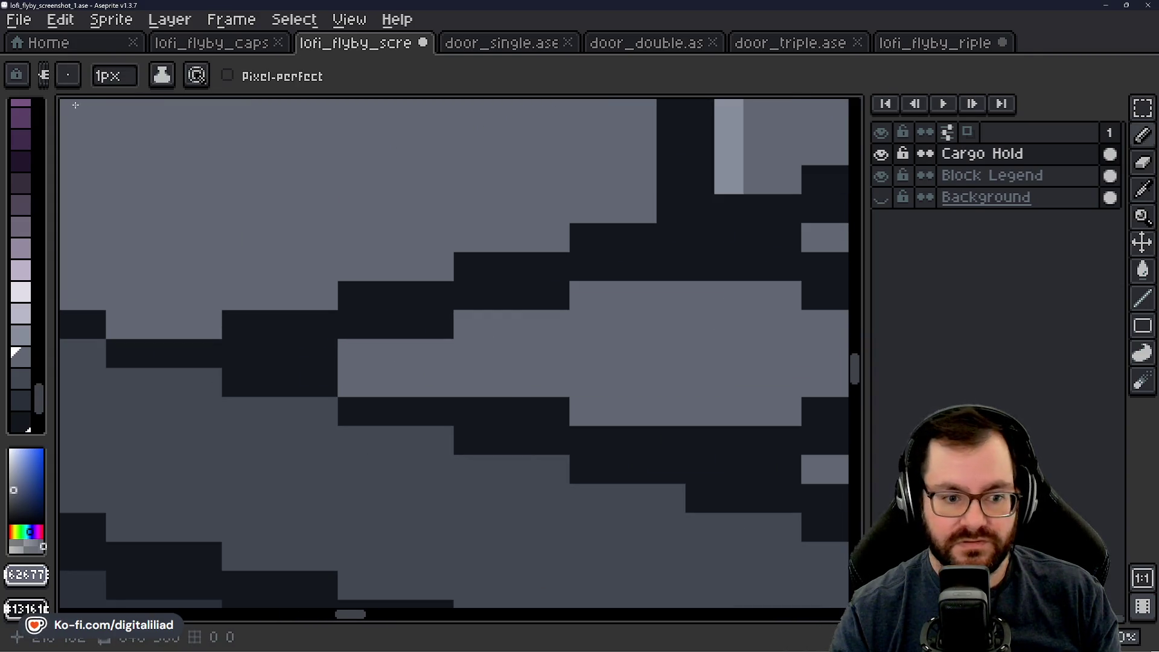
# Step: Fill the remaining dark row along the back wall light grey with a 2px brush, then minimise the editor
pyautogui.click(109, 80)
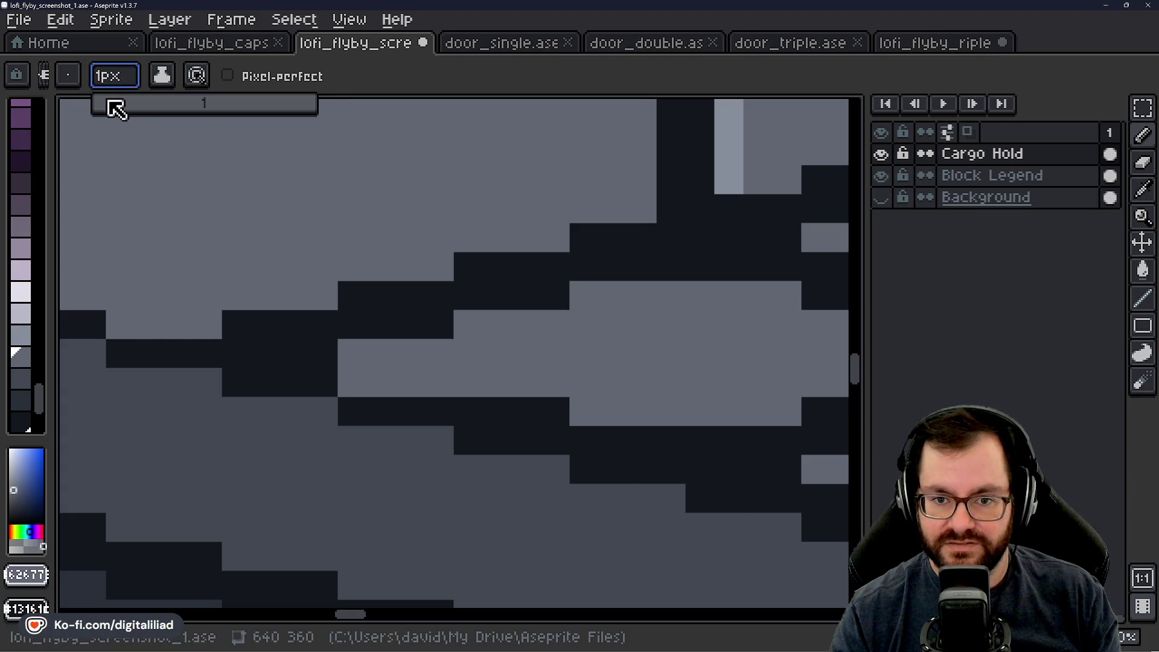
pyautogui.write('2')
pyautogui.moveTo(114, 109); pyautogui.dragTo(157, 111)
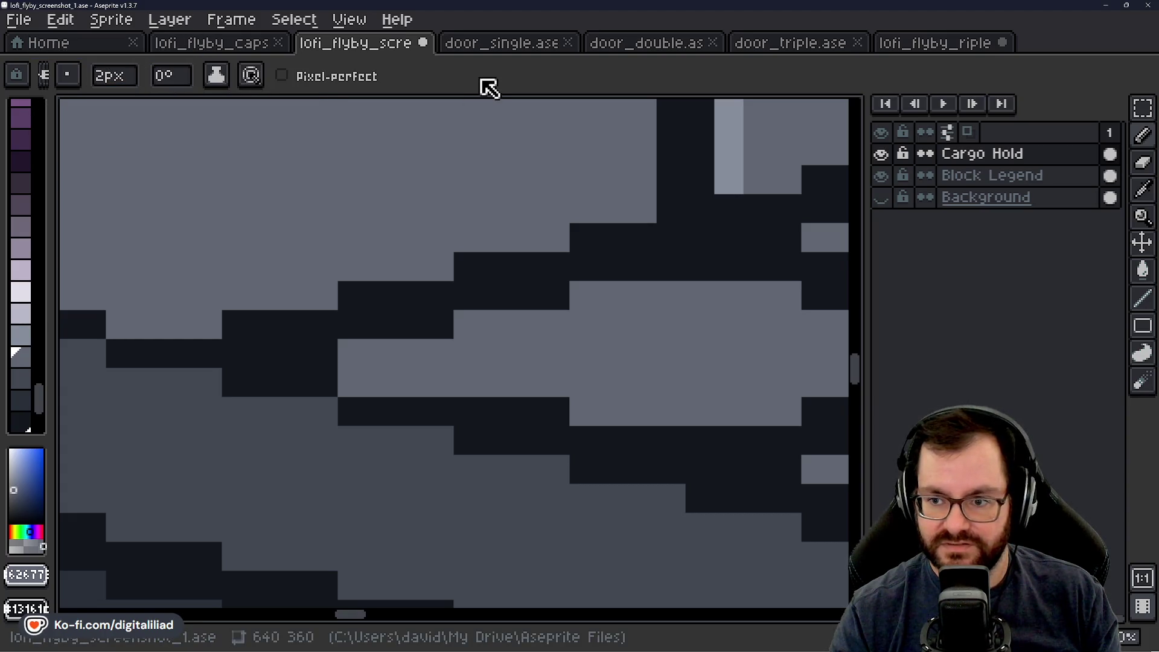
pyautogui.moveTo(573, 350); pyautogui.dragTo(416, 295)
pyautogui.moveTo(326, 347); pyautogui.dragTo(412, 346)
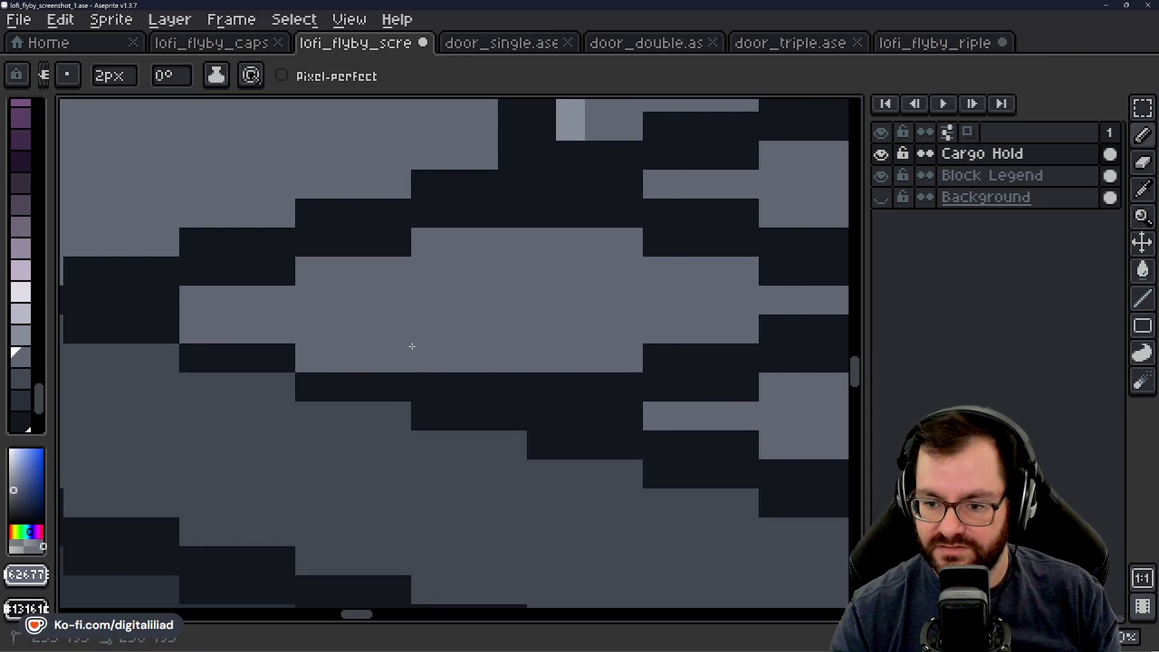
pyautogui.moveTo(467, 372)
pyautogui.mouseDown()
pyautogui.moveTo(574, 387)
pyautogui.moveTo(413, 263)
pyautogui.mouseUp()
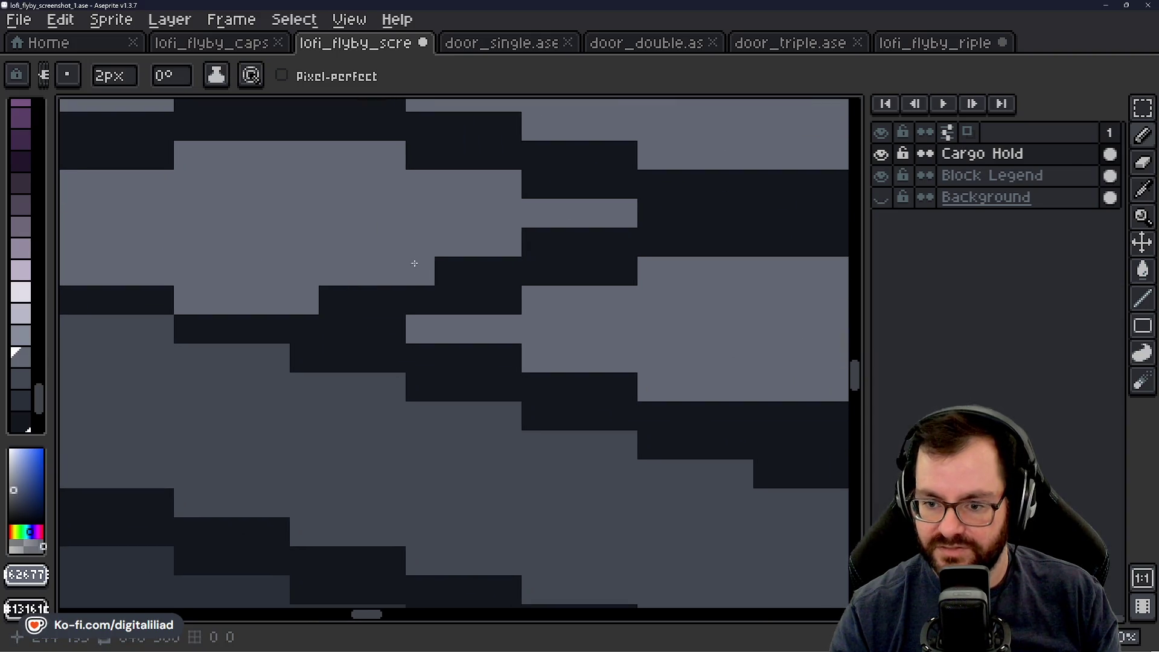
pyautogui.moveTo(328, 311)
pyautogui.mouseDown()
pyautogui.moveTo(388, 297)
pyautogui.moveTo(393, 332)
pyautogui.moveTo(453, 359)
pyautogui.moveTo(198, 302)
pyautogui.mouseUp()
pyautogui.scroll(-1, 482, 328)
pyautogui.scroll(-5, 483, 328)
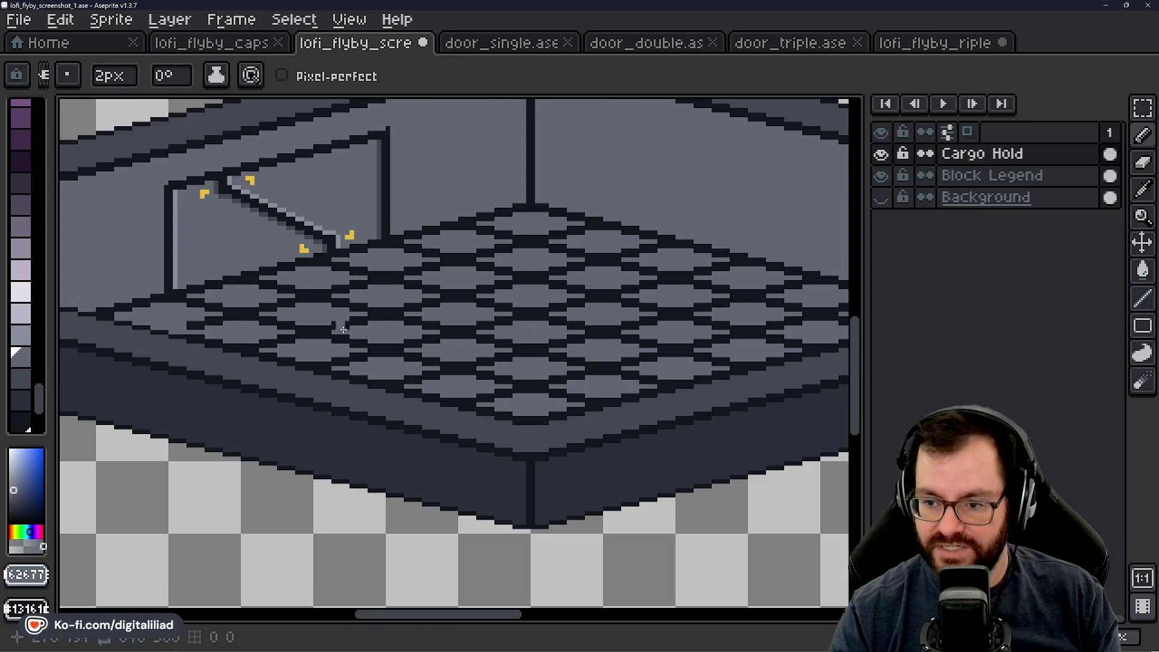
pyautogui.click(1106, 12)
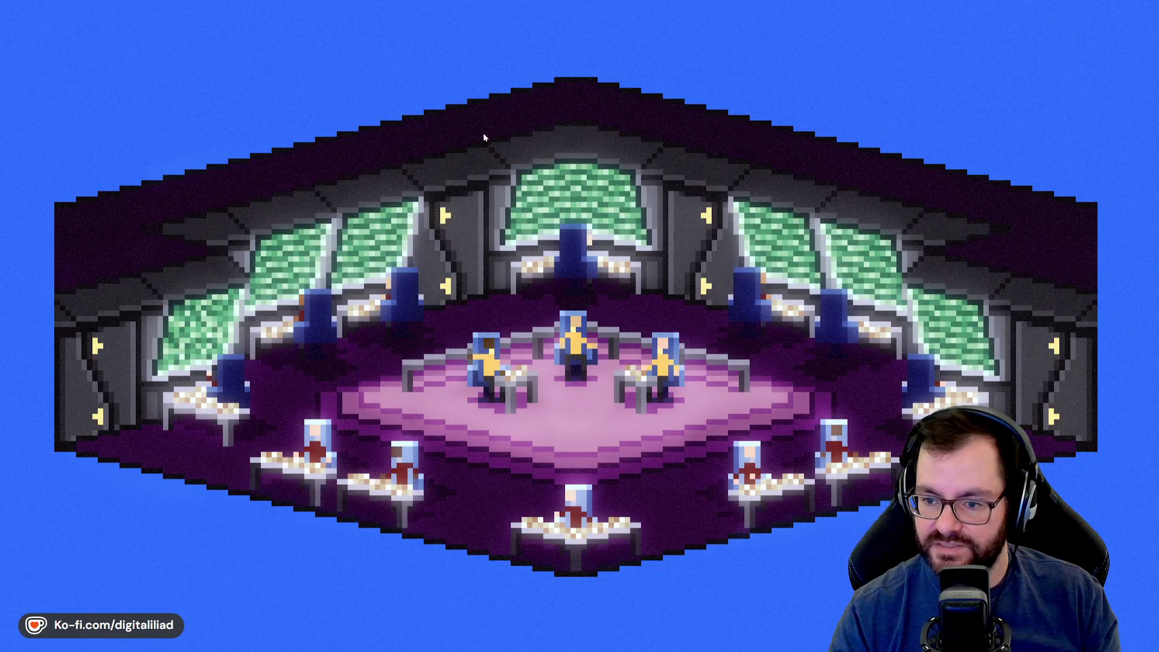
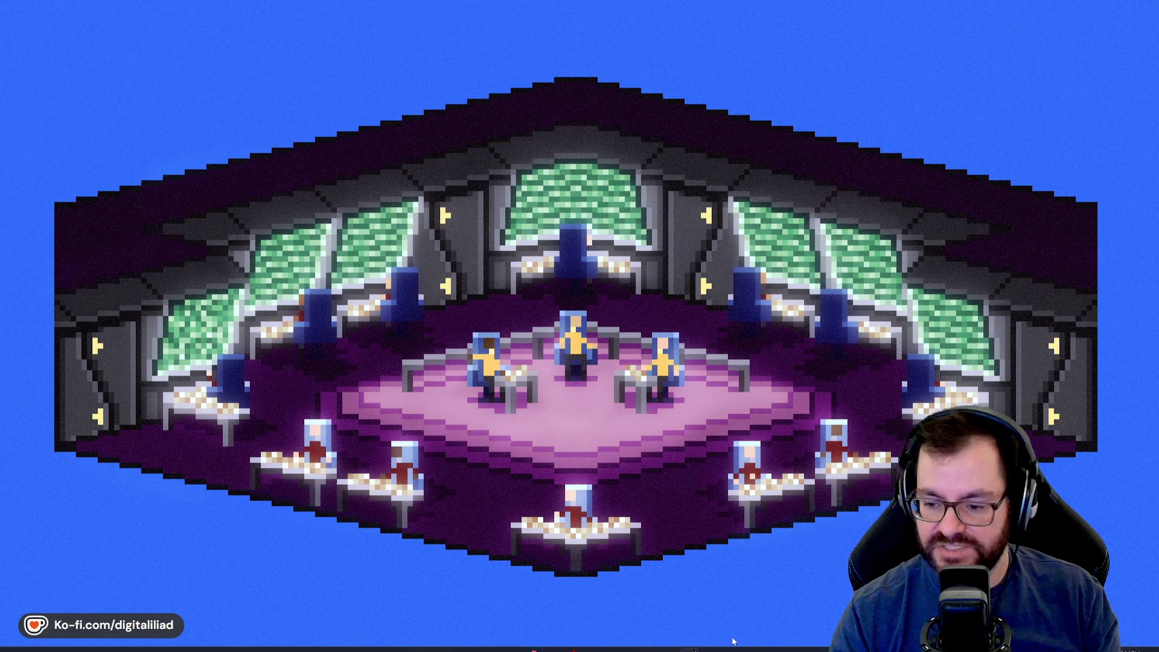
# Step: Switch to lofi_flyby_capsule_art, pan over its bubble and logo, then return to the cargo hold screenshot
pyautogui.click(612, 645)
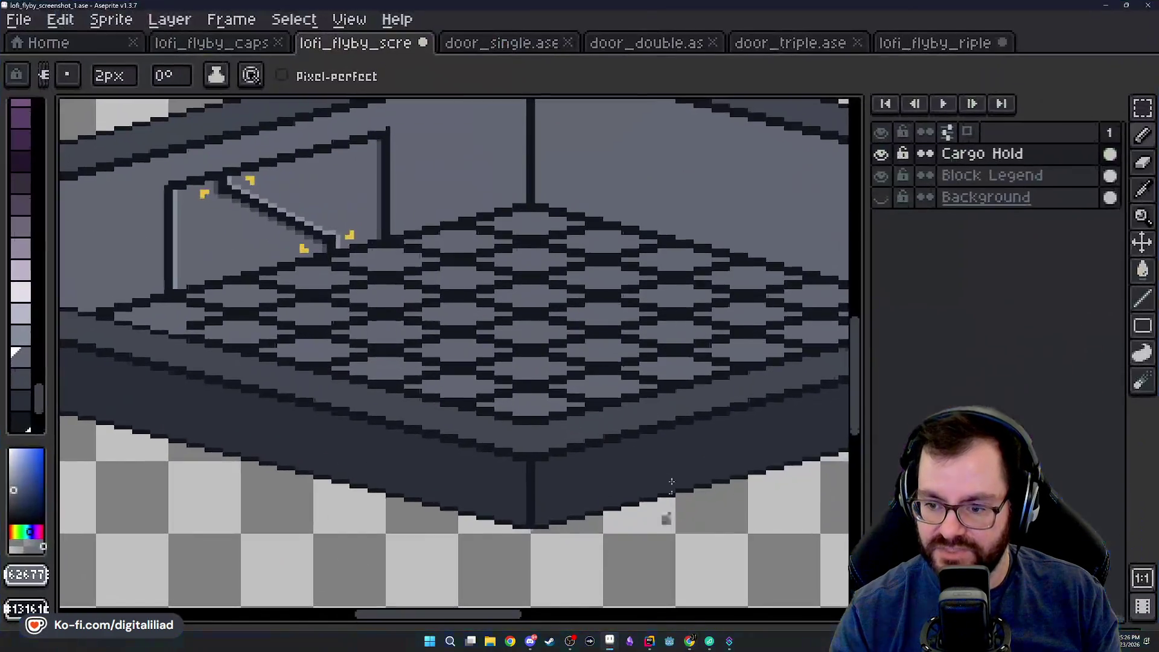
pyautogui.click(227, 46)
pyautogui.scroll(1, 463, 294)
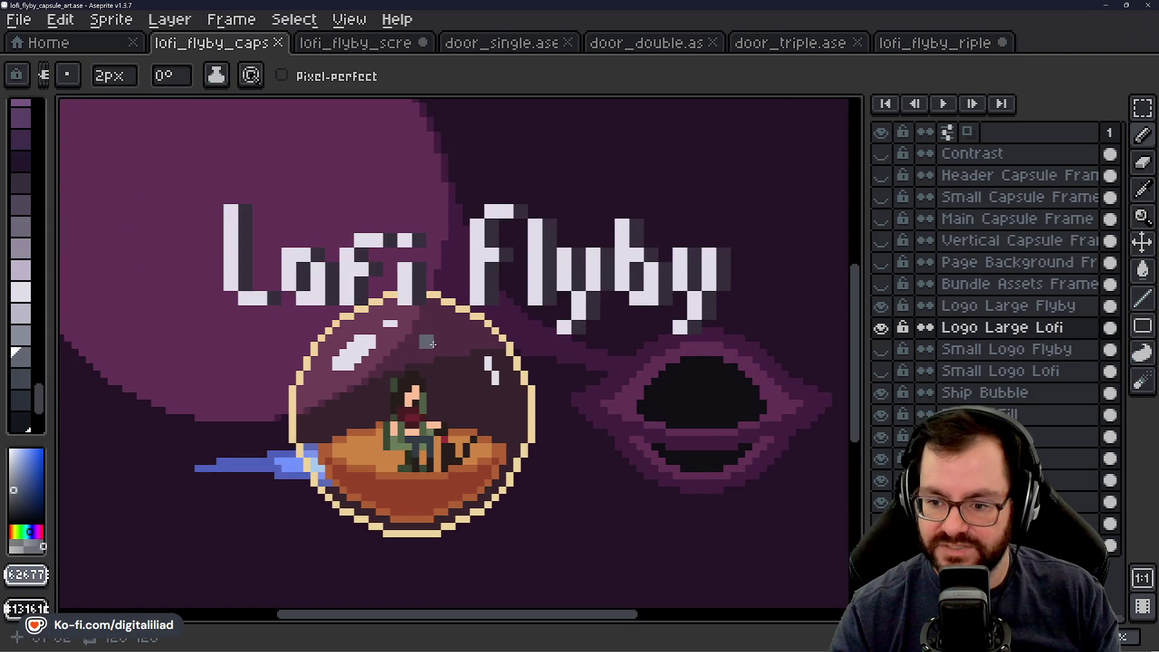
pyautogui.scroll(1, 471, 308)
pyautogui.scroll(-1, 499, 344)
pyautogui.scroll(-1, 517, 367)
pyautogui.scroll(1, 490, 385)
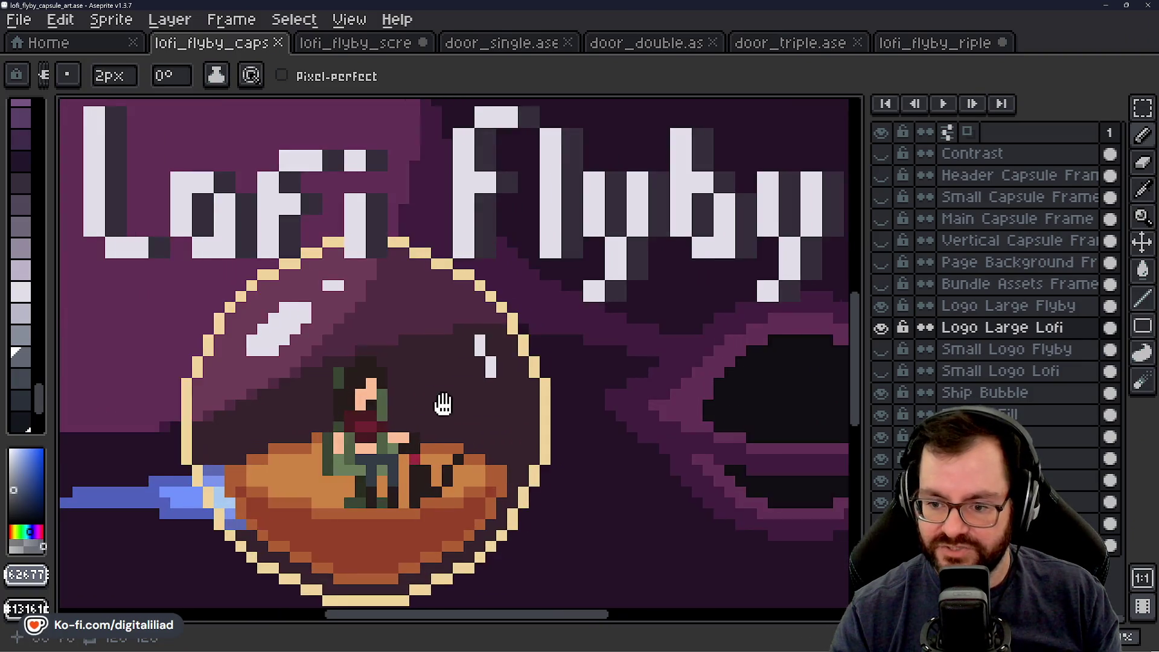
pyautogui.scroll(1, 454, 416)
pyautogui.moveTo(454, 416); pyautogui.dragTo(443, 416)
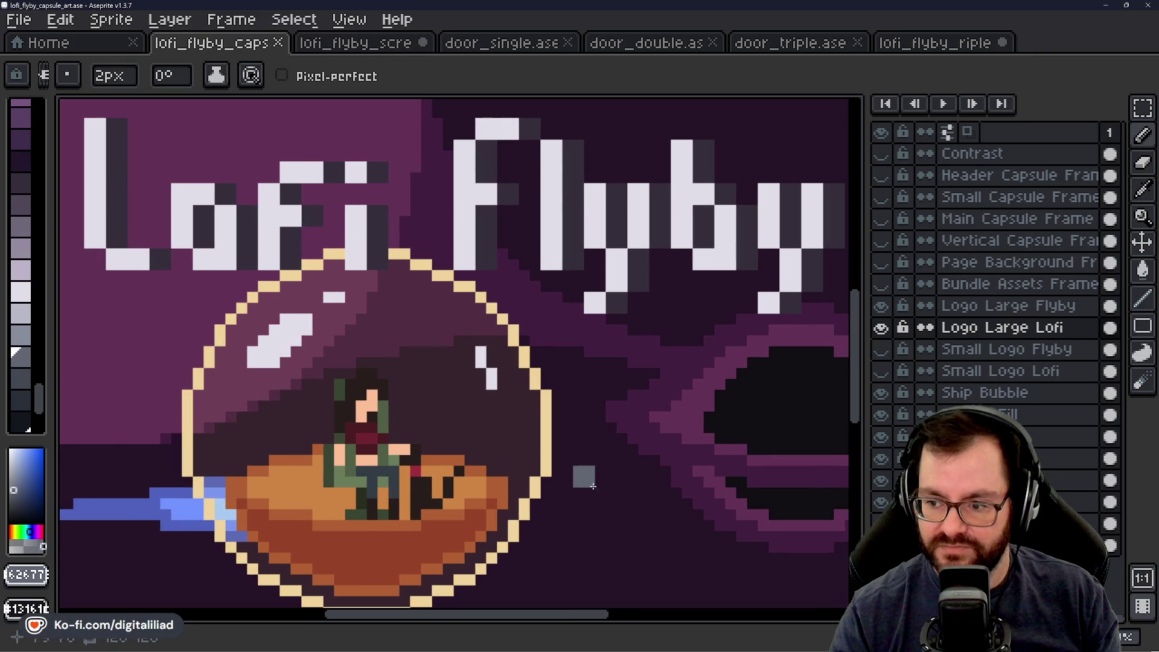
pyautogui.moveTo(592, 485); pyautogui.dragTo(576, 466)
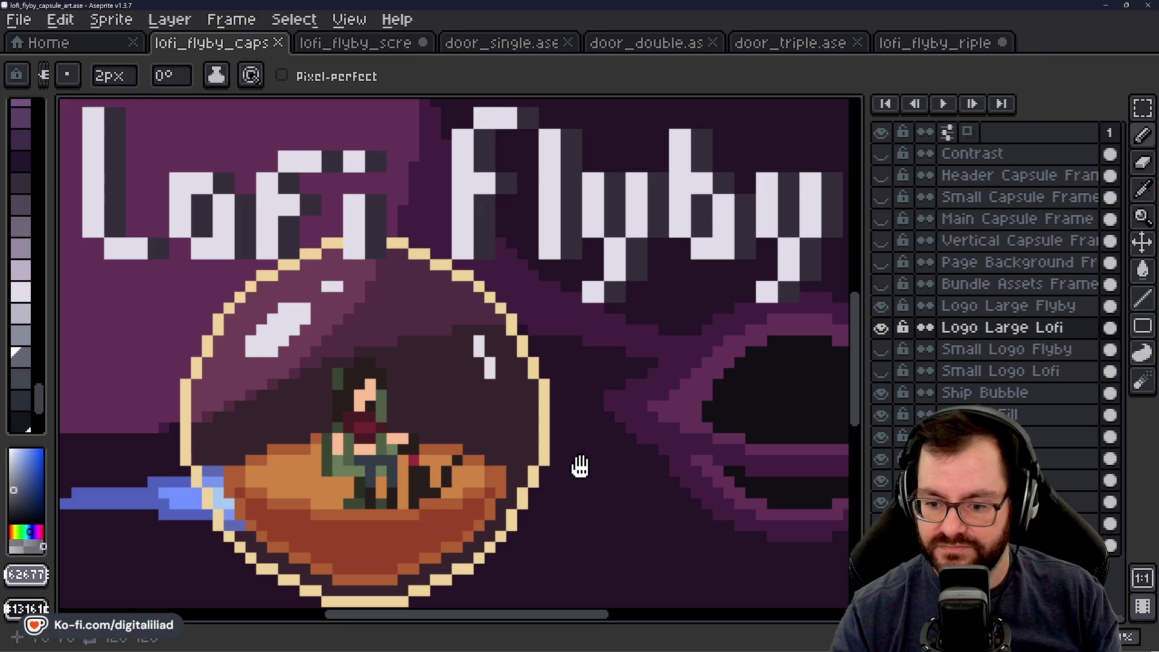
pyautogui.moveTo(576, 467); pyautogui.dragTo(580, 467)
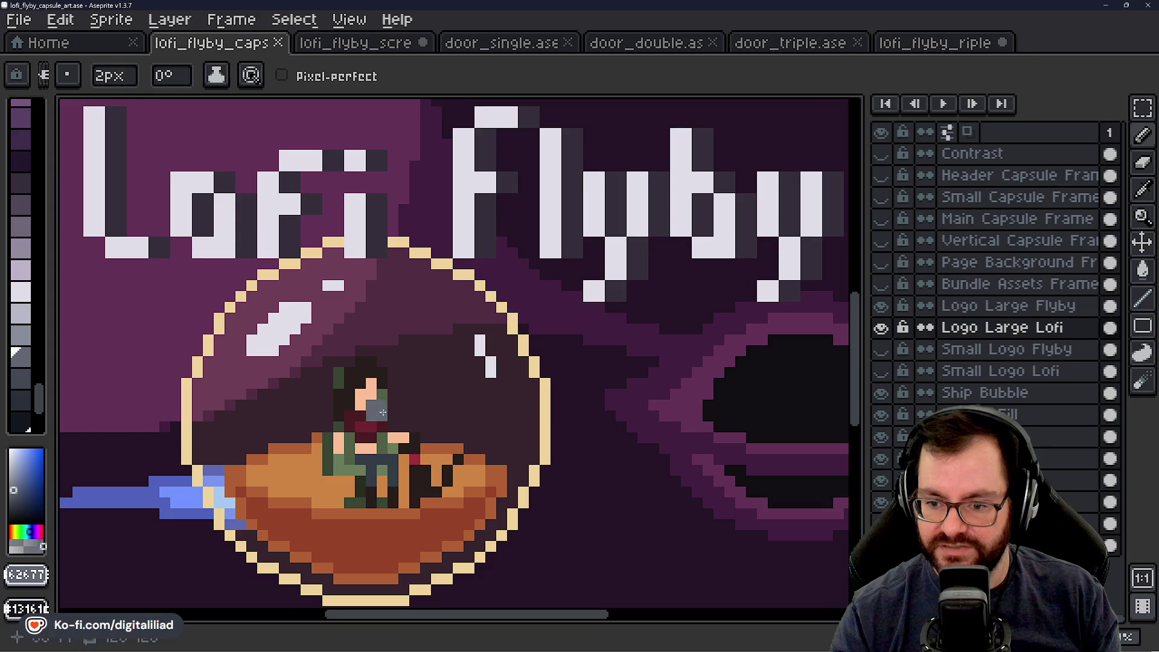
pyautogui.click(381, 45)
pyautogui.scroll(2, 288, 419)
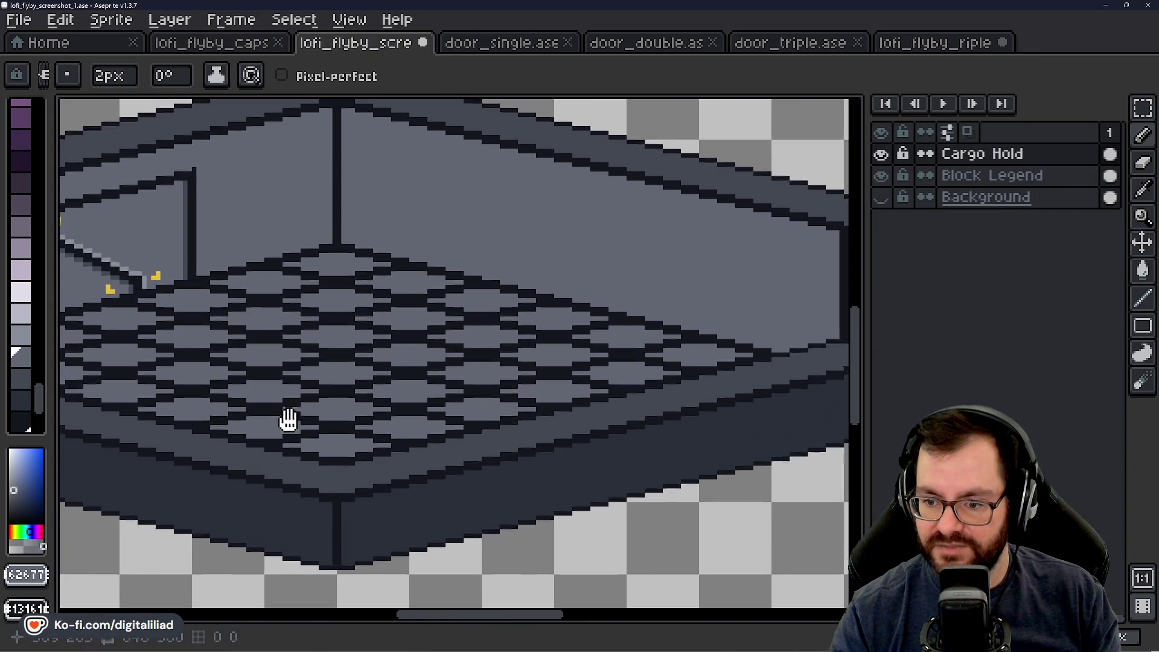
pyautogui.scroll(-2, 288, 419)
pyautogui.scroll(2, 616, 370)
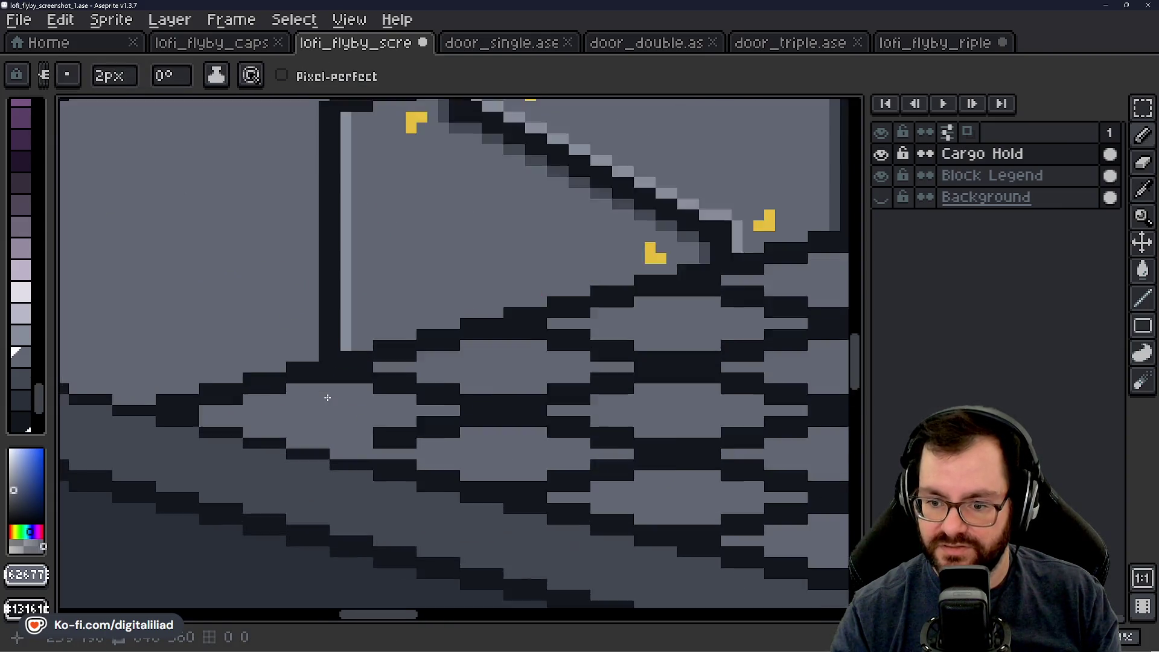
pyautogui.scroll(3, 383, 382)
# Step: Paint the dark pixels on the grate edge near the door over in light grey
pyautogui.click(352, 383)
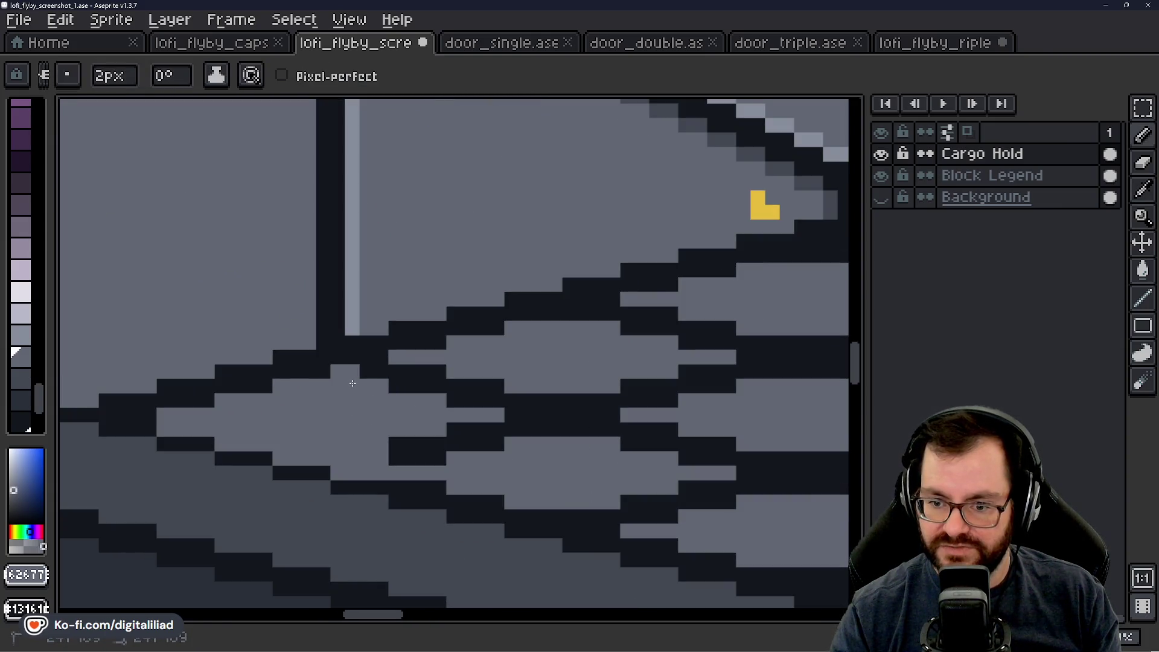
pyautogui.moveTo(389, 385)
pyautogui.mouseDown()
pyautogui.moveTo(435, 380)
pyautogui.moveTo(466, 399)
pyautogui.mouseUp()
pyautogui.moveTo(398, 453); pyautogui.dragTo(465, 441)
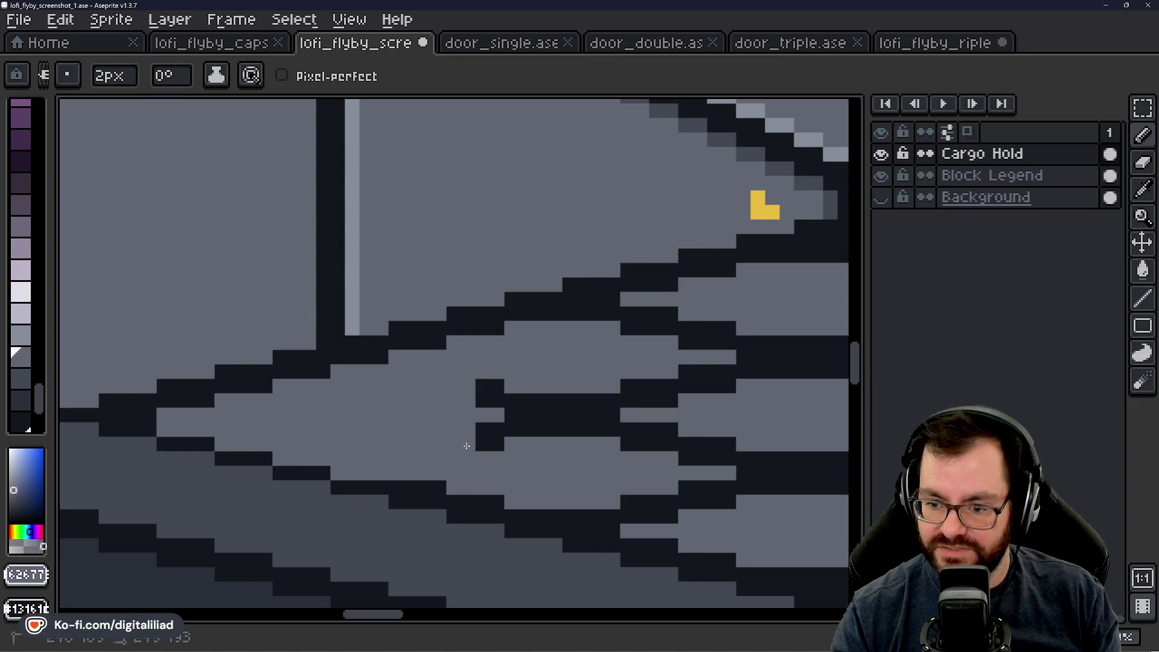
pyautogui.moveTo(489, 394)
pyautogui.mouseDown()
pyautogui.moveTo(490, 434)
pyautogui.moveTo(530, 399)
pyautogui.mouseUp()
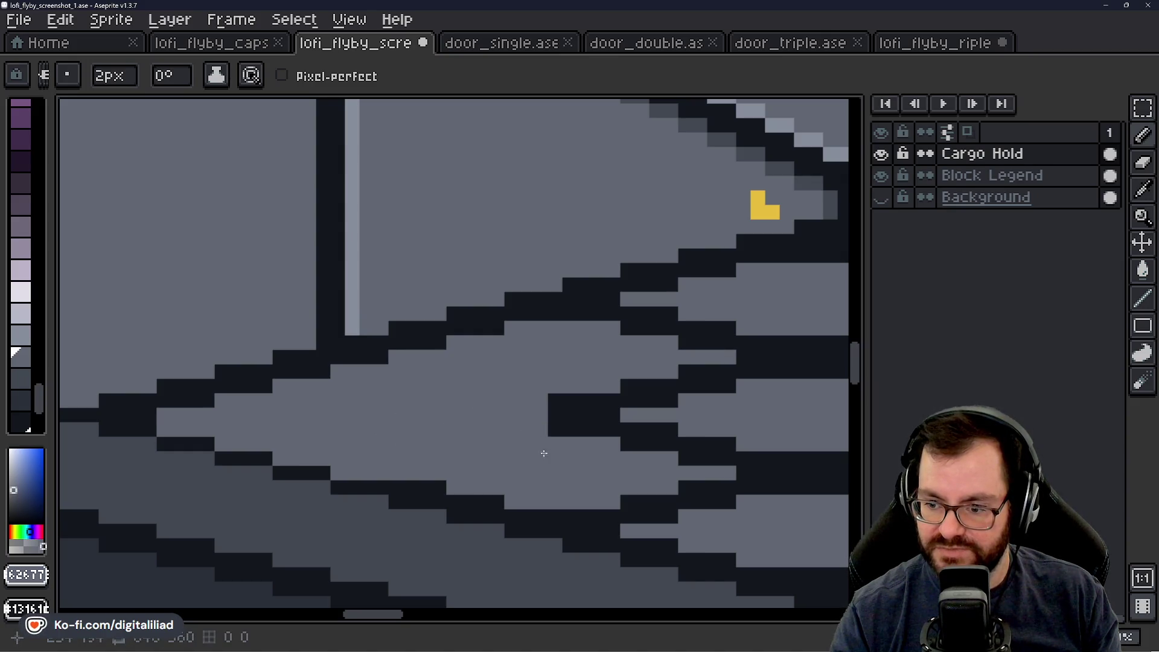
# Step: Move along the grate edge and turn the next stray dark spots light grey
pyautogui.moveTo(543, 453); pyautogui.dragTo(505, 375)
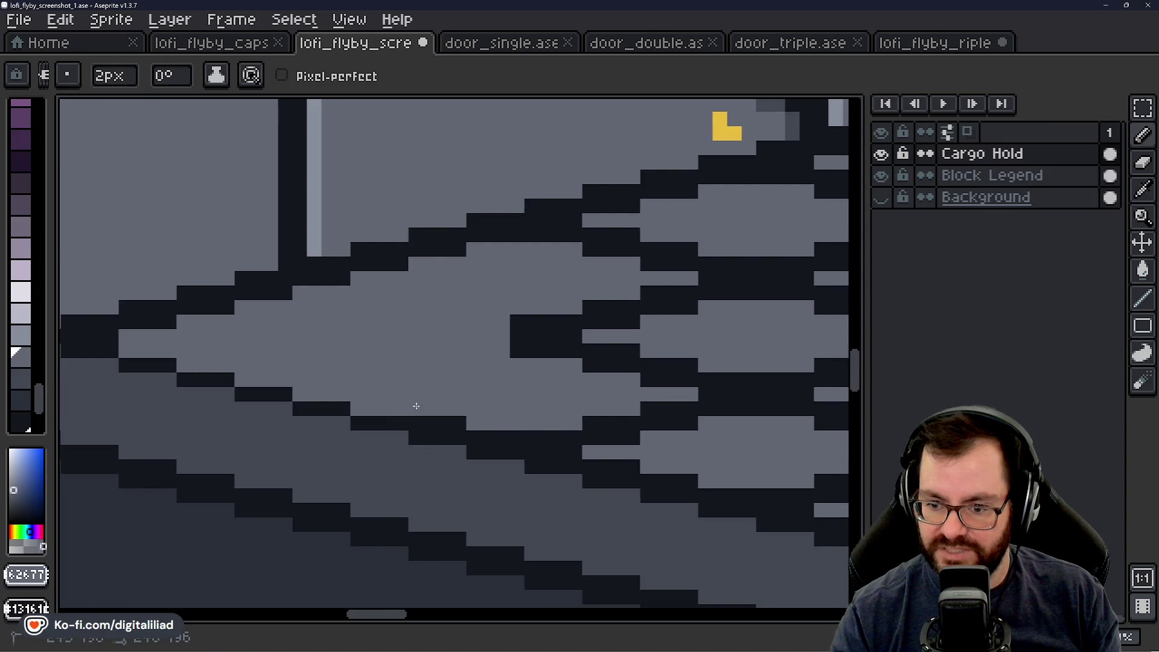
pyautogui.click(496, 438)
pyautogui.moveTo(506, 434); pyautogui.dragTo(434, 386)
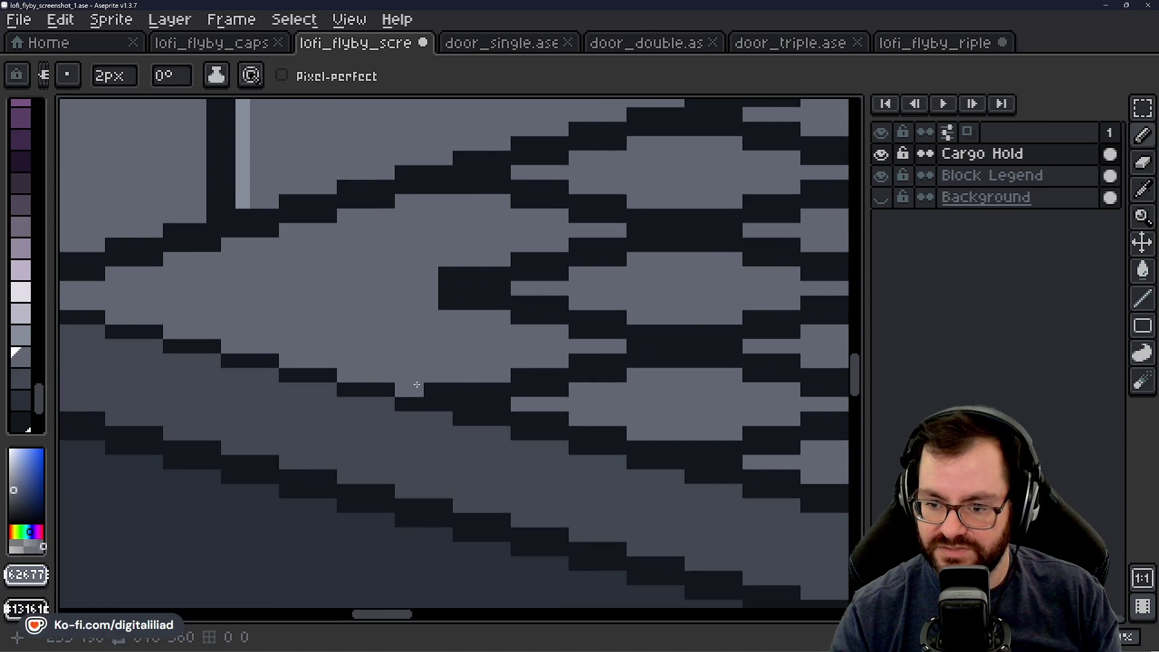
pyautogui.moveTo(494, 415)
pyautogui.mouseDown()
pyautogui.moveTo(359, 342)
pyautogui.moveTo(547, 392)
pyautogui.moveTo(408, 346)
pyautogui.moveTo(504, 378)
pyautogui.moveTo(517, 353)
pyautogui.moveTo(448, 337)
pyautogui.moveTo(440, 316)
pyautogui.moveTo(507, 343)
pyautogui.moveTo(556, 332)
pyautogui.moveTo(438, 313)
pyautogui.moveTo(498, 349)
pyautogui.moveTo(648, 368)
pyautogui.mouseUp()
pyautogui.click(471, 395)
pyautogui.click(392, 339)
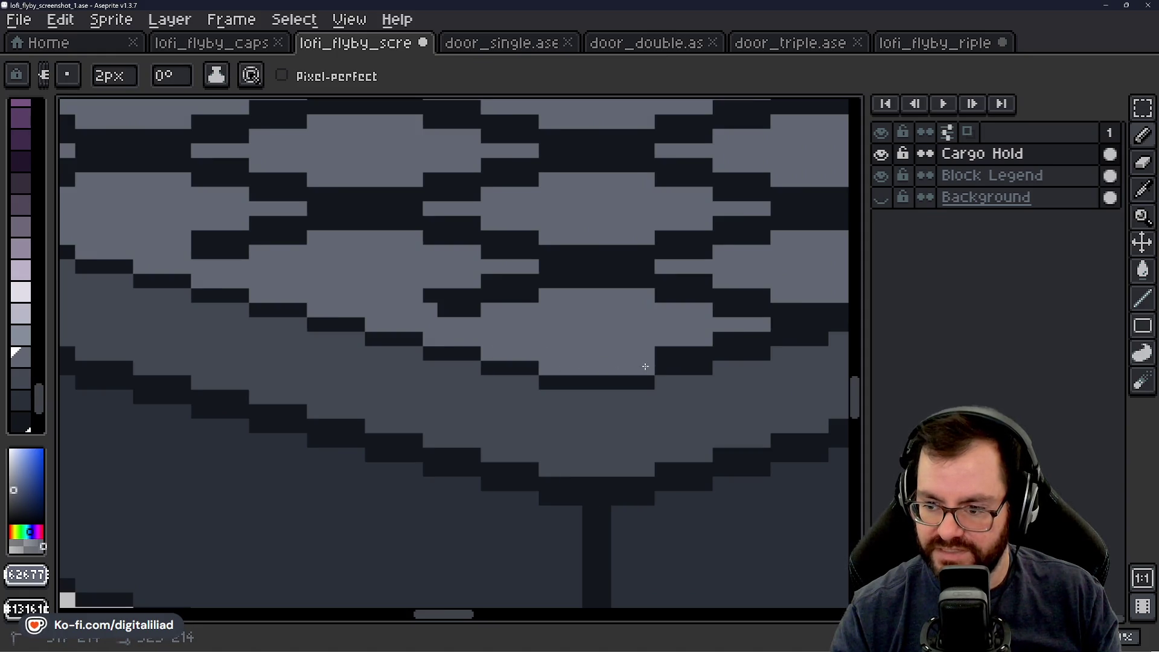
# Step: Lighten a dark row and add light blocks along the grate edge, undoing one block placed above the rim
pyautogui.moveTo(635, 313); pyautogui.dragTo(379, 365)
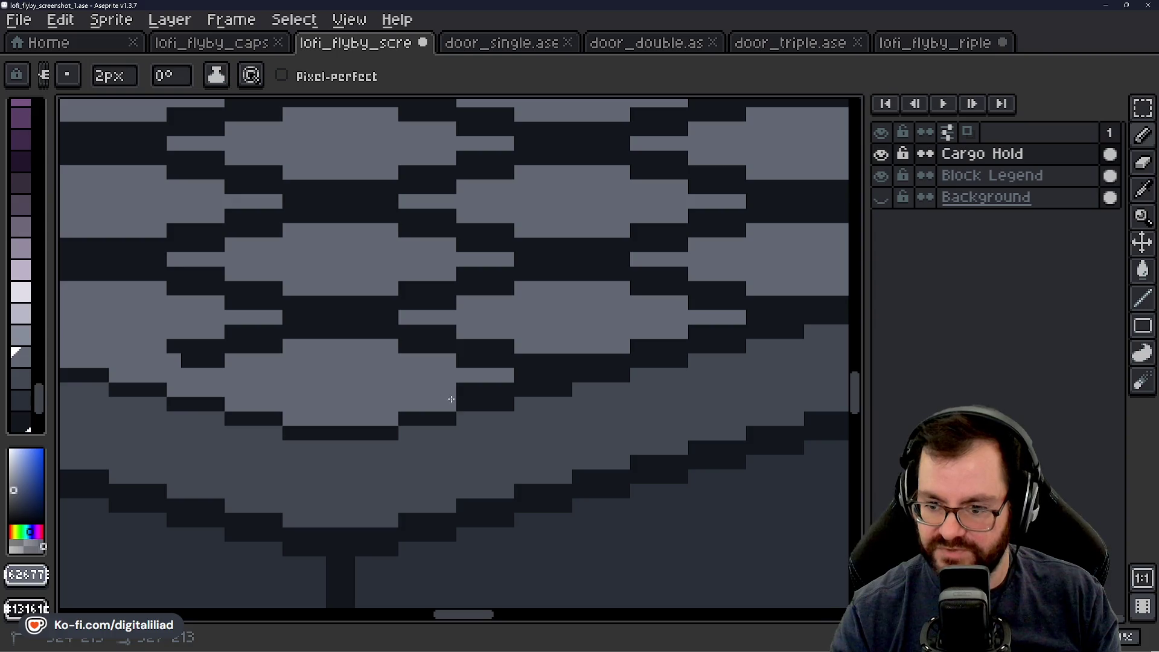
pyautogui.moveTo(452, 399)
pyautogui.mouseDown()
pyautogui.moveTo(505, 380)
pyautogui.moveTo(380, 402)
pyautogui.moveTo(461, 379)
pyautogui.moveTo(375, 384)
pyautogui.mouseUp()
pyautogui.click(406, 384)
pyautogui.click(369, 350)
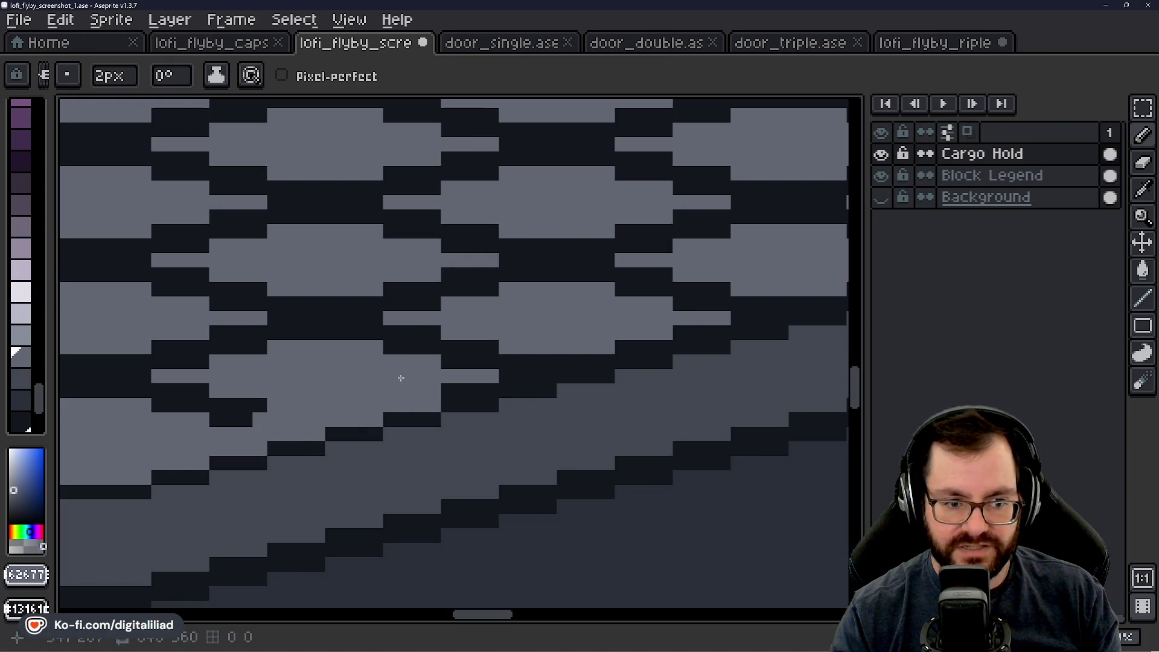
pyautogui.hotkey('ctrl', 'z')
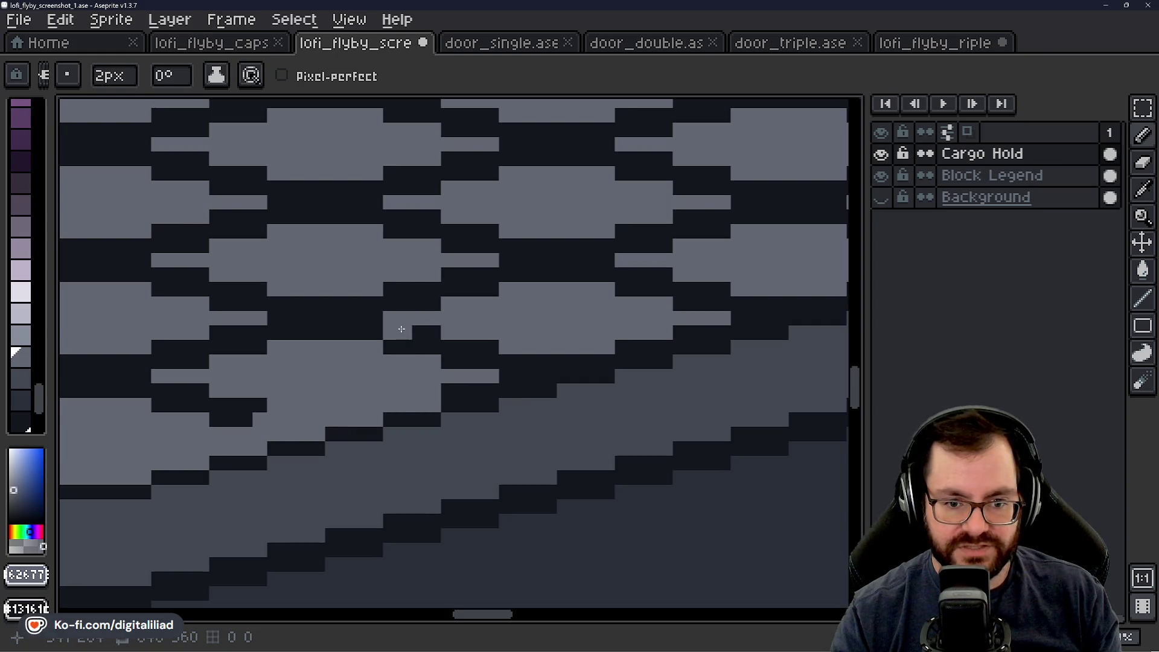
pyautogui.scroll(1, 528, 368)
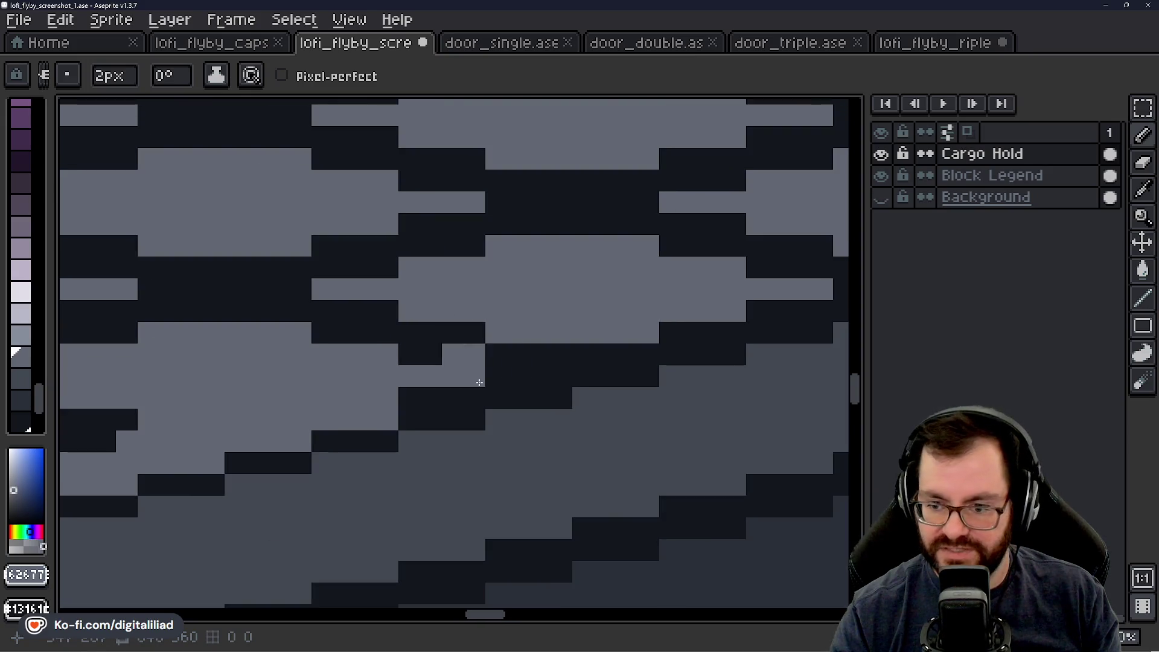
# Step: Paint light grey pixels along the grate's lower edge and rim, panning to the next stretch
pyautogui.moveTo(443, 395); pyautogui.dragTo(554, 369)
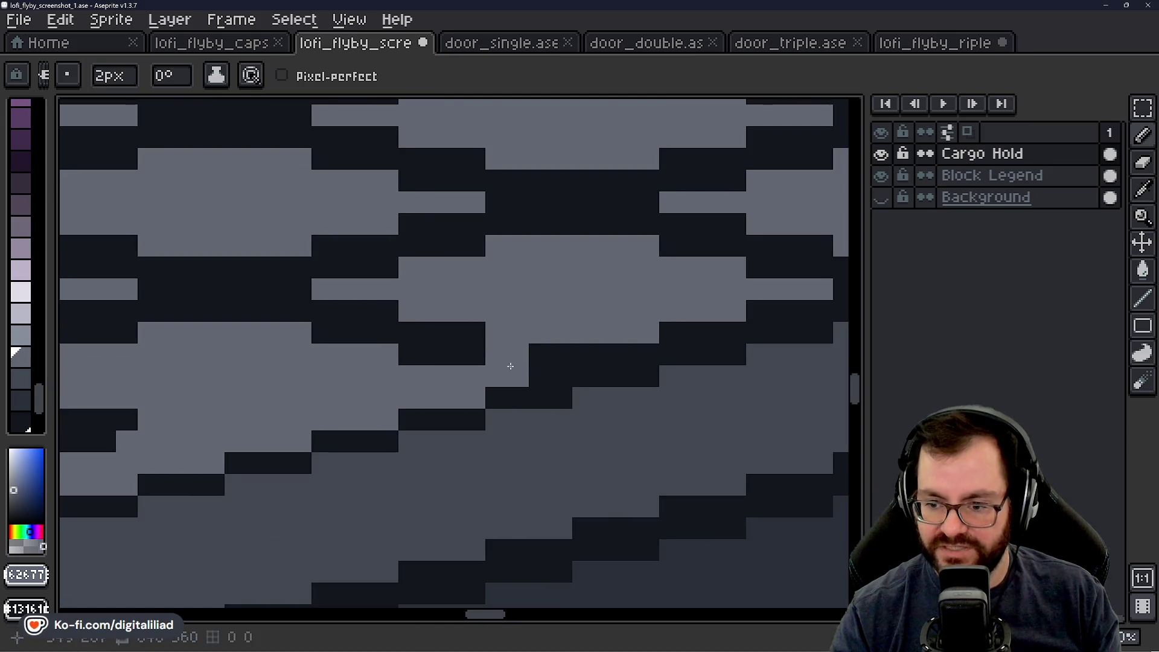
pyautogui.moveTo(556, 321)
pyautogui.mouseDown()
pyautogui.moveTo(429, 371)
pyautogui.moveTo(482, 374)
pyautogui.moveTo(403, 386)
pyautogui.moveTo(488, 375)
pyautogui.mouseUp()
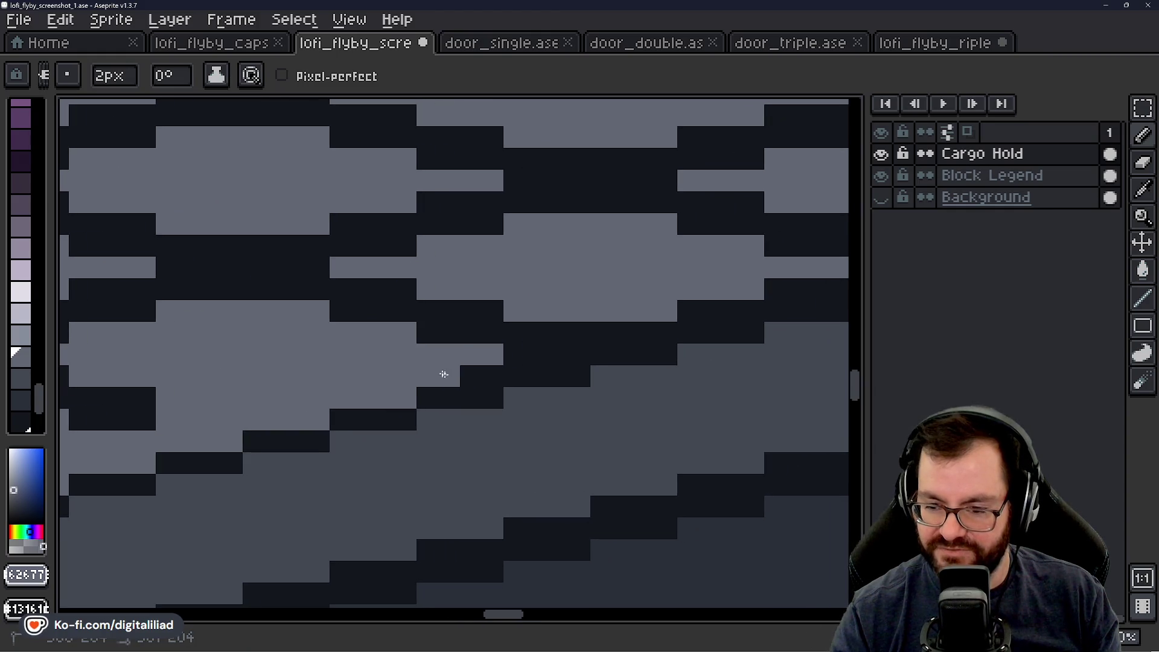
pyautogui.moveTo(387, 403); pyautogui.dragTo(396, 407)
pyautogui.moveTo(444, 369)
pyautogui.mouseDown()
pyautogui.moveTo(494, 372)
pyautogui.moveTo(335, 404)
pyautogui.mouseUp()
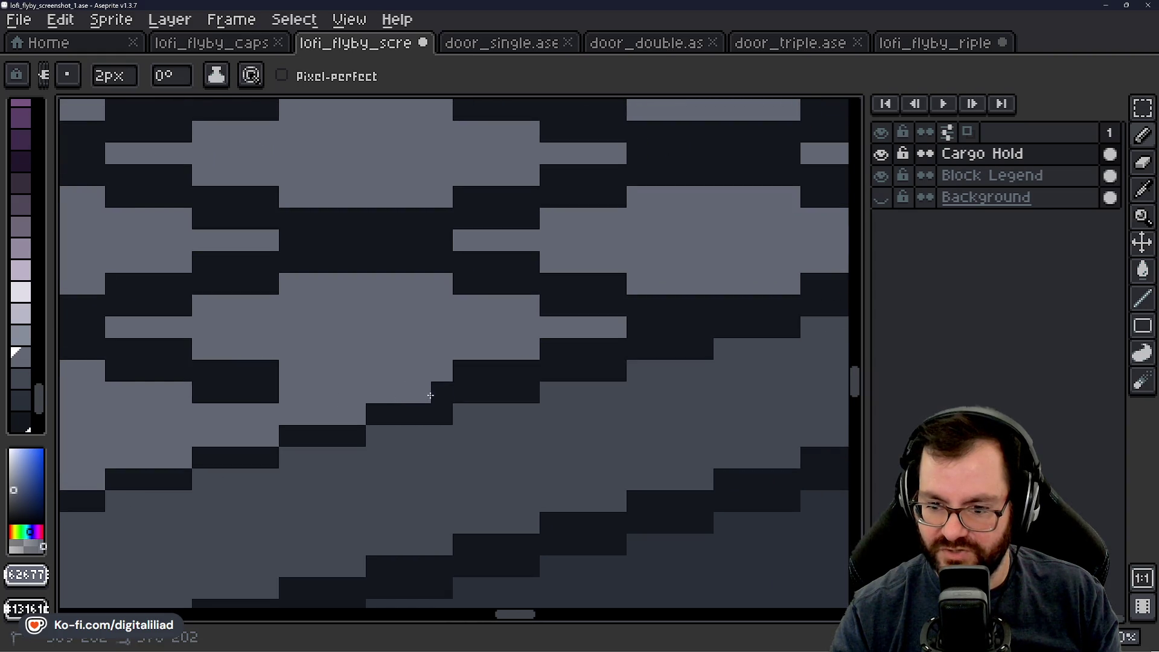
pyautogui.moveTo(434, 392); pyautogui.dragTo(402, 381)
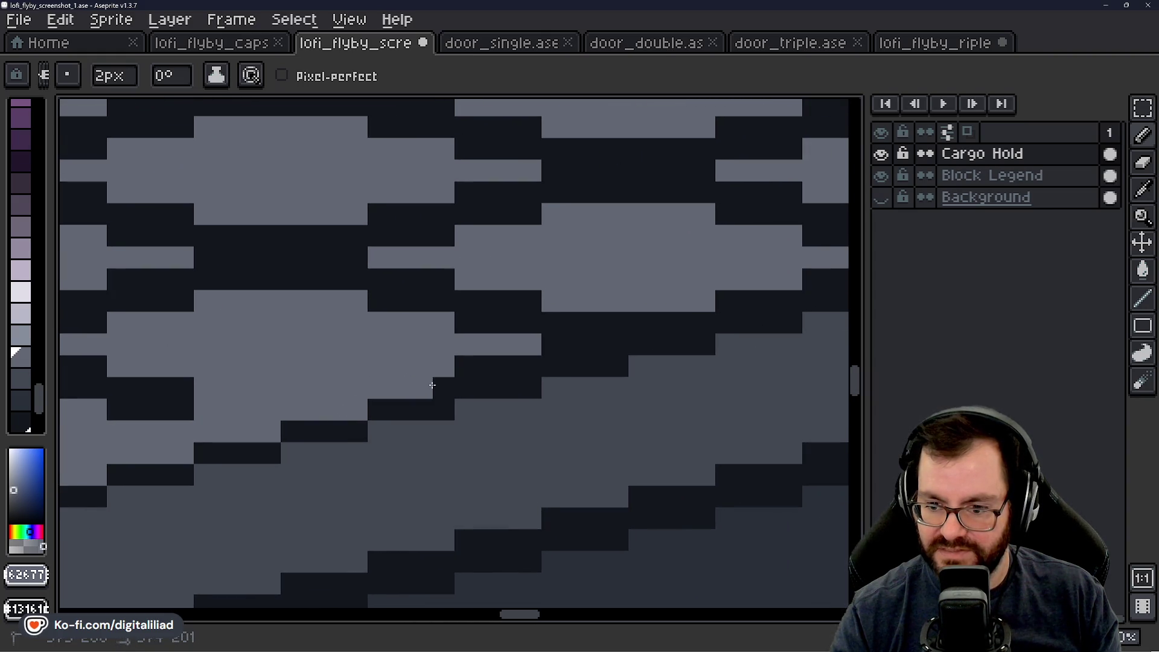
# Step: Step through undo/redo to check the rim, then lighten the remaining dark pixel row along it
pyautogui.hotkey('ctrl', 'z')
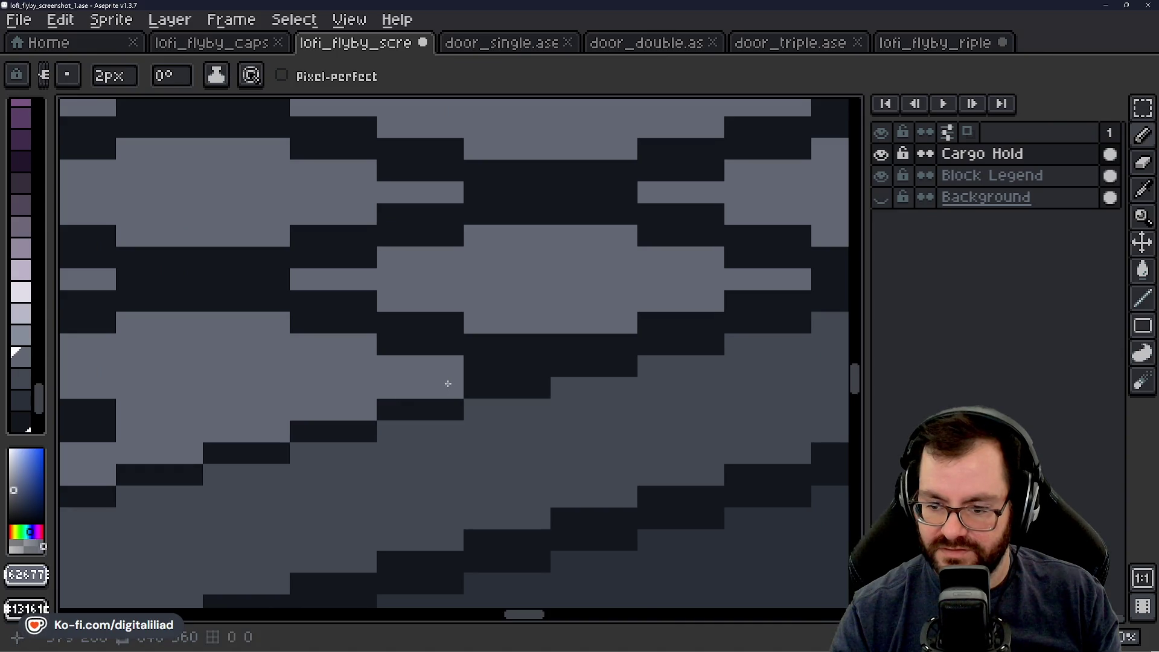
pyautogui.hotkey('ctrl', 'y')
pyautogui.hotkey('ctrl', 'y')
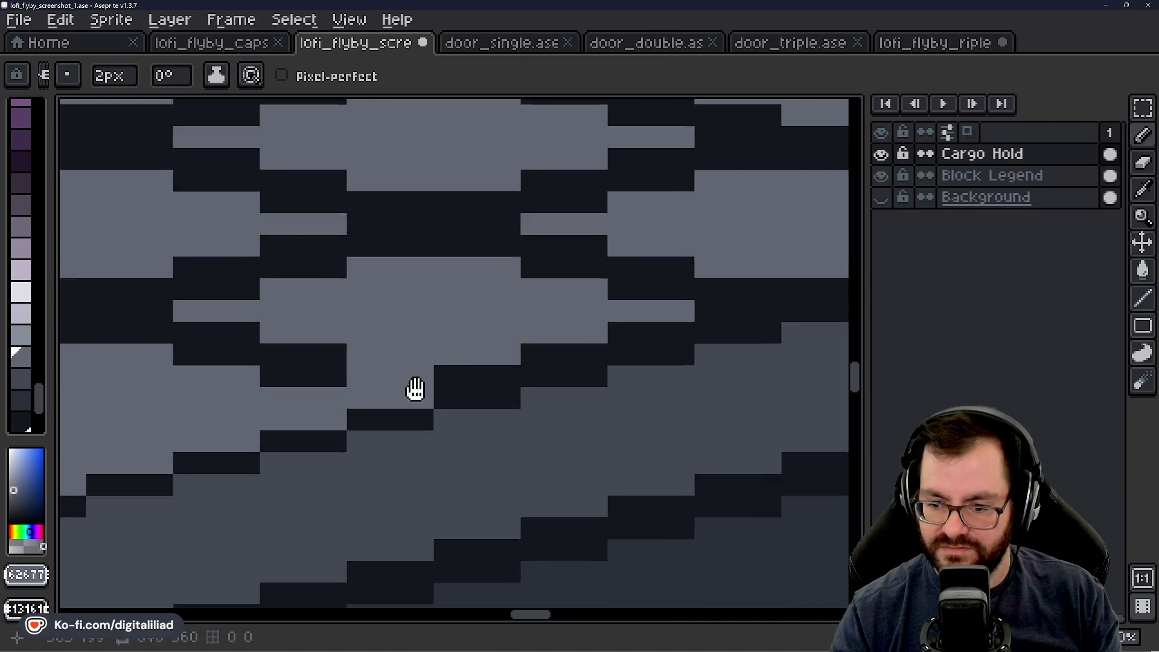
pyautogui.hotkey('ctrl', 'y')
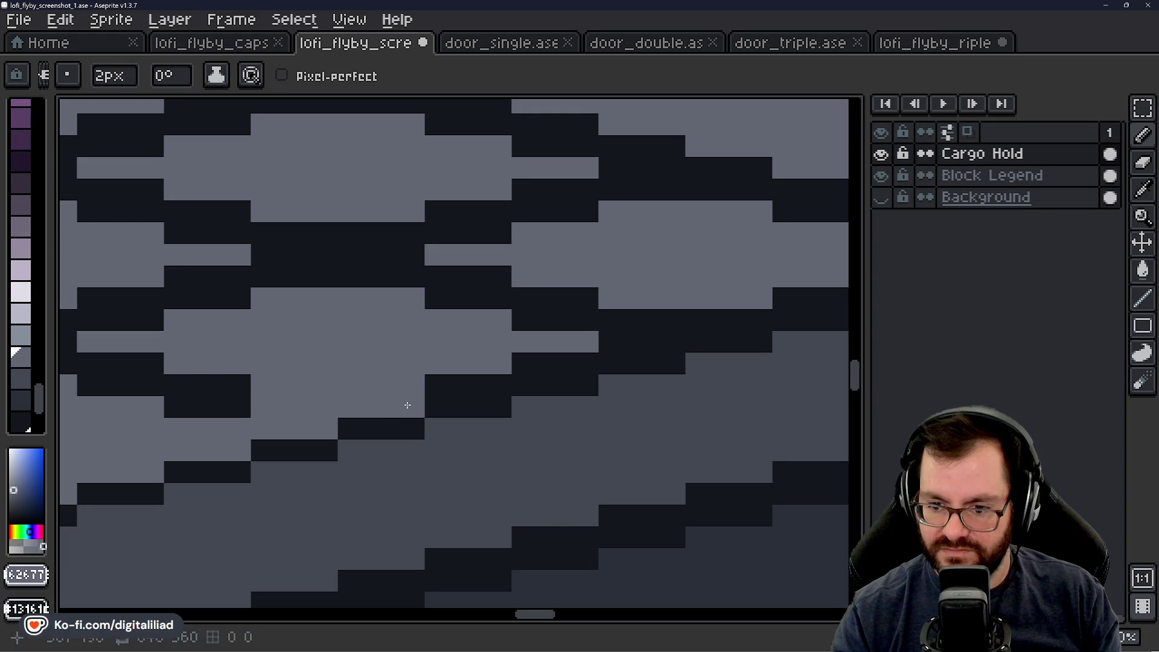
pyautogui.hotkey('ctrl', 'y')
pyautogui.moveTo(365, 410); pyautogui.dragTo(467, 394)
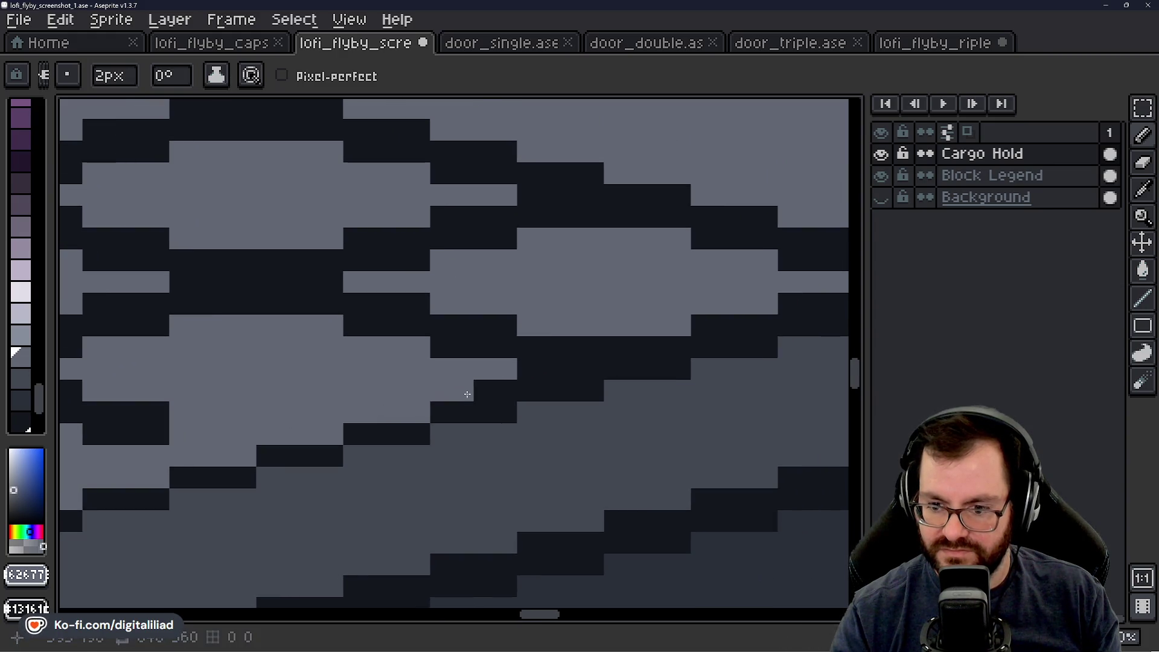
pyautogui.hotkey('ctrl', 'y')
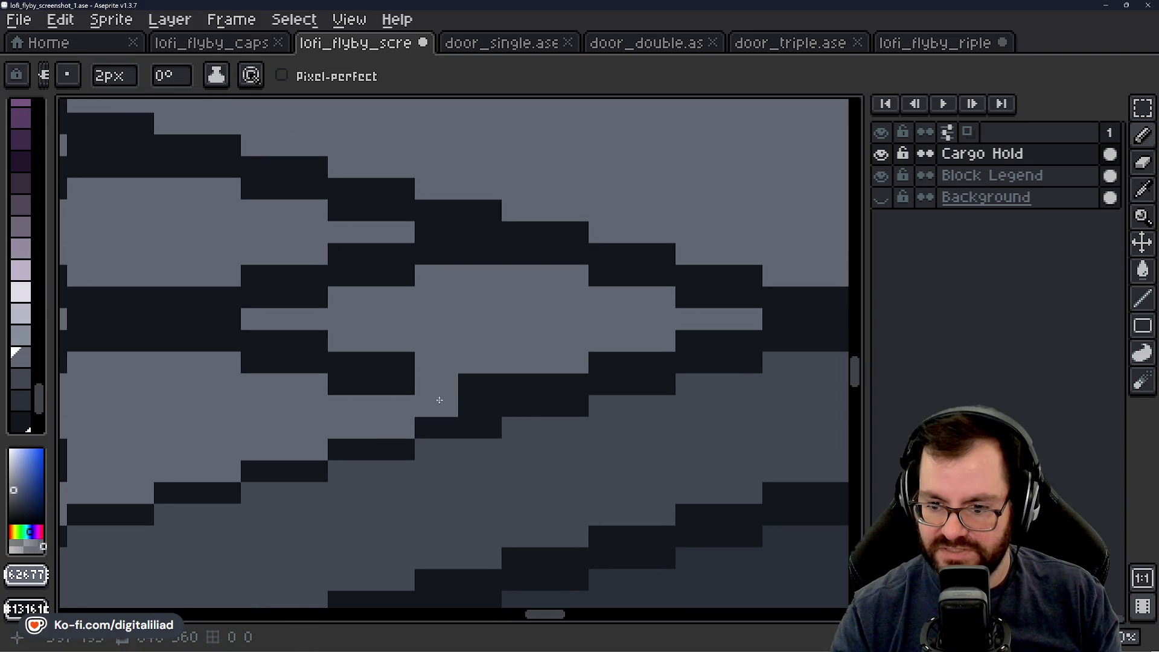
pyautogui.hotkey('ctrl', 'y')
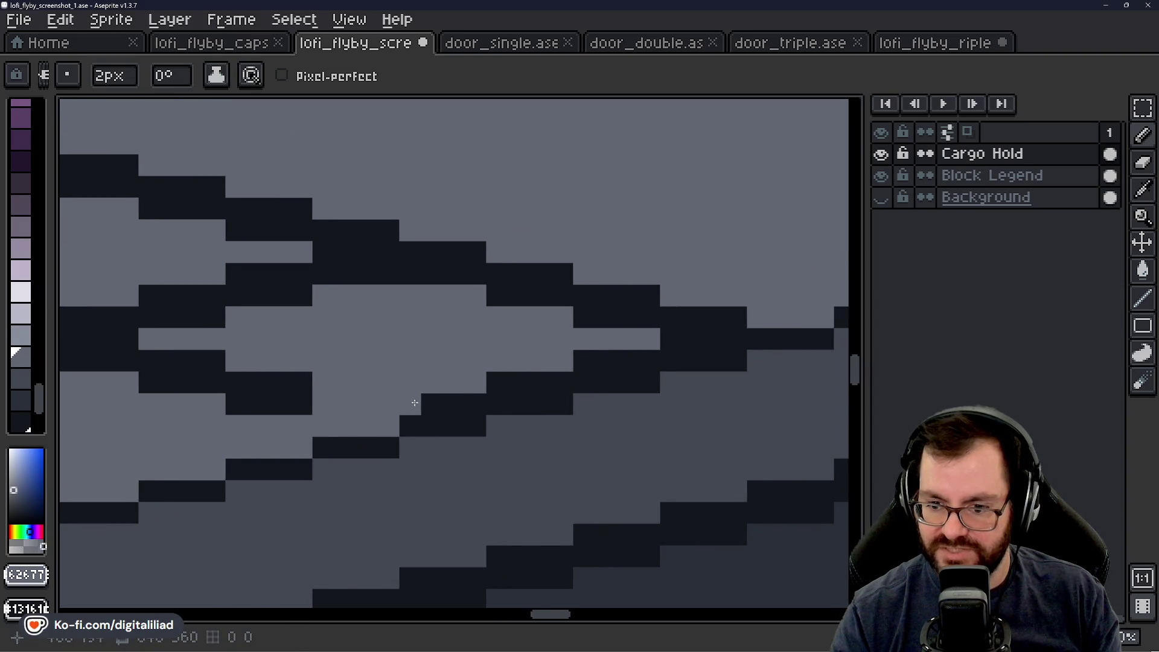
pyautogui.hotkey('ctrl', 'y')
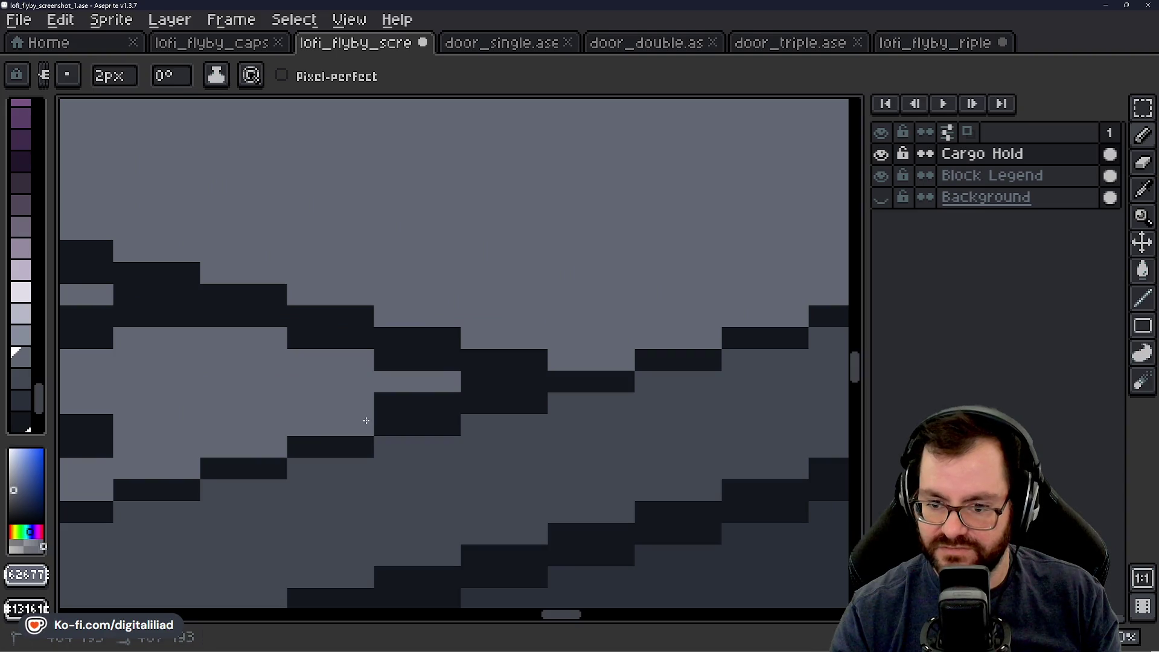
pyautogui.moveTo(371, 409); pyautogui.dragTo(440, 408)
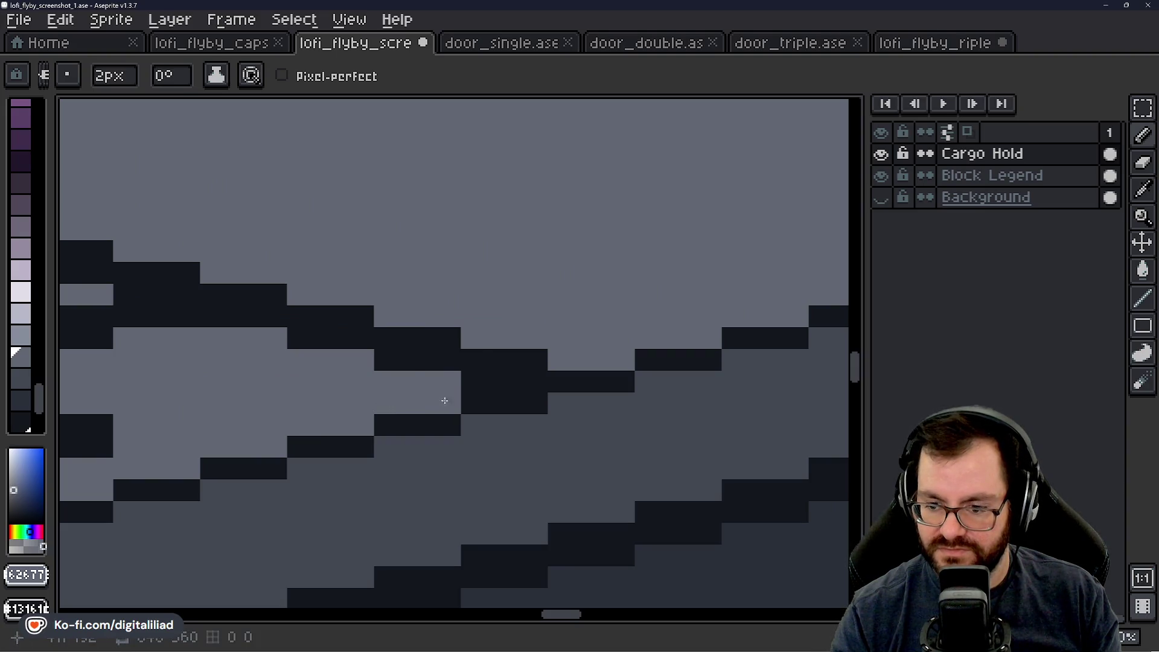
pyautogui.scroll(-3, 444, 401)
pyautogui.scroll(2, 542, 308)
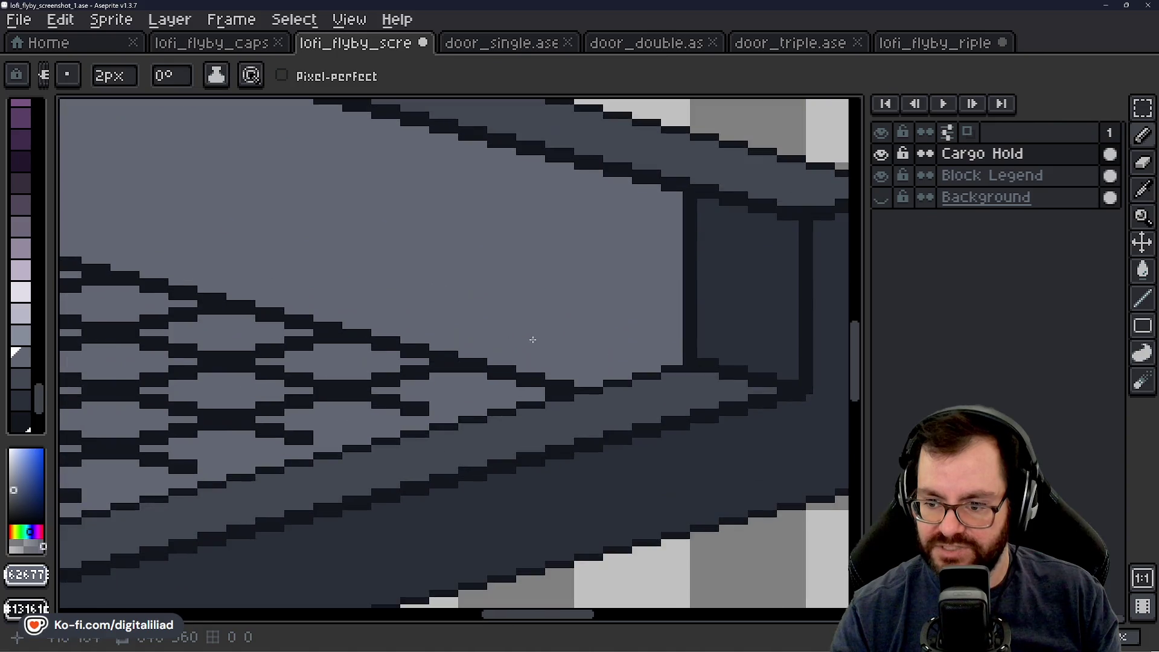
pyautogui.scroll(-3, 547, 351)
pyautogui.scroll(3, 568, 407)
pyautogui.scroll(1, 539, 408)
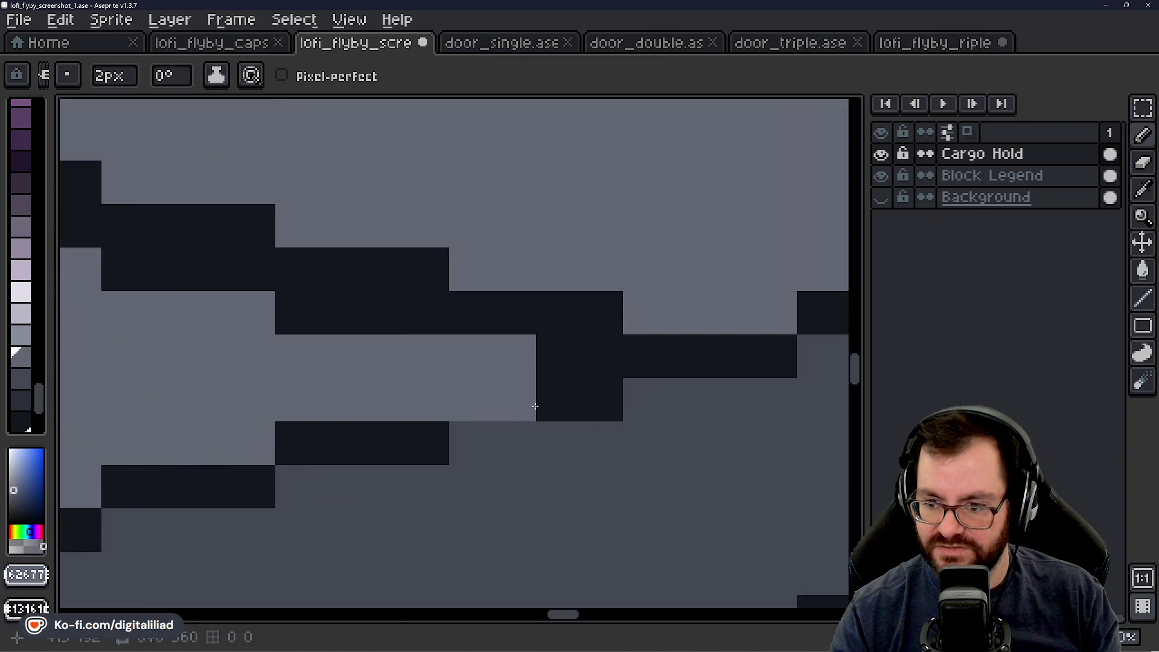
# Step: Start painting over dark lattice cells along the floor's pattern rows, undoing a stray stroke
pyautogui.moveTo(507, 381); pyautogui.dragTo(435, 379)
pyautogui.scroll(-3, 400, 391)
pyautogui.scroll(-2, 561, 293)
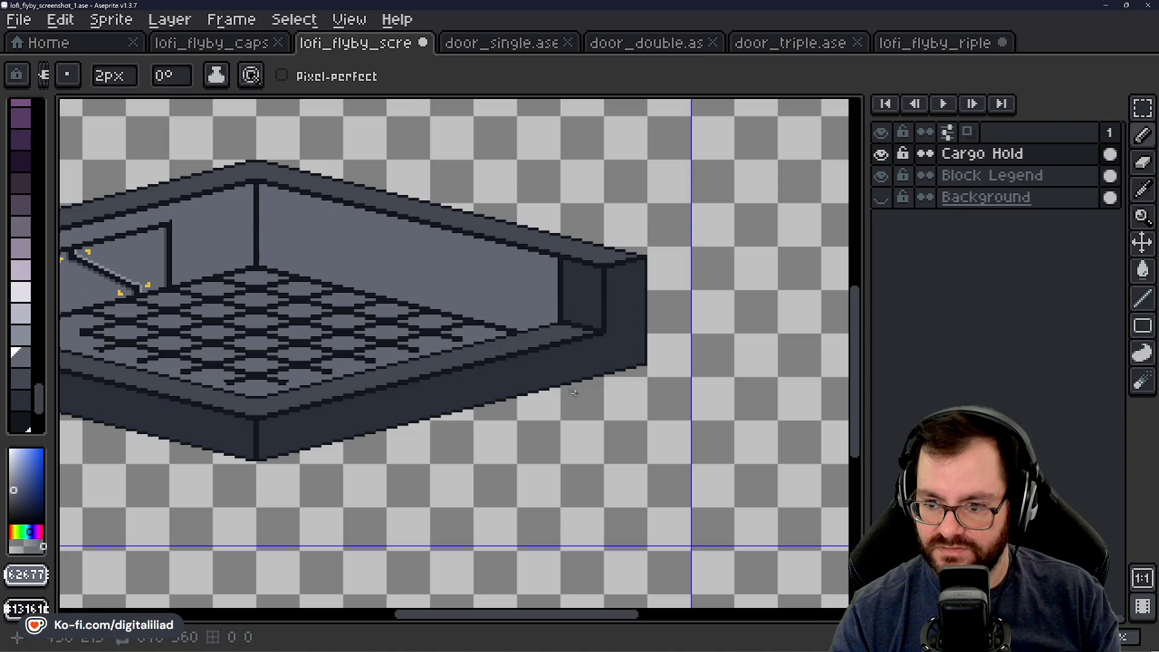
pyautogui.moveTo(562, 422); pyautogui.dragTo(583, 426)
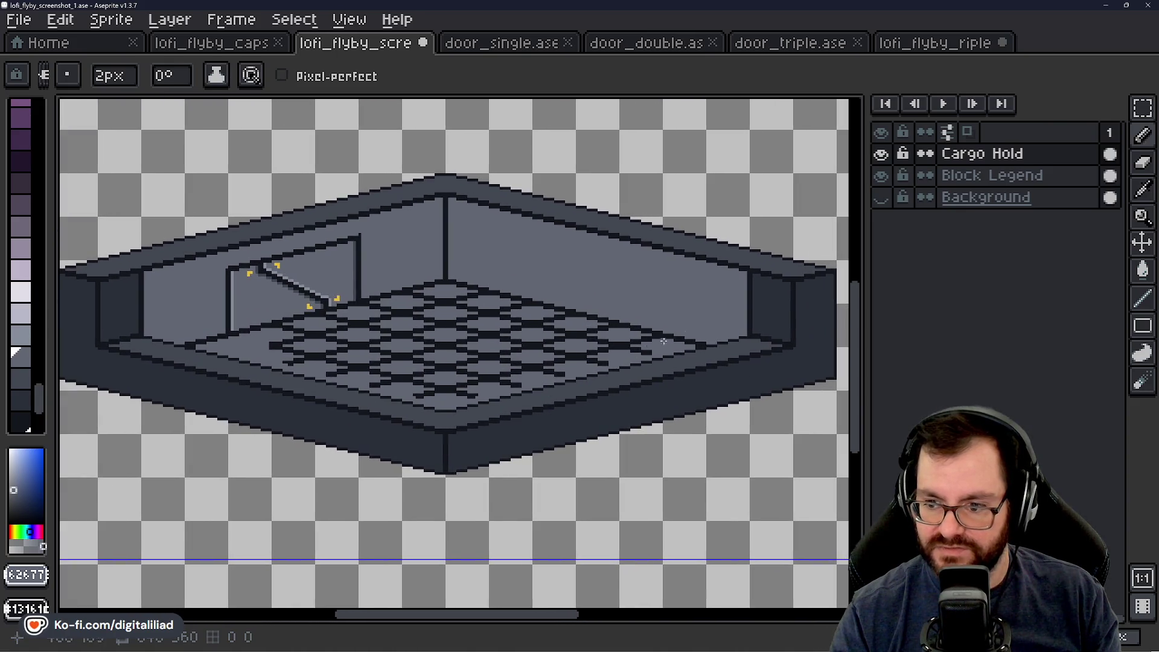
pyautogui.scroll(2, 544, 425)
pyautogui.scroll(1, 471, 433)
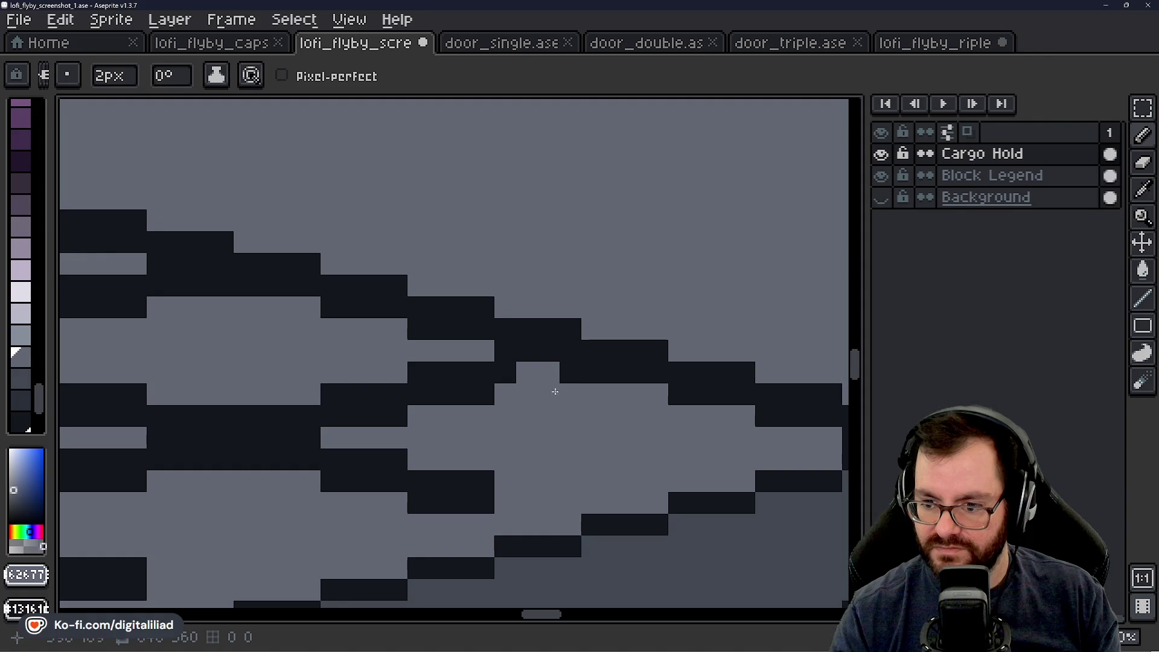
pyautogui.moveTo(634, 373)
pyautogui.mouseDown()
pyautogui.moveTo(505, 389)
pyautogui.moveTo(499, 435)
pyautogui.mouseUp()
pyautogui.moveTo(660, 435); pyautogui.dragTo(360, 411)
pyautogui.hotkey('ctrl', 'z')
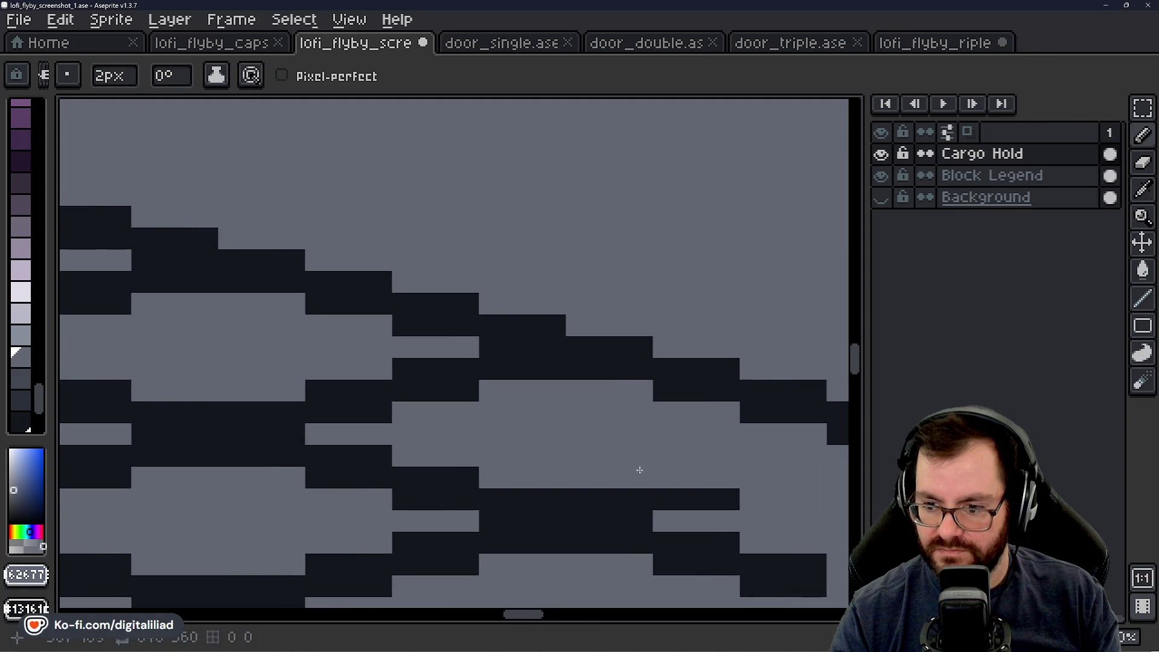
# Step: Lighten rows of dark lattice cells on the right, taking back two misplaced strokes
pyautogui.moveTo(725, 501); pyautogui.dragTo(543, 500)
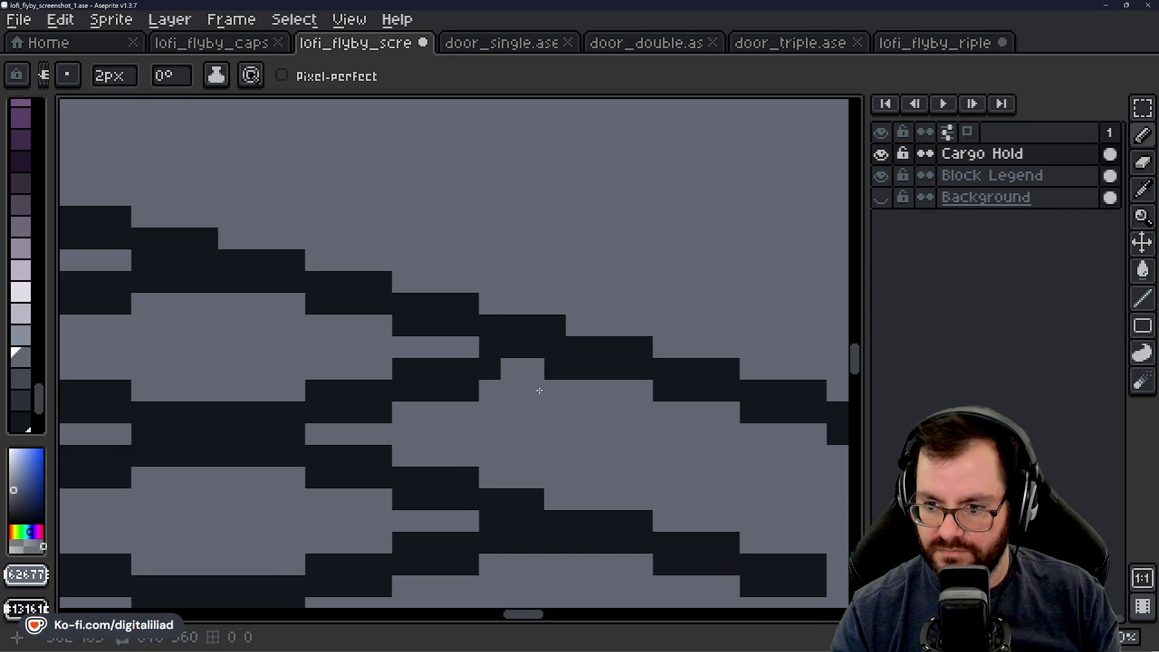
pyautogui.moveTo(531, 388); pyautogui.dragTo(355, 381)
pyautogui.hotkey('ctrl', 'z')
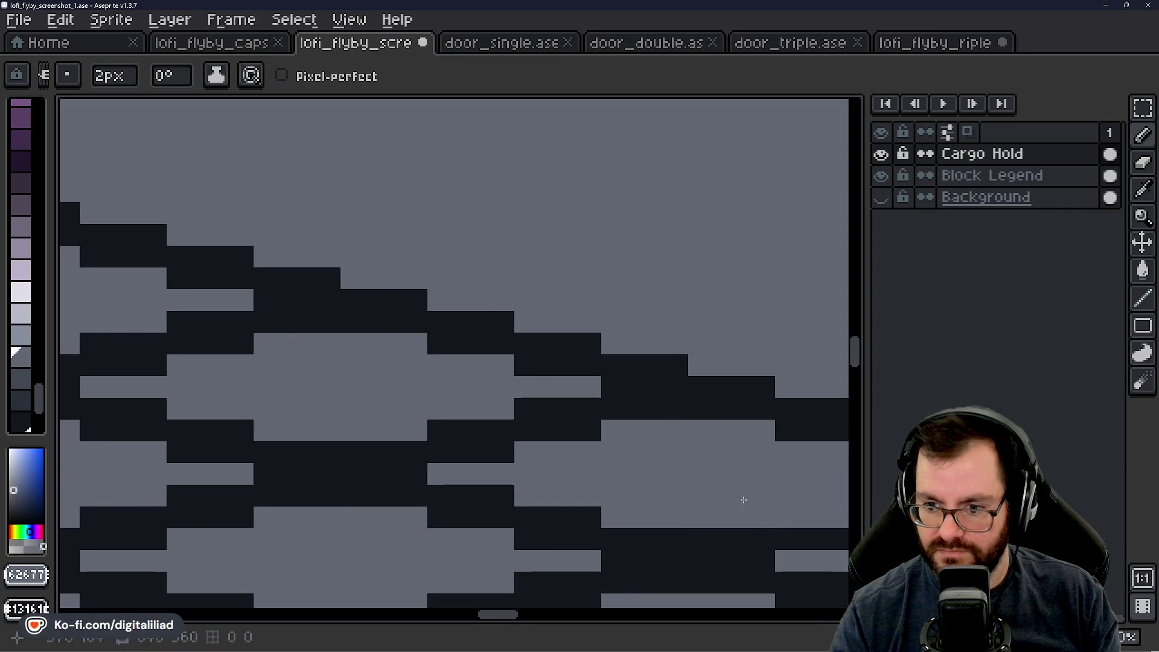
pyautogui.moveTo(684, 419)
pyautogui.mouseDown()
pyautogui.moveTo(496, 430)
pyautogui.moveTo(316, 407)
pyautogui.mouseUp()
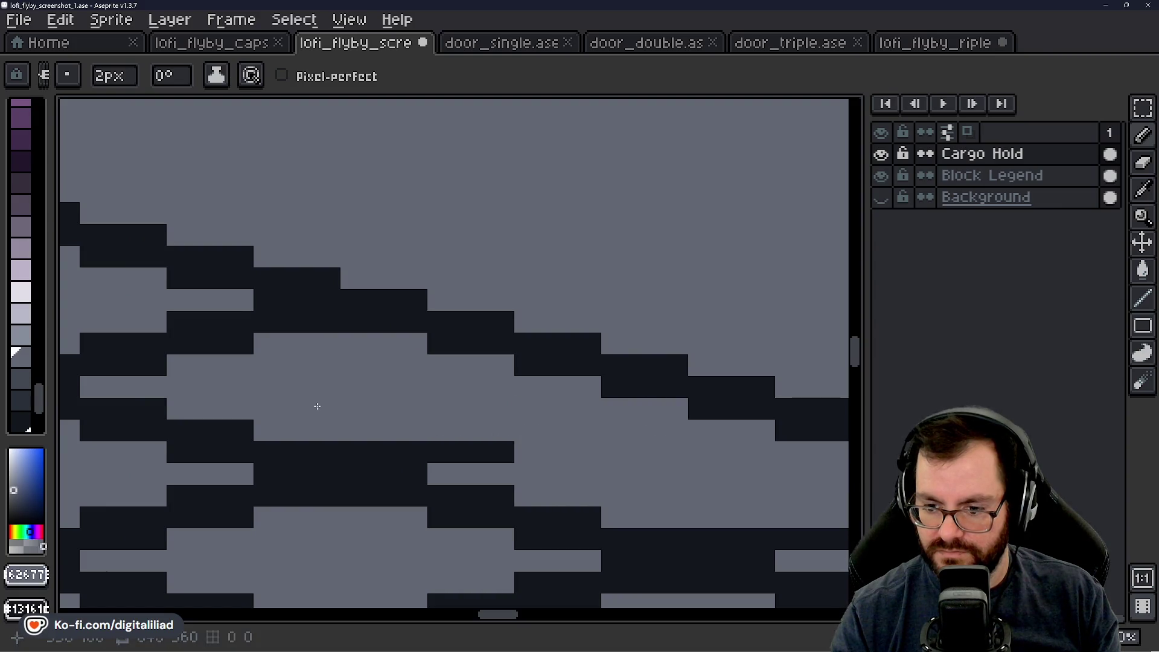
pyautogui.hotkey('ctrl', 'z')
pyautogui.moveTo(713, 432)
pyautogui.mouseDown()
pyautogui.moveTo(453, 429)
pyautogui.moveTo(557, 461)
pyautogui.mouseUp()
pyautogui.moveTo(530, 363)
pyautogui.mouseDown()
pyautogui.moveTo(331, 383)
pyautogui.moveTo(526, 477)
pyautogui.moveTo(499, 483)
pyautogui.moveTo(547, 489)
pyautogui.mouseUp()
pyautogui.moveTo(441, 454)
pyautogui.mouseDown()
pyautogui.moveTo(503, 371)
pyautogui.moveTo(644, 439)
pyautogui.mouseUp()
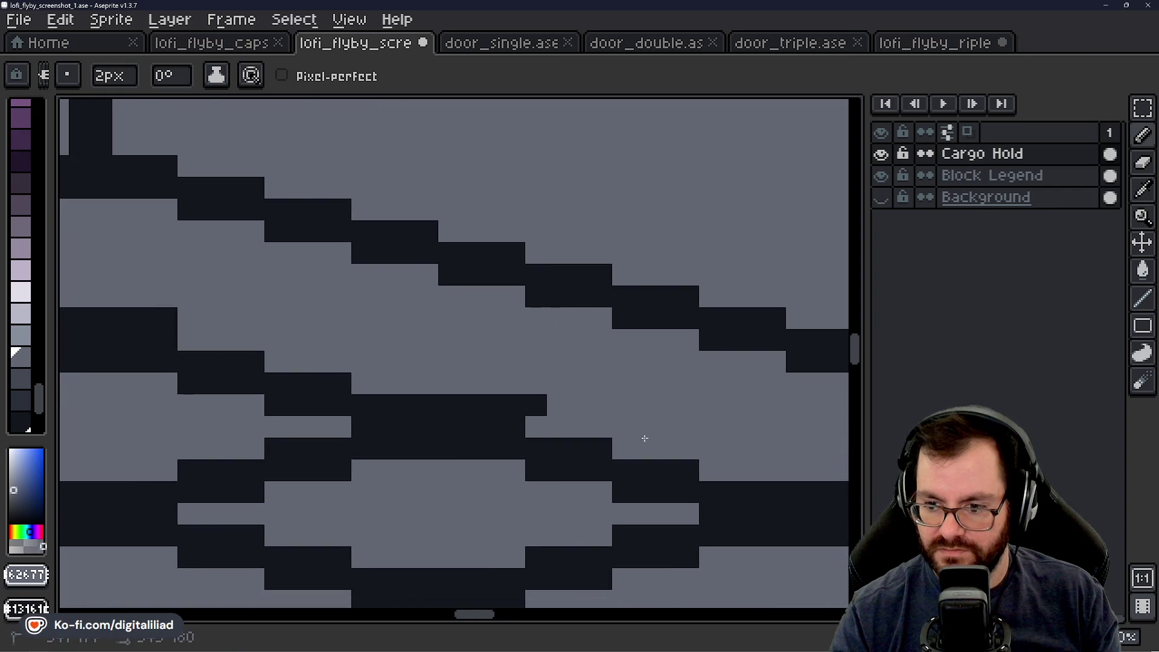
# Step: Shift toward the vertical post and cover the dark cells there with floor grey
pyautogui.moveTo(275, 346); pyautogui.dragTo(185, 331)
pyautogui.click(457, 375)
pyautogui.moveTo(622, 441); pyautogui.dragTo(631, 437)
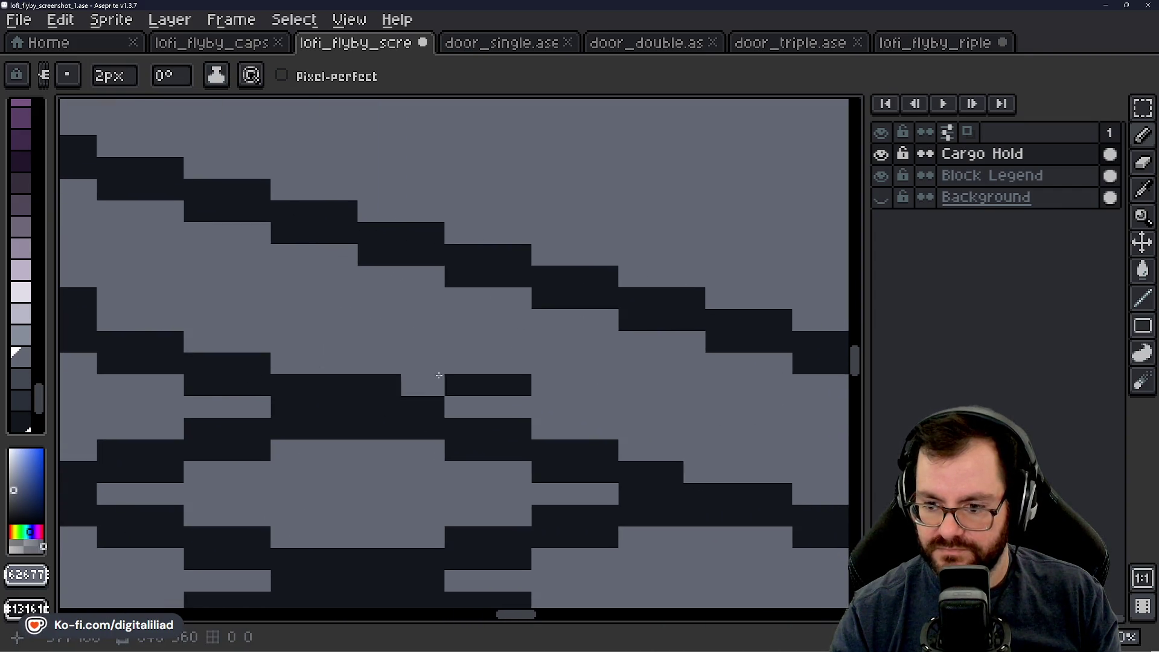
pyautogui.scroll(-3, 347, 355)
pyautogui.scroll(1, 347, 356)
pyautogui.scroll(1, 347, 355)
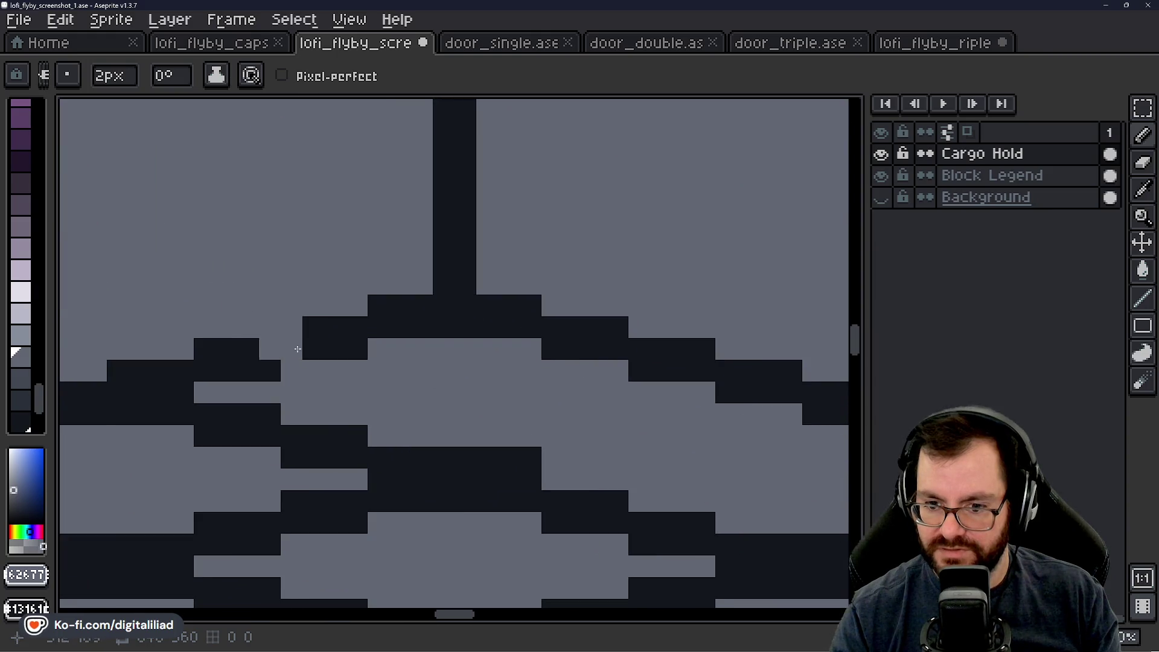
pyautogui.moveTo(136, 426); pyautogui.dragTo(535, 448)
pyautogui.moveTo(237, 469); pyautogui.dragTo(611, 371)
pyautogui.moveTo(363, 381)
pyautogui.mouseDown()
pyautogui.moveTo(622, 425)
pyautogui.moveTo(674, 419)
pyautogui.mouseUp()
# Step: Move along the floor edge and lighten the dark lattice cells in the middle of the floor
pyautogui.moveTo(465, 456); pyautogui.dragTo(583, 375)
pyautogui.moveTo(432, 431)
pyautogui.mouseDown()
pyautogui.moveTo(543, 350)
pyautogui.moveTo(626, 346)
pyautogui.mouseUp()
pyautogui.moveTo(364, 407)
pyautogui.mouseDown()
pyautogui.moveTo(332, 401)
pyautogui.moveTo(396, 375)
pyautogui.moveTo(182, 388)
pyautogui.mouseUp()
pyautogui.moveTo(300, 407)
pyautogui.mouseDown()
pyautogui.moveTo(499, 329)
pyautogui.moveTo(413, 385)
pyautogui.mouseUp()
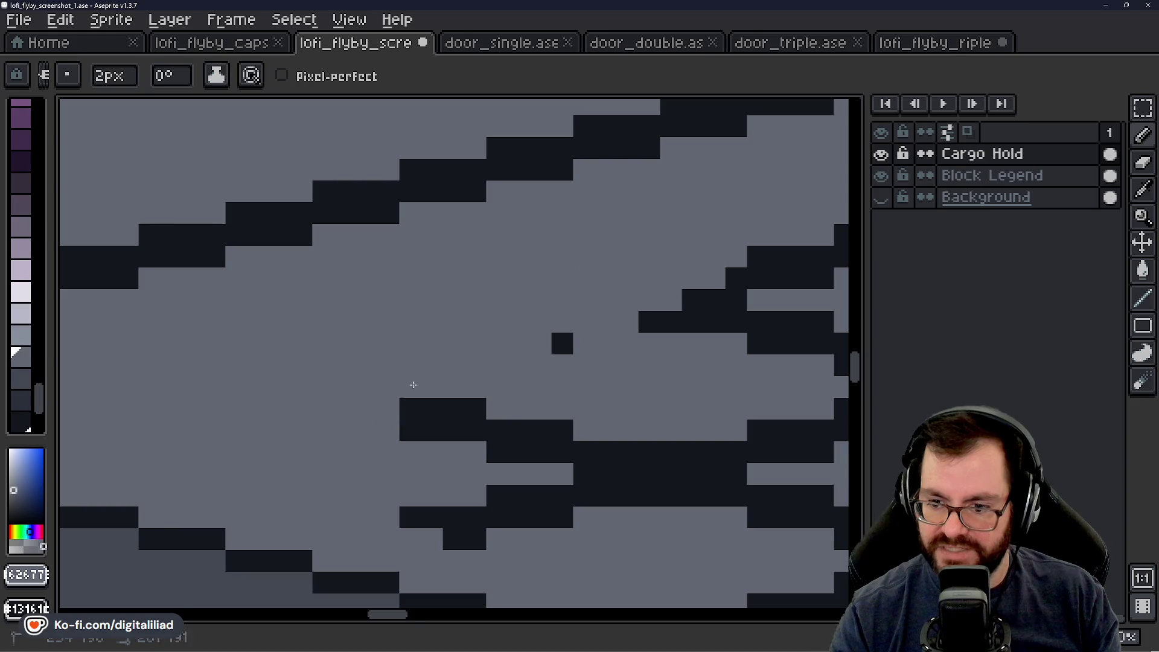
pyautogui.moveTo(319, 379)
pyautogui.mouseDown()
pyautogui.moveTo(280, 452)
pyautogui.moveTo(534, 411)
pyautogui.moveTo(661, 349)
pyautogui.moveTo(291, 429)
pyautogui.moveTo(670, 362)
pyautogui.mouseUp()
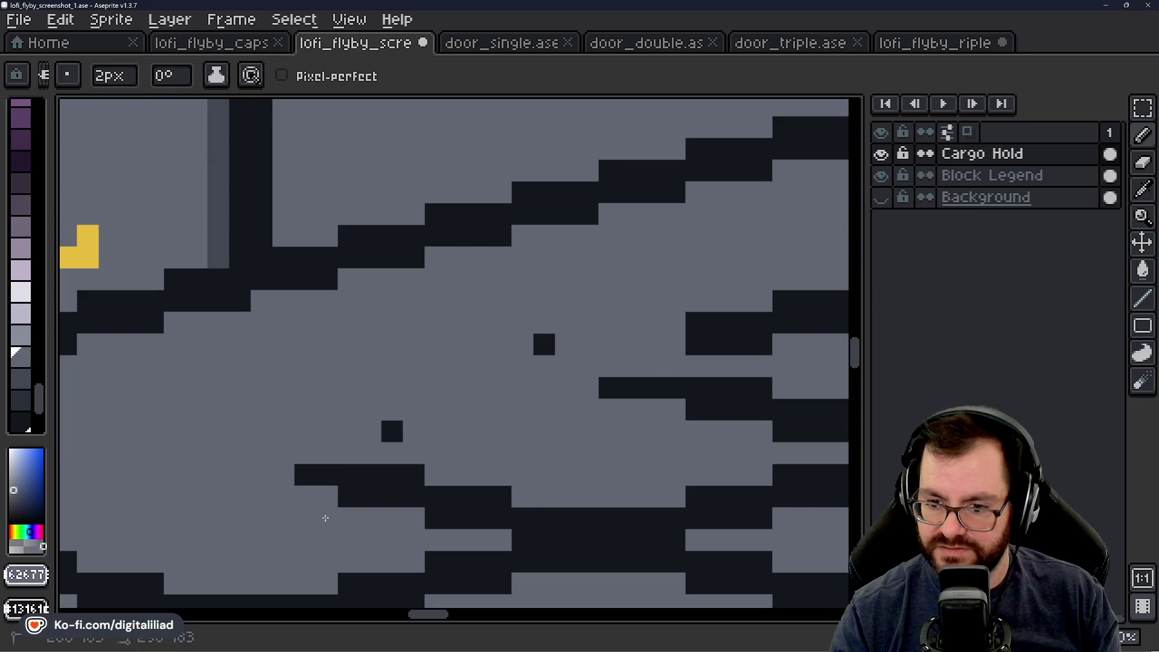
pyautogui.moveTo(543, 344); pyautogui.dragTo(332, 486)
pyautogui.moveTo(641, 333)
pyautogui.mouseDown()
pyautogui.moveTo(197, 445)
pyautogui.moveTo(241, 393)
pyautogui.moveTo(502, 300)
pyautogui.moveTo(513, 313)
pyautogui.moveTo(362, 453)
pyautogui.moveTo(453, 375)
pyautogui.moveTo(440, 394)
pyautogui.moveTo(267, 275)
pyautogui.mouseUp()
pyautogui.scroll(-2, 266, 275)
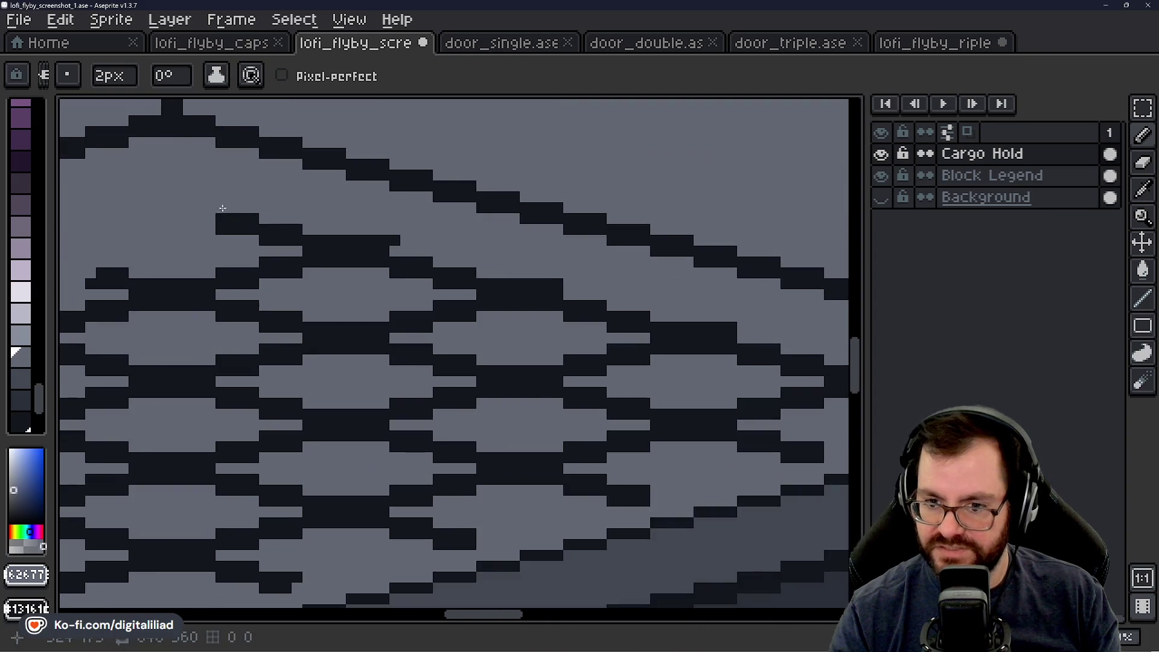
# Step: Erase the dark blocks at the lattice's right end and its leftover lower blocks
pyautogui.moveTo(216, 227); pyautogui.dragTo(299, 234)
pyautogui.moveTo(221, 222)
pyautogui.mouseDown()
pyautogui.moveTo(311, 260)
pyautogui.moveTo(426, 259)
pyautogui.moveTo(389, 265)
pyautogui.moveTo(689, 339)
pyautogui.moveTo(469, 298)
pyautogui.moveTo(634, 342)
pyautogui.moveTo(572, 333)
pyautogui.moveTo(812, 388)
pyautogui.mouseUp()
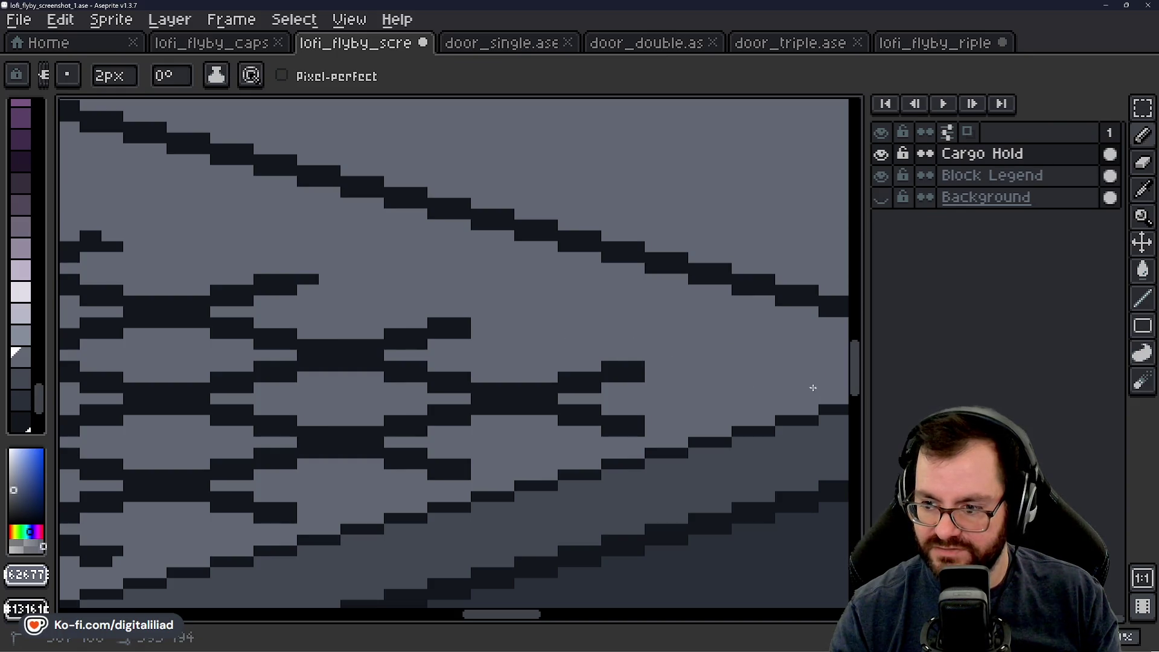
pyautogui.moveTo(663, 383); pyautogui.dragTo(562, 392)
pyautogui.moveTo(634, 418); pyautogui.dragTo(615, 407)
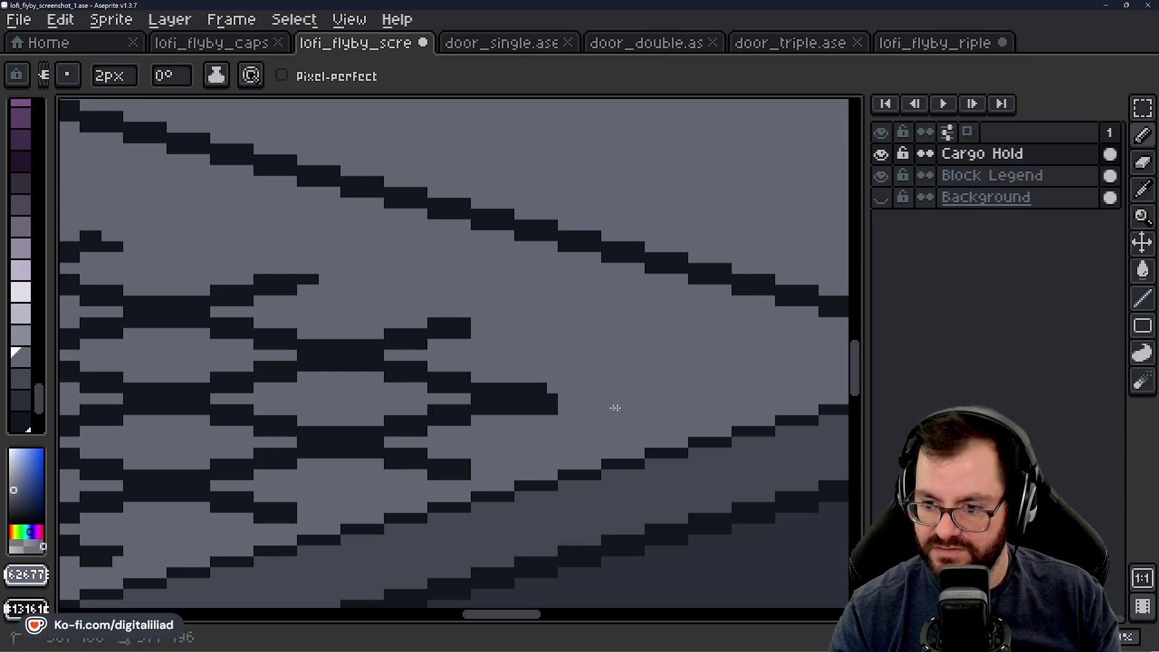
pyautogui.moveTo(505, 443)
pyautogui.mouseDown()
pyautogui.moveTo(416, 478)
pyautogui.moveTo(674, 362)
pyautogui.mouseUp()
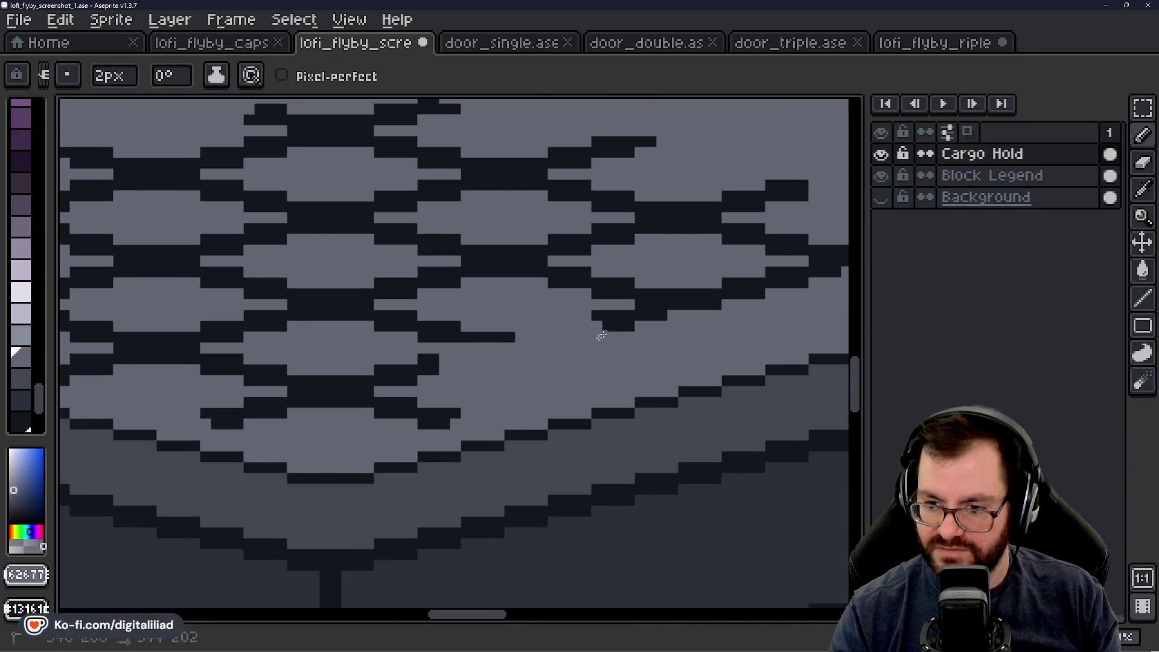
pyautogui.moveTo(379, 447)
pyautogui.mouseDown()
pyautogui.moveTo(453, 371)
pyautogui.moveTo(423, 389)
pyautogui.moveTo(252, 404)
pyautogui.moveTo(248, 385)
pyautogui.mouseUp()
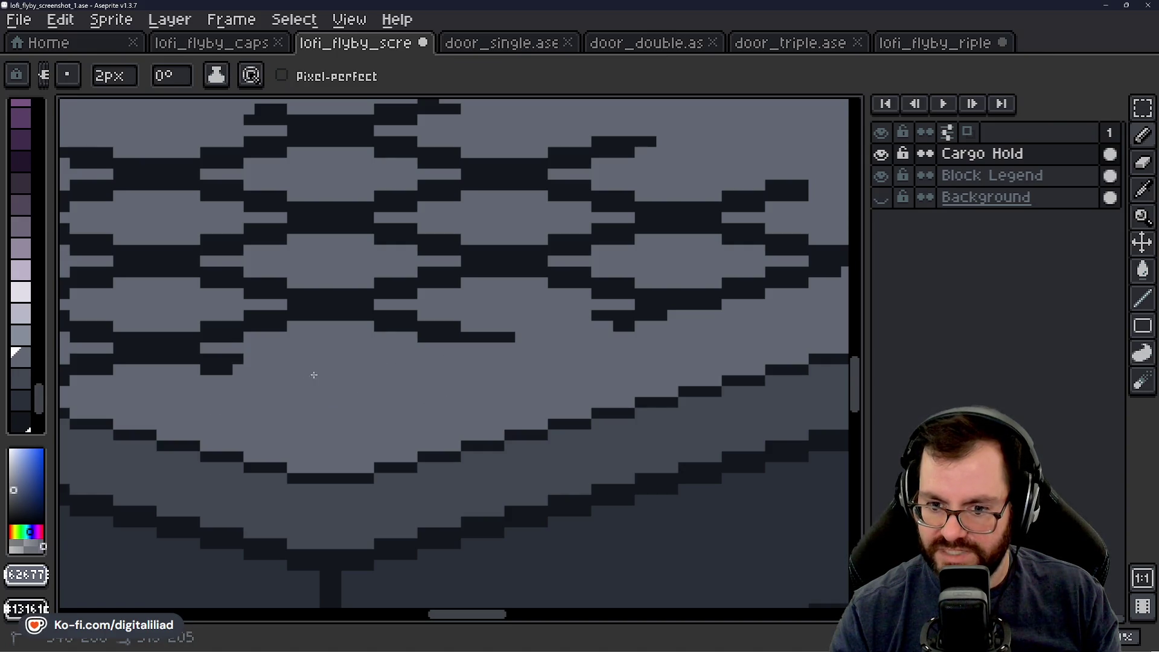
pyautogui.moveTo(336, 377); pyautogui.dragTo(667, 434)
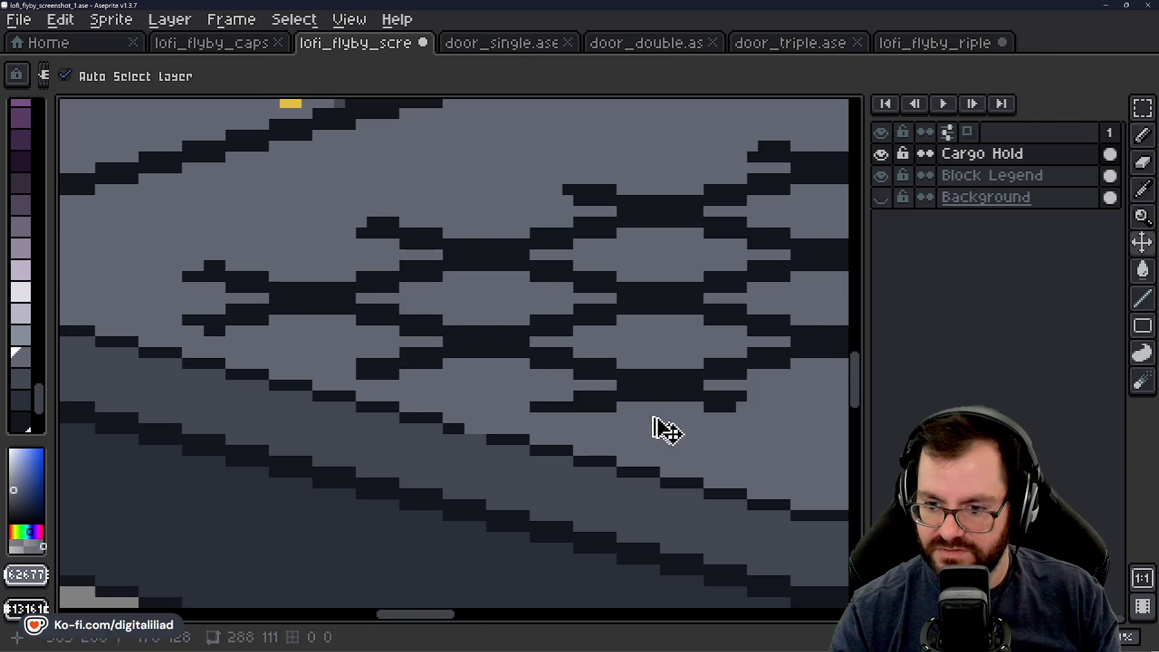
pyautogui.moveTo(586, 411)
pyautogui.mouseDown()
pyautogui.moveTo(484, 401)
pyautogui.moveTo(679, 425)
pyautogui.mouseUp()
pyautogui.moveTo(494, 389); pyautogui.dragTo(614, 444)
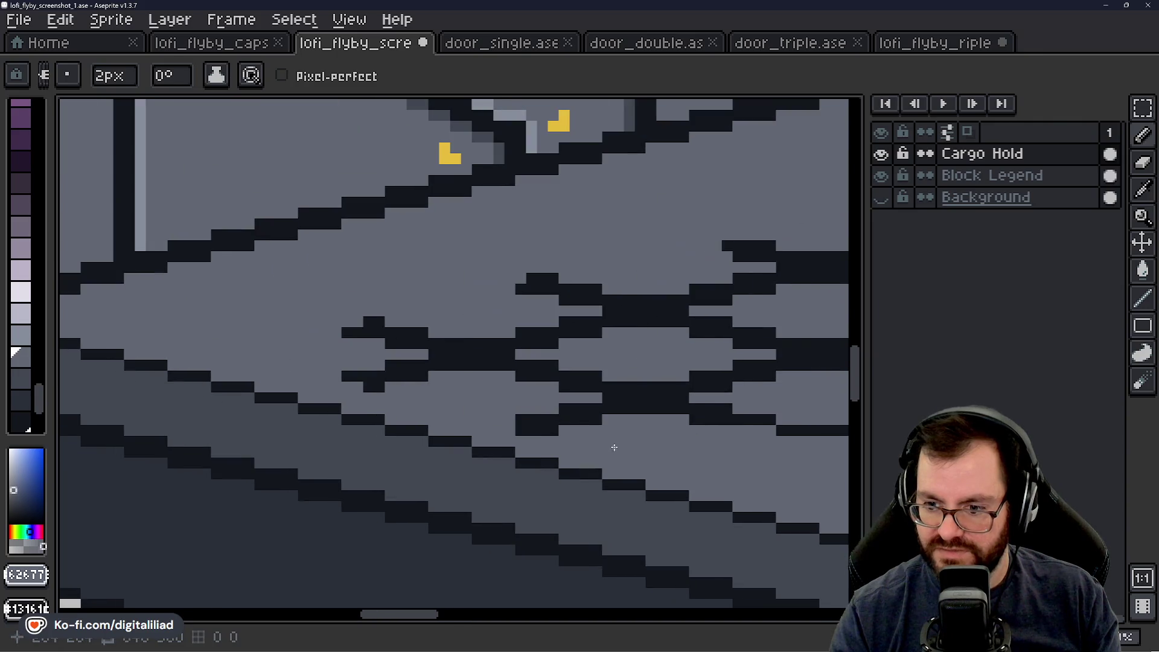
# Step: Cover the short dark bars and line pixels of the lattice with floor grey
pyautogui.moveTo(500, 410); pyautogui.dragTo(656, 465)
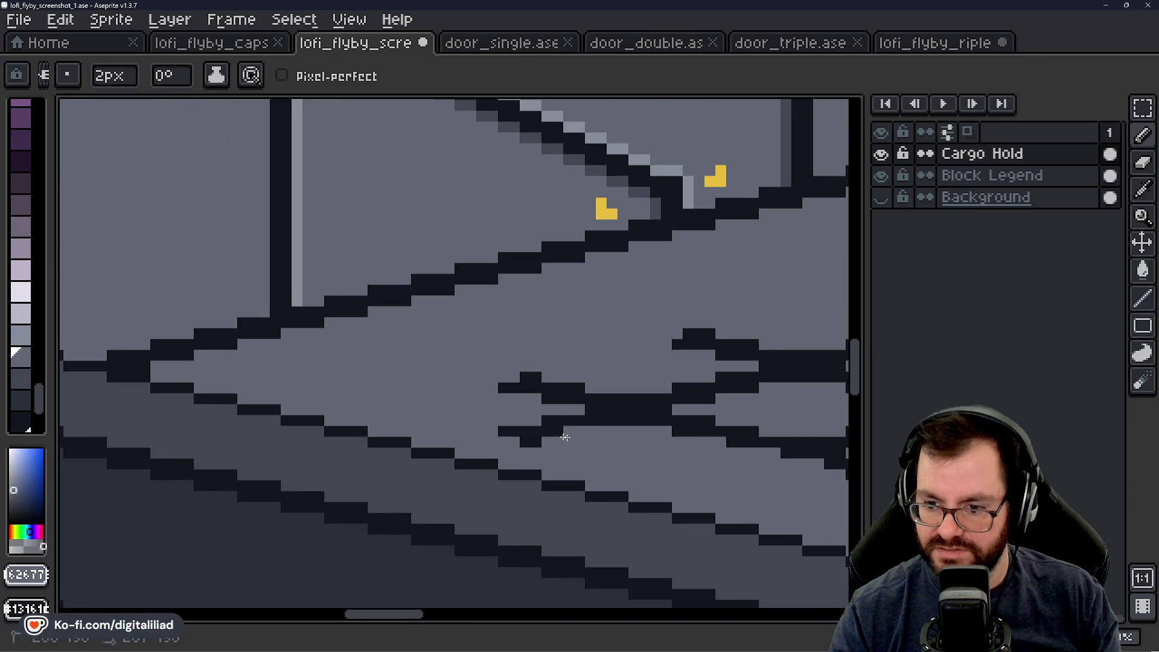
pyautogui.moveTo(571, 435)
pyautogui.mouseDown()
pyautogui.moveTo(527, 434)
pyautogui.moveTo(588, 427)
pyautogui.mouseUp()
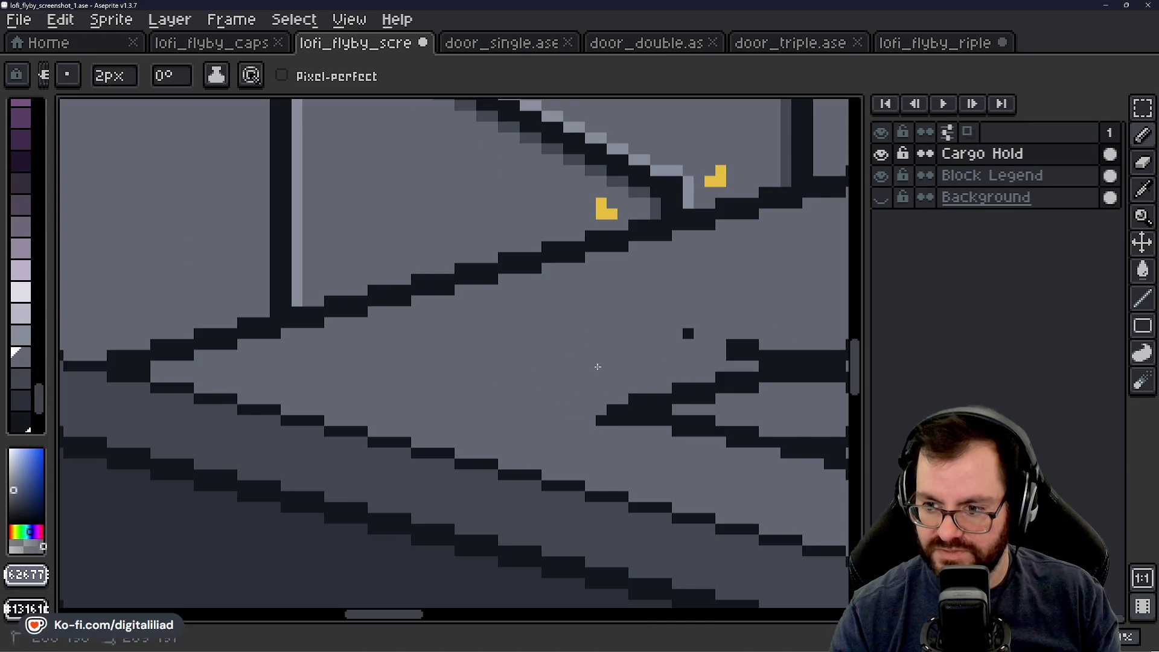
pyautogui.moveTo(749, 338); pyautogui.dragTo(400, 379)
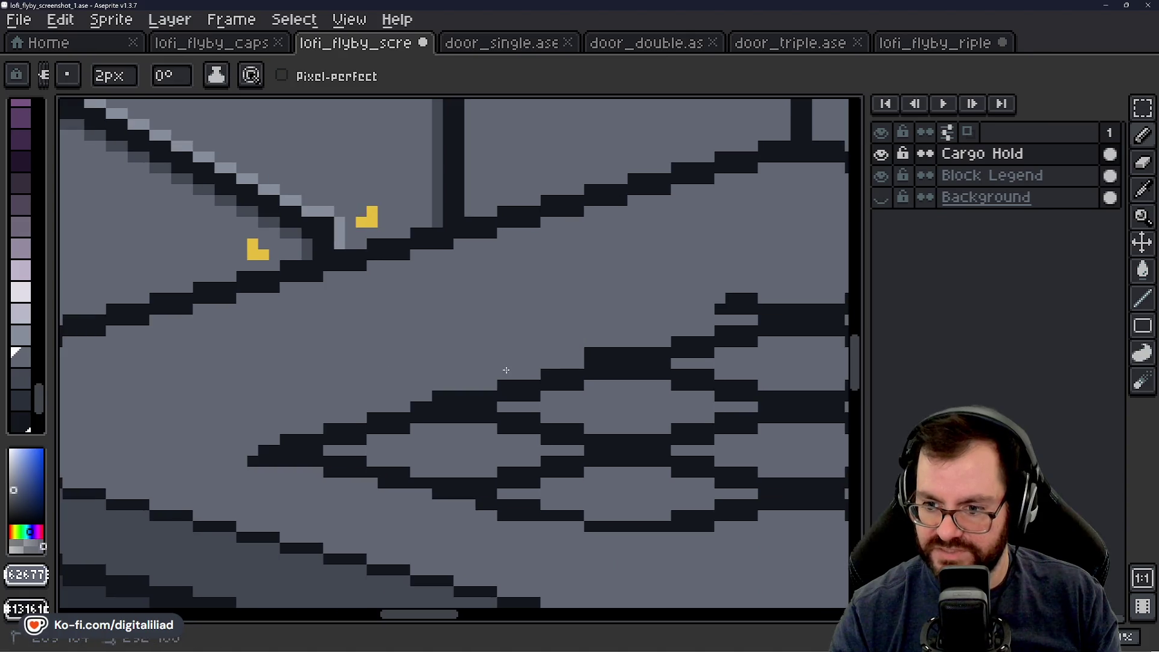
pyautogui.moveTo(674, 337); pyautogui.dragTo(625, 352)
pyautogui.moveTo(667, 316); pyautogui.dragTo(512, 300)
pyautogui.moveTo(462, 328); pyautogui.dragTo(547, 332)
# Step: Trim the lattice's right-hand tips and upper arm down to a small central diamond motif
pyautogui.moveTo(610, 306)
pyautogui.mouseDown()
pyautogui.moveTo(471, 259)
pyautogui.moveTo(716, 289)
pyautogui.moveTo(644, 324)
pyautogui.mouseUp()
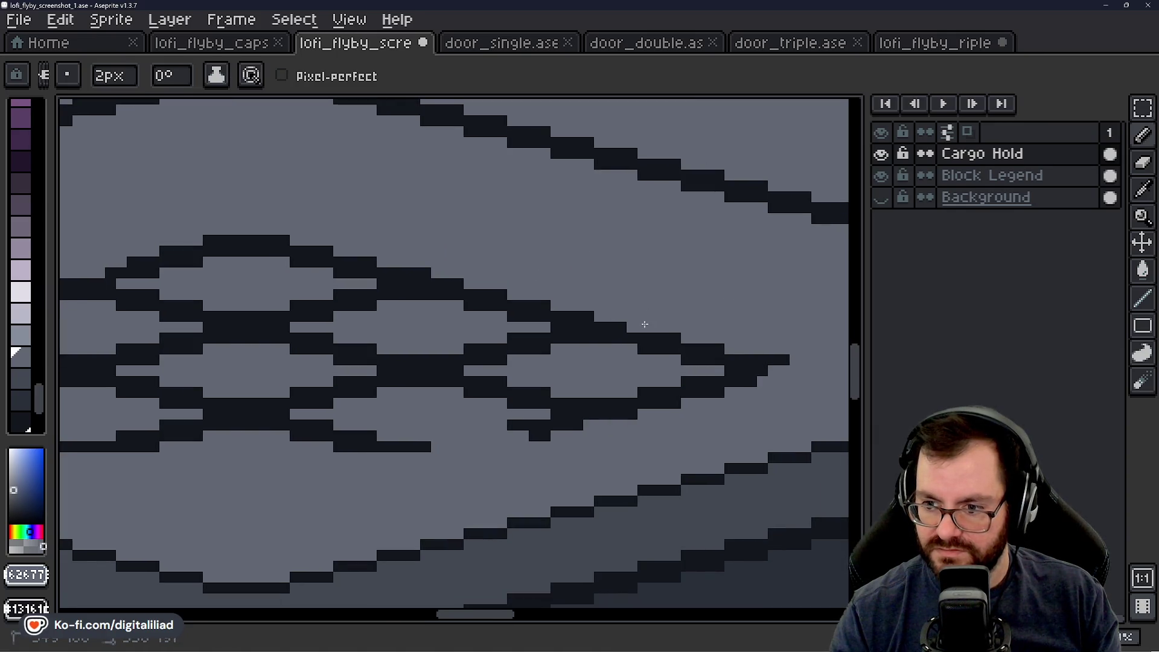
pyautogui.moveTo(775, 364)
pyautogui.mouseDown()
pyautogui.moveTo(686, 393)
pyautogui.moveTo(658, 426)
pyautogui.mouseUp()
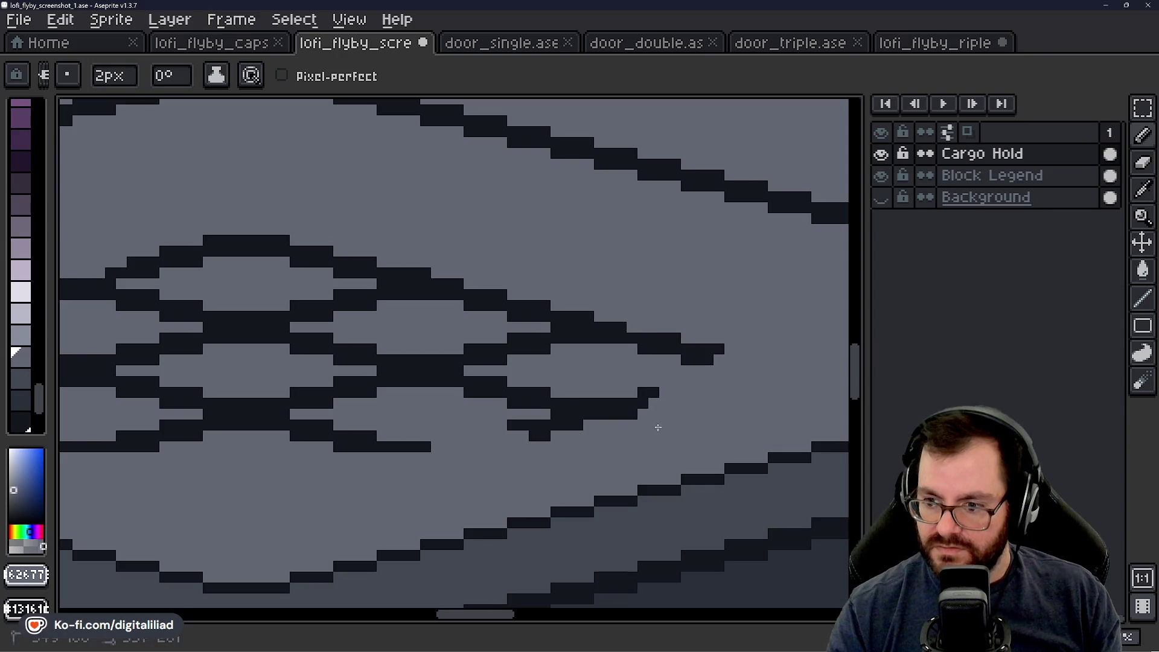
pyautogui.moveTo(544, 408)
pyautogui.mouseDown()
pyautogui.moveTo(704, 310)
pyautogui.moveTo(594, 427)
pyautogui.mouseUp()
pyautogui.moveTo(607, 328)
pyautogui.mouseDown()
pyautogui.moveTo(510, 391)
pyautogui.moveTo(547, 407)
pyautogui.mouseUp()
pyautogui.moveTo(490, 362); pyautogui.dragTo(611, 314)
pyautogui.moveTo(425, 376)
pyautogui.mouseDown()
pyautogui.moveTo(525, 308)
pyautogui.moveTo(353, 381)
pyautogui.mouseUp()
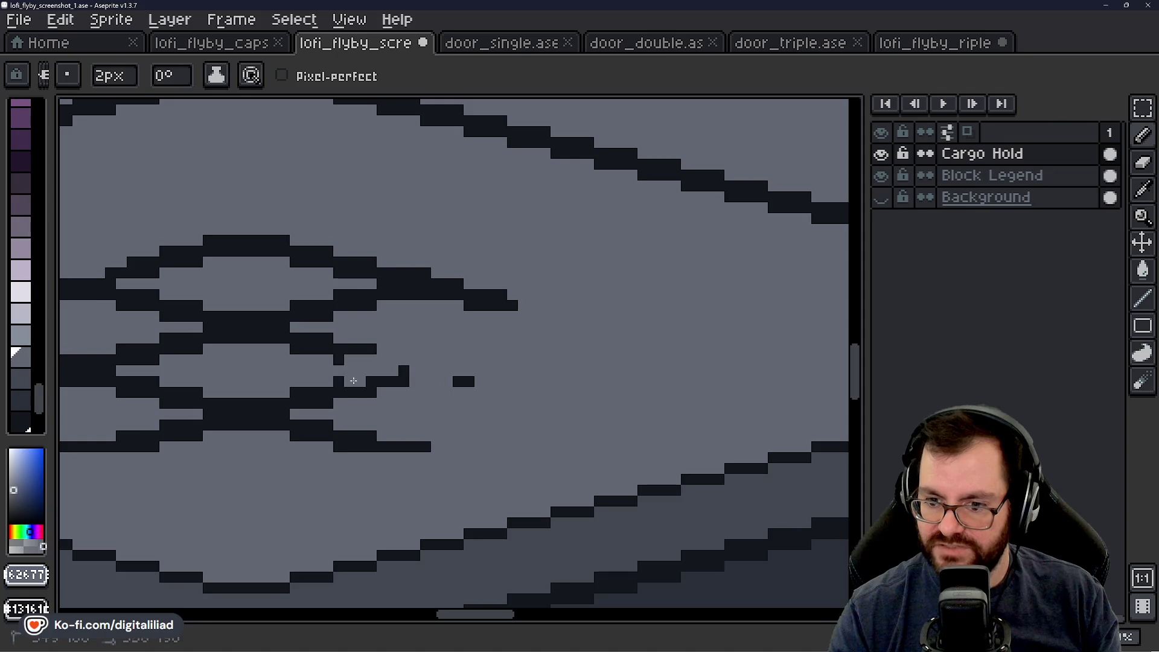
pyautogui.moveTo(537, 347)
pyautogui.mouseDown()
pyautogui.moveTo(529, 298)
pyautogui.moveTo(442, 298)
pyautogui.mouseUp()
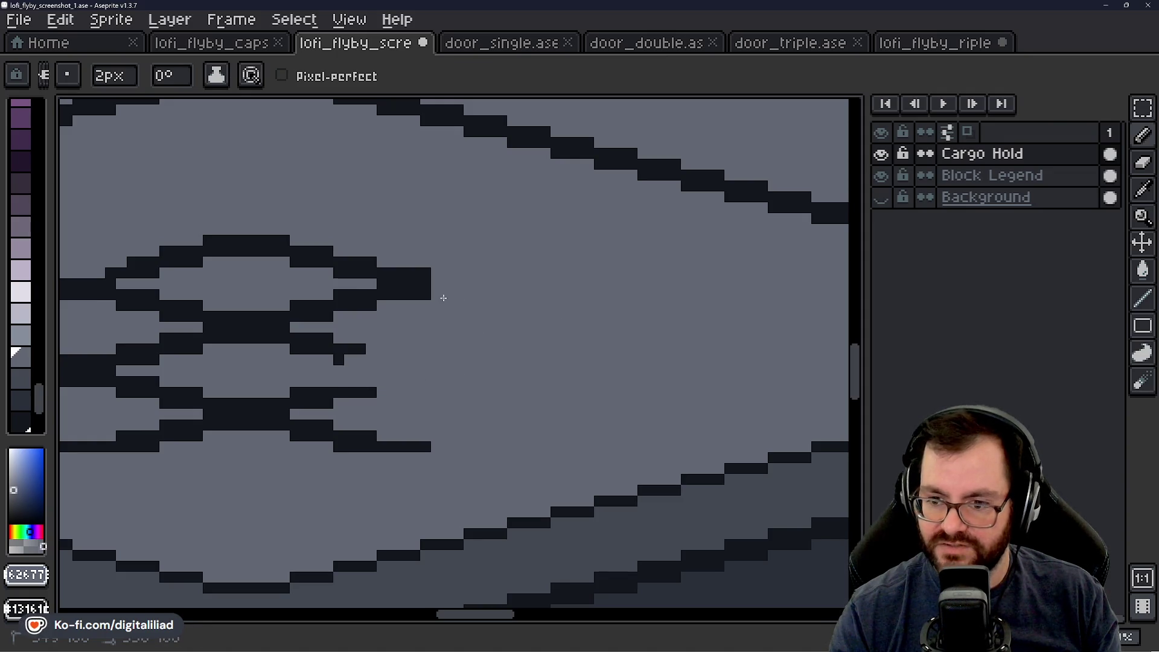
pyautogui.scroll(-1, 544, 371)
pyautogui.scroll(-1, 551, 375)
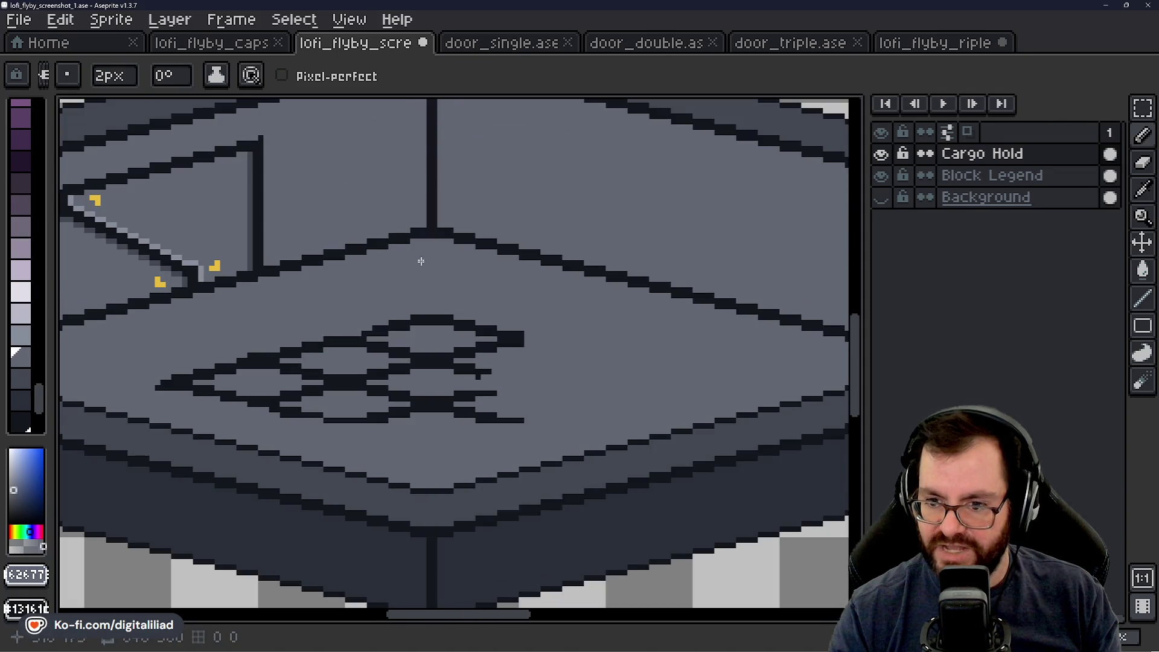
pyautogui.scroll(-1, 421, 261)
pyautogui.scroll(1, 544, 311)
# Step: Erase dark pattern pixels in the middle band and the dark blocks on the right
pyautogui.moveTo(413, 427); pyautogui.dragTo(406, 410)
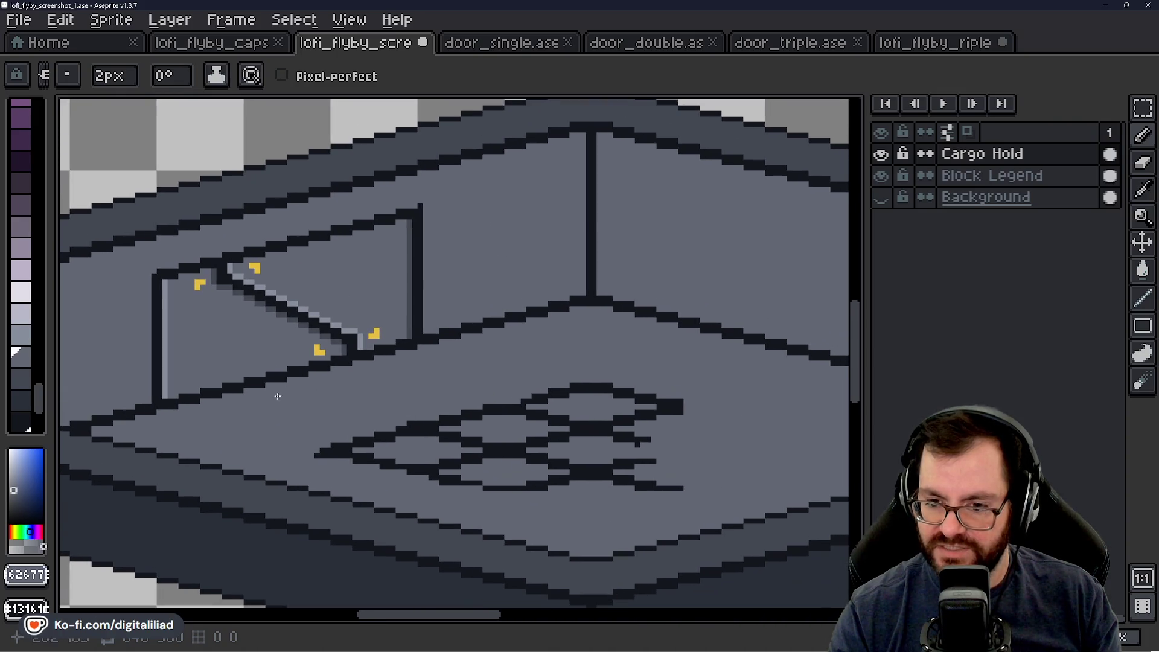
pyautogui.scroll(-2, 472, 372)
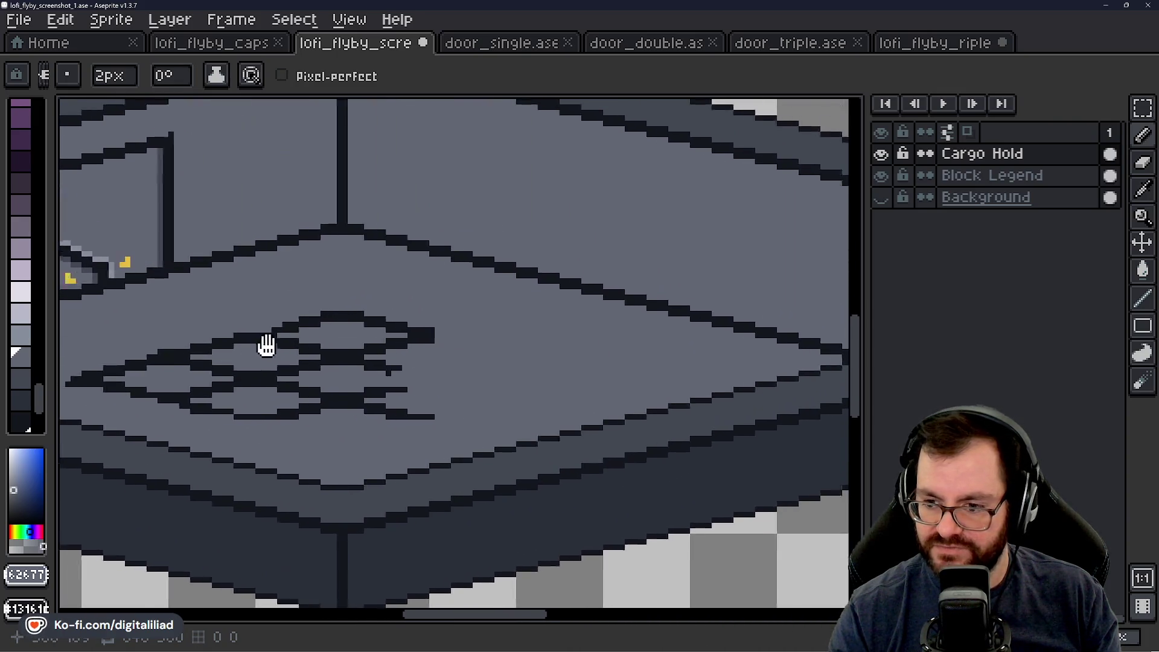
pyautogui.scroll(1, 460, 344)
pyautogui.scroll(2, 521, 370)
pyautogui.scroll(1, 521, 371)
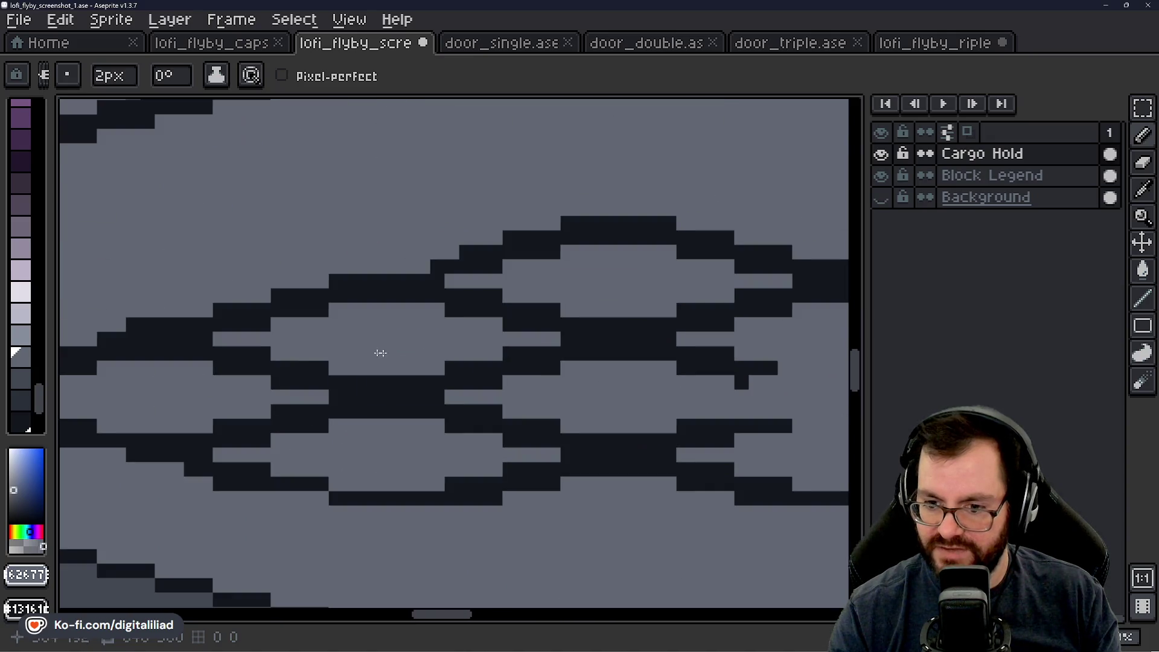
pyautogui.moveTo(445, 394)
pyautogui.mouseDown()
pyautogui.moveTo(431, 331)
pyautogui.moveTo(712, 422)
pyautogui.mouseUp()
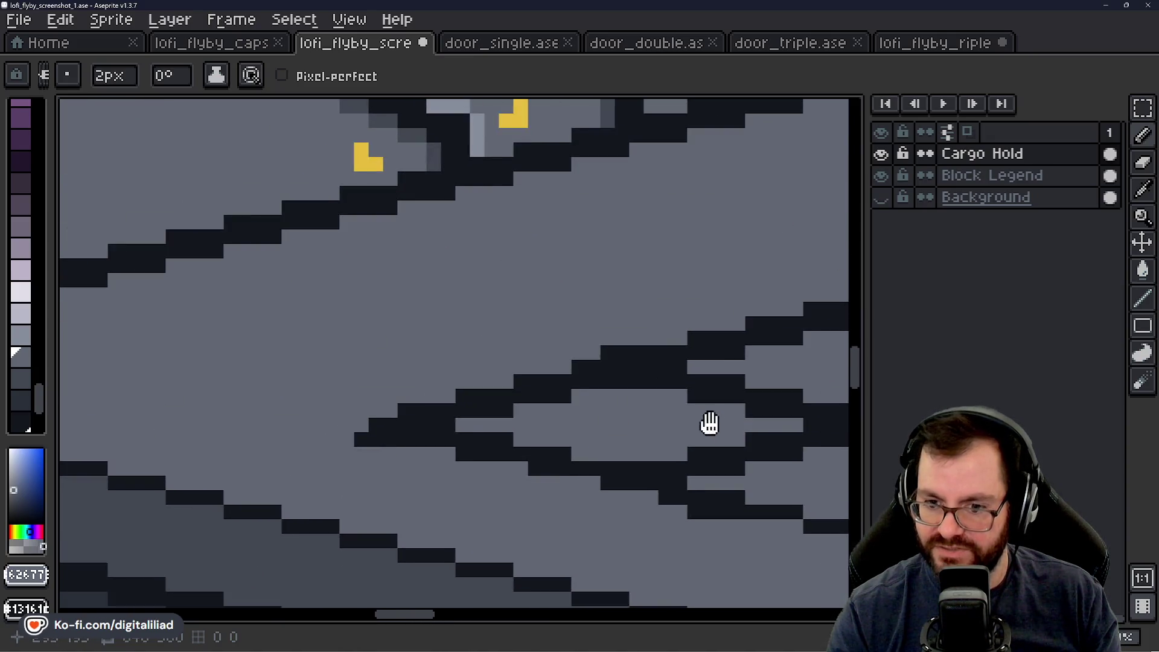
pyautogui.moveTo(426, 426)
pyautogui.mouseDown()
pyautogui.moveTo(372, 435)
pyautogui.moveTo(461, 393)
pyautogui.moveTo(519, 421)
pyautogui.moveTo(441, 440)
pyautogui.mouseUp()
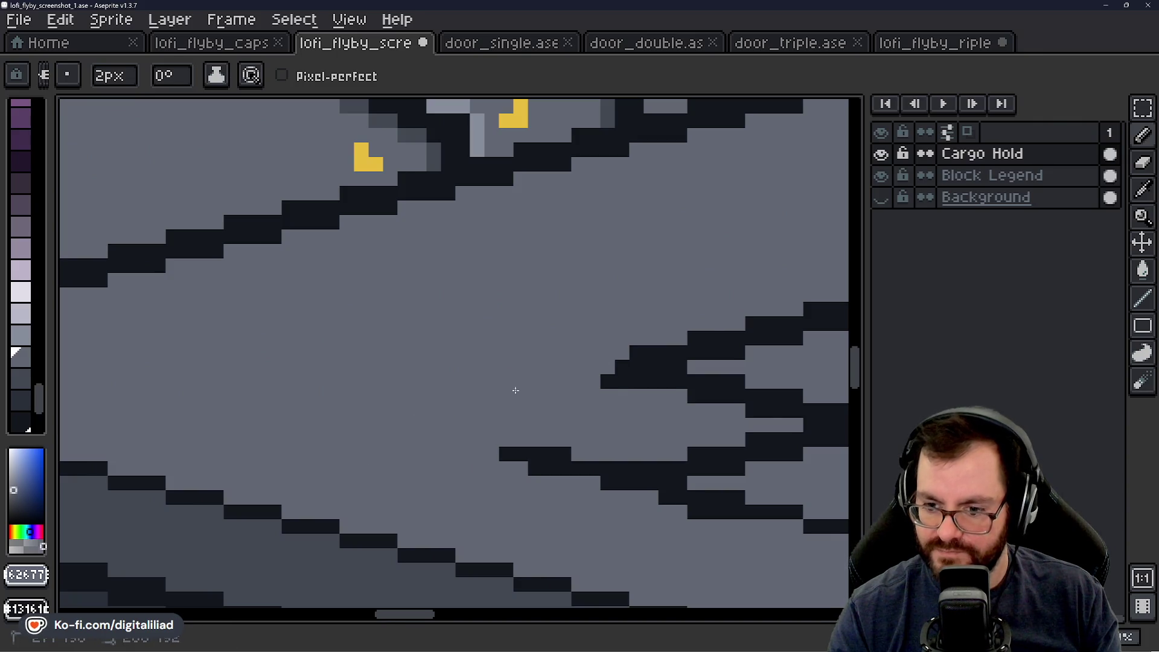
pyautogui.moveTo(702, 335)
pyautogui.mouseDown()
pyautogui.moveTo(634, 367)
pyautogui.moveTo(716, 344)
pyautogui.mouseUp()
pyautogui.moveTo(658, 381); pyautogui.dragTo(688, 362)
pyautogui.moveTo(737, 332); pyautogui.dragTo(456, 365)
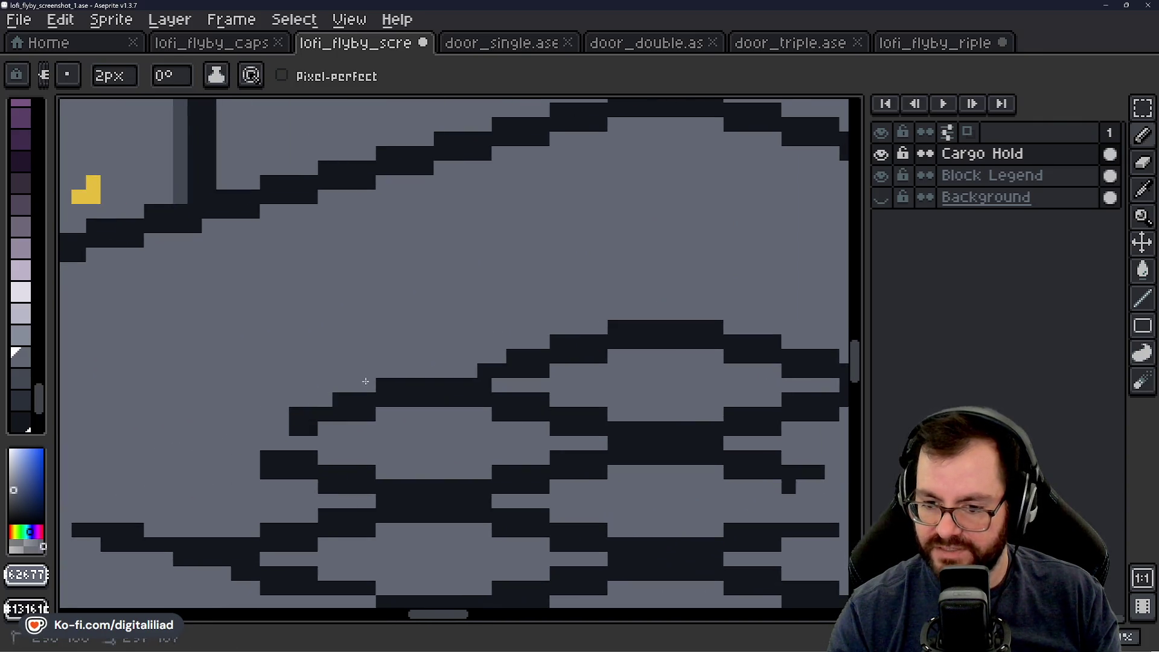
# Step: Erase the rest of the floor pattern through the middle and upper middle, leaving a small patch
pyautogui.moveTo(390, 394); pyautogui.dragTo(326, 408)
pyautogui.moveTo(435, 385); pyautogui.dragTo(598, 340)
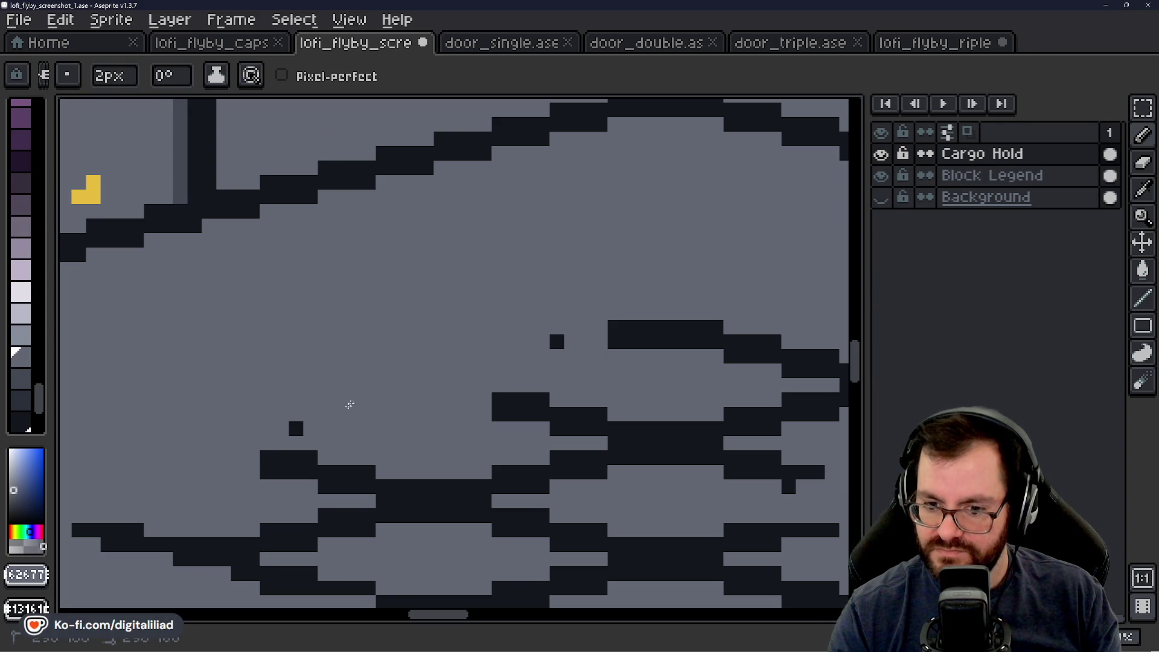
pyautogui.moveTo(349, 404)
pyautogui.mouseDown()
pyautogui.moveTo(646, 323)
pyautogui.moveTo(492, 393)
pyautogui.moveTo(712, 328)
pyautogui.mouseUp()
pyautogui.moveTo(671, 380)
pyautogui.mouseDown()
pyautogui.moveTo(315, 336)
pyautogui.moveTo(505, 338)
pyautogui.mouseUp()
pyautogui.scroll(-2, 500, 354)
pyautogui.scroll(-2, 450, 381)
pyautogui.scroll(3, 518, 287)
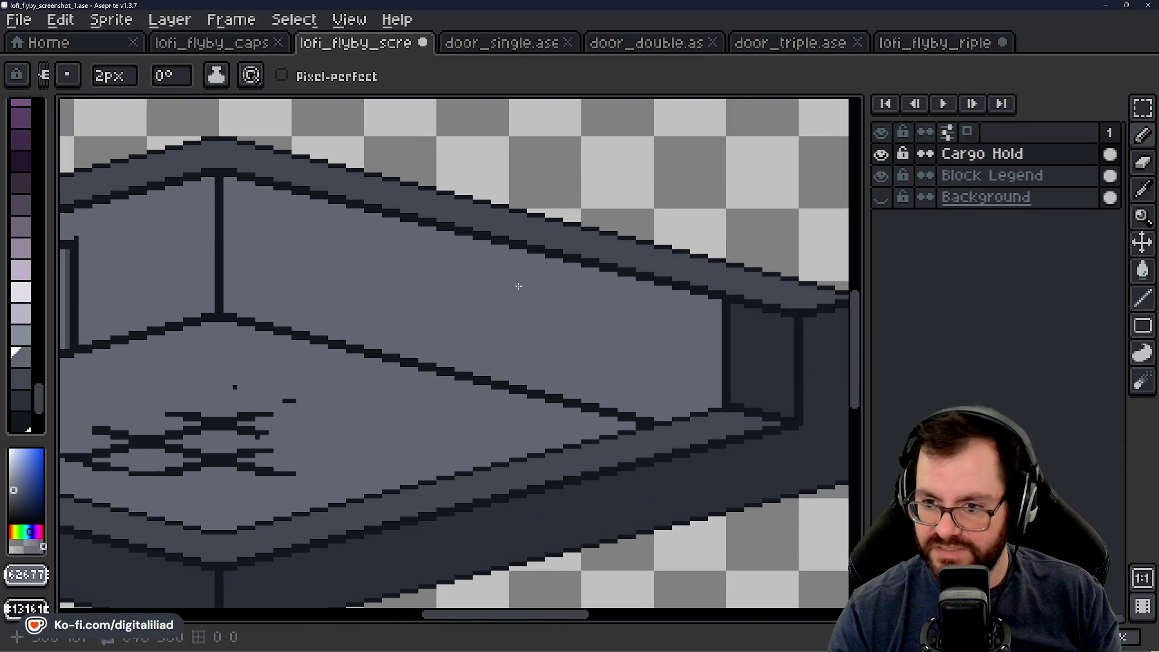
pyautogui.hscroll(-3, 431, 322)
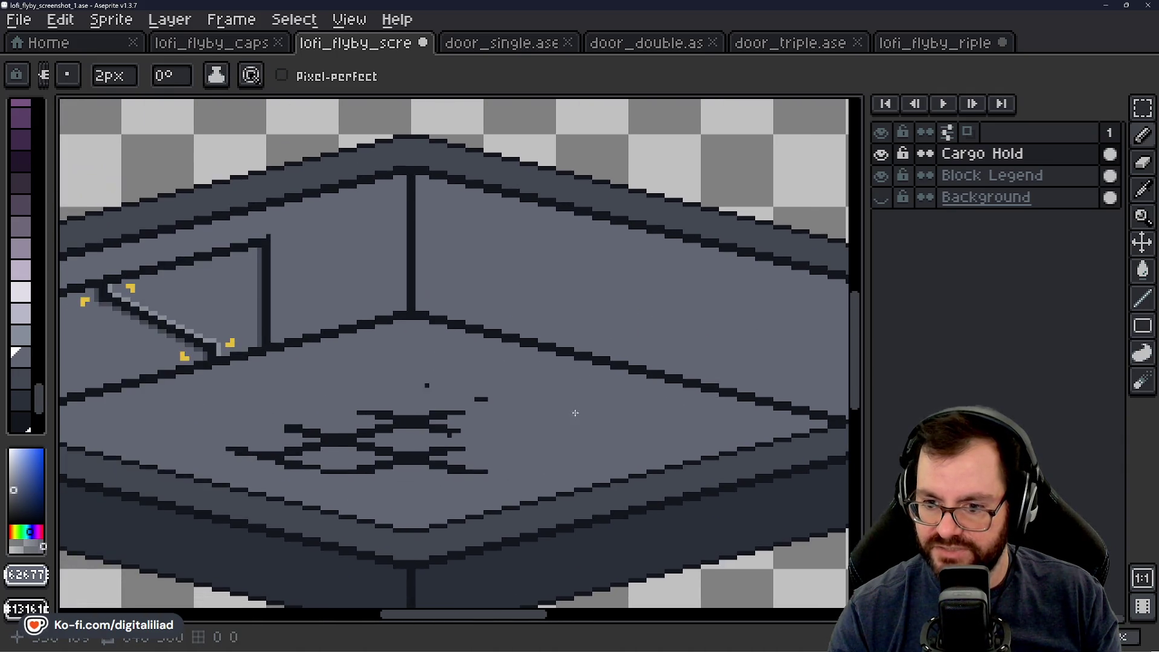
pyautogui.scroll(-2, 647, 355)
pyautogui.scroll(2, 539, 241)
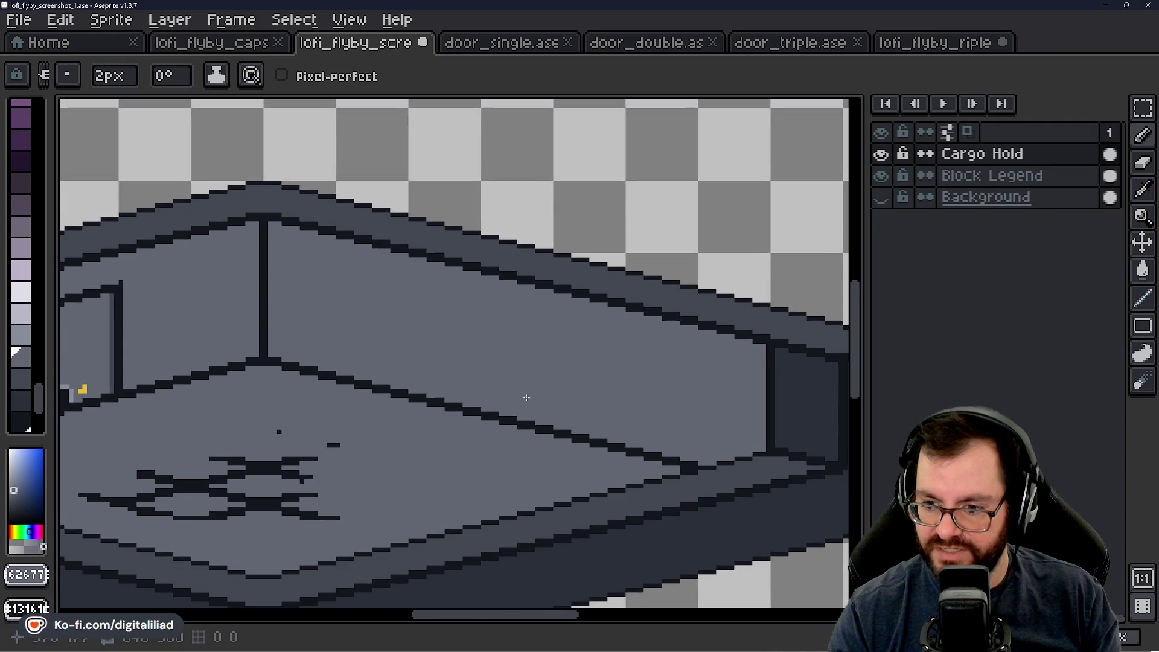
pyautogui.scroll(-2, 423, 415)
pyautogui.scroll(2, 488, 440)
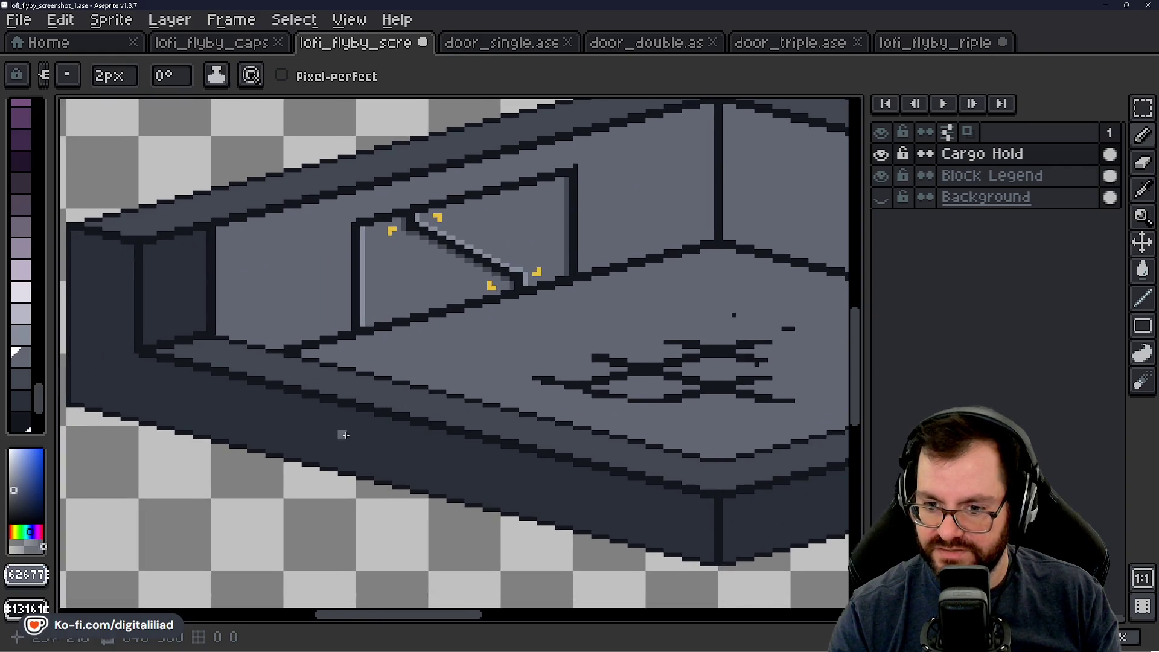
pyautogui.scroll(-1, 443, 412)
pyautogui.scroll(-1, 401, 407)
pyautogui.scroll(2, 364, 408)
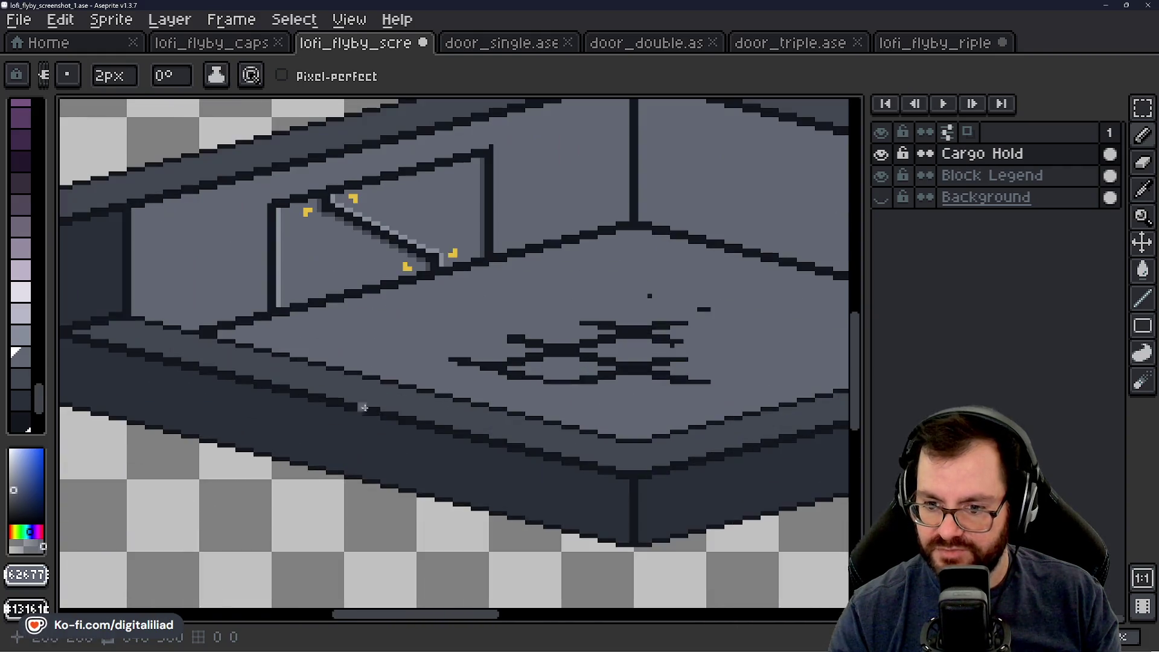
pyautogui.scroll(-1, 363, 398)
pyautogui.scroll(-1, 551, 326)
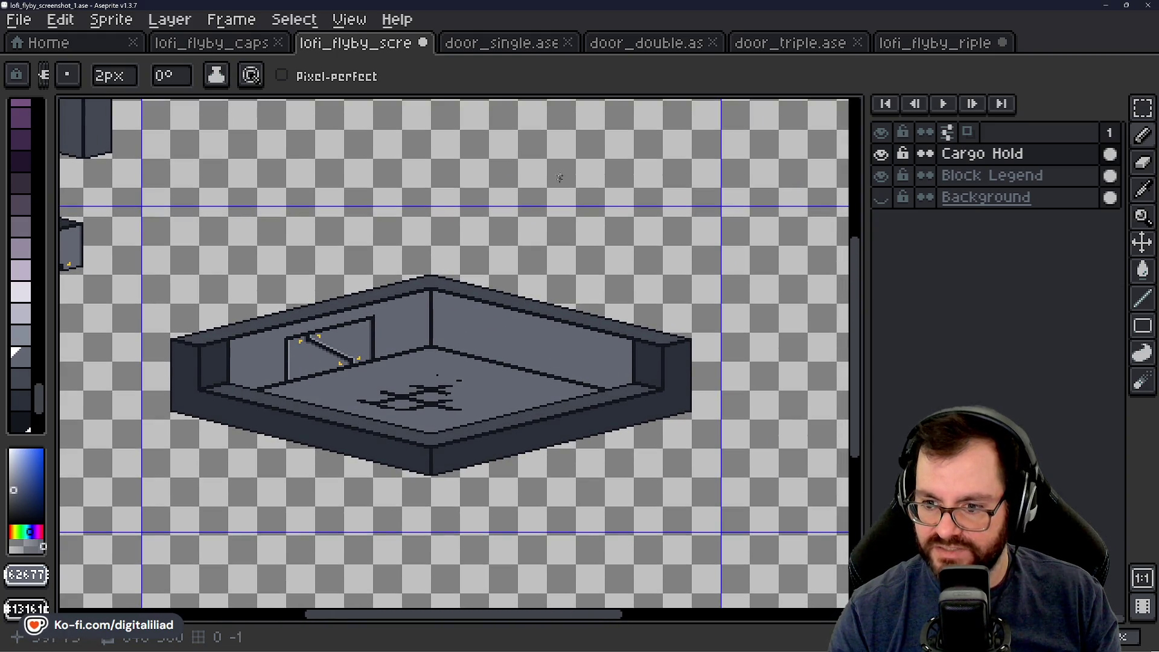
pyautogui.scroll(1, 288, 404)
pyautogui.scroll(1, 289, 405)
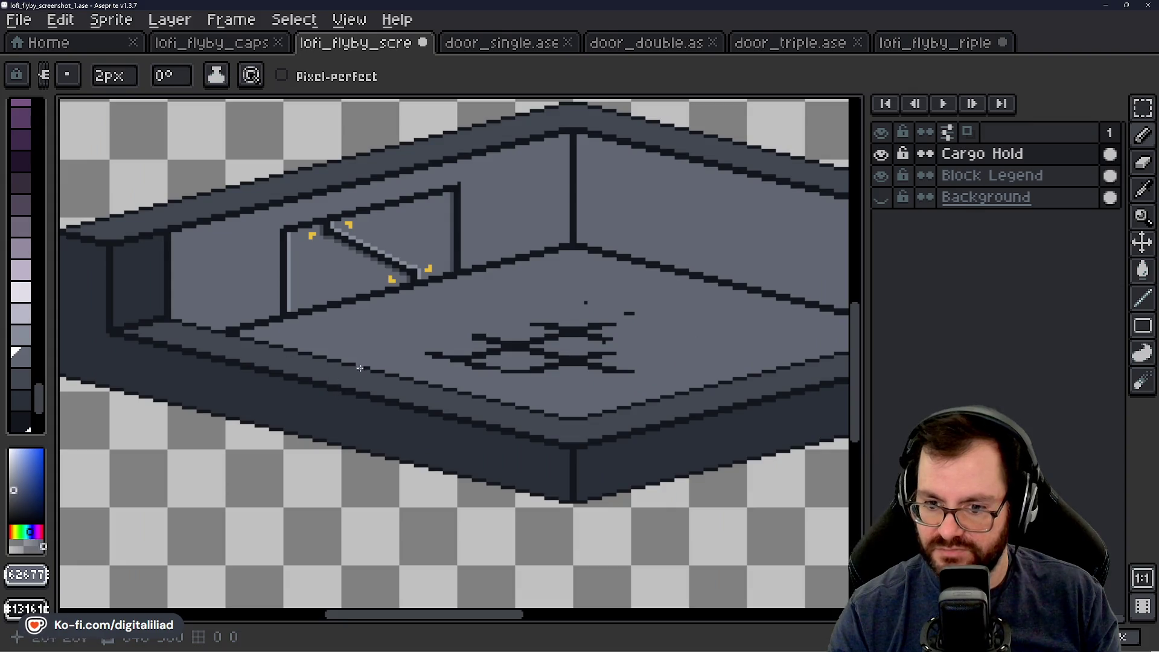
pyautogui.scroll(-1, 453, 353)
pyautogui.scroll(-1, 575, 329)
pyautogui.scroll(2, 369, 428)
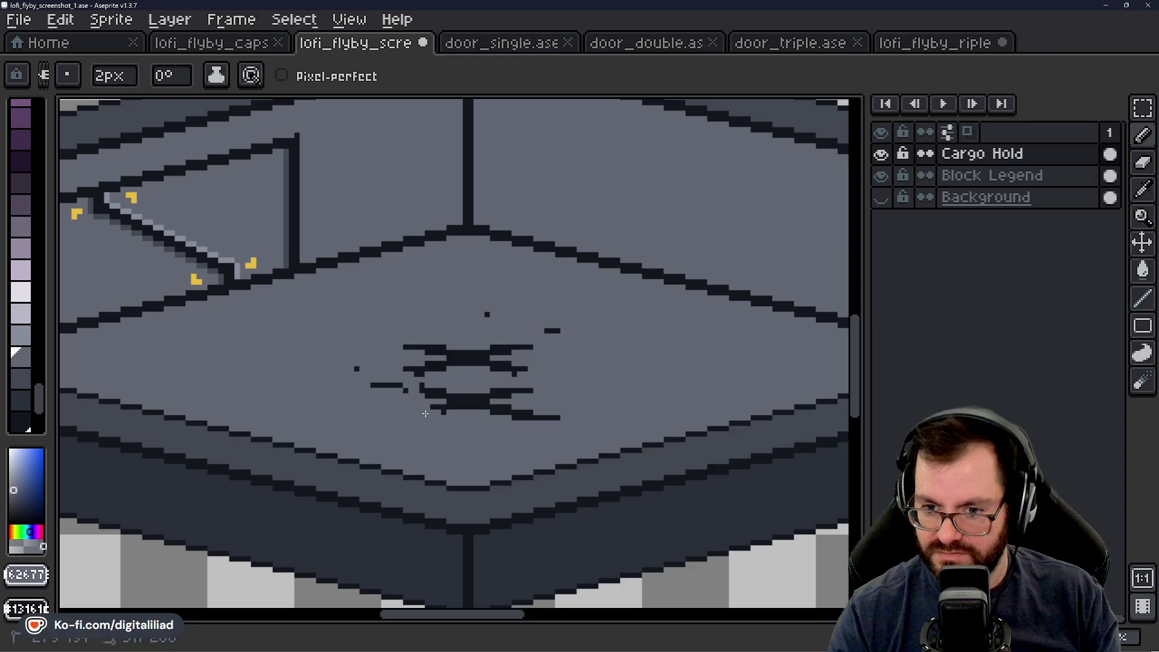
# Step: Return to Aseprite's Home page with the recent files list
pyautogui.click(93, 45)
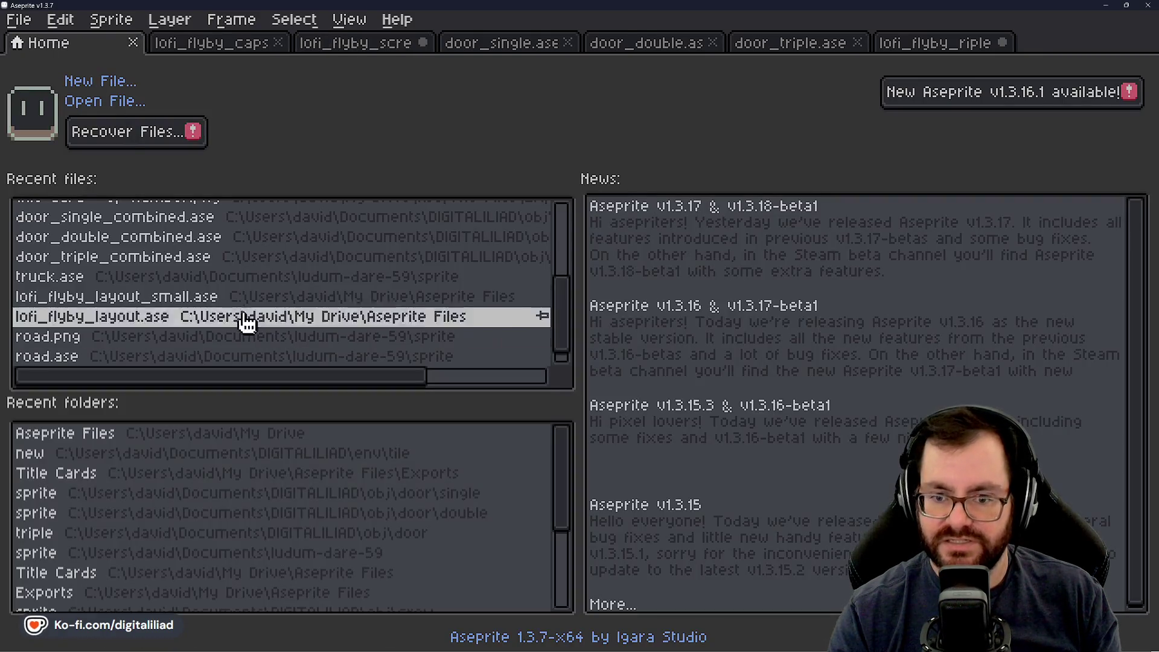
pyautogui.scroll(2, 237, 254)
pyautogui.scroll(-3, 239, 258)
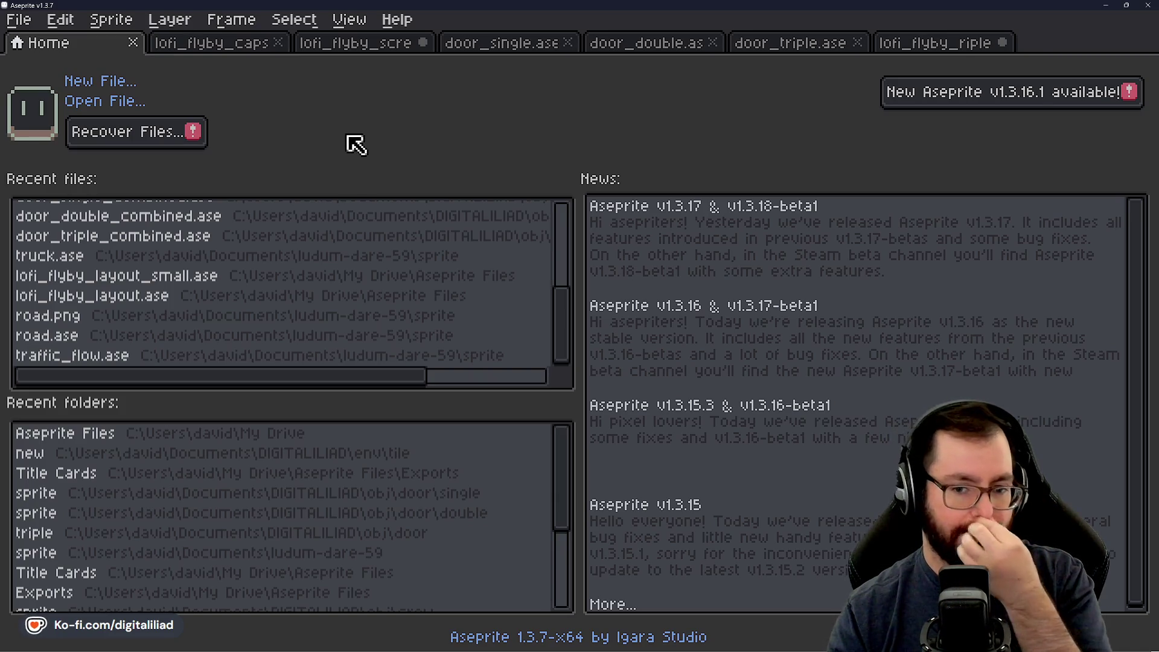
pyautogui.scroll(2, 265, 292)
pyautogui.scroll(2, 300, 271)
pyautogui.scroll(1, 300, 269)
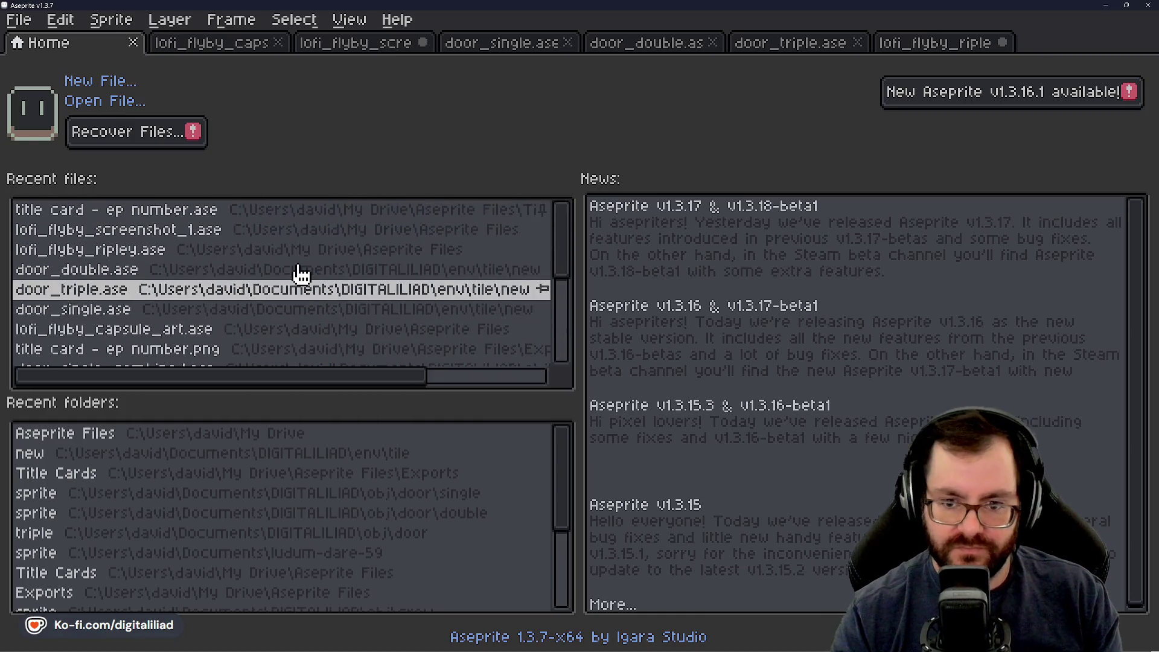
pyautogui.scroll(-1, 298, 279)
pyautogui.scroll(-1, 281, 291)
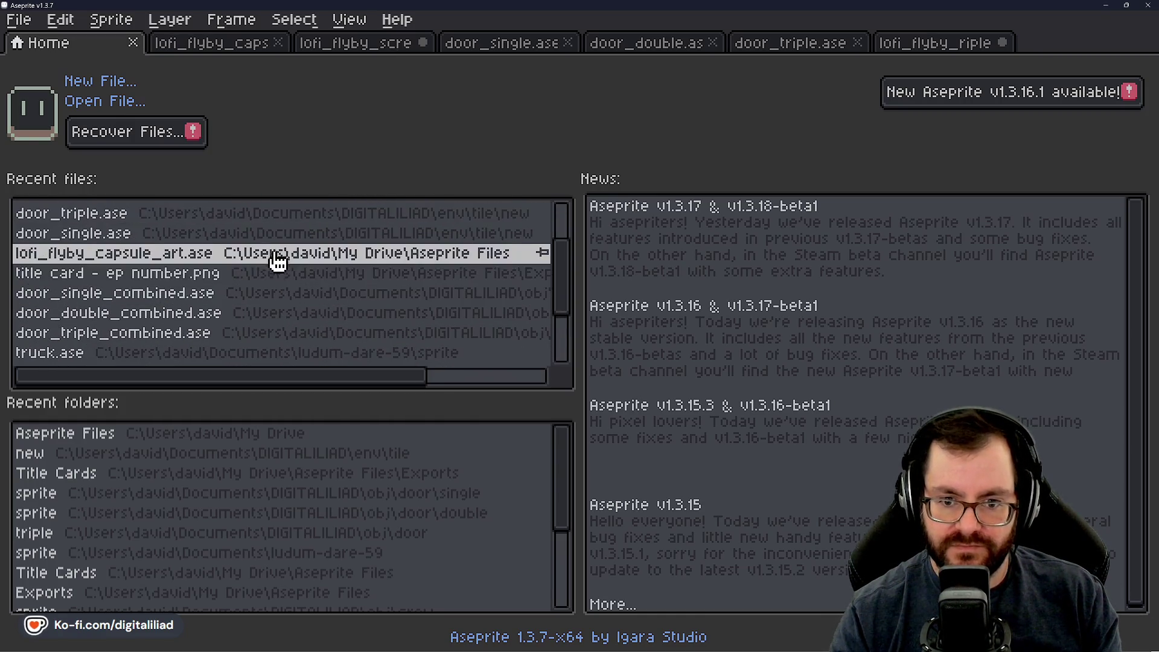
pyautogui.scroll(-1, 272, 299)
pyautogui.scroll(-1, 265, 326)
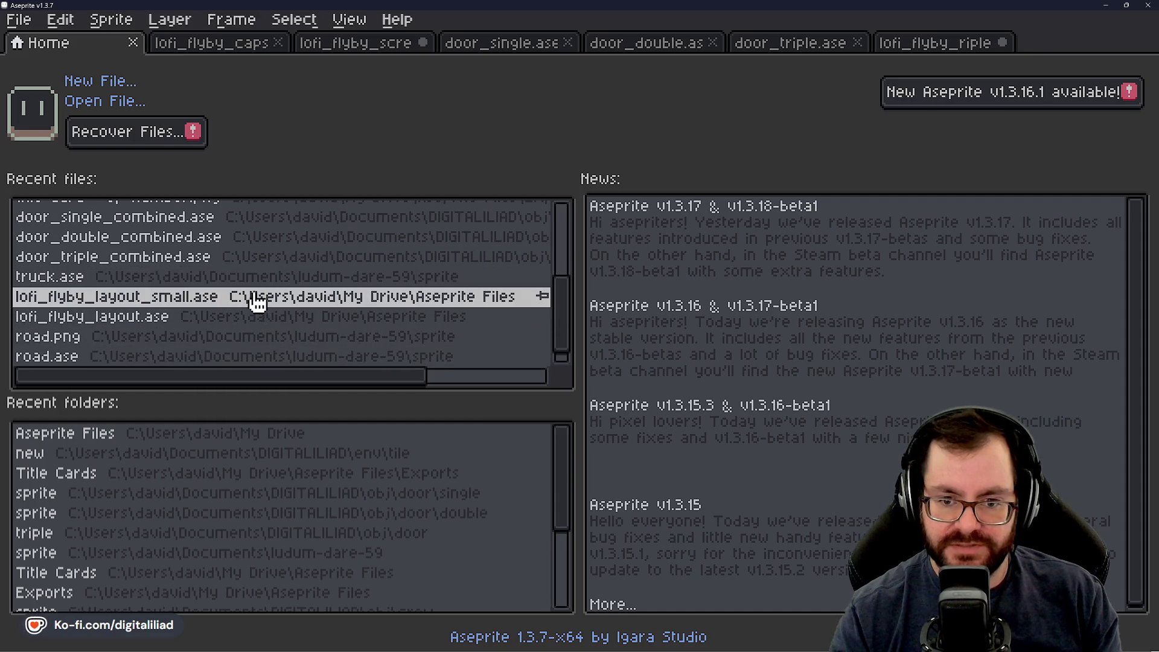
pyautogui.scroll(-1, 259, 302)
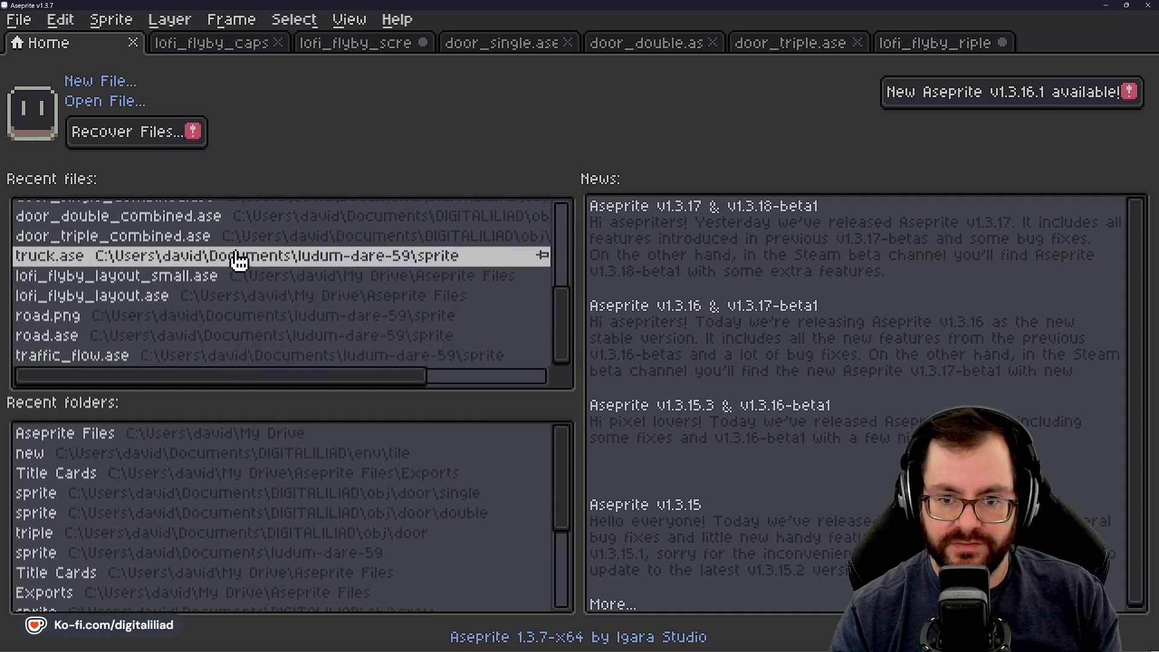
# Step: Open lofi_flyby_layout.ase and hide catwalk, ladder, hold, airlock and grid so only the sketch layer shows
pyautogui.click(208, 305)
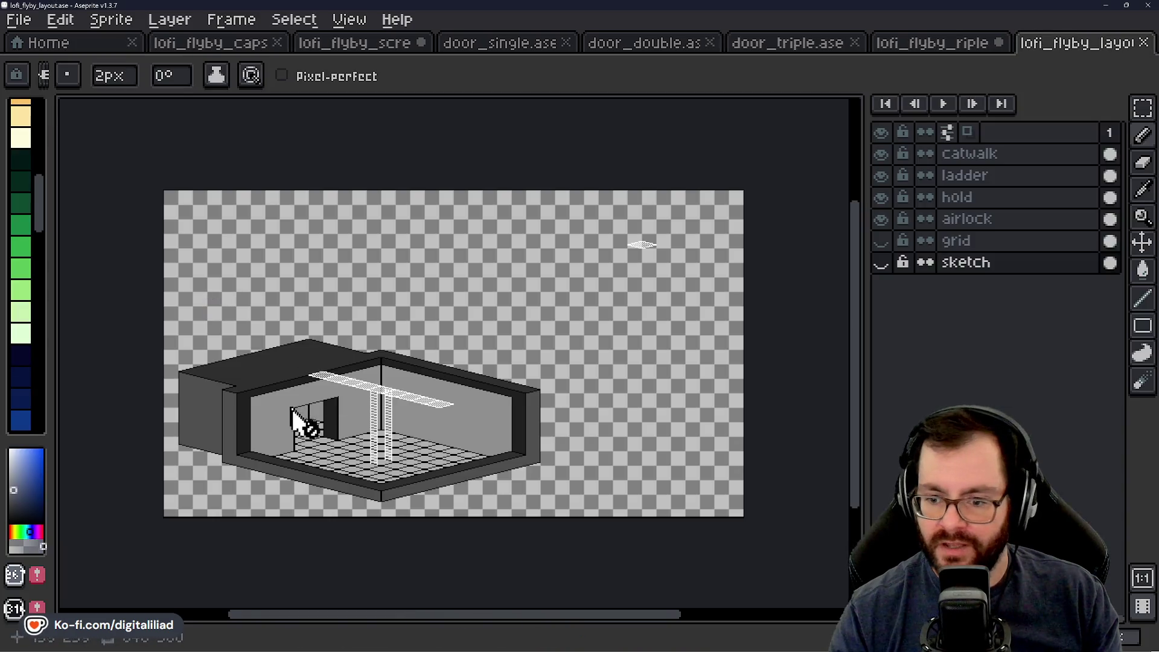
pyautogui.scroll(2, 409, 445)
pyautogui.scroll(-1, 394, 329)
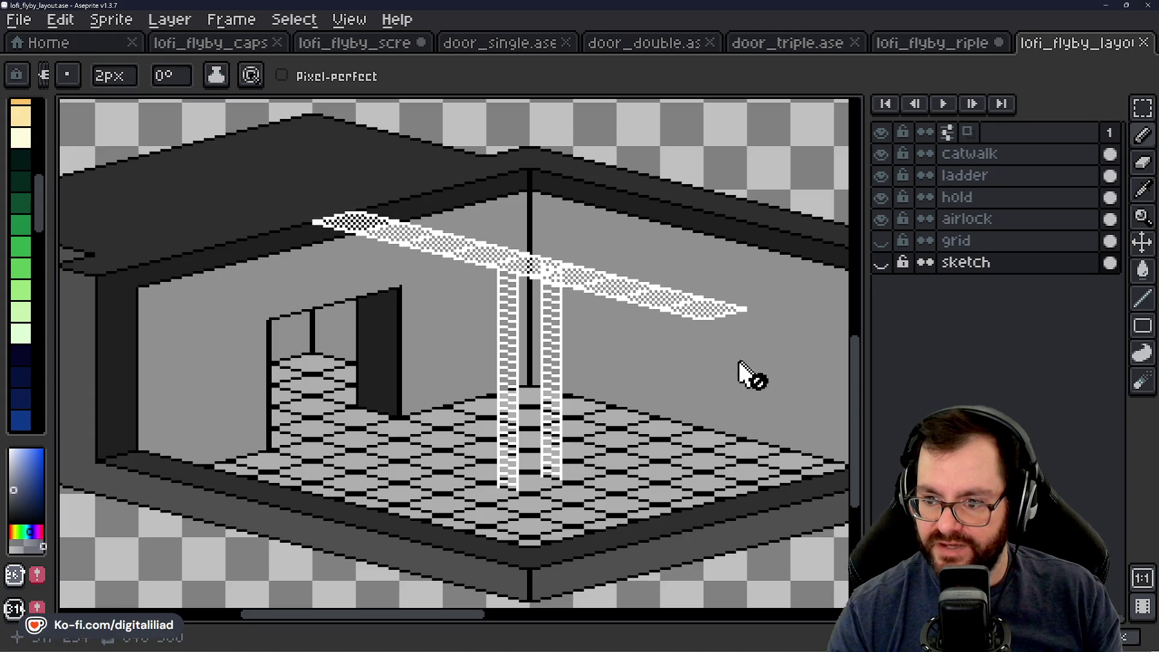
pyautogui.scroll(-1, 609, 380)
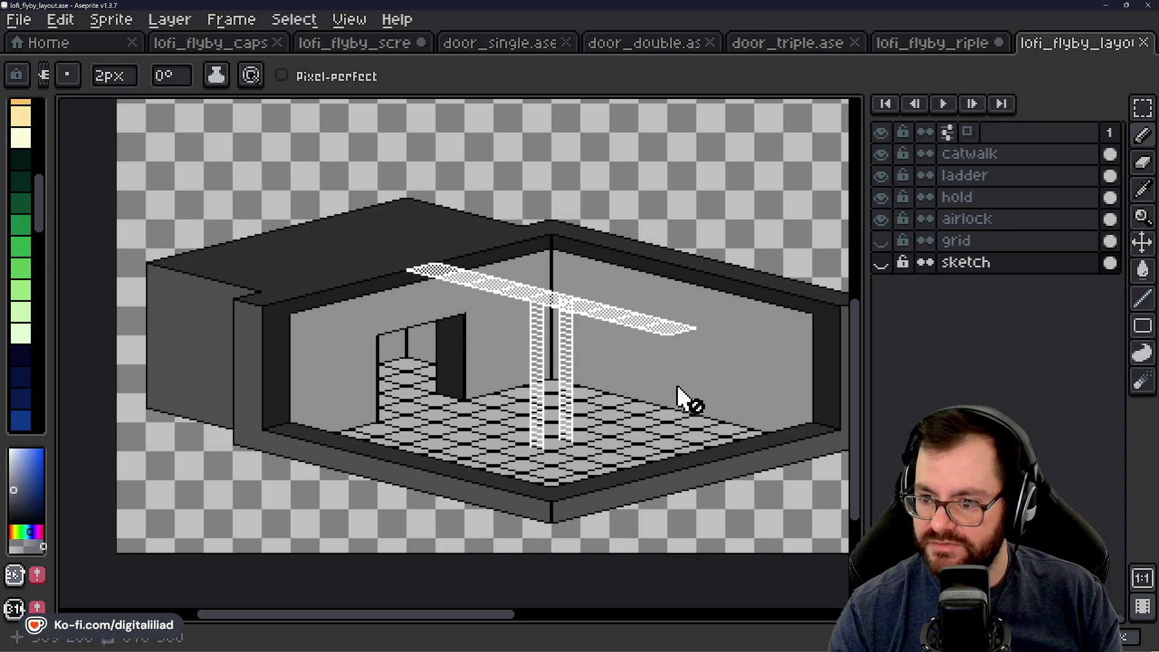
pyautogui.click(881, 174)
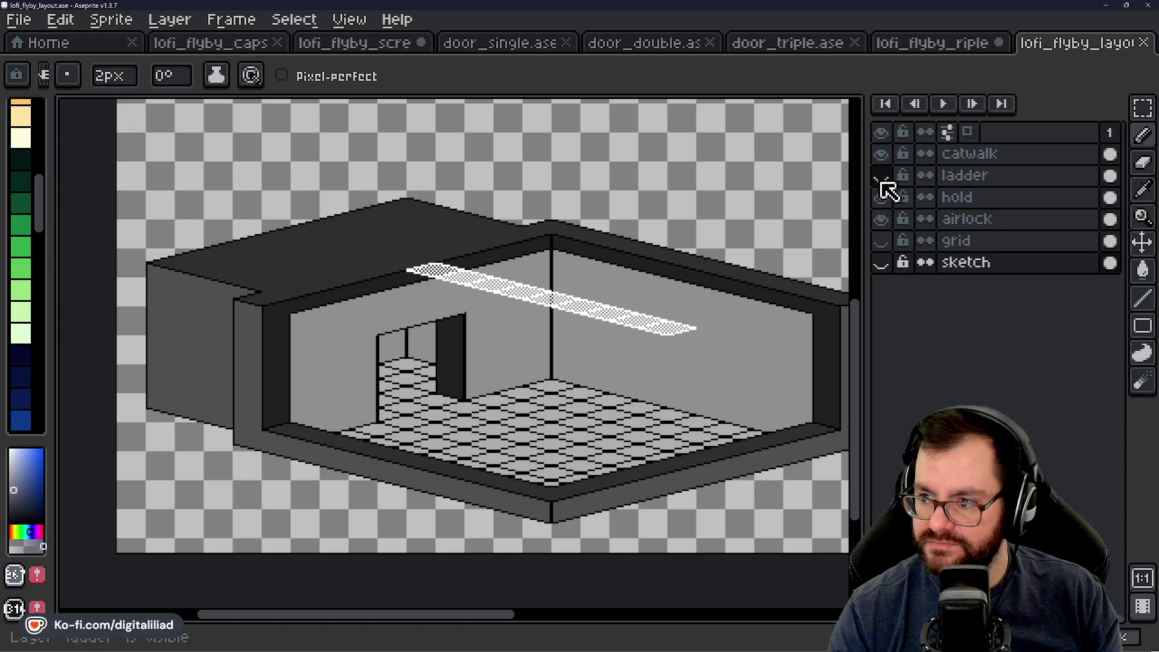
pyautogui.click(881, 154)
pyautogui.click(880, 174)
pyautogui.click(880, 197)
pyautogui.click(880, 219)
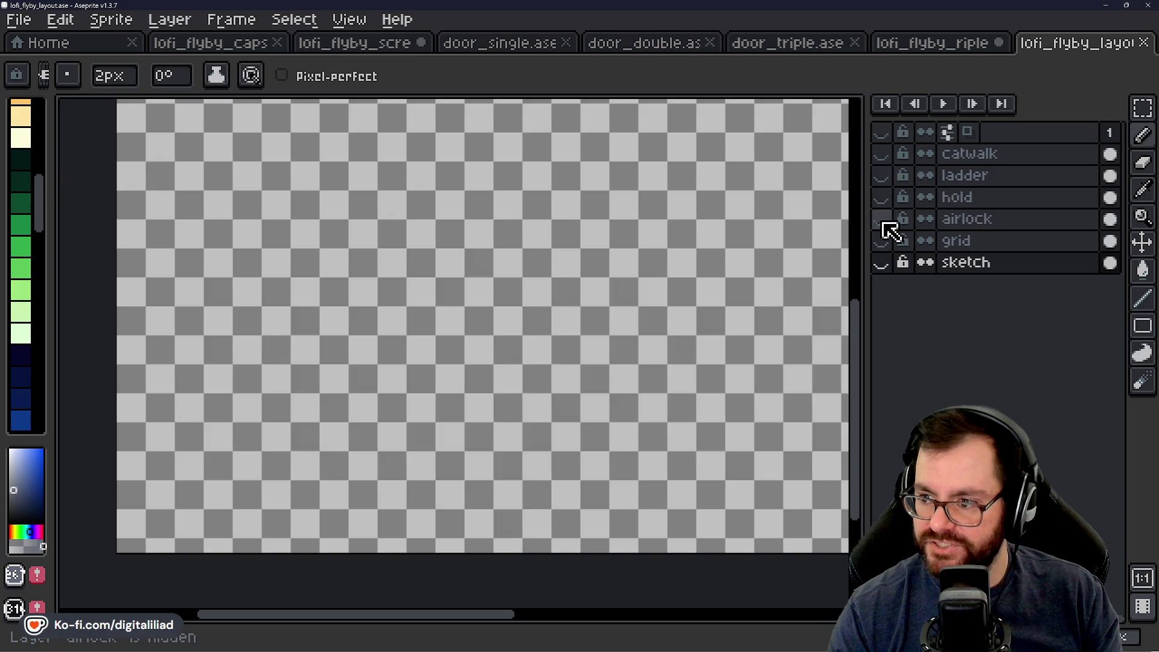
pyautogui.click(881, 261)
pyautogui.click(880, 240)
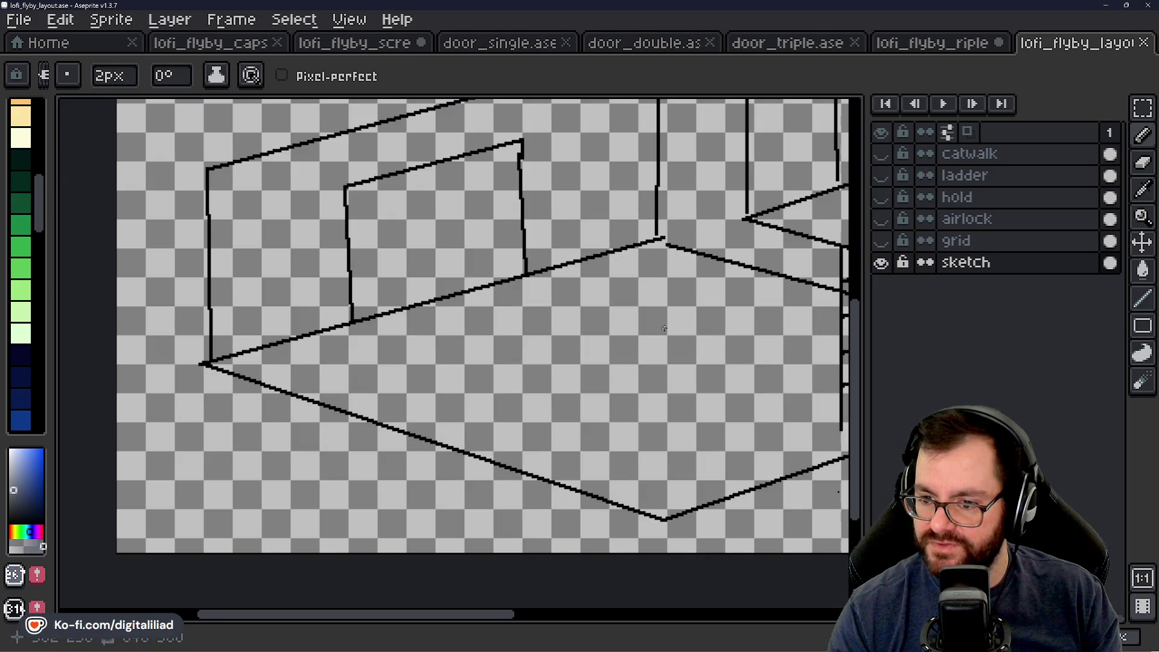
pyautogui.scroll(-2, 355, 353)
pyautogui.hscroll(-2, 356, 354)
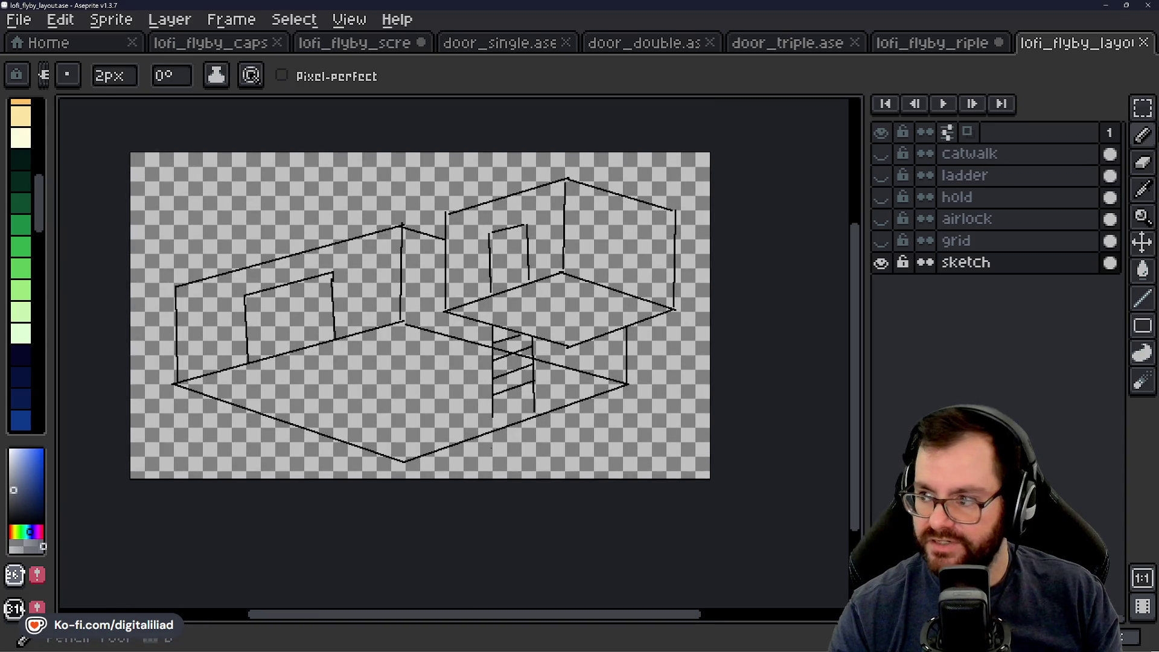
# Step: Try rectangular marquee selections around the left and upper-right room sketches, clearing each
pyautogui.click(1144, 107)
pyautogui.moveTo(171, 272); pyautogui.dragTo(435, 463)
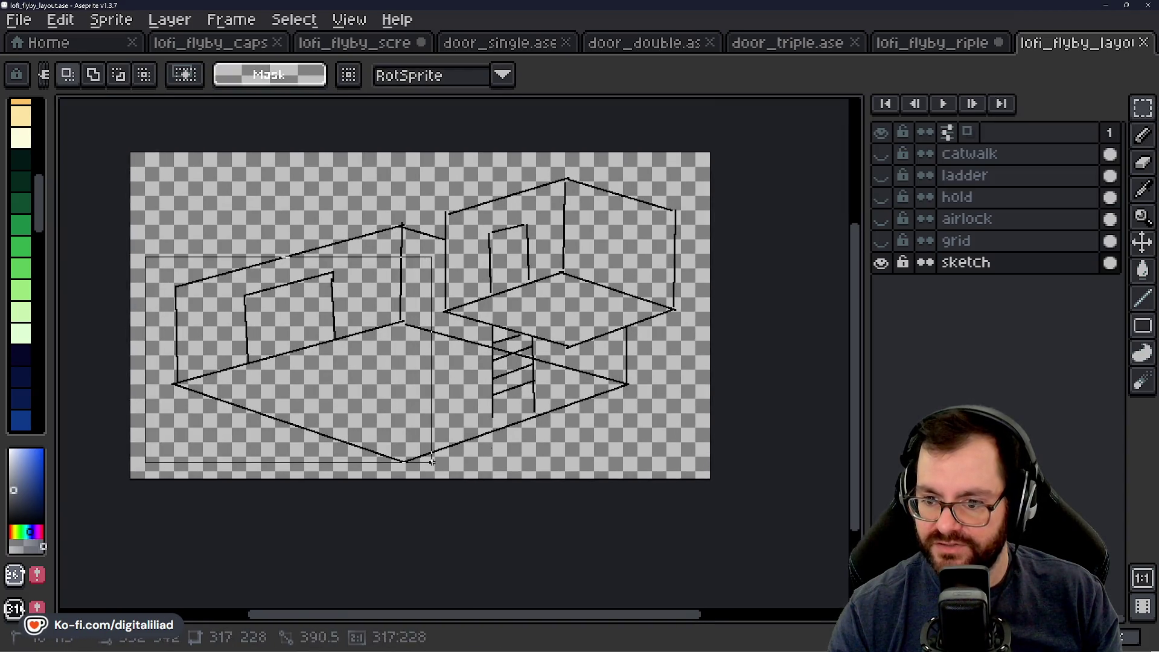
pyautogui.click(541, 363)
pyautogui.moveTo(480, 184); pyautogui.dragTo(652, 341)
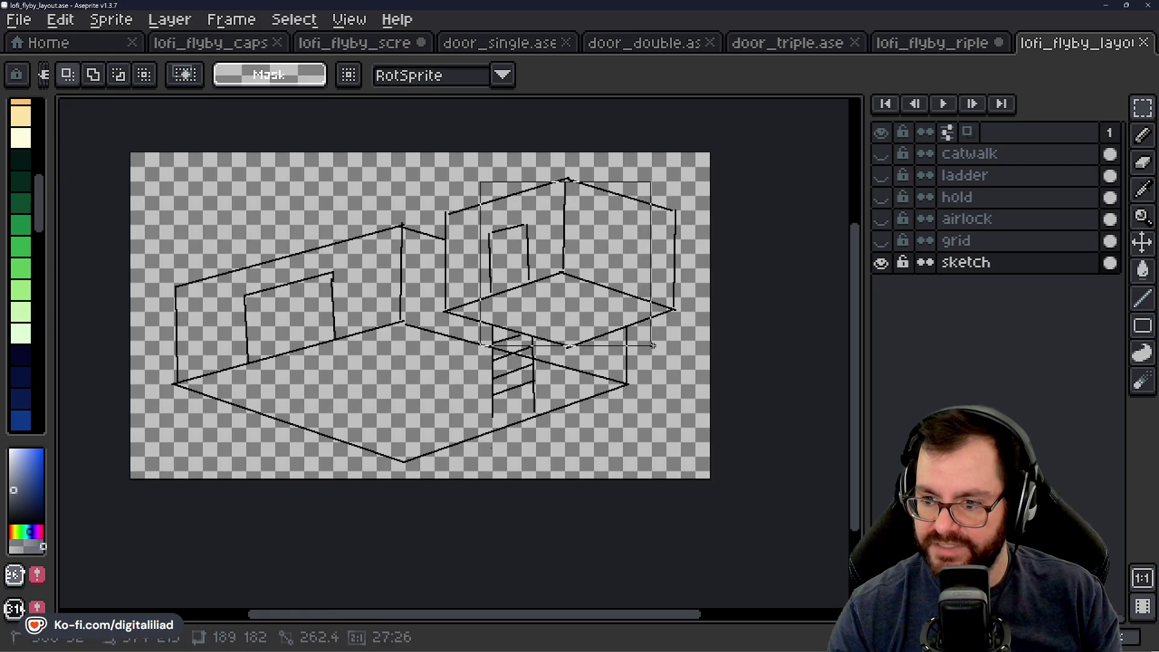
pyautogui.moveTo(651, 341); pyautogui.dragTo(659, 345)
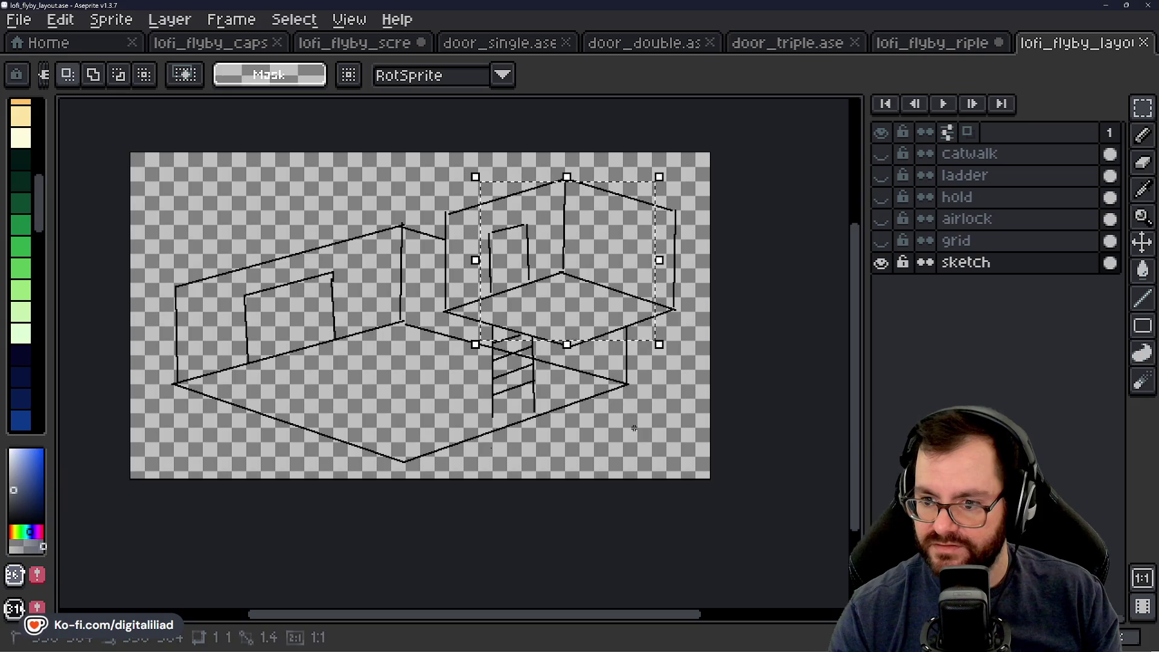
pyautogui.click(439, 279)
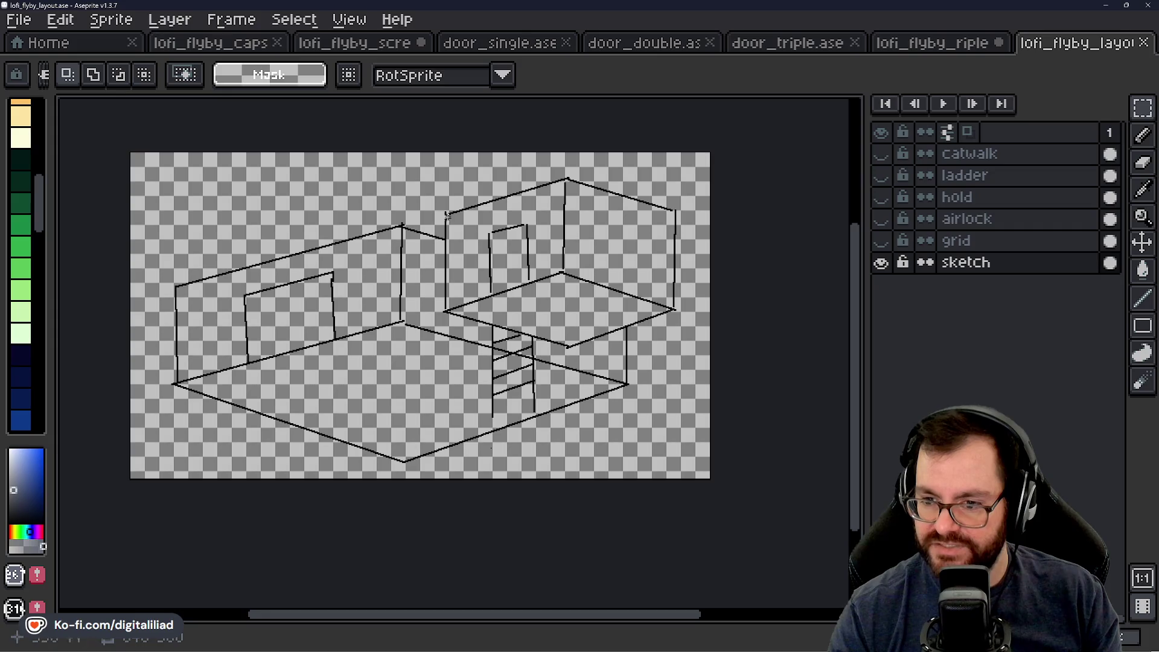
pyautogui.moveTo(444, 167); pyautogui.dragTo(676, 349)
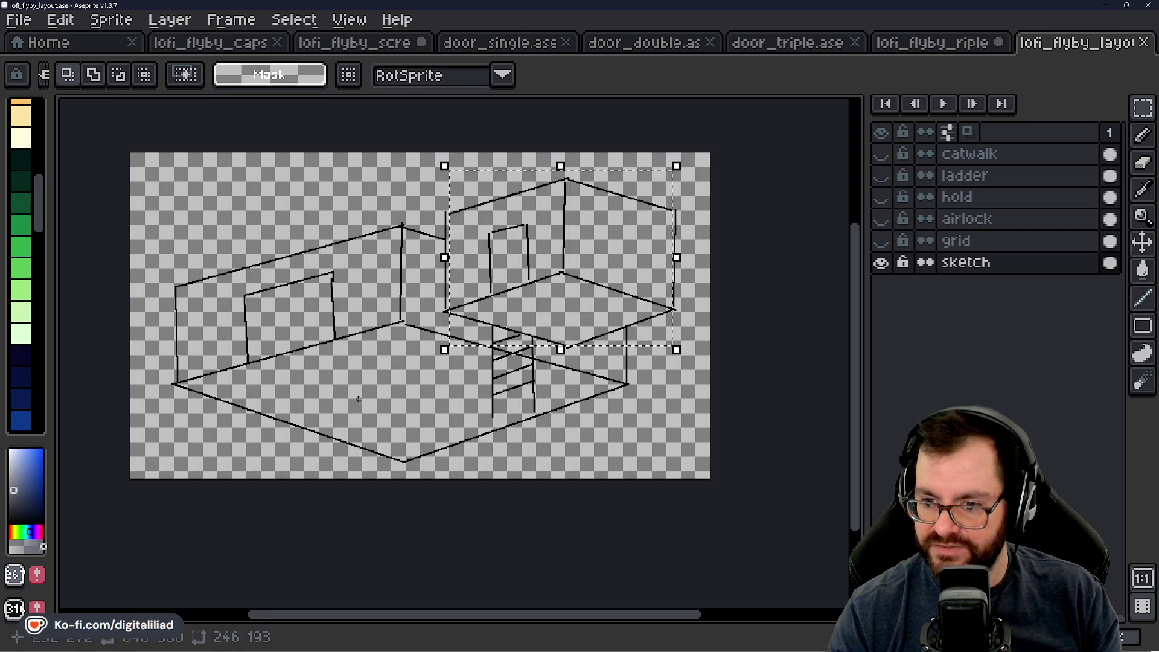
pyautogui.click(339, 376)
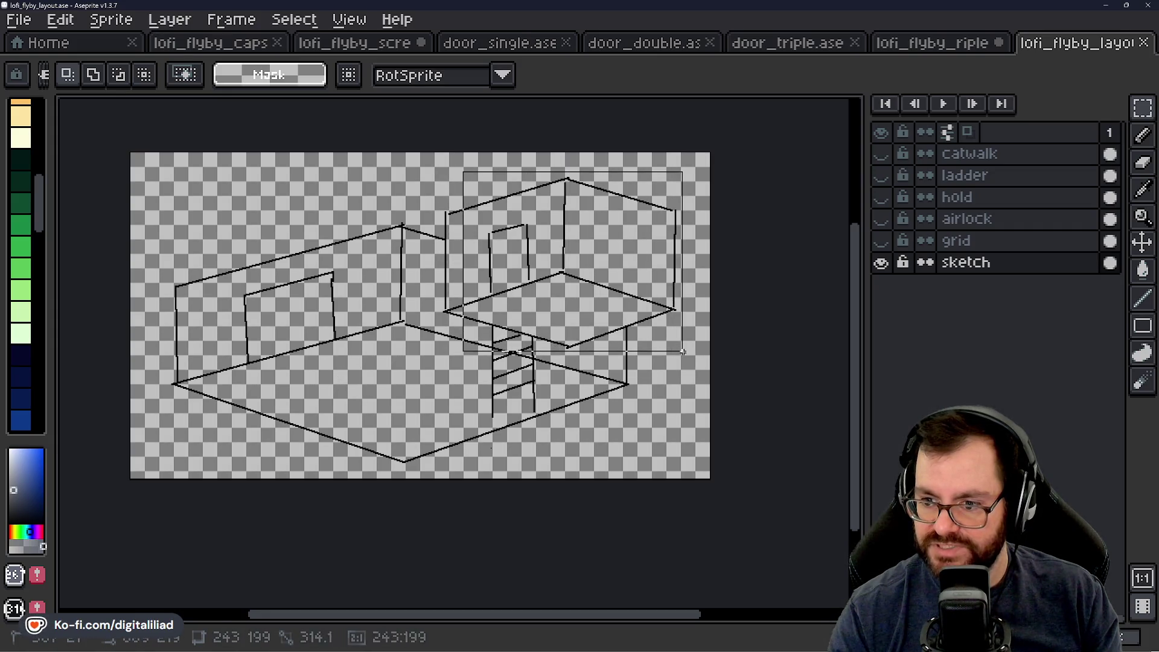
pyautogui.moveTo(460, 196); pyautogui.dragTo(686, 357)
pyautogui.click(480, 434)
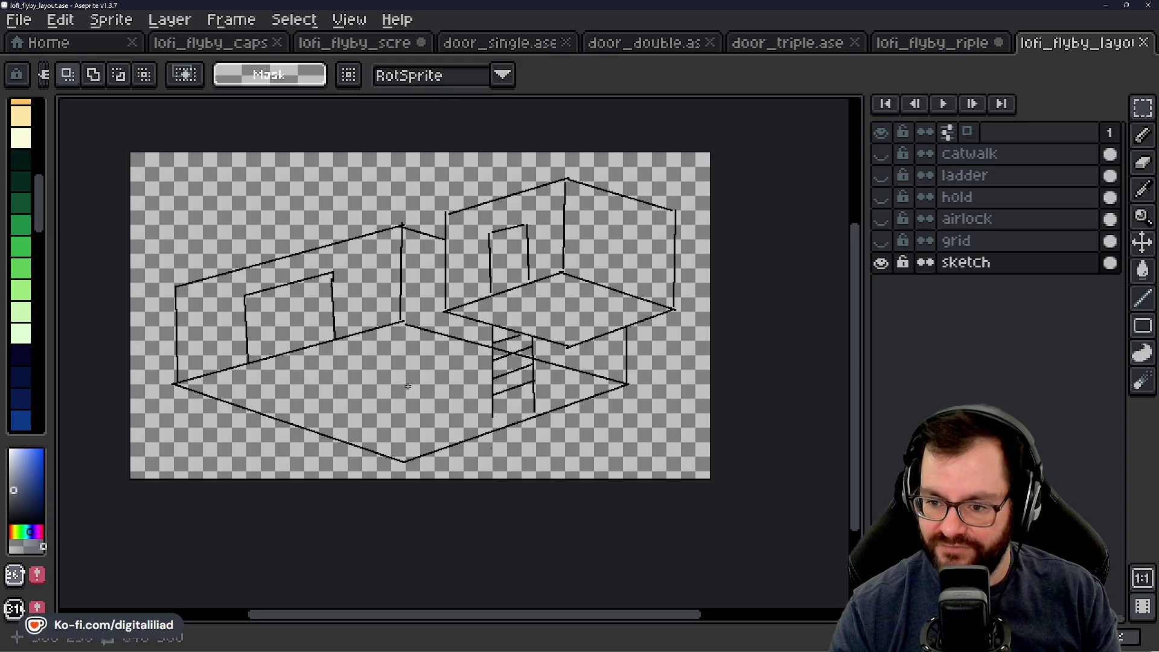
# Step: Select the short stray line inside the catwalk floor sketch and delete it
pyautogui.moveTo(299, 363); pyautogui.dragTo(417, 422)
pyautogui.moveTo(526, 298)
pyautogui.mouseDown()
pyautogui.moveTo(578, 300)
pyautogui.moveTo(621, 335)
pyautogui.mouseUp()
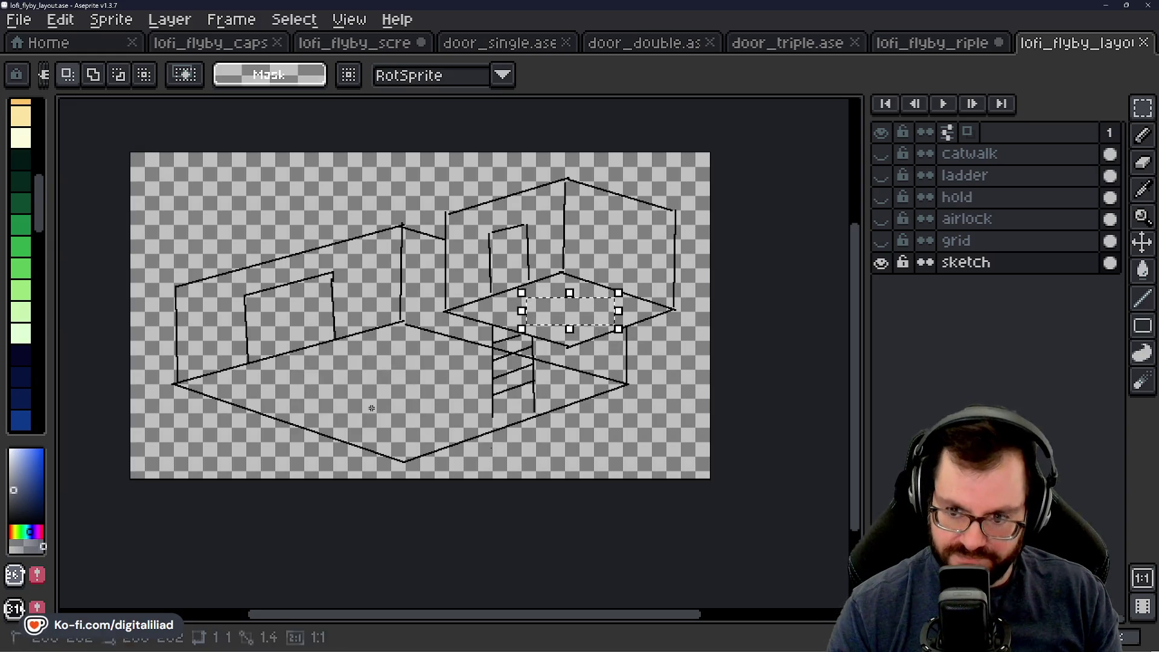
pyautogui.press('Delete')
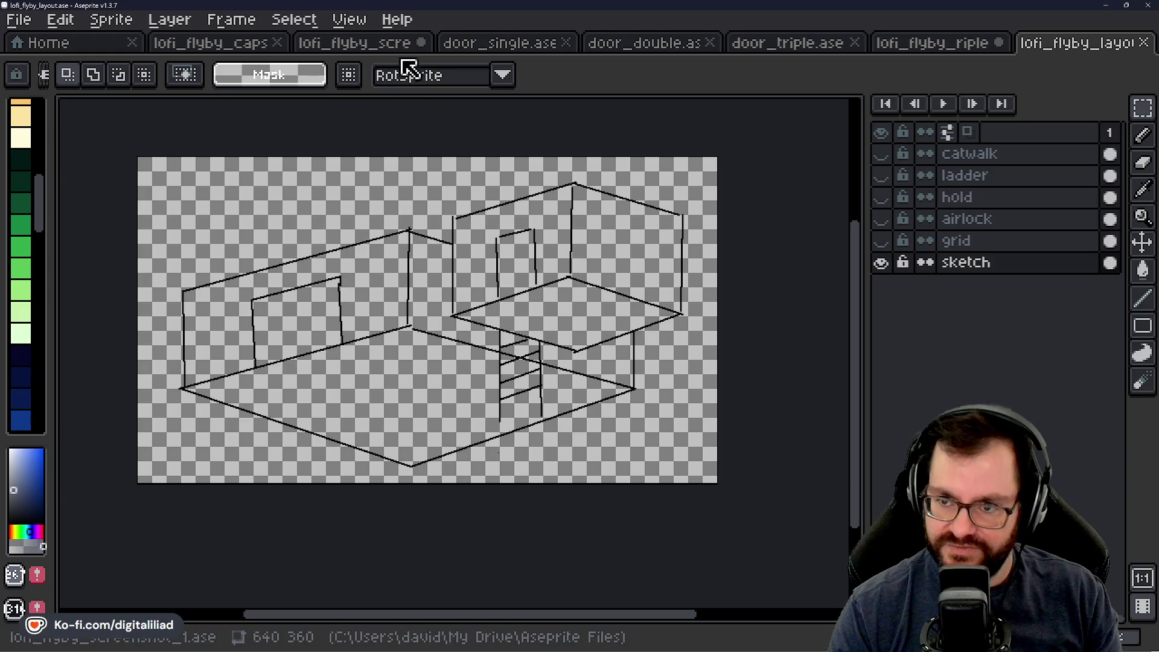
# Step: Switch to the lofi_flyby_screenshot document showing the grey Cargo Hold room
pyautogui.click(399, 48)
pyautogui.scroll(-3, 447, 370)
pyautogui.scroll(-2, 448, 370)
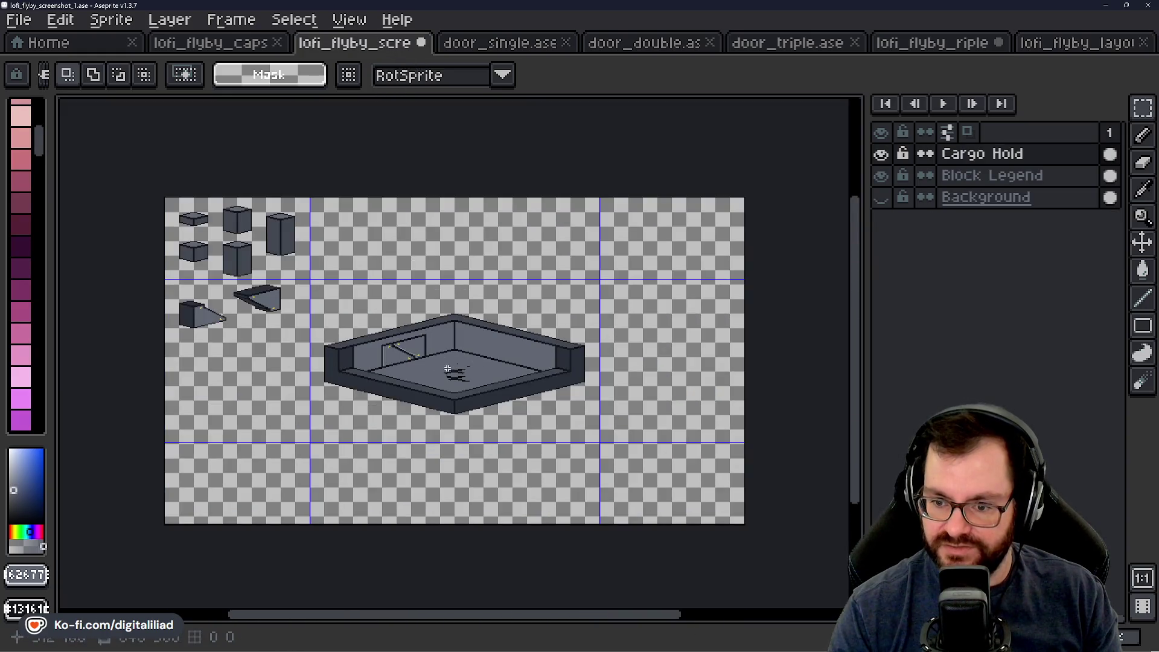
pyautogui.scroll(2, 444, 362)
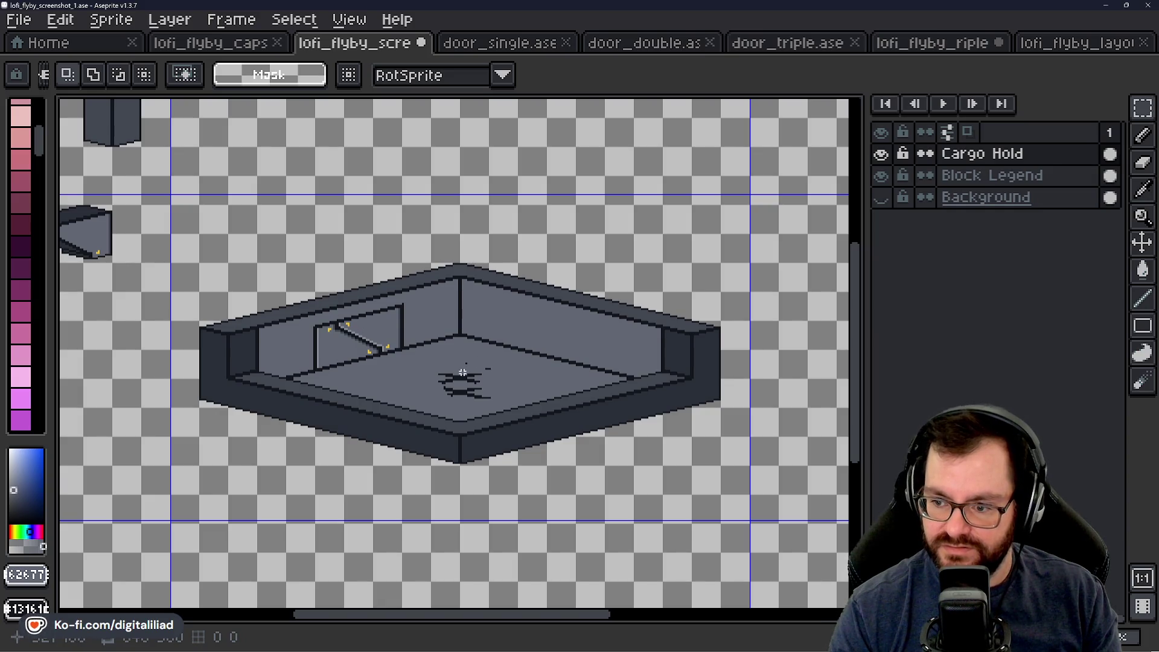
pyautogui.scroll(1, 460, 375)
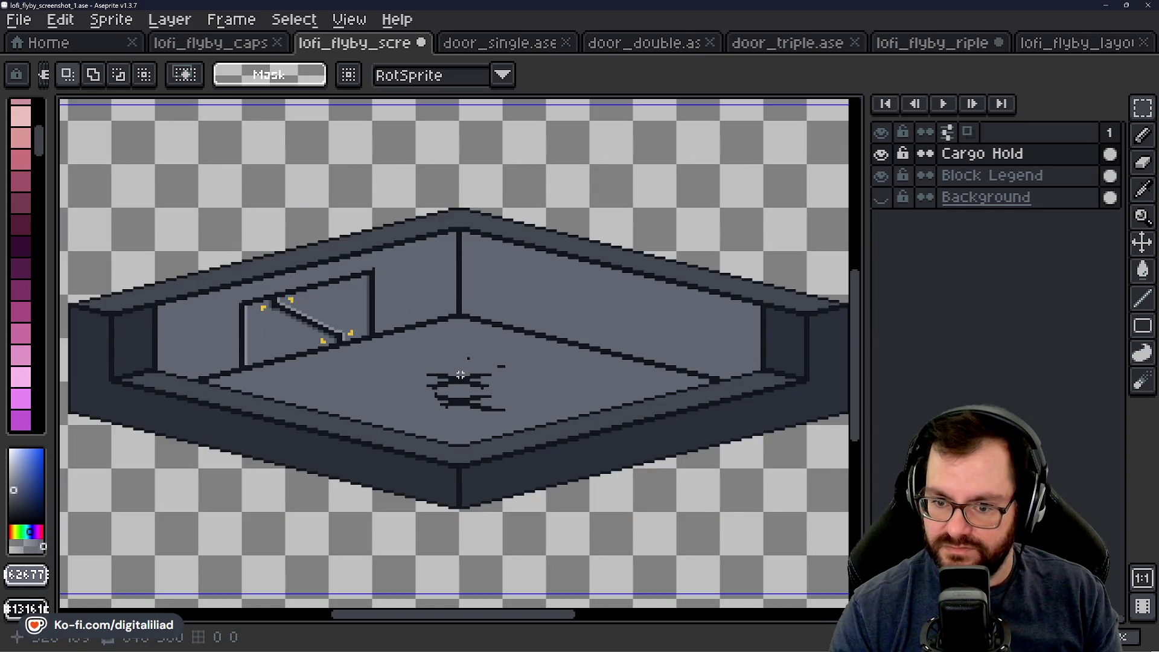
pyautogui.scroll(1, 152, 328)
pyautogui.scroll(2, 227, 344)
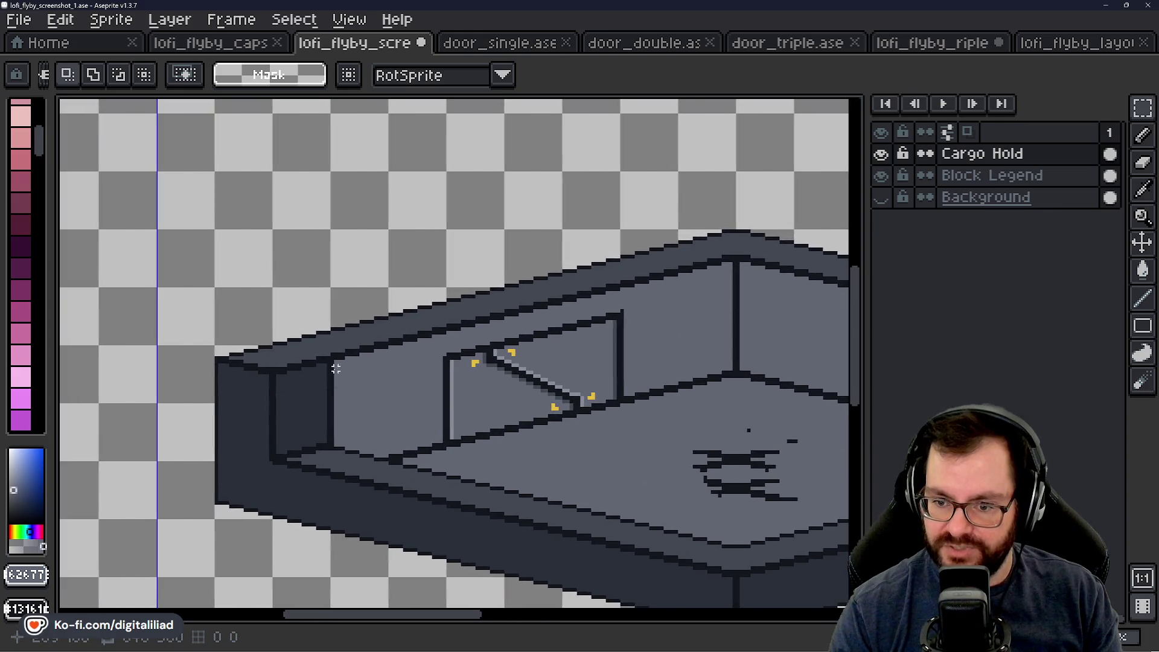
pyautogui.scroll(1, 305, 363)
pyautogui.scroll(1, 310, 364)
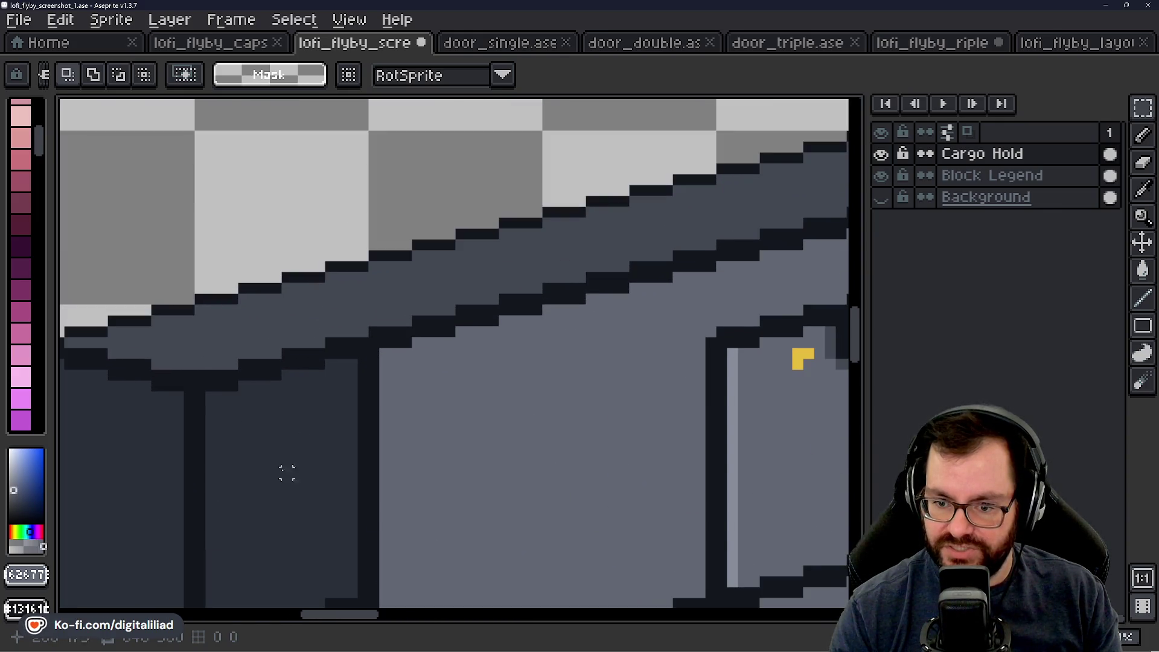
pyautogui.scroll(-2, 322, 384)
pyautogui.hscroll(1, 703, 273)
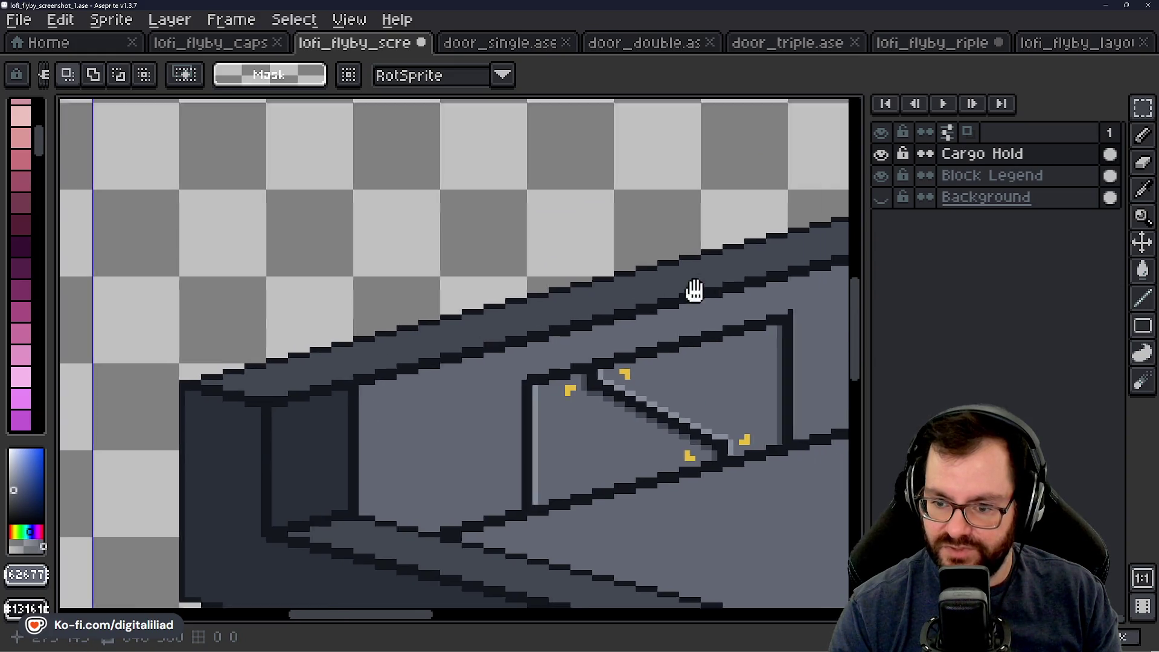
pyautogui.hscroll(5, 693, 292)
pyautogui.hscroll(1, 630, 271)
pyautogui.hscroll(3, 625, 267)
pyautogui.hscroll(4, 548, 270)
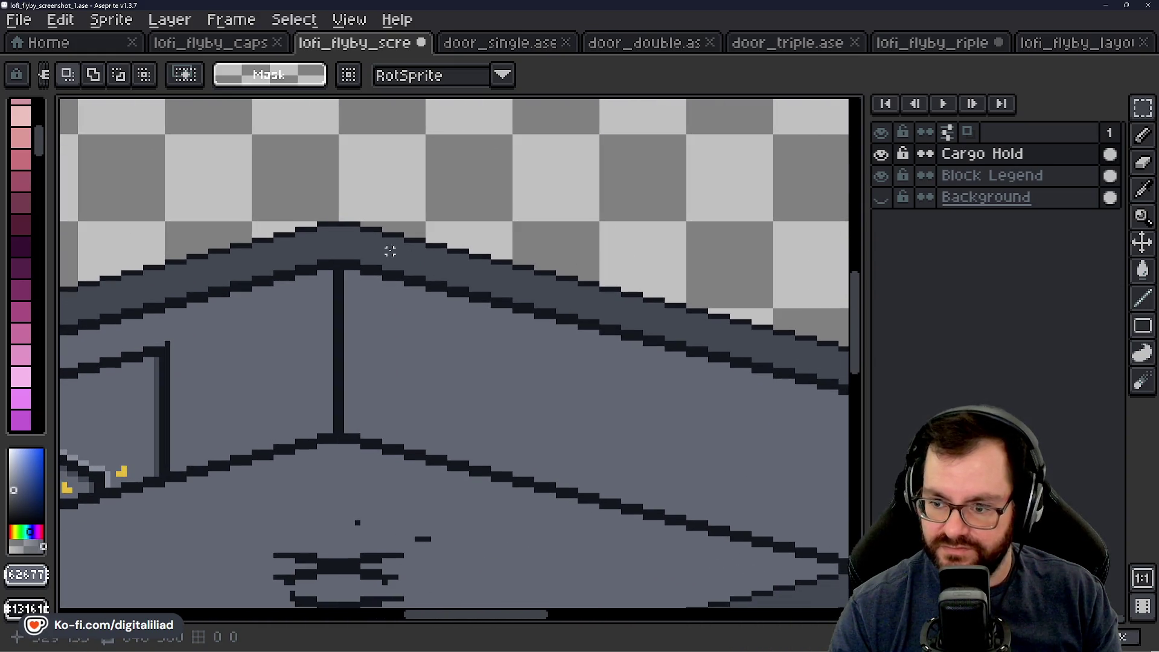
pyautogui.hscroll(6, 306, 313)
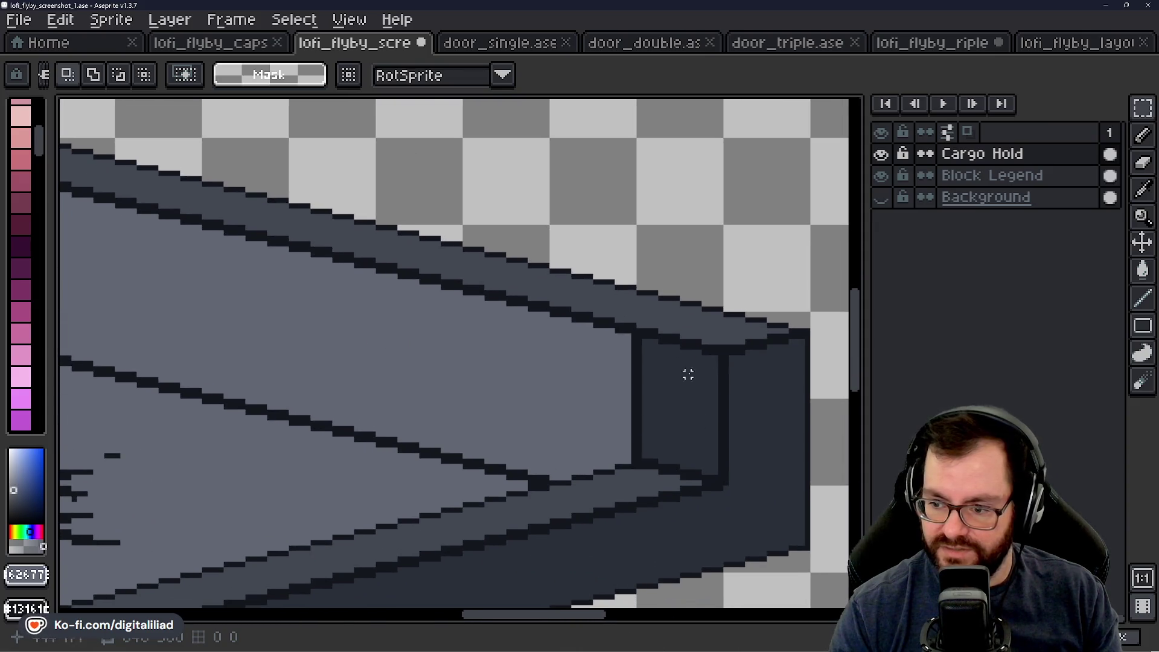
pyautogui.scroll(-4, 688, 374)
pyautogui.scroll(-1, 684, 381)
pyautogui.scroll(2, 435, 454)
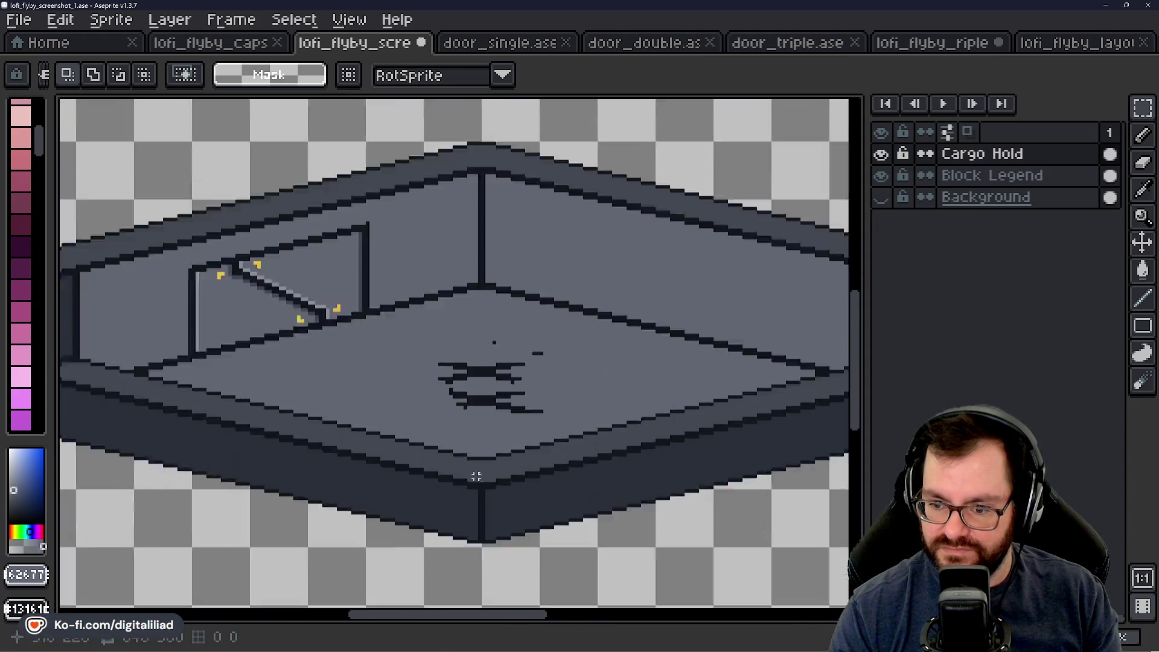
pyautogui.scroll(2, 399, 380)
# Step: Paint over the dark marking on the Cargo Hold floor with floor grey using the Pencil
pyautogui.press('b')
pyautogui.moveTo(428, 330); pyautogui.dragTo(398, 355)
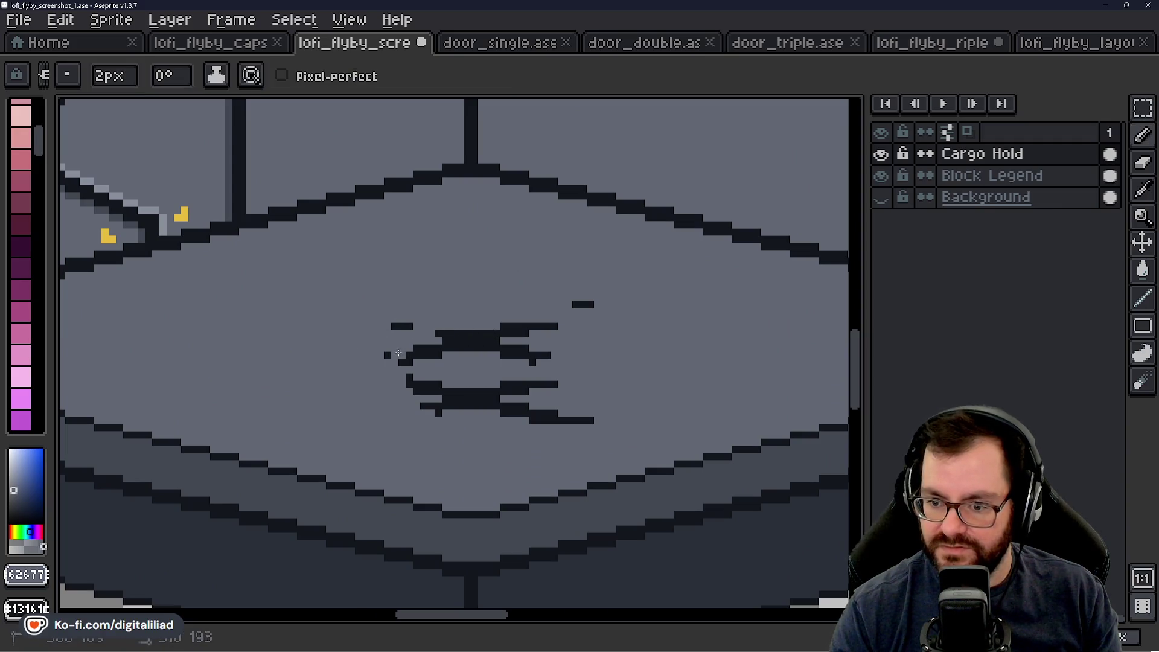
pyautogui.moveTo(434, 321)
pyautogui.mouseDown()
pyautogui.moveTo(462, 364)
pyautogui.moveTo(413, 389)
pyautogui.mouseUp()
pyautogui.moveTo(504, 403)
pyautogui.mouseDown()
pyautogui.moveTo(508, 390)
pyautogui.moveTo(548, 384)
pyautogui.moveTo(562, 429)
pyautogui.mouseUp()
pyautogui.scroll(-3, 483, 417)
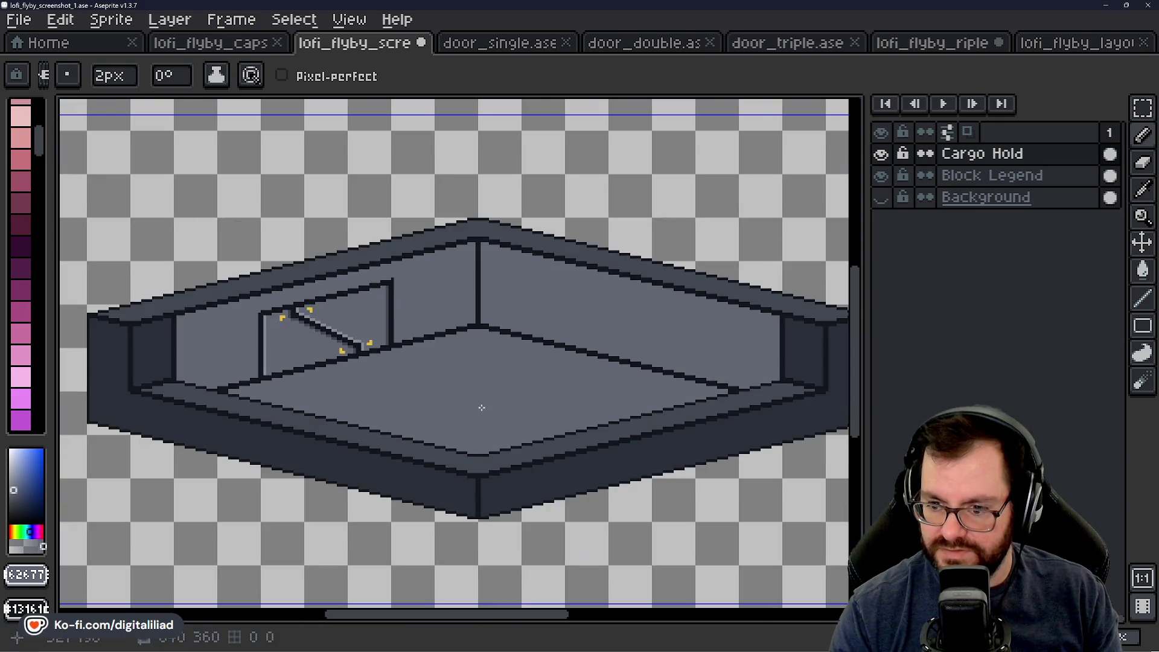
# Step: Save the screenshot file and recenter the view on the whole room
pyautogui.hotkey('ctrl', 's')
pyautogui.scroll(2, 299, 345)
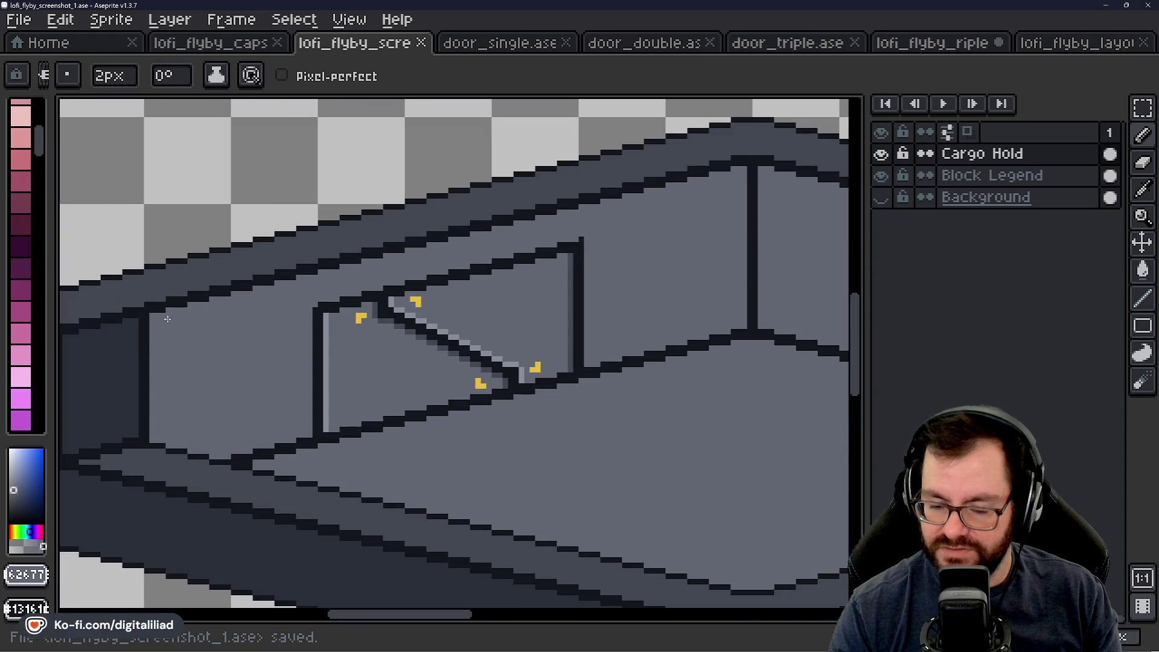
pyautogui.moveTo(693, 239); pyautogui.dragTo(290, 187)
pyautogui.scroll(-1, 491, 352)
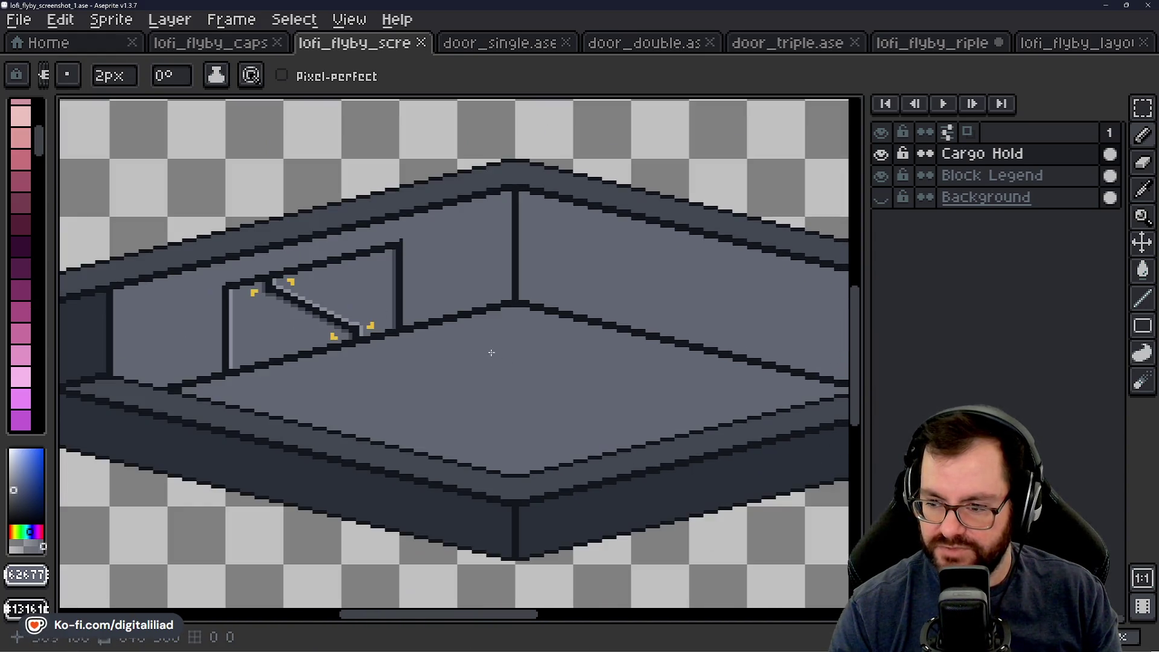
pyautogui.scroll(-1, 490, 352)
pyautogui.scroll(-1, 399, 358)
pyautogui.scroll(1, 399, 357)
pyautogui.moveTo(409, 380)
pyautogui.mouseDown()
pyautogui.moveTo(482, 413)
pyautogui.moveTo(471, 402)
pyautogui.mouseUp()
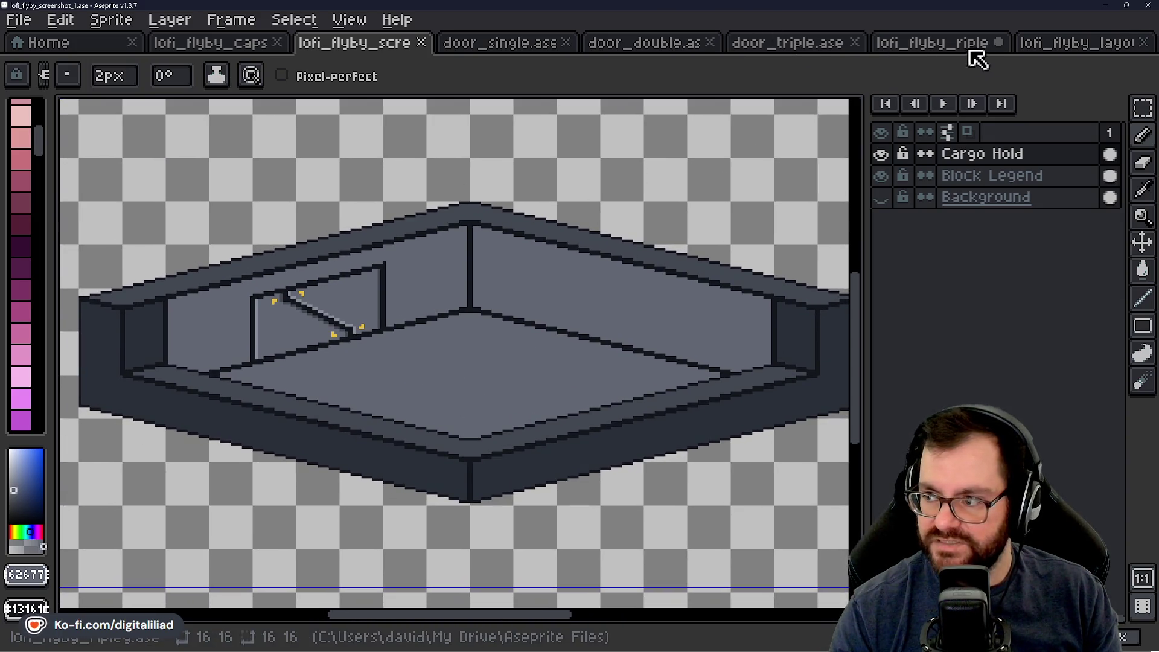
# Step: Return to the layout mockup and show its hold and airlock layers over the sketch
pyautogui.click(1042, 45)
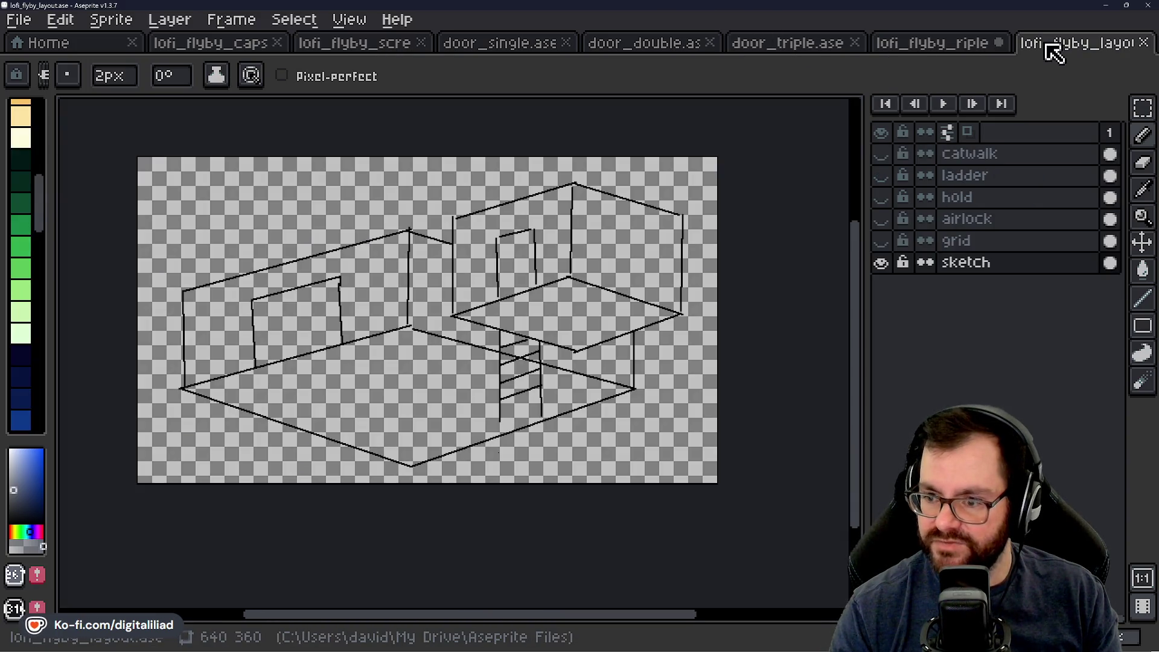
pyautogui.click(881, 197)
pyautogui.scroll(3, 444, 323)
pyautogui.scroll(1, 478, 318)
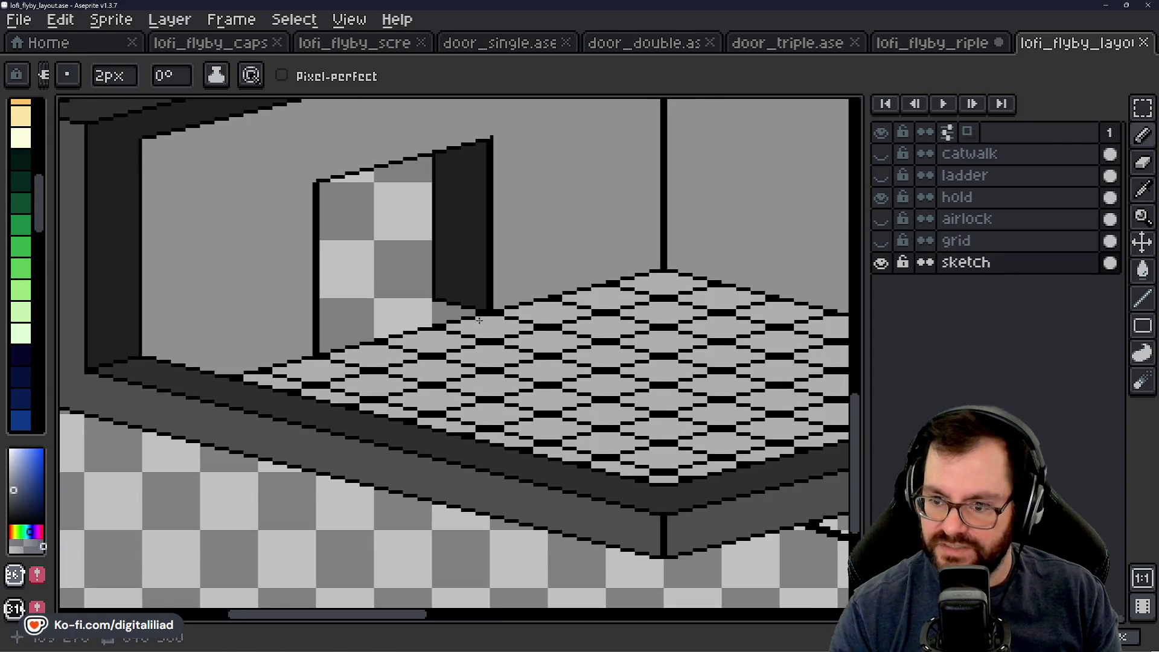
pyautogui.moveTo(479, 319); pyautogui.dragTo(435, 346)
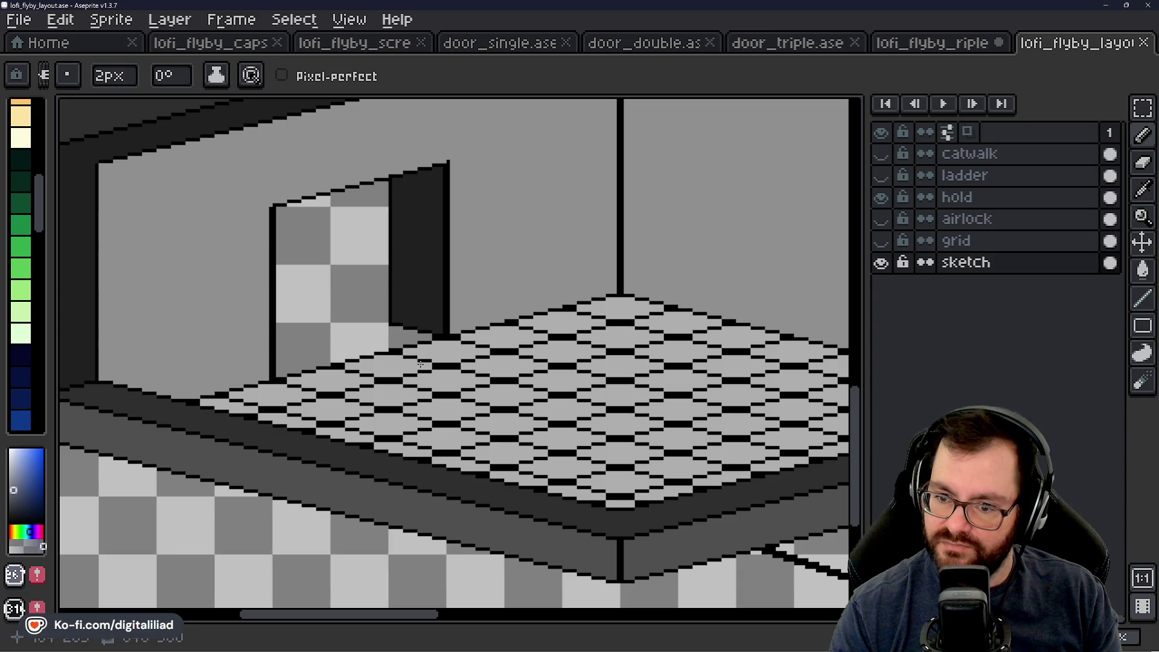
pyautogui.scroll(-1, 375, 374)
pyautogui.moveTo(477, 374); pyautogui.dragTo(212, 211)
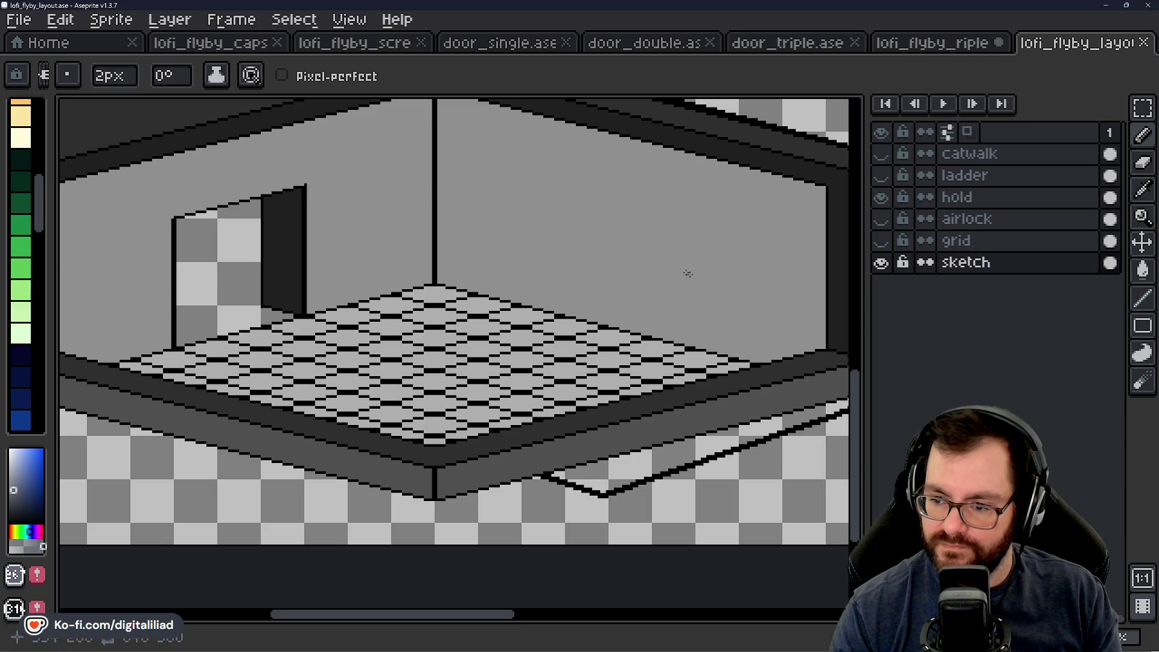
pyautogui.moveTo(520, 362); pyautogui.dragTo(530, 397)
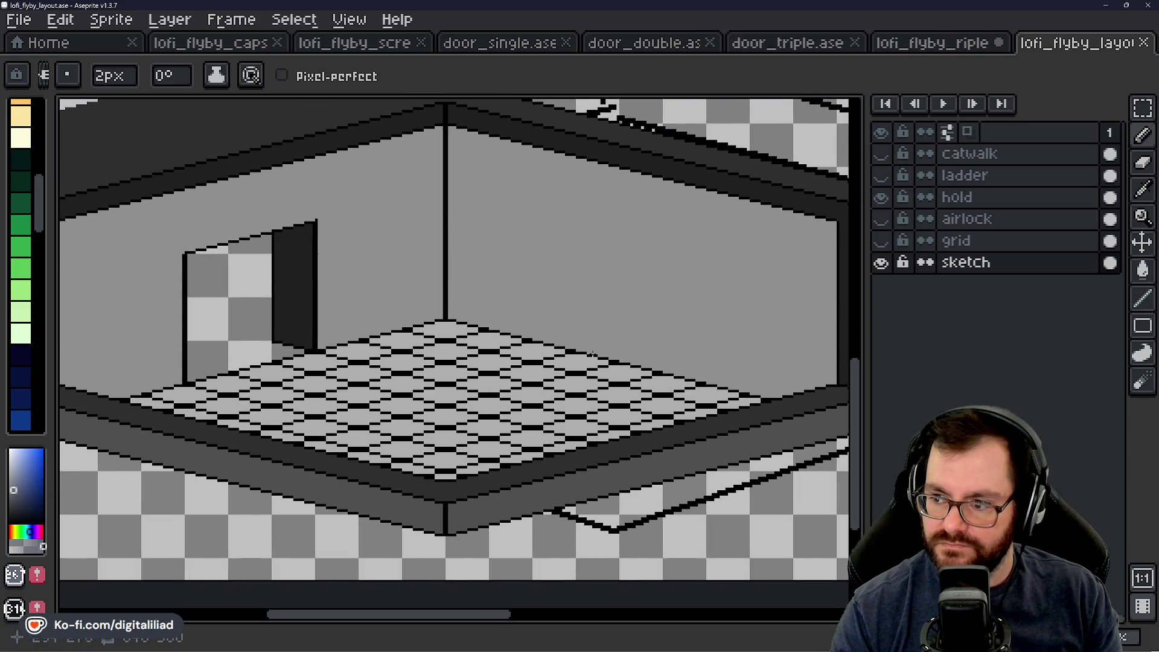
pyautogui.click(882, 219)
pyautogui.moveTo(368, 378)
pyautogui.mouseDown()
pyautogui.moveTo(574, 425)
pyautogui.moveTo(691, 422)
pyautogui.mouseUp()
# Step: Toggle the hold and airlock layers while comparing, ending with both hidden
pyautogui.click(881, 197)
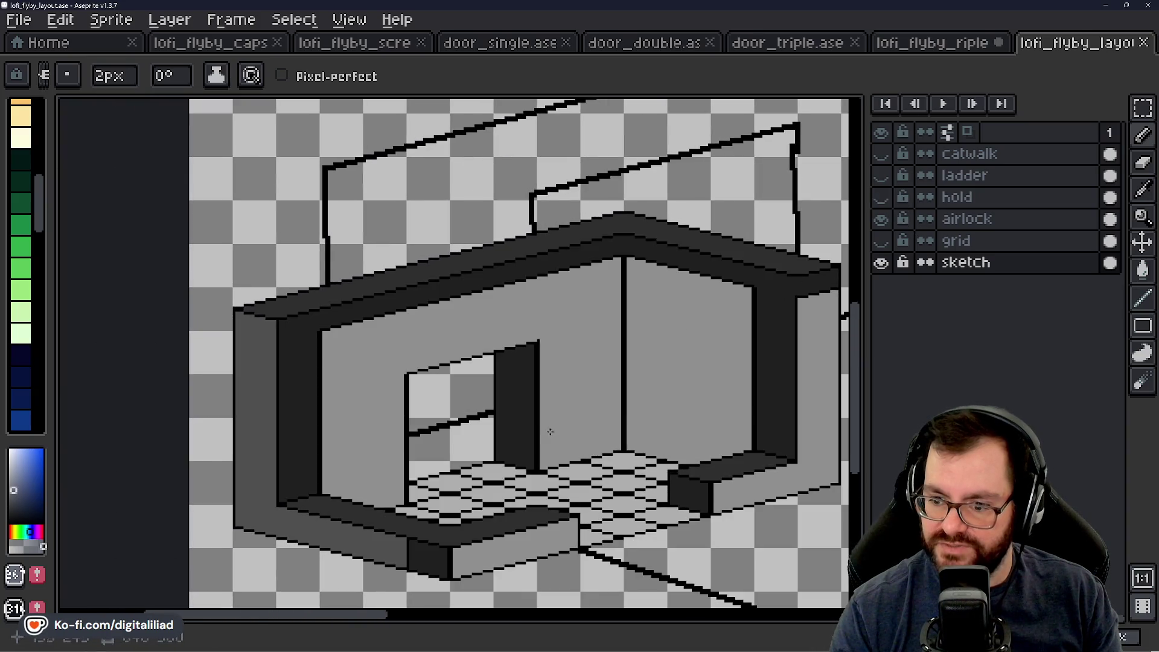
pyautogui.moveTo(582, 485); pyautogui.dragTo(451, 378)
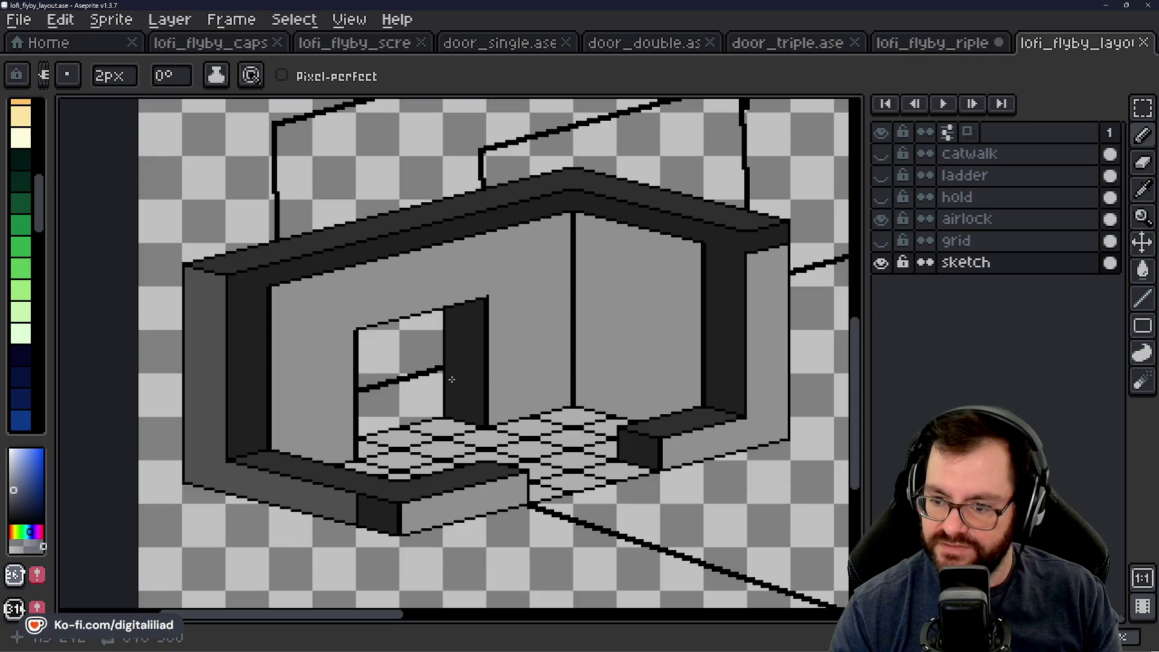
pyautogui.click(891, 200)
pyautogui.moveTo(621, 423); pyautogui.dragTo(383, 358)
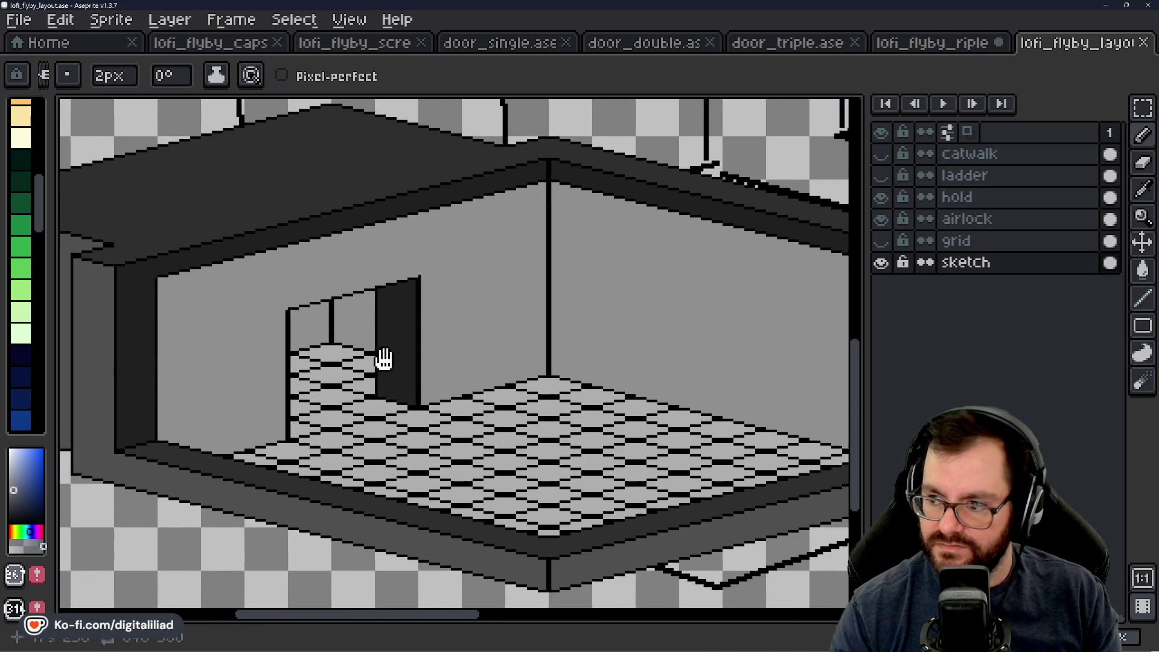
pyautogui.scroll(-1, 436, 360)
pyautogui.scroll(-2, 549, 402)
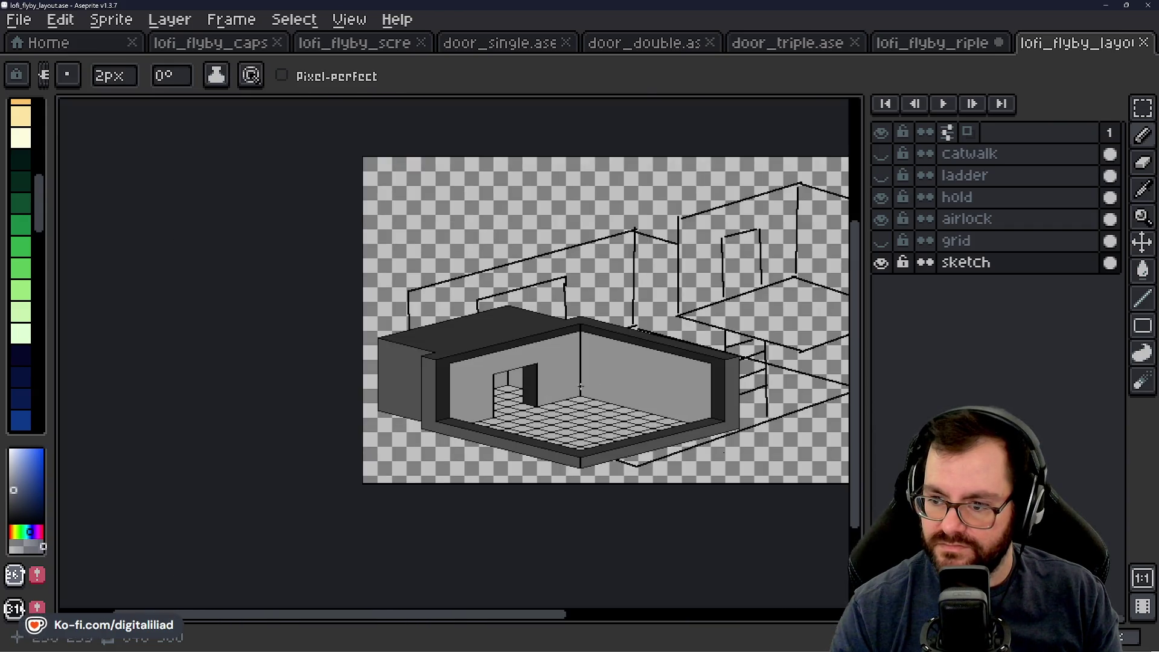
pyautogui.click(882, 219)
pyautogui.click(881, 197)
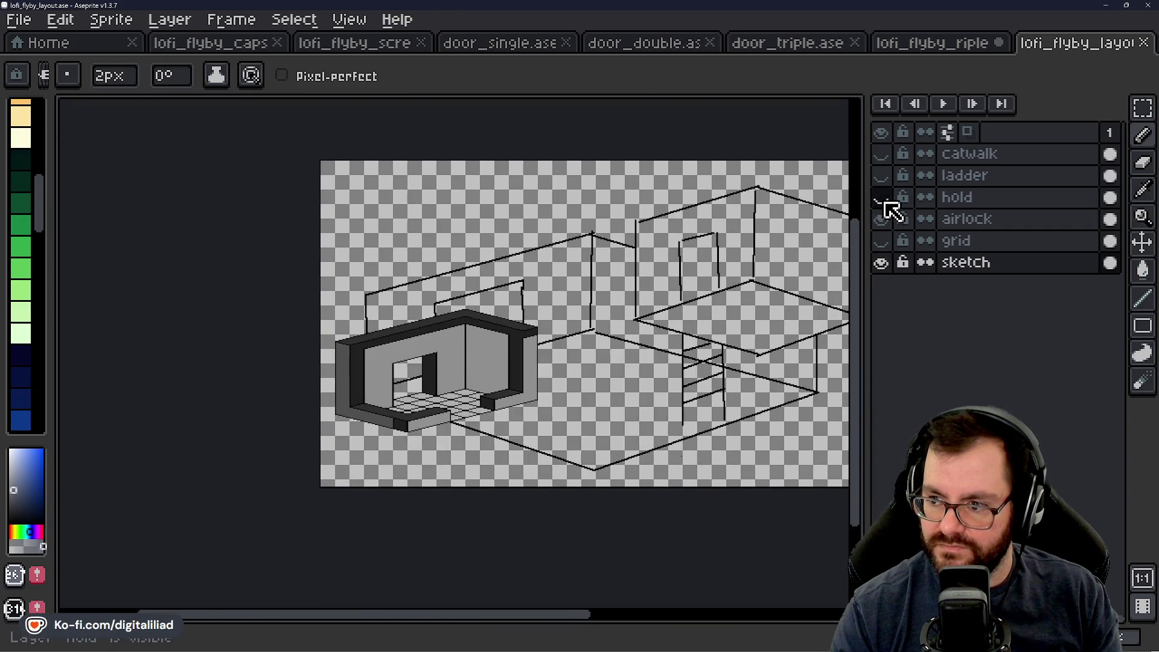
pyautogui.click(882, 218)
pyautogui.hscroll(2, 621, 388)
pyautogui.hscroll(2, 621, 388)
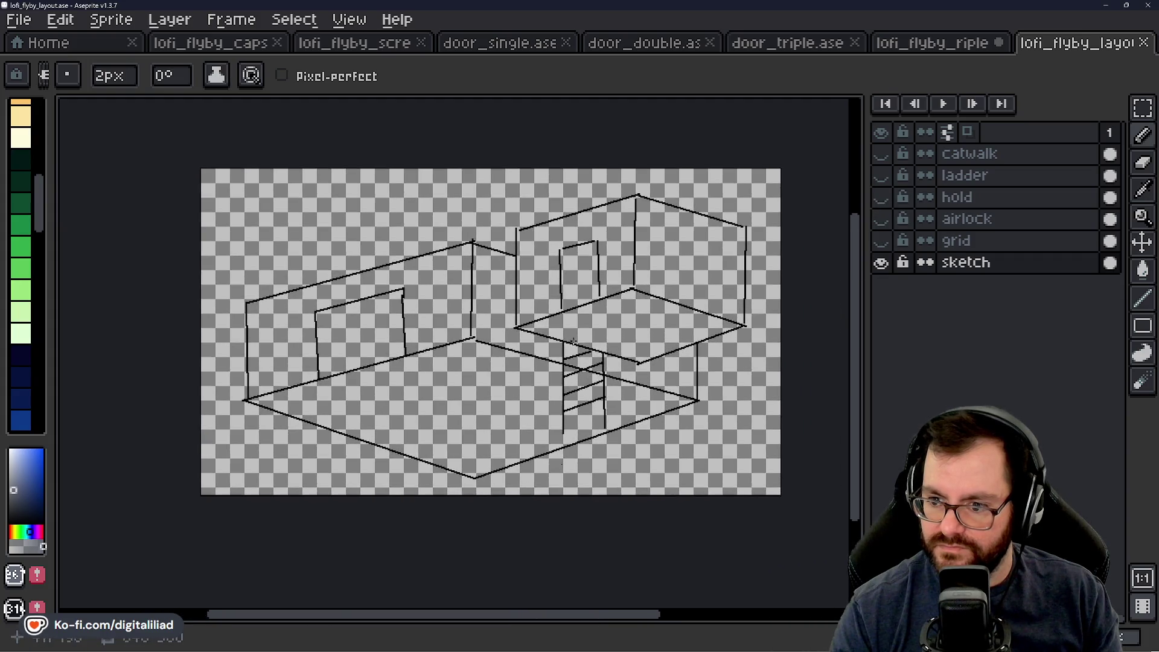
pyautogui.scroll(1, 622, 389)
pyautogui.scroll(-1, 621, 388)
# Step: Marquee-select and deselect the right part of the sketch, then go to the cargo hold screenshot
pyautogui.click(1143, 107)
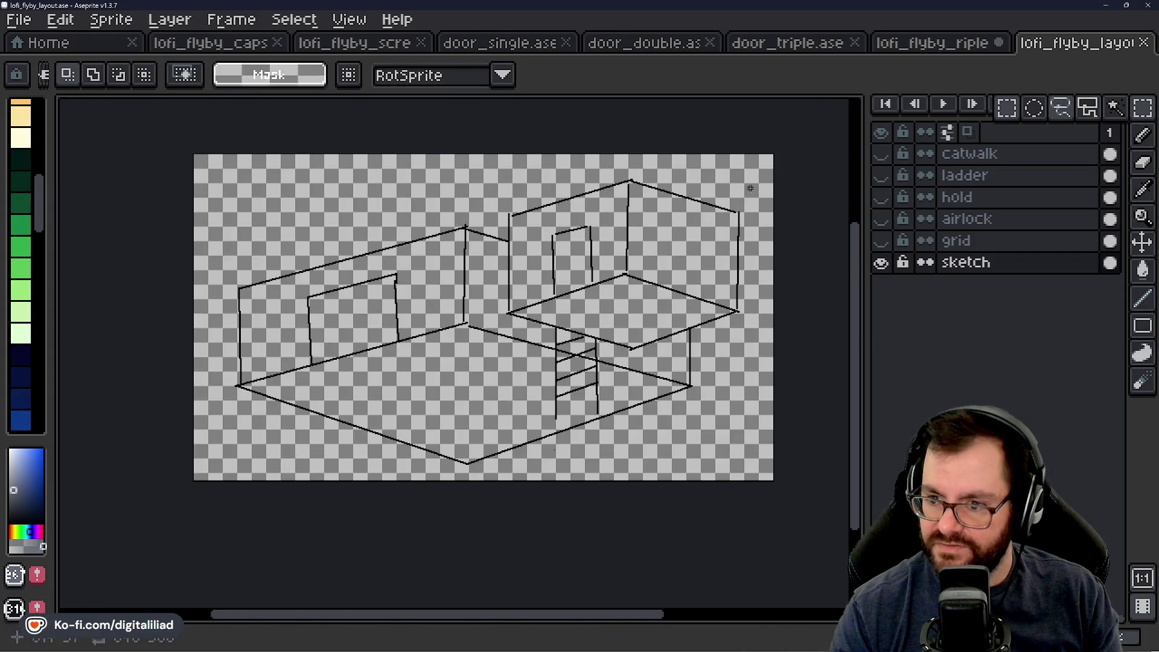
pyautogui.moveTo(503, 165); pyautogui.dragTo(777, 372)
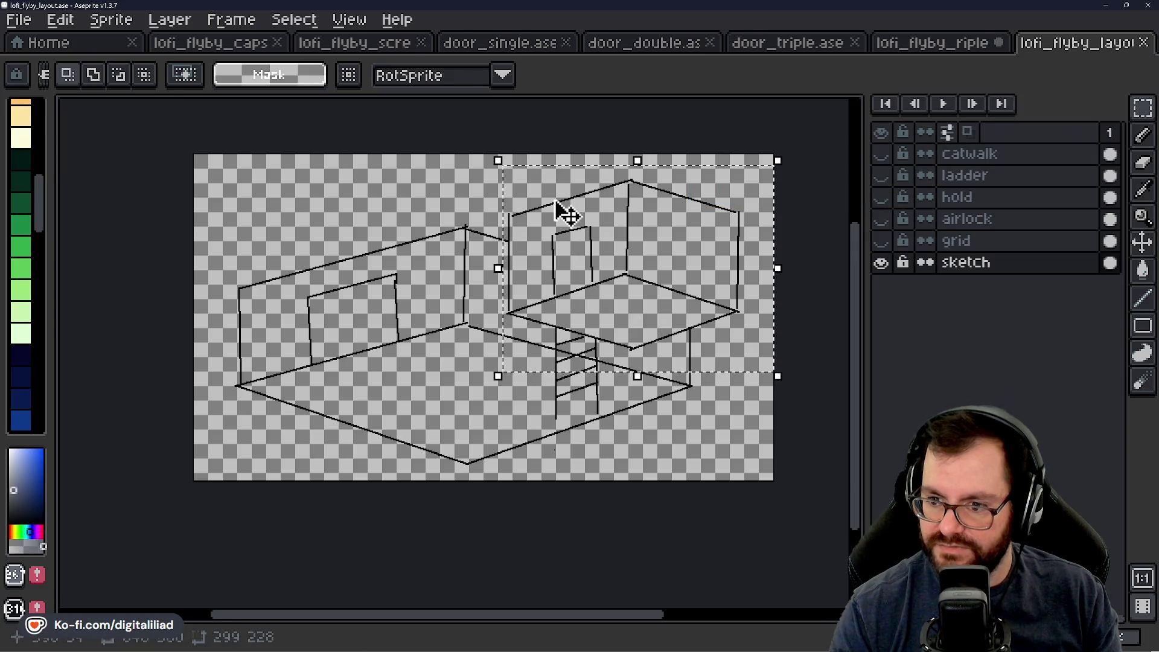
pyautogui.hotkey('ctrl', 'd')
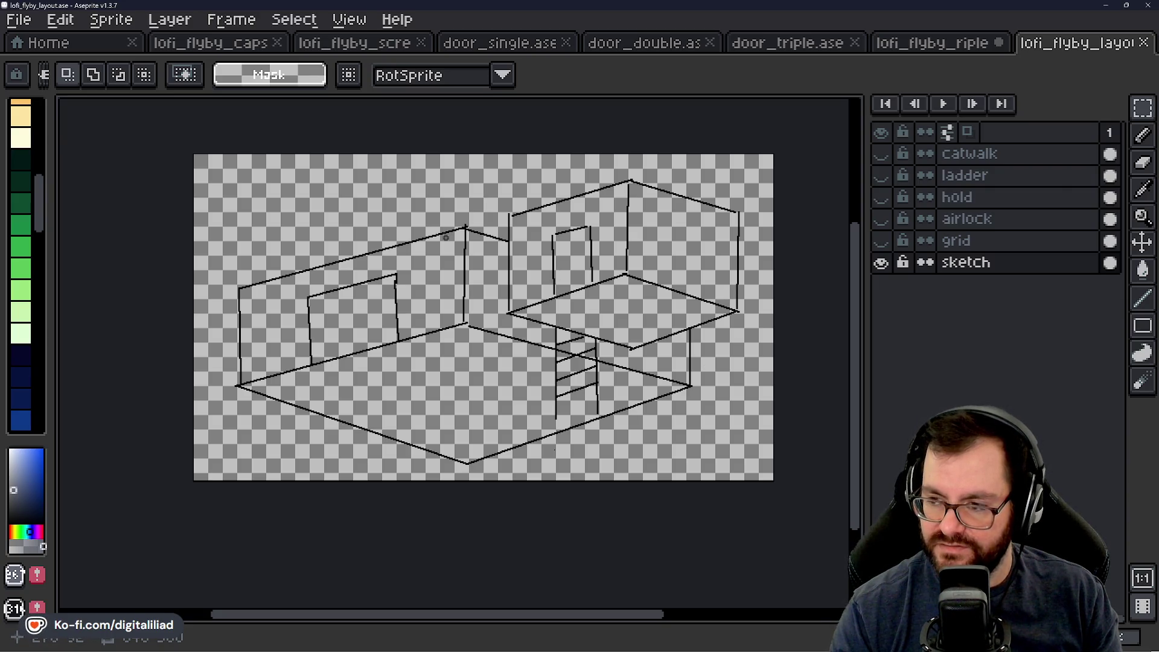
pyautogui.click(258, 46)
pyautogui.click(355, 48)
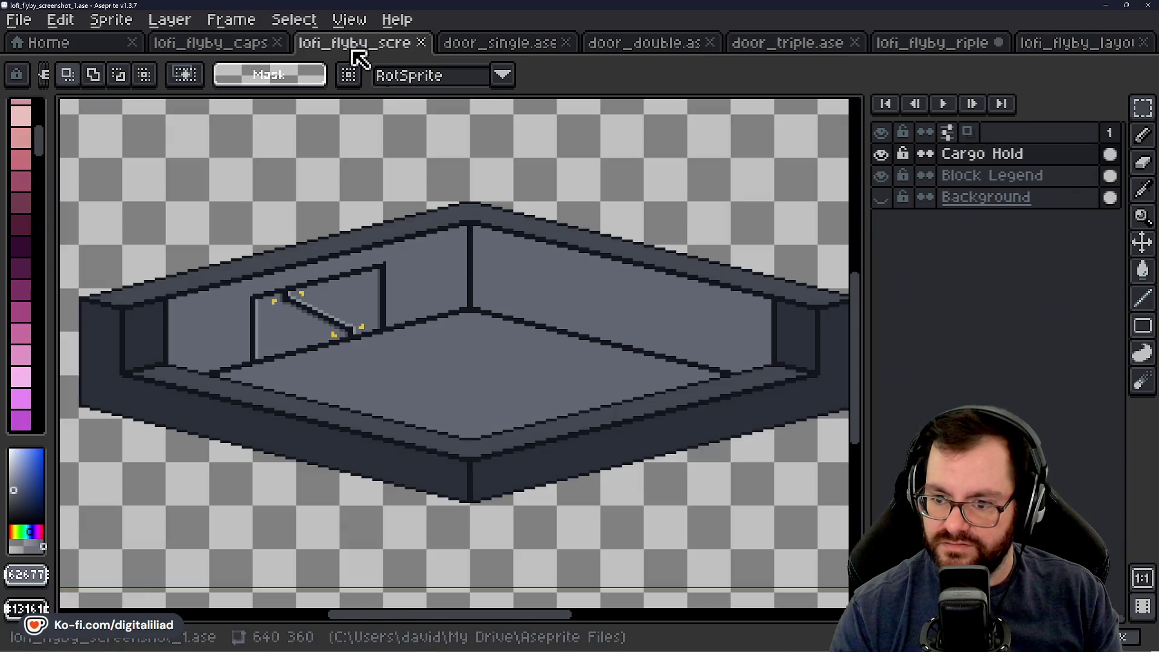
pyautogui.hscroll(2, 536, 456)
pyautogui.hscroll(3, 532, 447)
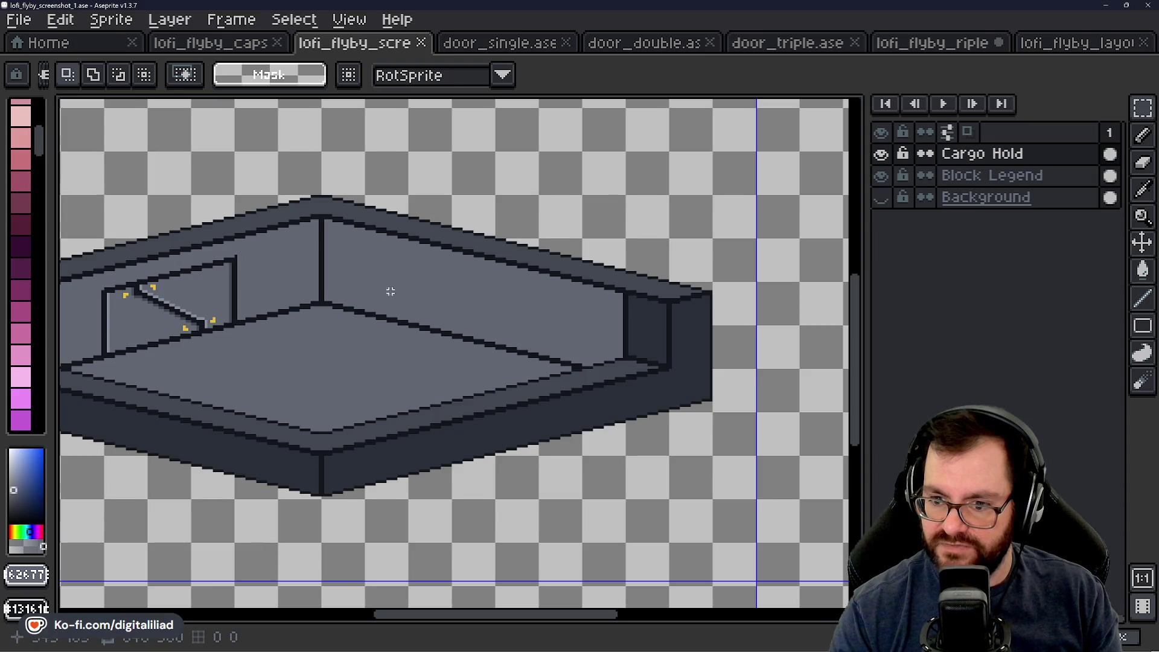
pyautogui.scroll(2, 390, 291)
pyautogui.moveTo(396, 296)
pyautogui.mouseDown()
pyautogui.moveTo(496, 436)
pyautogui.moveTo(538, 431)
pyautogui.mouseUp()
pyautogui.scroll(-2, 538, 432)
pyautogui.hscroll(-2, 498, 440)
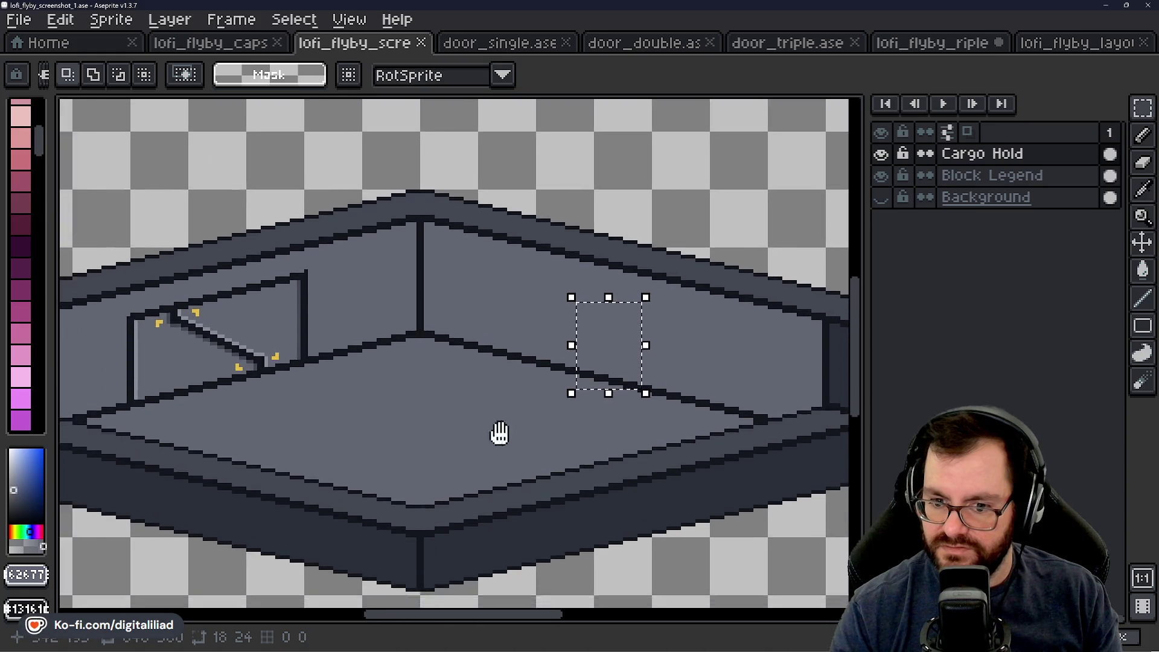
pyautogui.click(624, 317)
pyautogui.moveTo(589, 306); pyautogui.dragTo(630, 374)
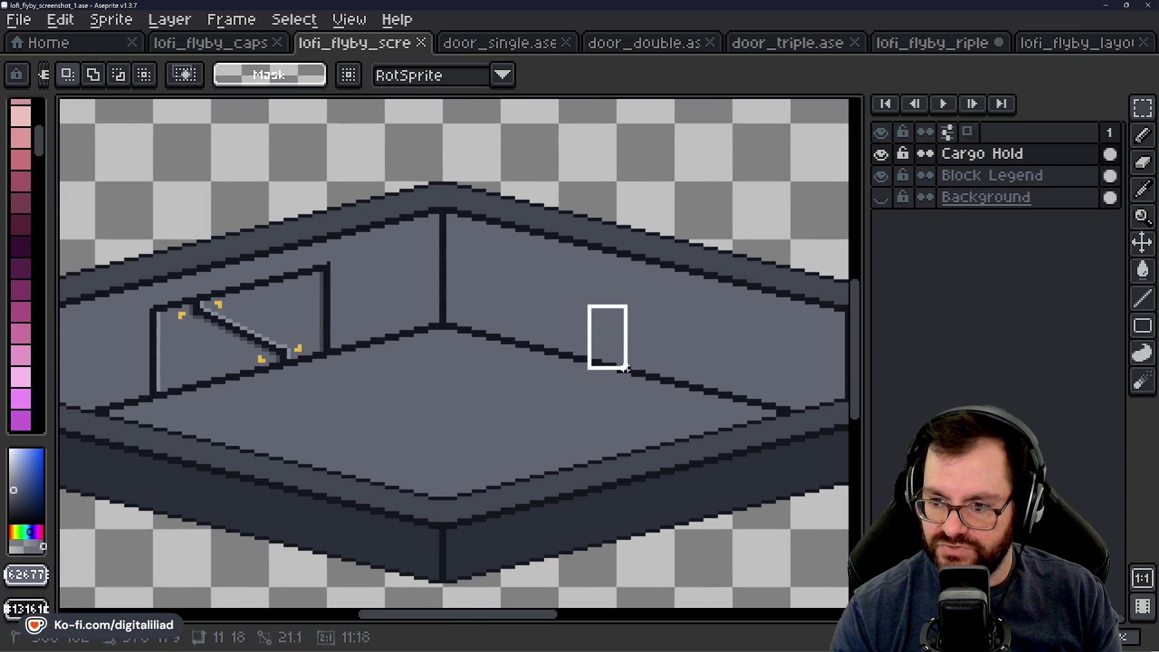
pyautogui.click(579, 281)
pyautogui.moveTo(586, 277); pyautogui.dragTo(666, 381)
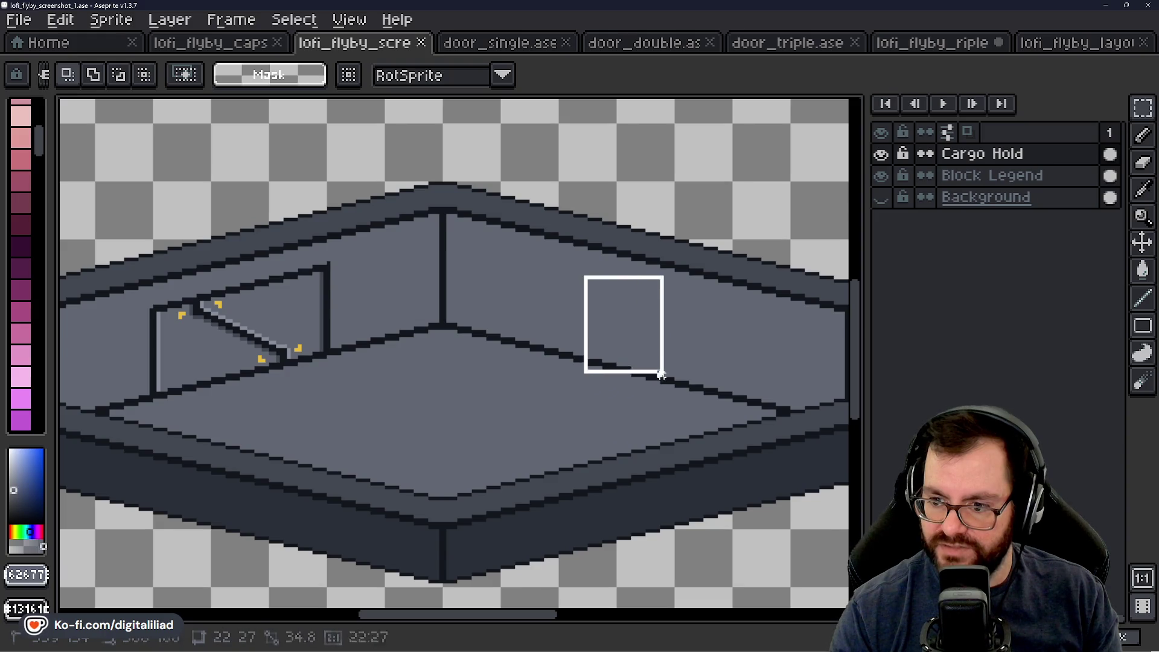
pyautogui.click(517, 390)
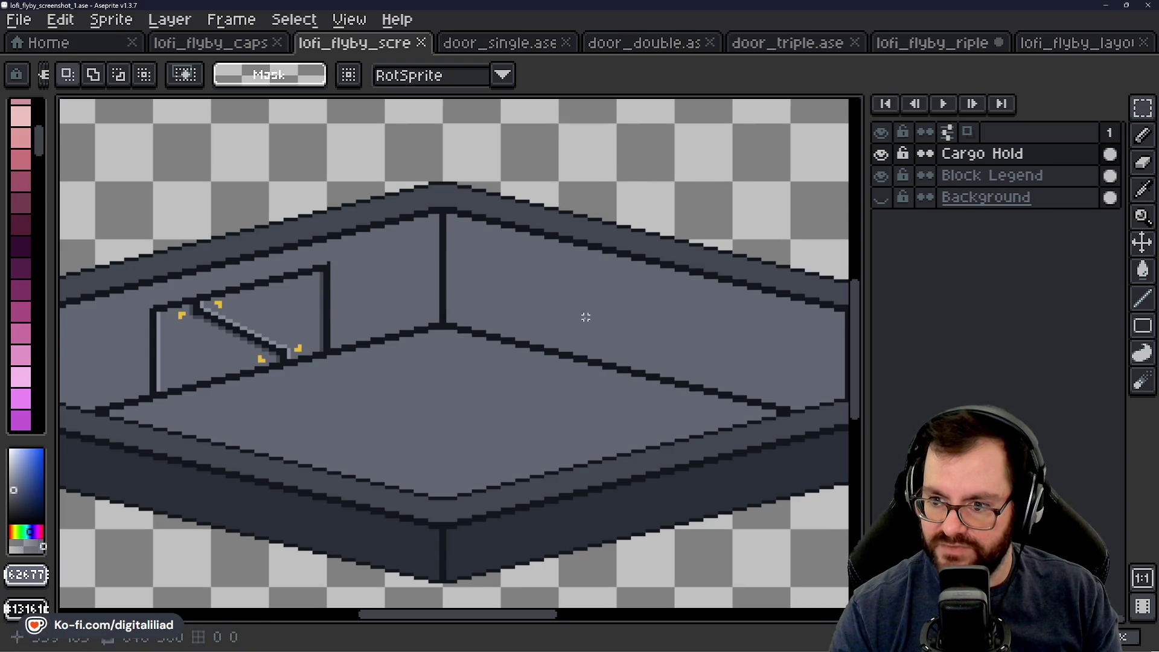
pyautogui.scroll(1, 586, 317)
pyautogui.hscroll(1, 384, 173)
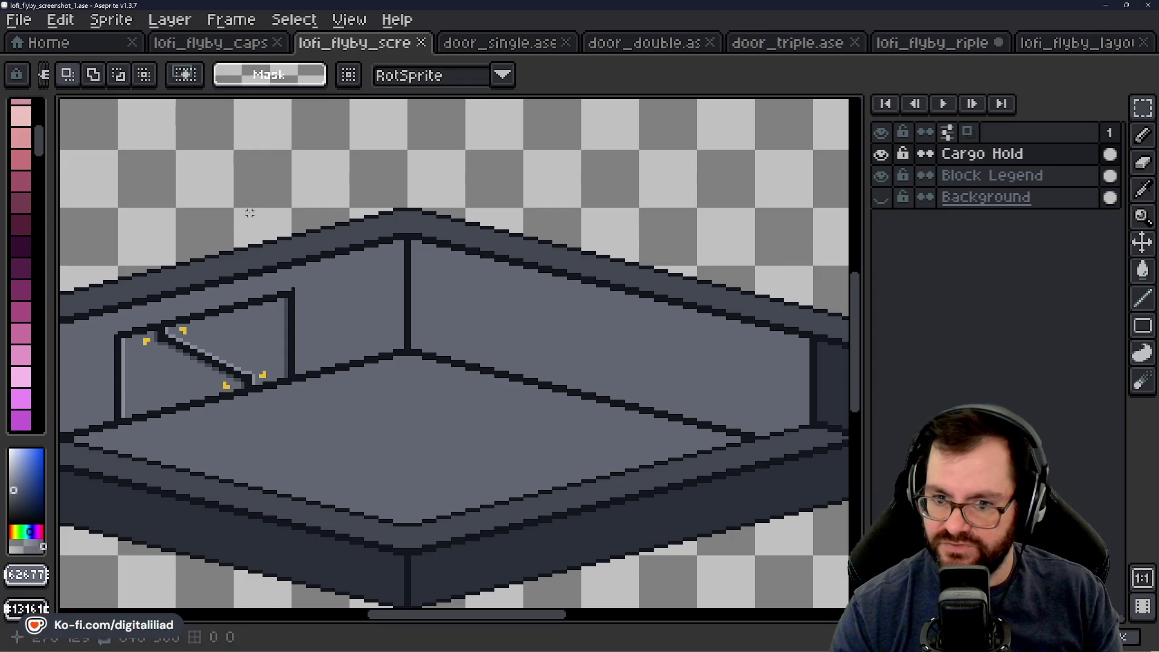
pyautogui.scroll(1, 213, 163)
pyautogui.hscroll(-1, 213, 163)
pyautogui.moveTo(215, 165); pyautogui.dragTo(358, 314)
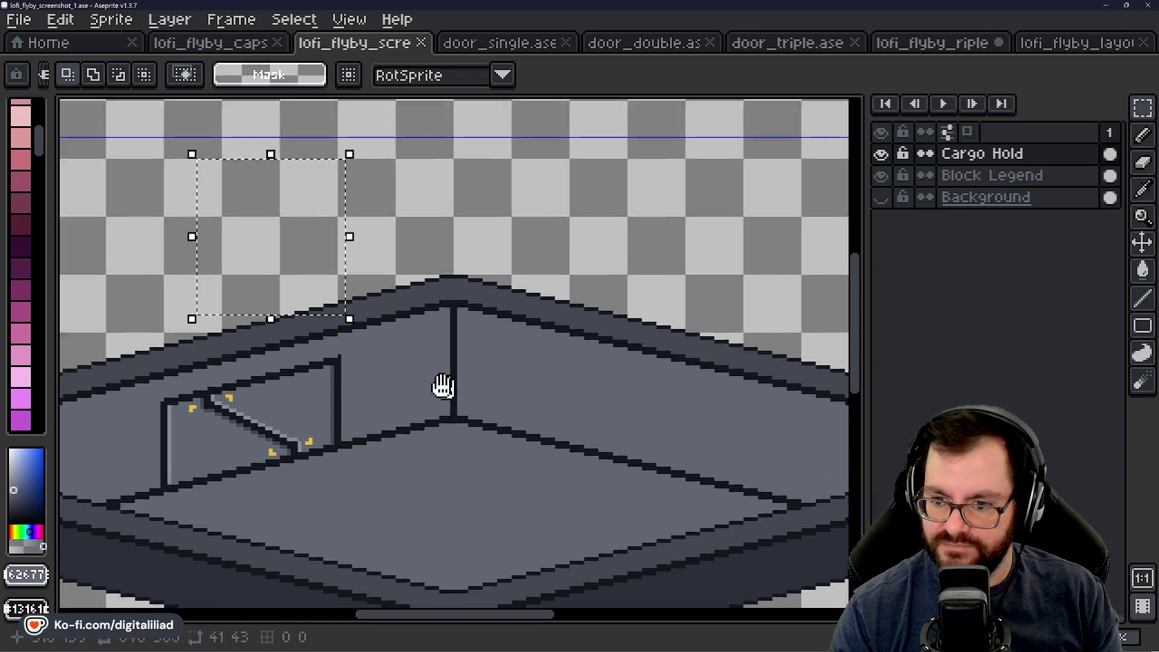
pyautogui.scroll(-4, 441, 388)
pyautogui.moveTo(510, 250); pyautogui.dragTo(590, 340)
pyautogui.scroll(1, 477, 335)
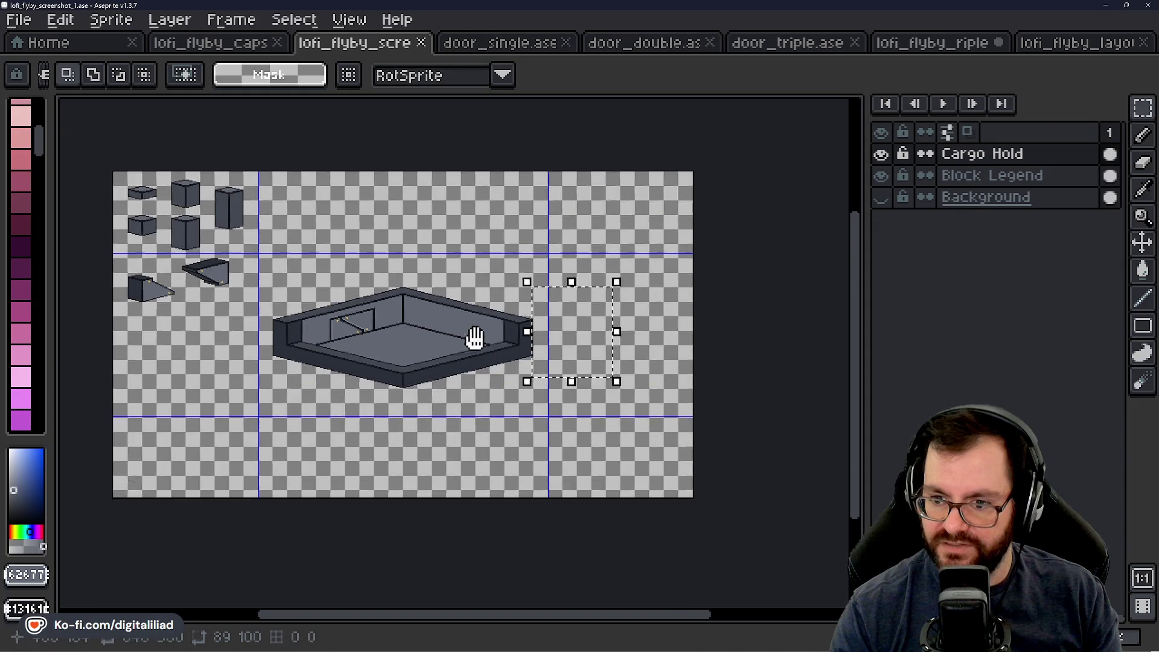
pyautogui.scroll(2, 493, 404)
pyautogui.moveTo(473, 263); pyautogui.dragTo(59, 173)
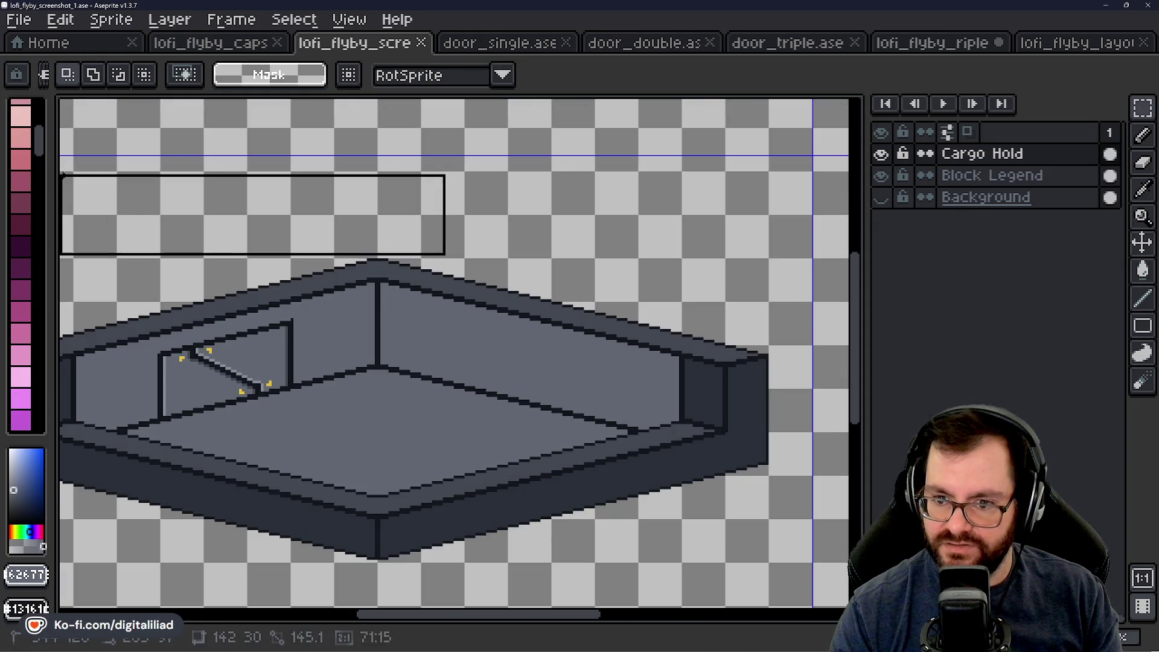
pyautogui.click(188, 264)
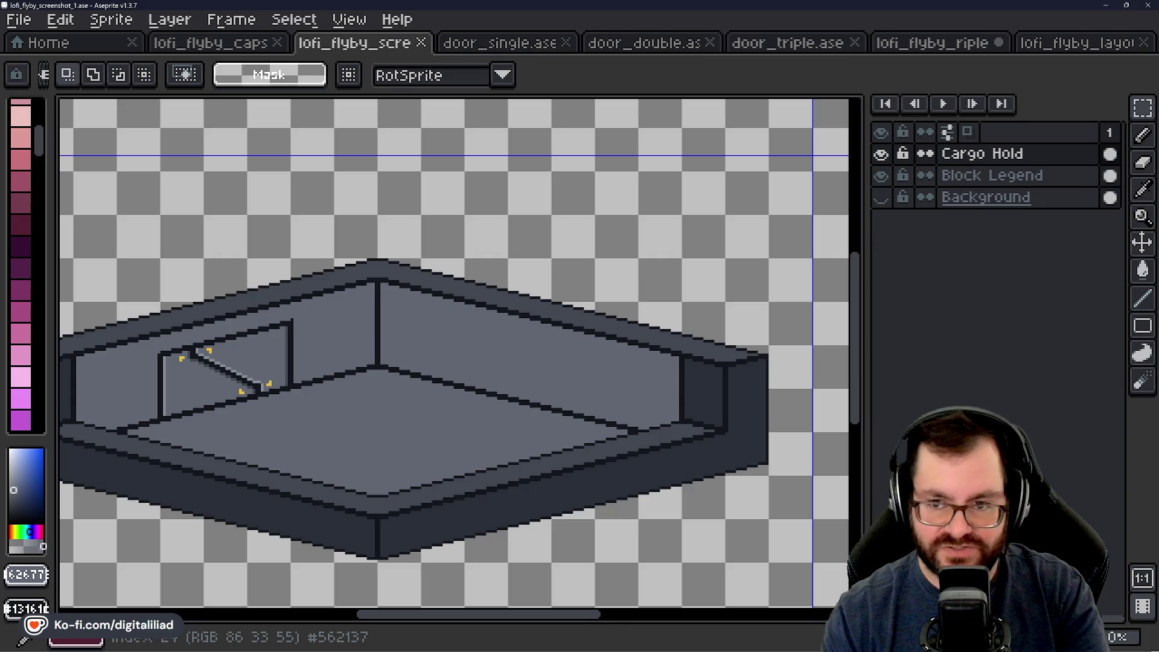
pyautogui.scroll(-1, 471, 390)
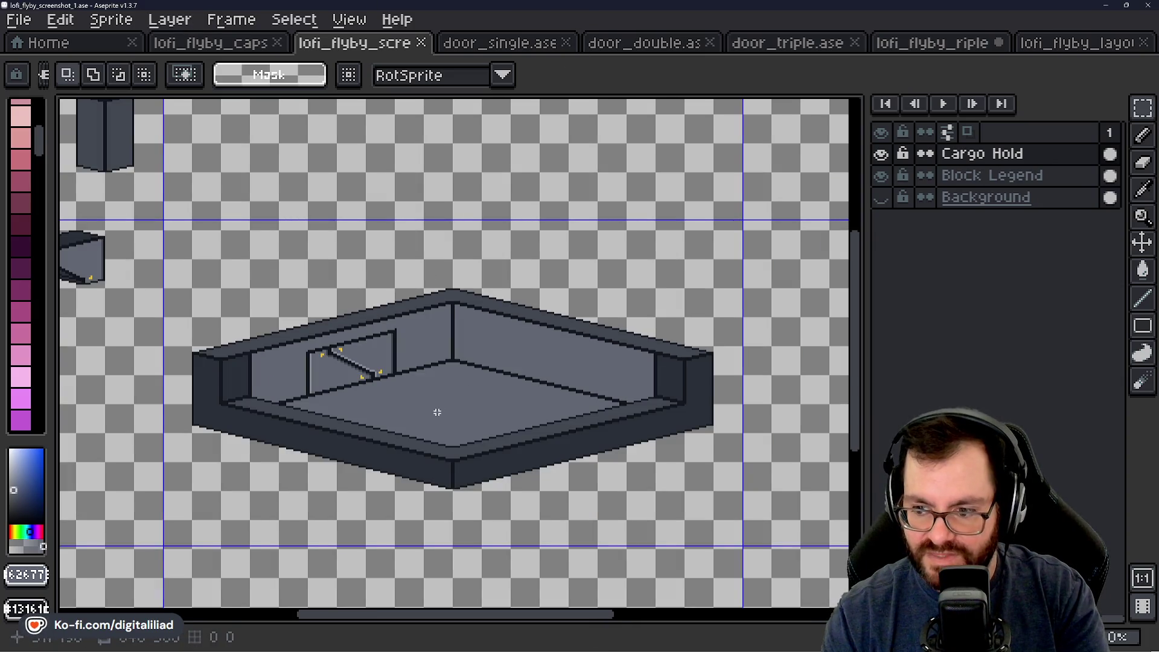
pyautogui.scroll(1, 438, 412)
pyautogui.moveTo(434, 408); pyautogui.dragTo(422, 389)
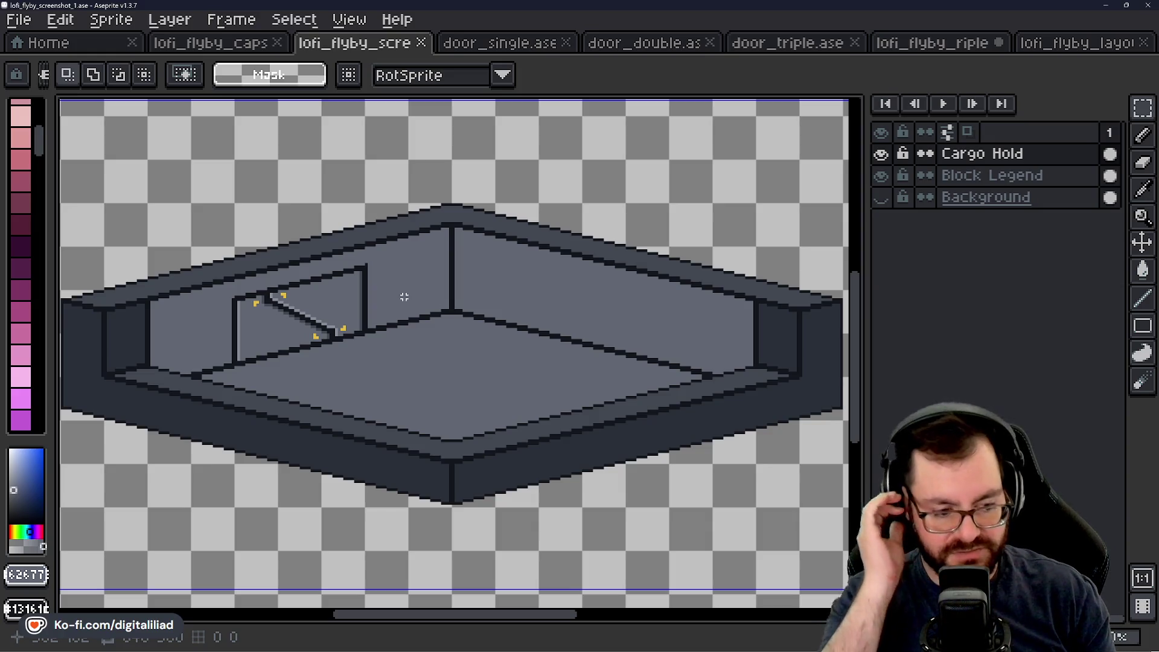
pyautogui.scroll(-3, 404, 298)
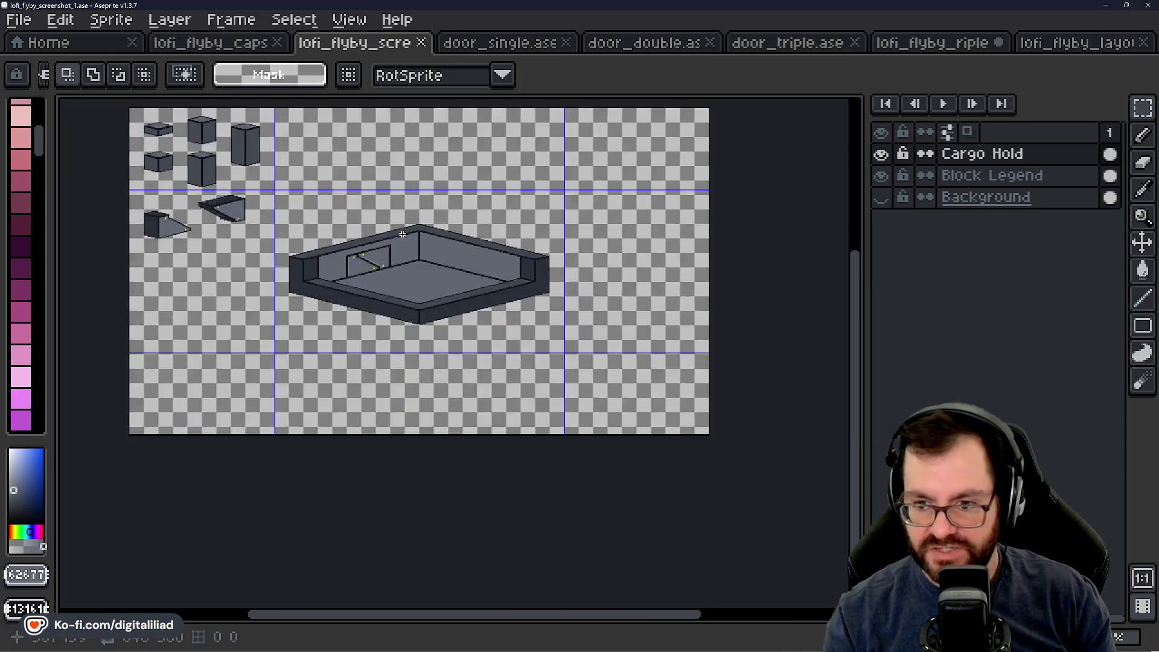
pyautogui.scroll(1, 404, 297)
pyautogui.scroll(1, 405, 285)
pyautogui.scroll(-2, 404, 285)
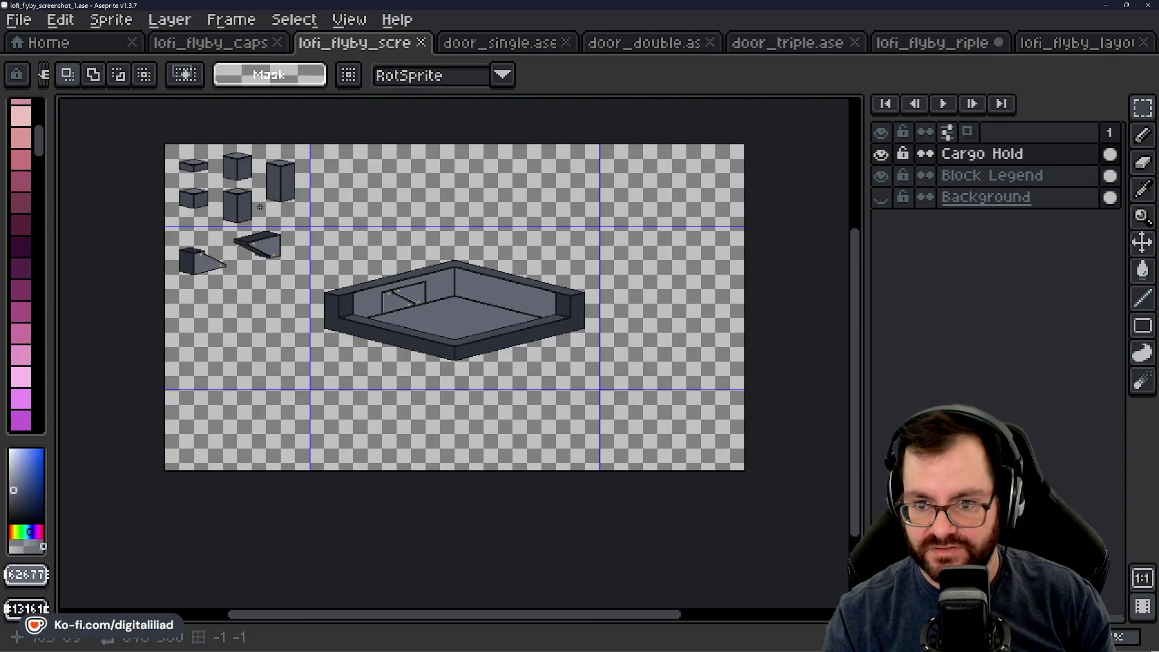
# Step: Select the central grid cell containing the cargo hold room with the marquee
pyautogui.hotkey('ctrl', 'a')
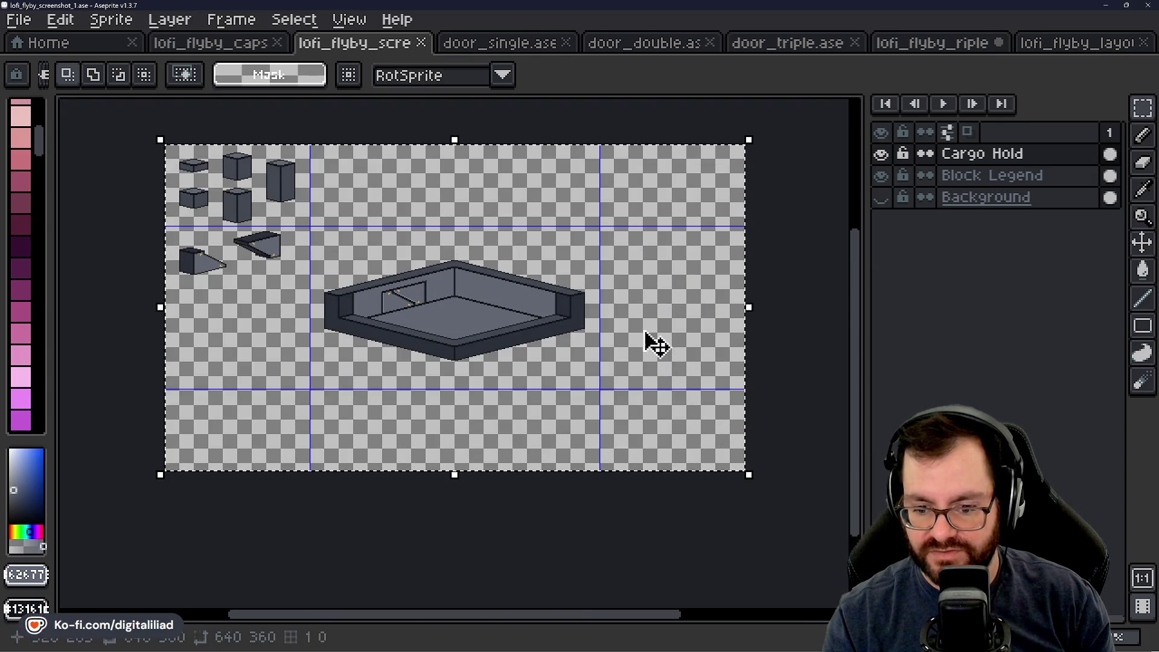
pyautogui.hotkey('ctrl', 'd')
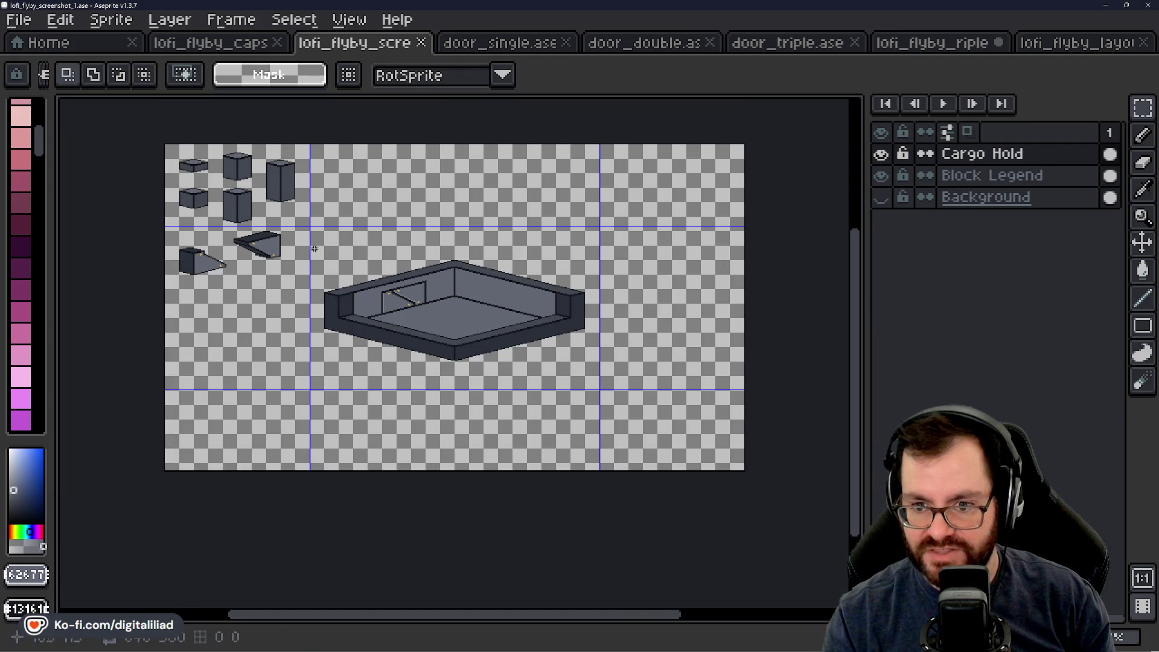
pyautogui.click(377, 245)
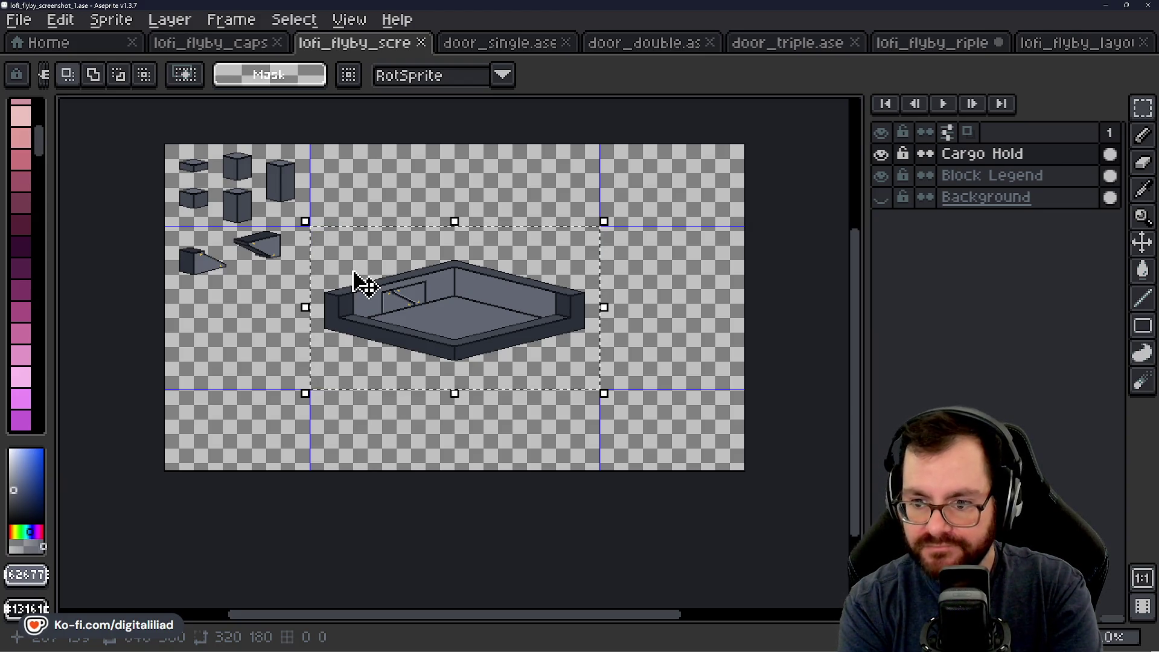
pyautogui.scroll(4, 363, 283)
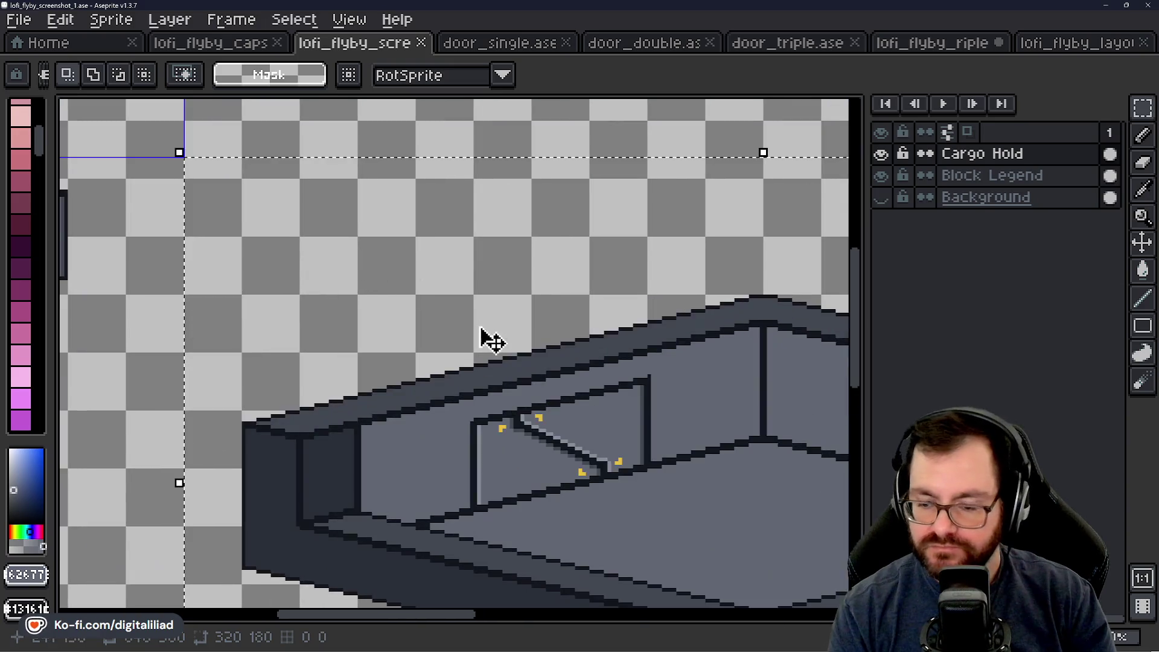
pyautogui.scroll(-2, 489, 340)
# Step: Drop the cell selection and shift the cargo hold room down and left with the Move tool
pyautogui.moveTo(568, 444)
pyautogui.mouseDown()
pyautogui.moveTo(323, 344)
pyautogui.moveTo(485, 334)
pyautogui.moveTo(568, 393)
pyautogui.mouseUp()
pyautogui.scroll(-1, 323, 344)
pyautogui.click(1142, 243)
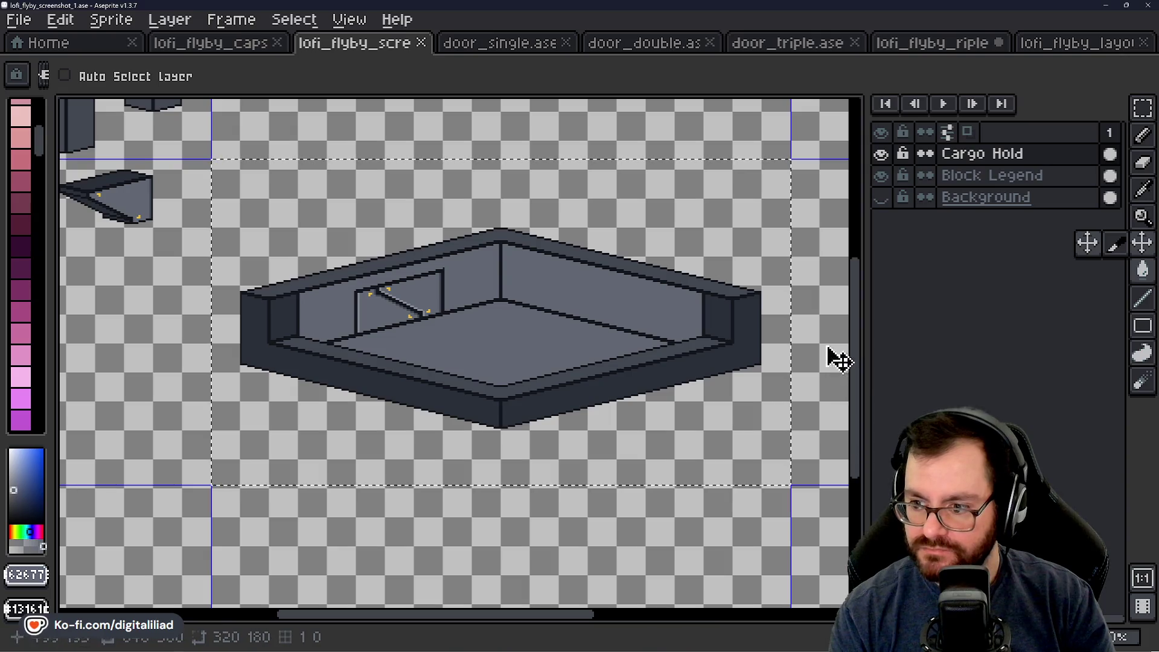
pyautogui.click(1143, 107)
pyautogui.click(827, 222)
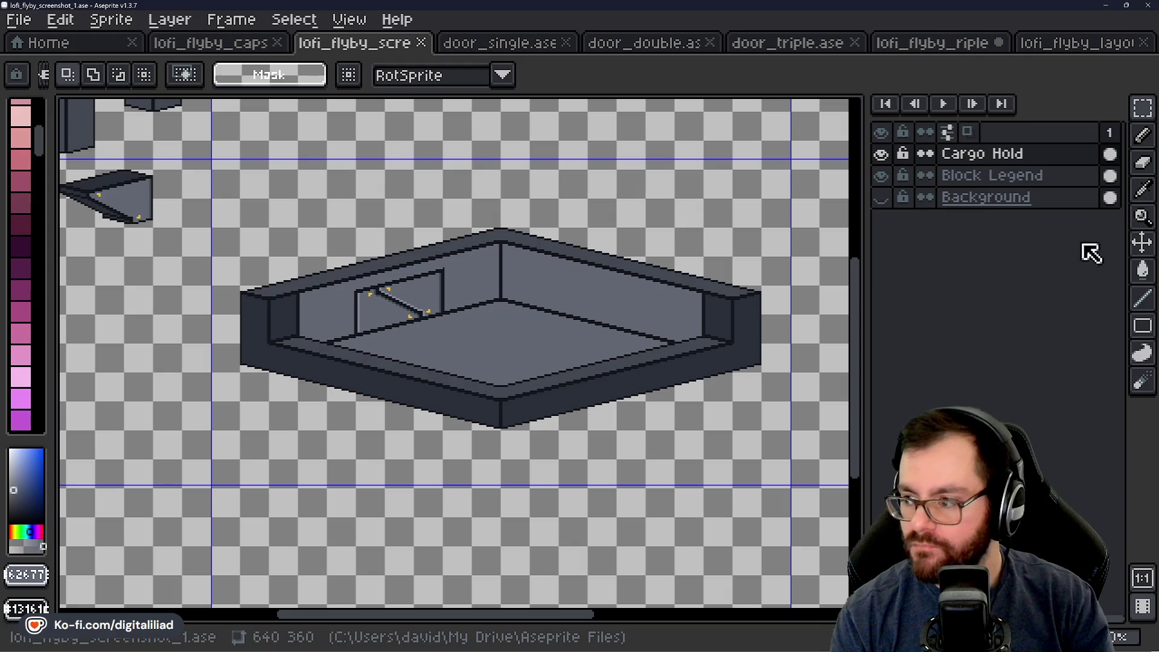
pyautogui.click(1142, 243)
pyautogui.moveTo(539, 352); pyautogui.dragTo(507, 407)
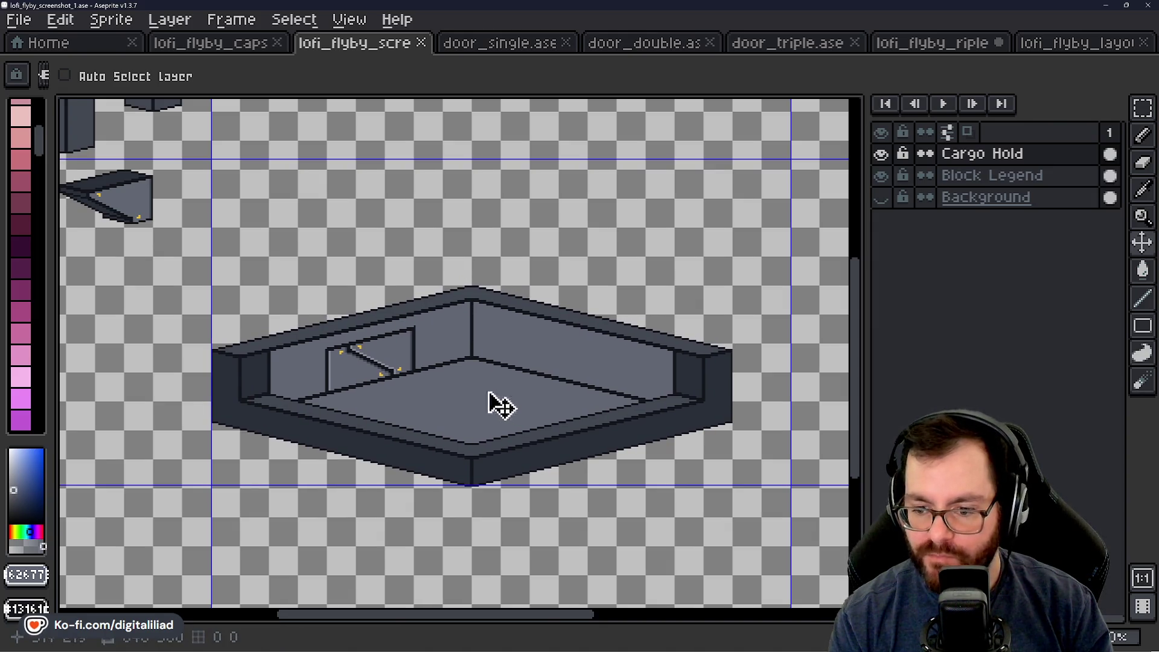
pyautogui.scroll(-2, 407, 399)
pyautogui.scroll(2, 390, 395)
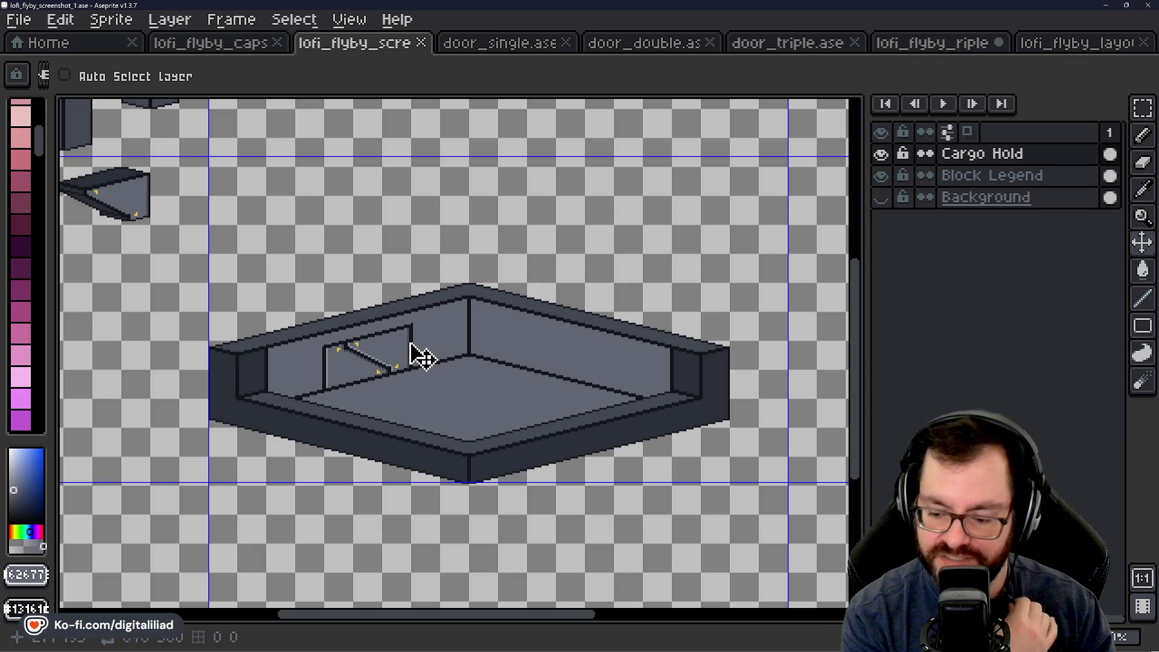
pyautogui.scroll(-2, 489, 394)
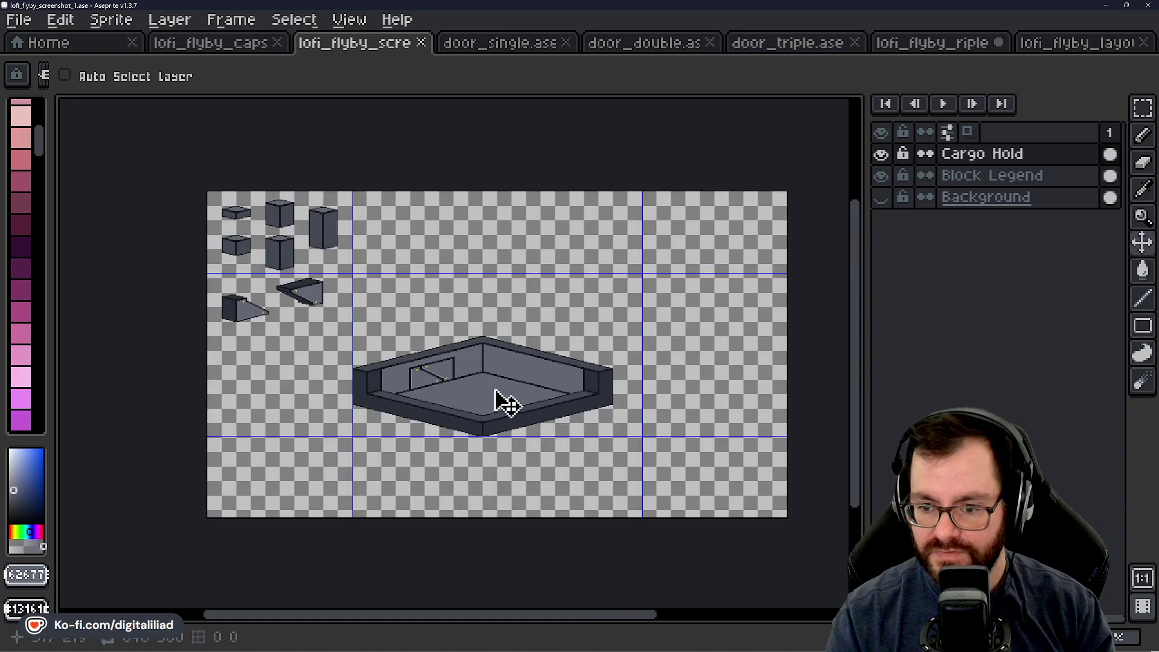
pyautogui.scroll(2, 358, 357)
pyautogui.scroll(-1, 340, 380)
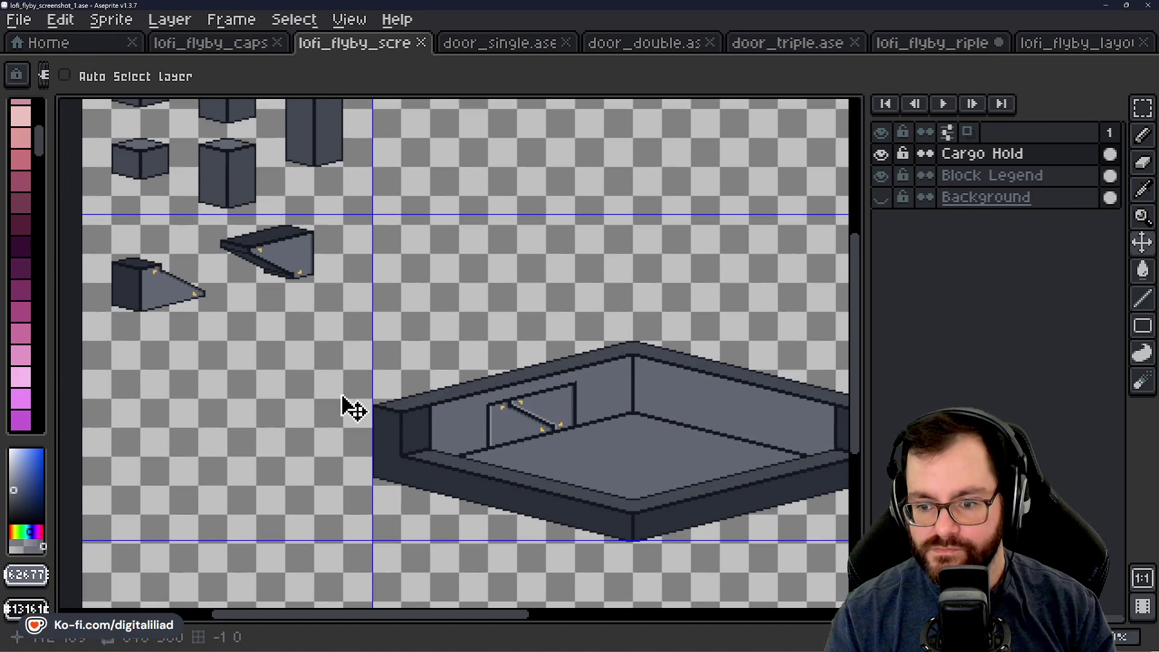
# Step: Go to the Home page listing recent files
pyautogui.click(53, 43)
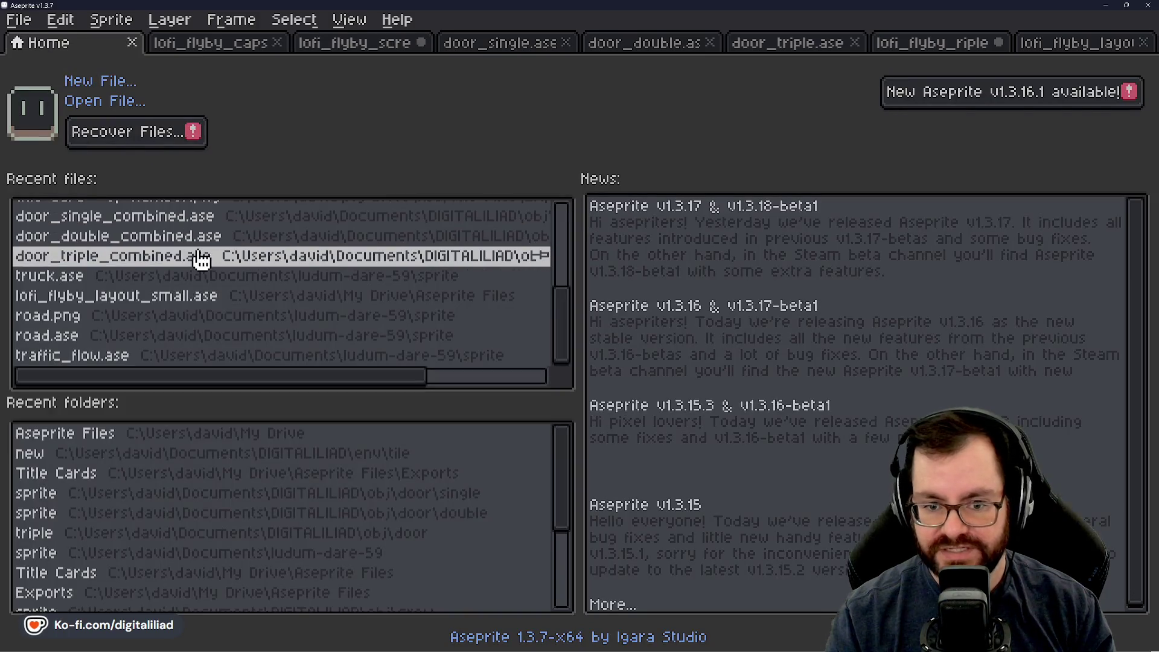
# Step: Start opening a file from disk and go up to the Aseprite Files folder
pyautogui.click(101, 102)
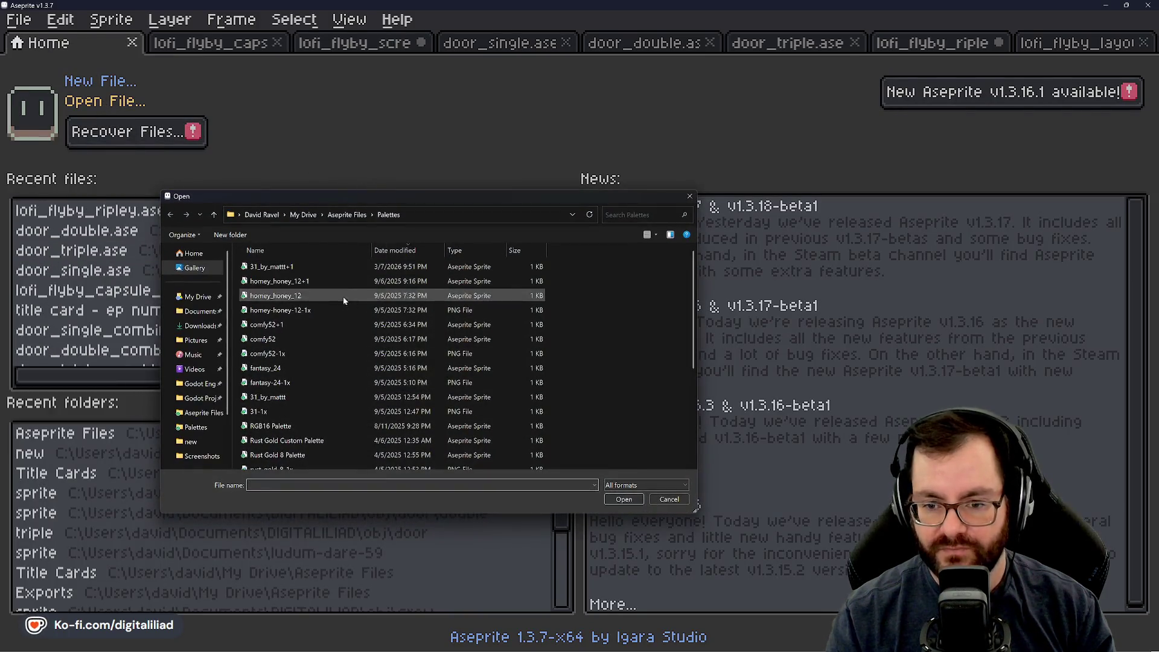
pyautogui.click(347, 214)
pyautogui.scroll(-1, 390, 349)
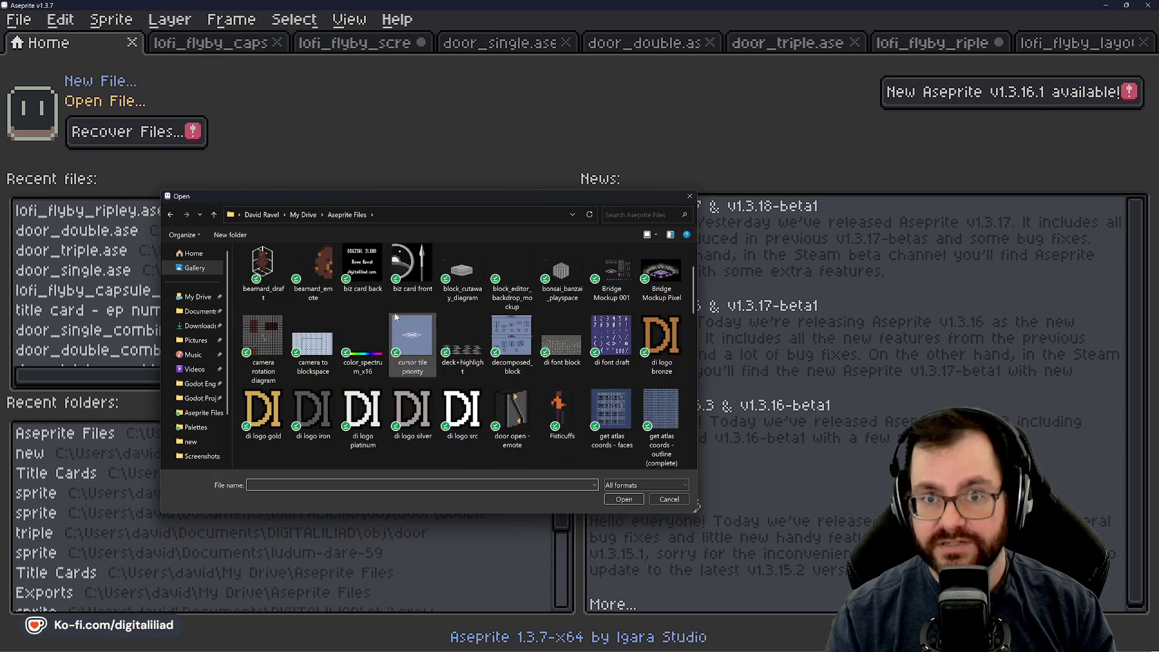
pyautogui.scroll(-1, 435, 384)
pyautogui.scroll(2, 435, 384)
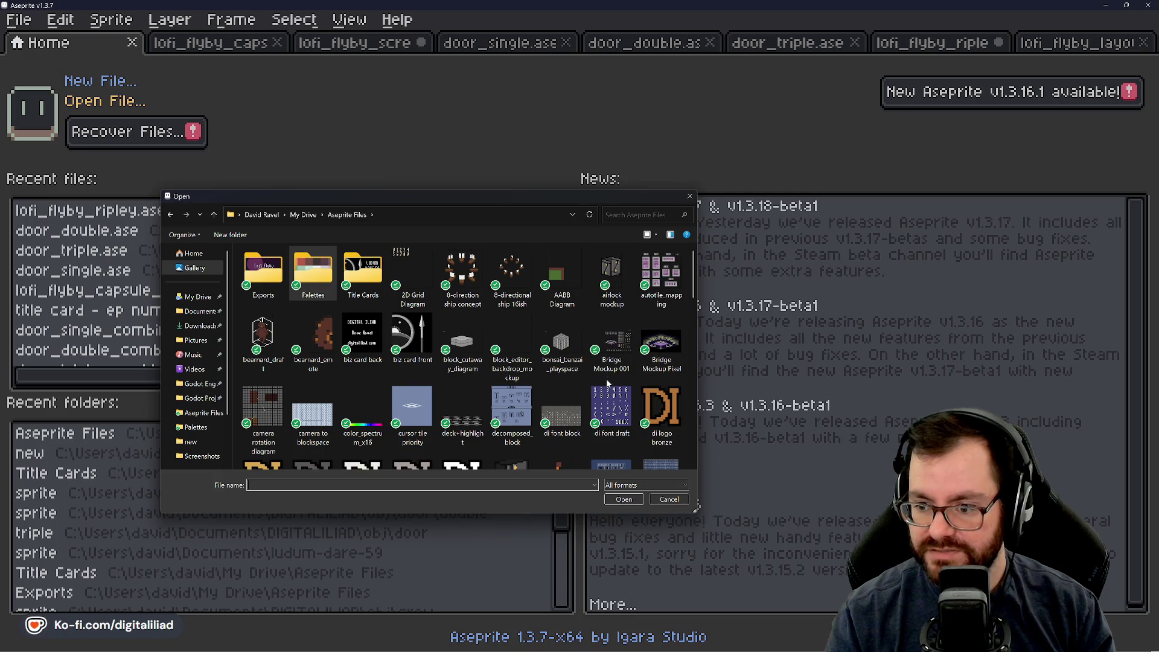
pyautogui.scroll(-1, 484, 412)
pyautogui.scroll(-1, 415, 379)
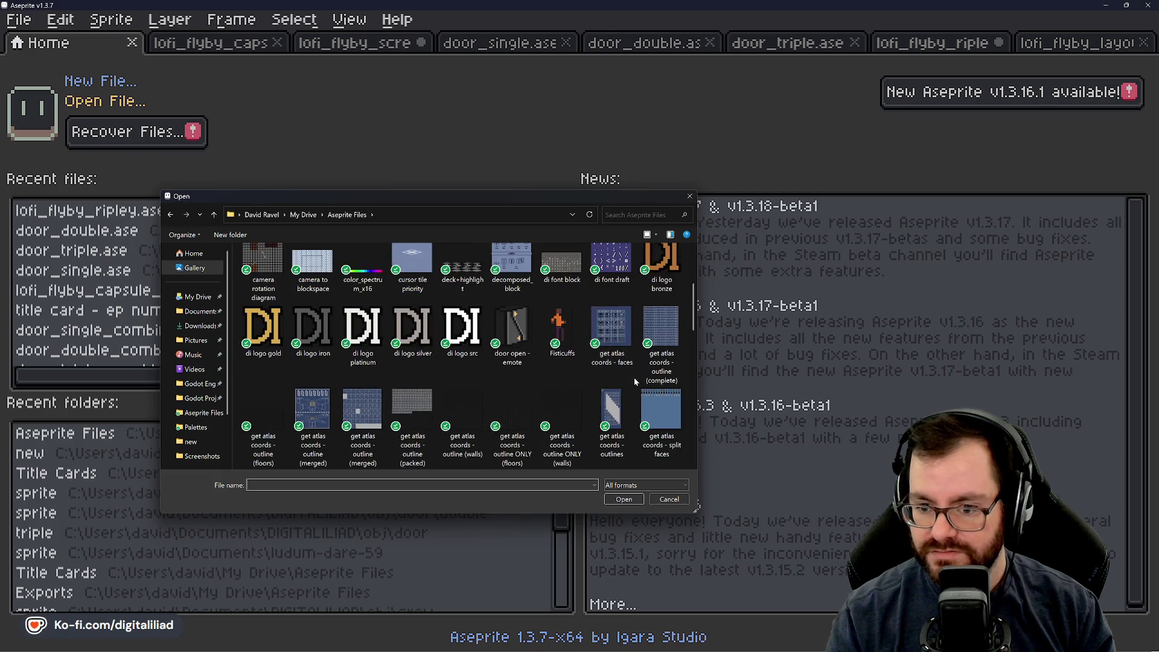
pyautogui.scroll(-2, 589, 371)
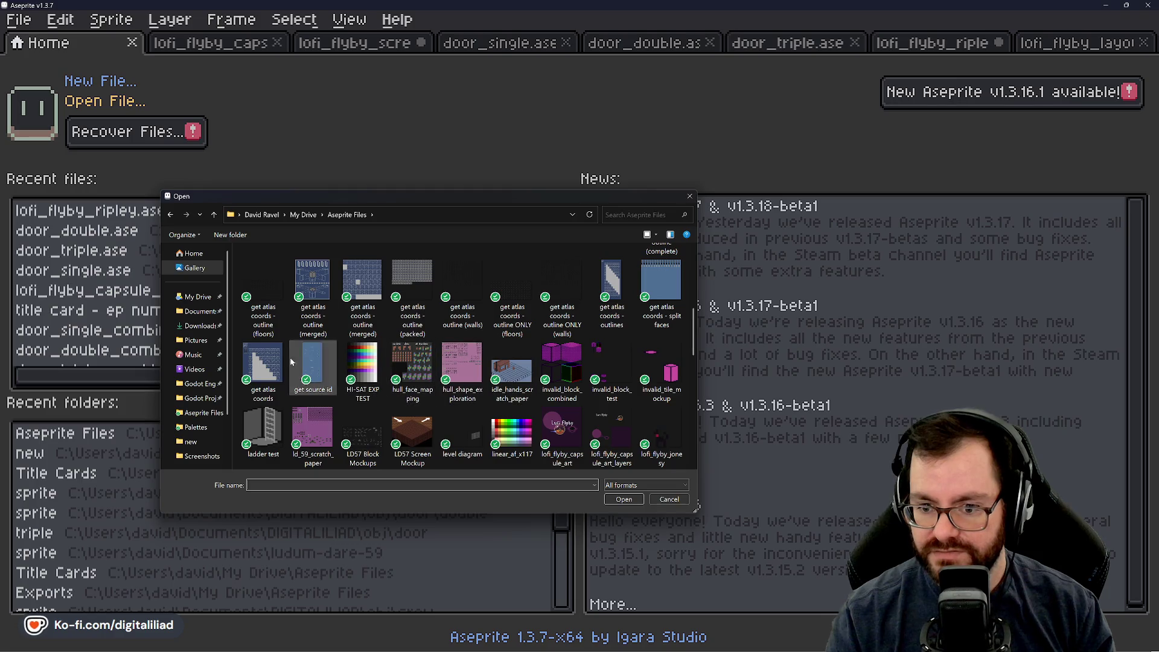
pyautogui.scroll(-2, 561, 371)
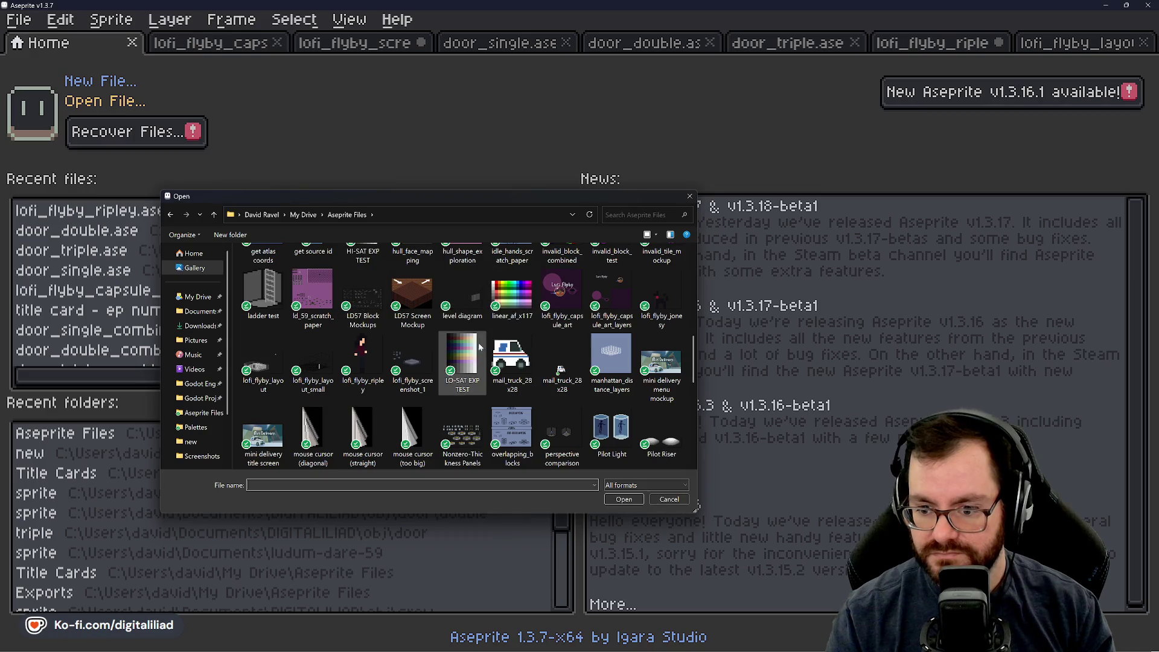
pyautogui.scroll(-2, 478, 358)
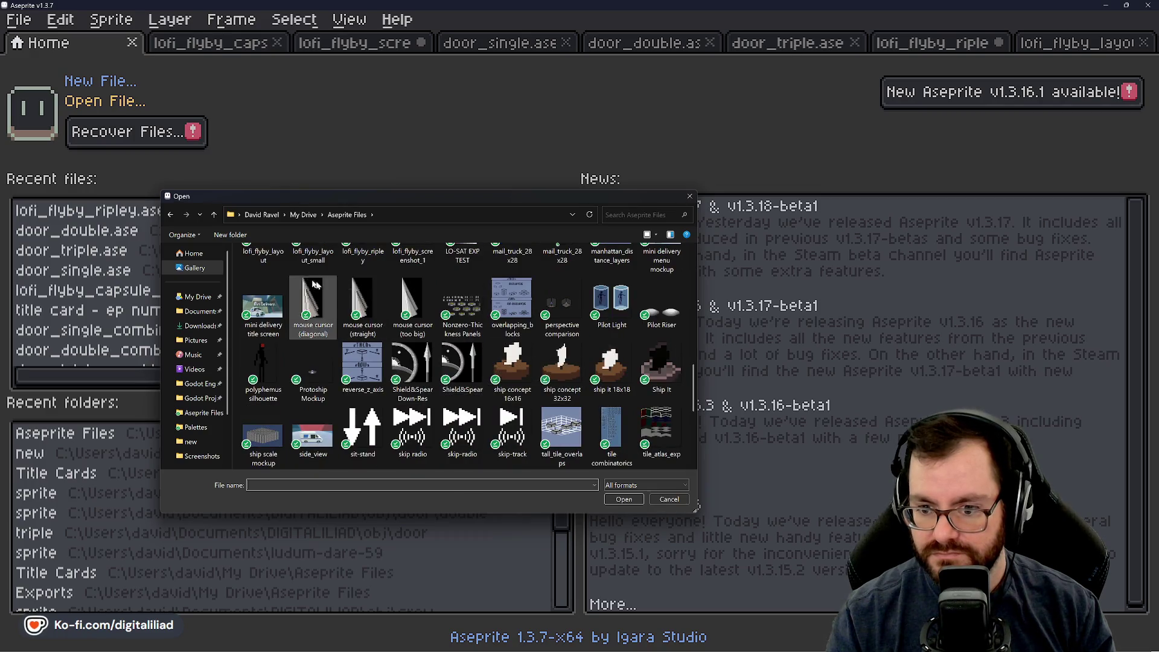
pyautogui.scroll(-2, 459, 356)
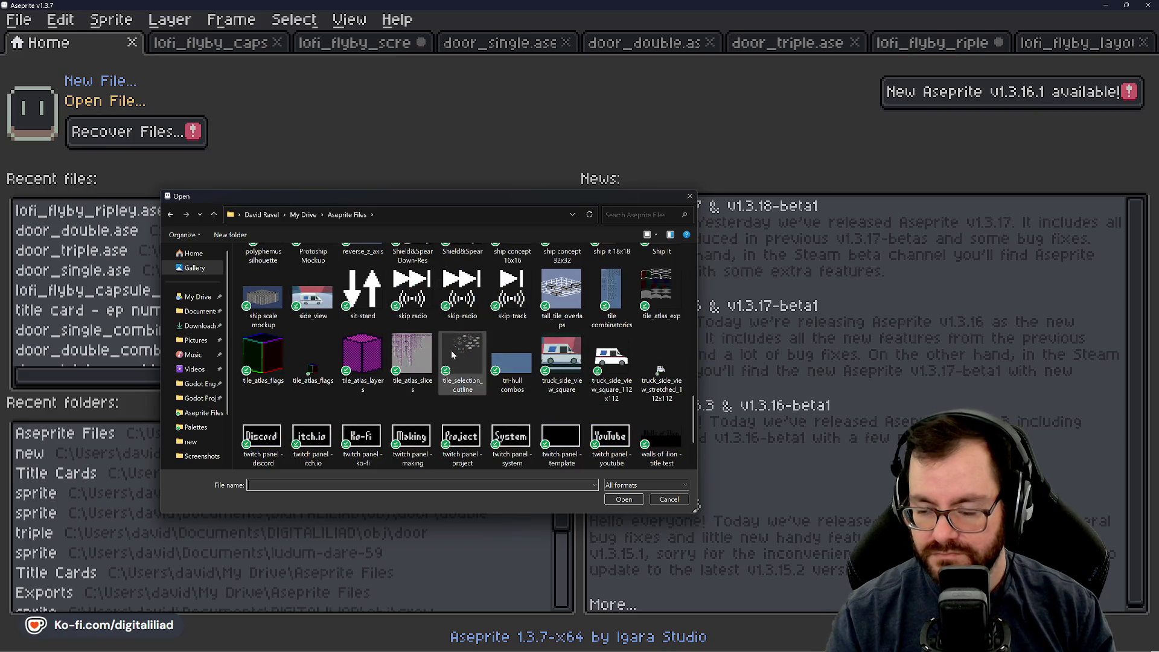
pyautogui.scroll(-1, 464, 352)
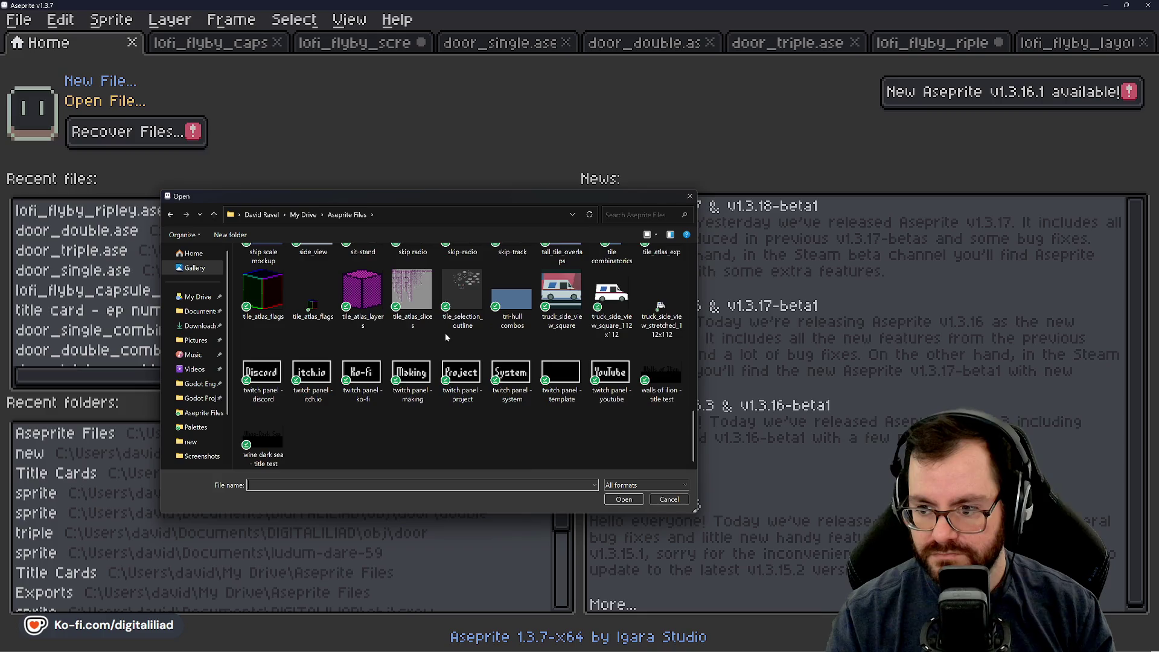
pyautogui.scroll(1, 445, 333)
pyautogui.scroll(2, 444, 332)
pyautogui.scroll(-1, 445, 336)
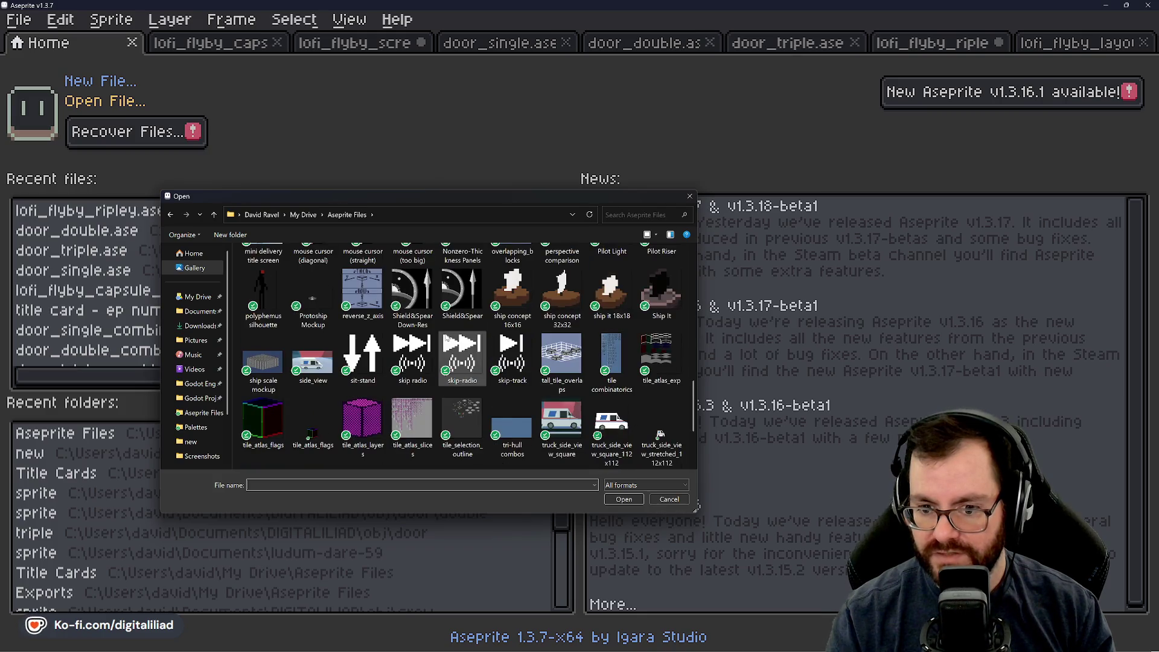
pyautogui.scroll(2, 446, 338)
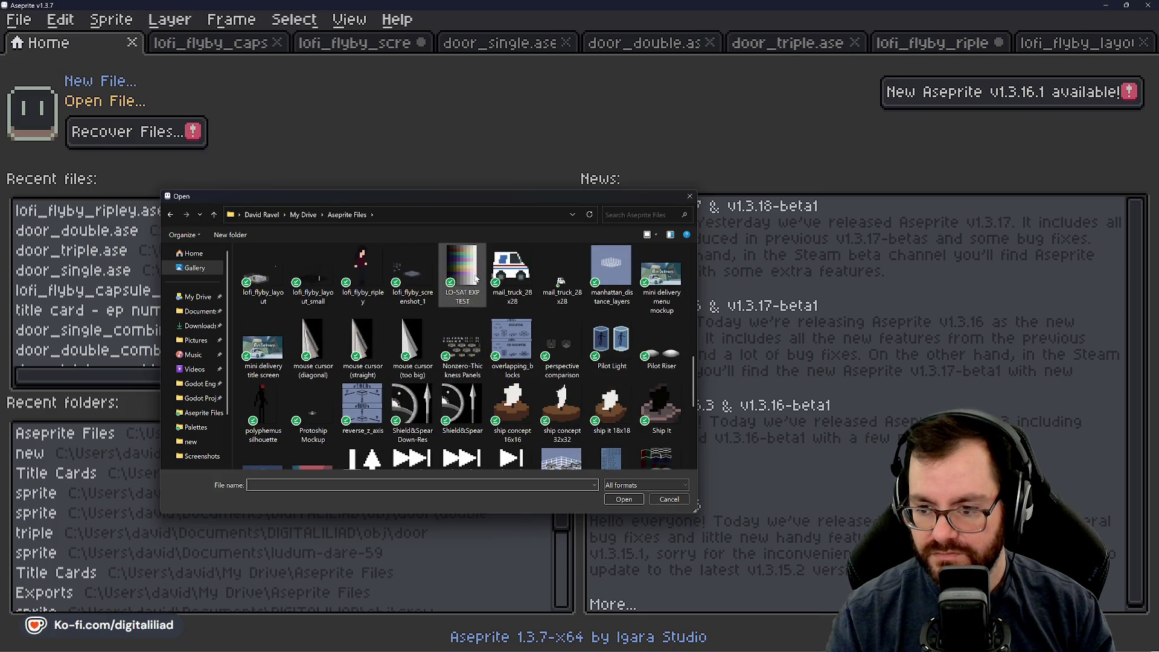
pyautogui.moveTo(462, 272)
pyautogui.scroll(3, 449, 277)
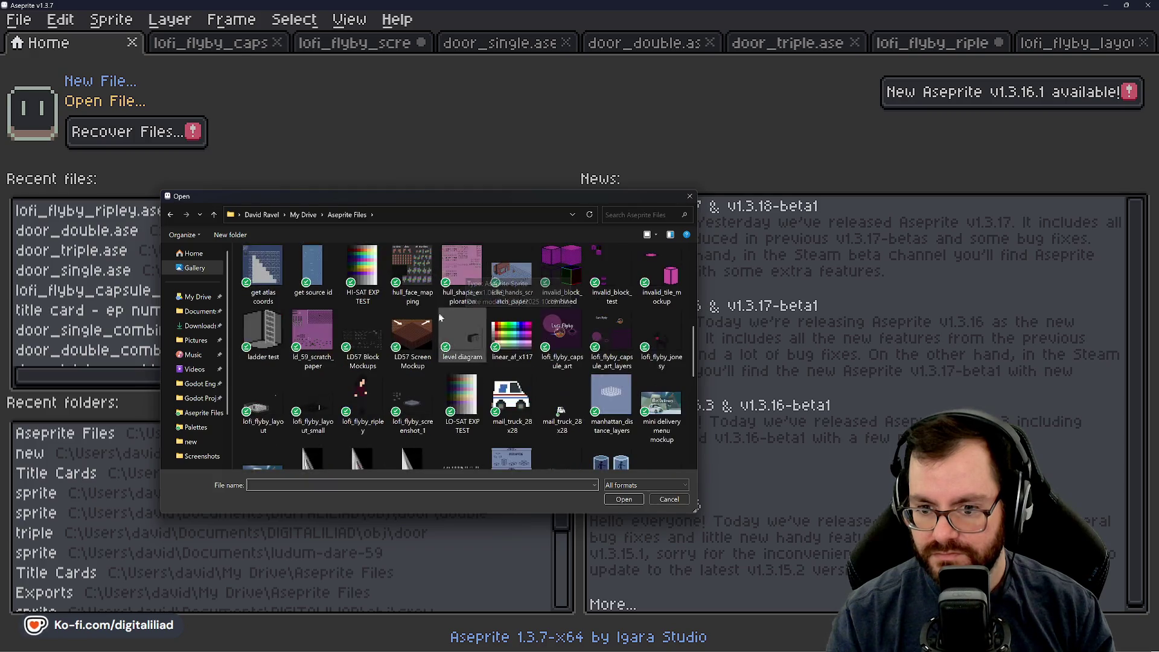
pyautogui.scroll(1, 444, 344)
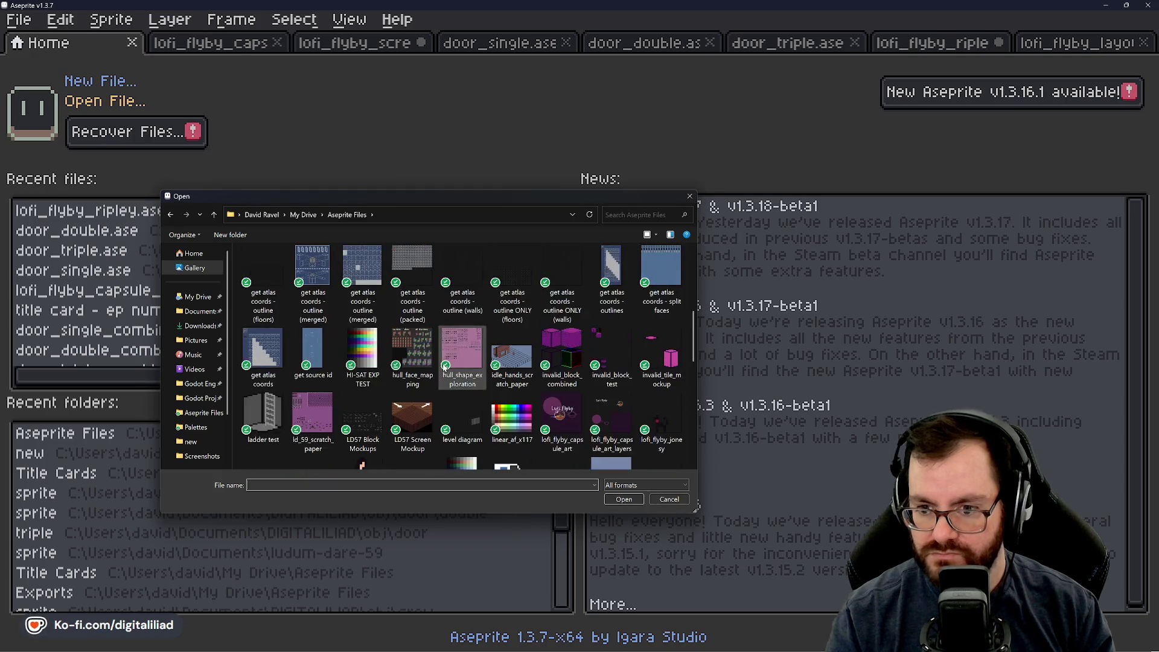
pyautogui.scroll(1, 441, 300)
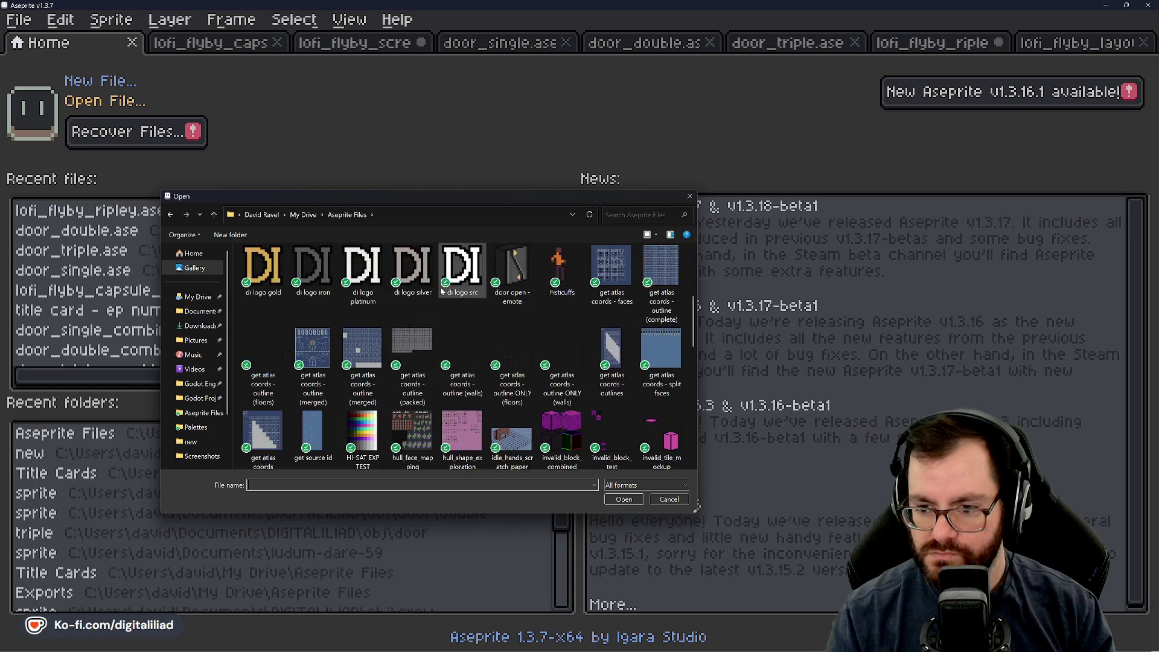
pyautogui.scroll(1, 483, 331)
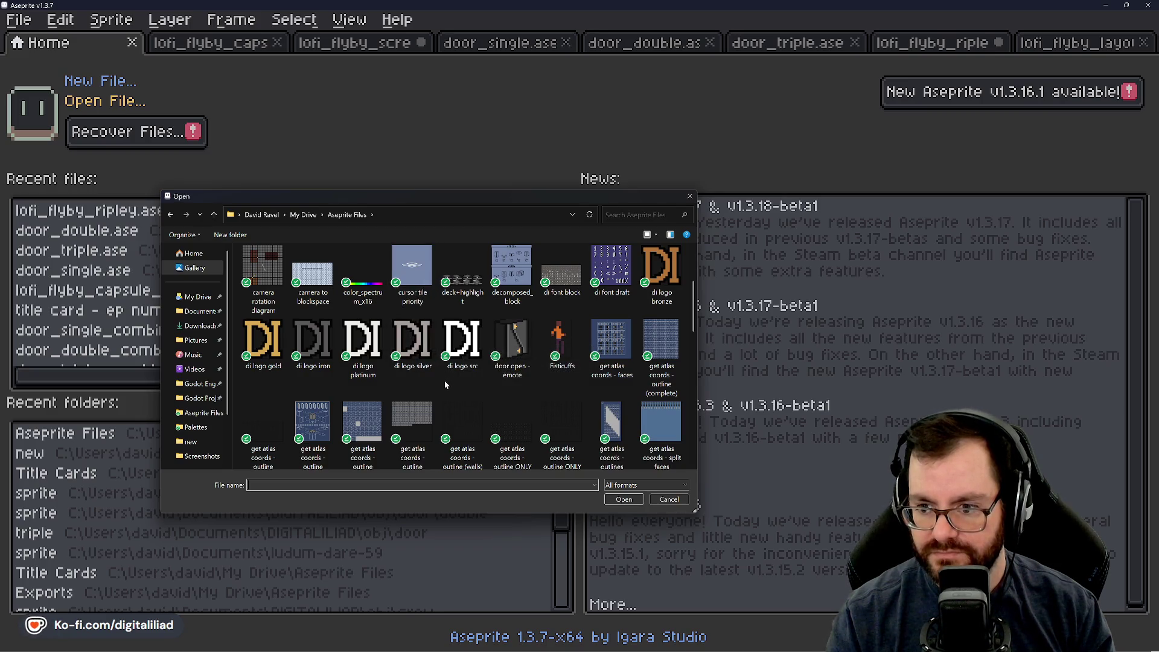
pyautogui.scroll(2, 445, 381)
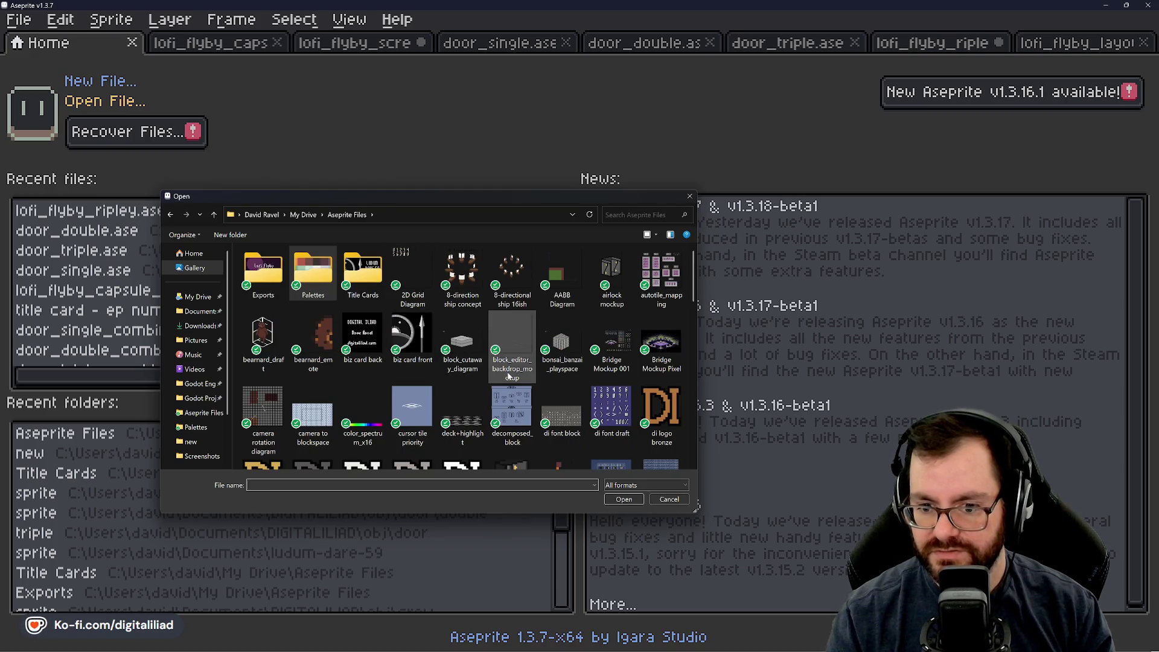
pyautogui.scroll(-1, 493, 385)
pyautogui.scroll(-1, 483, 386)
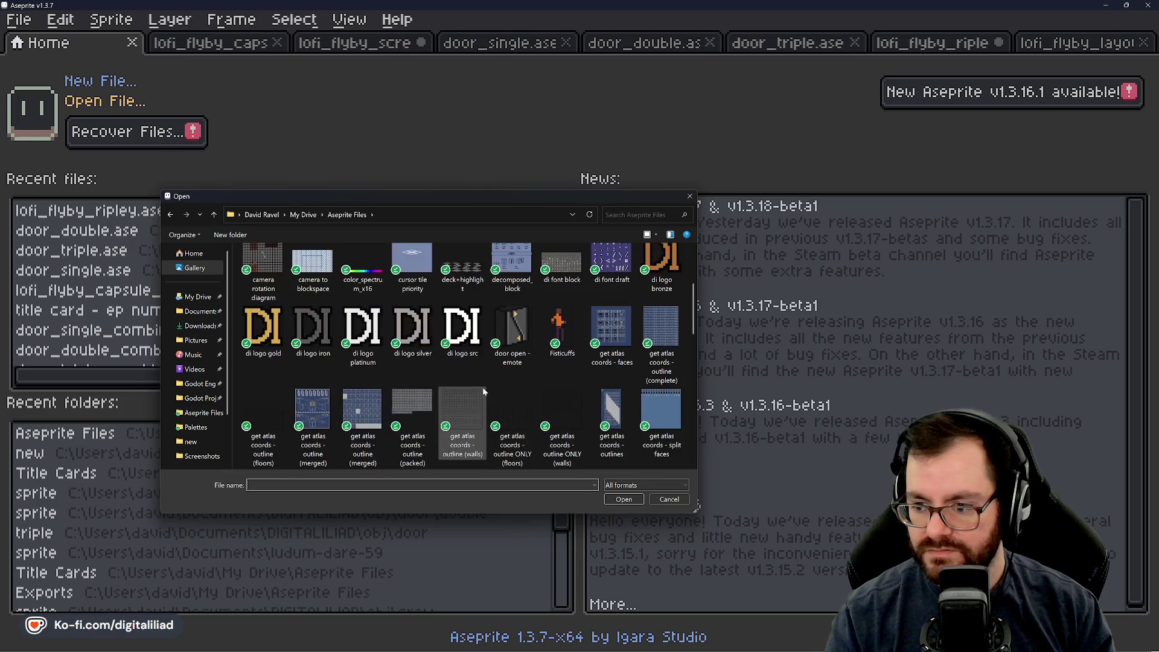
pyautogui.scroll(-1, 483, 386)
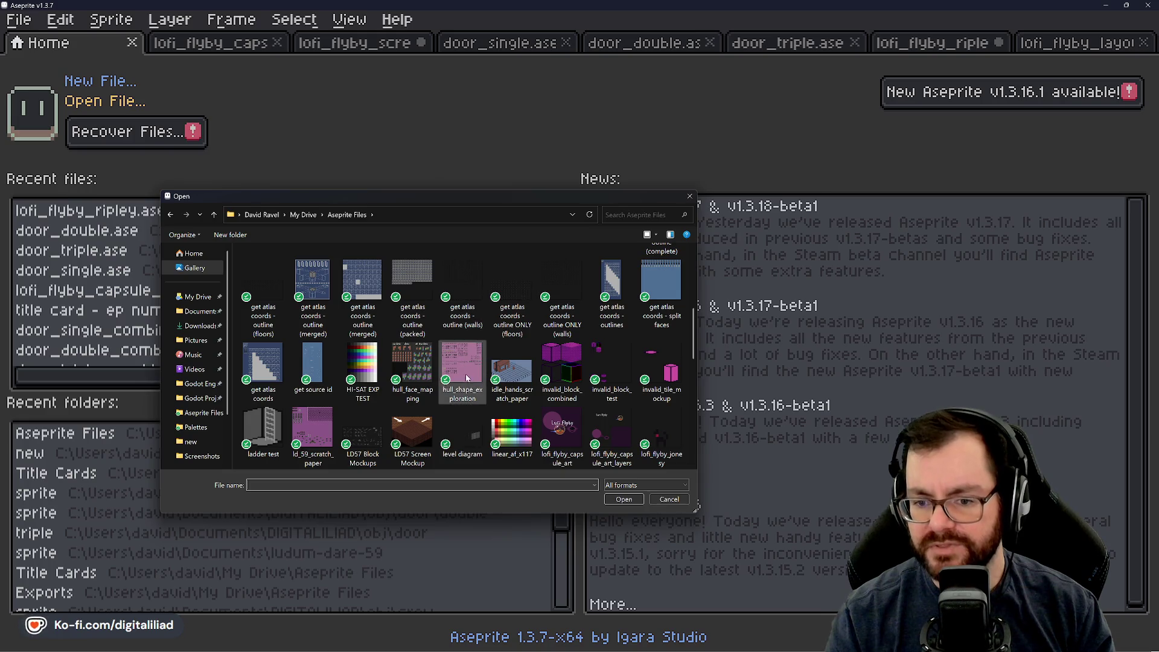
pyautogui.scroll(-2, 467, 378)
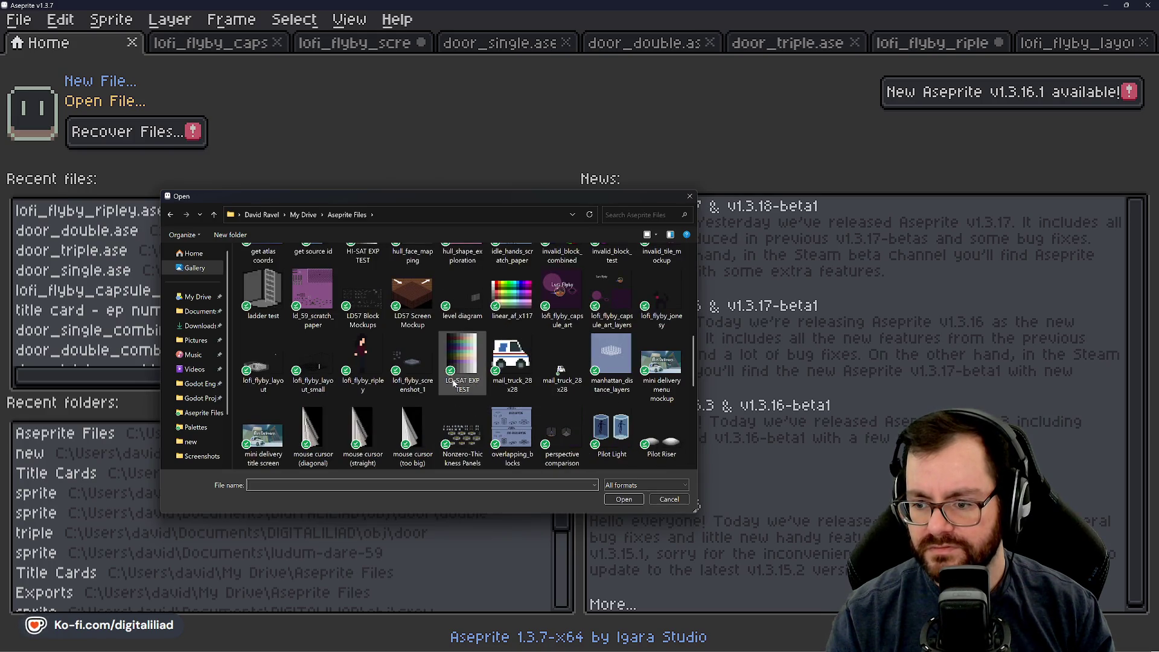
pyautogui.scroll(-2, 471, 372)
pyautogui.scroll(1, 487, 364)
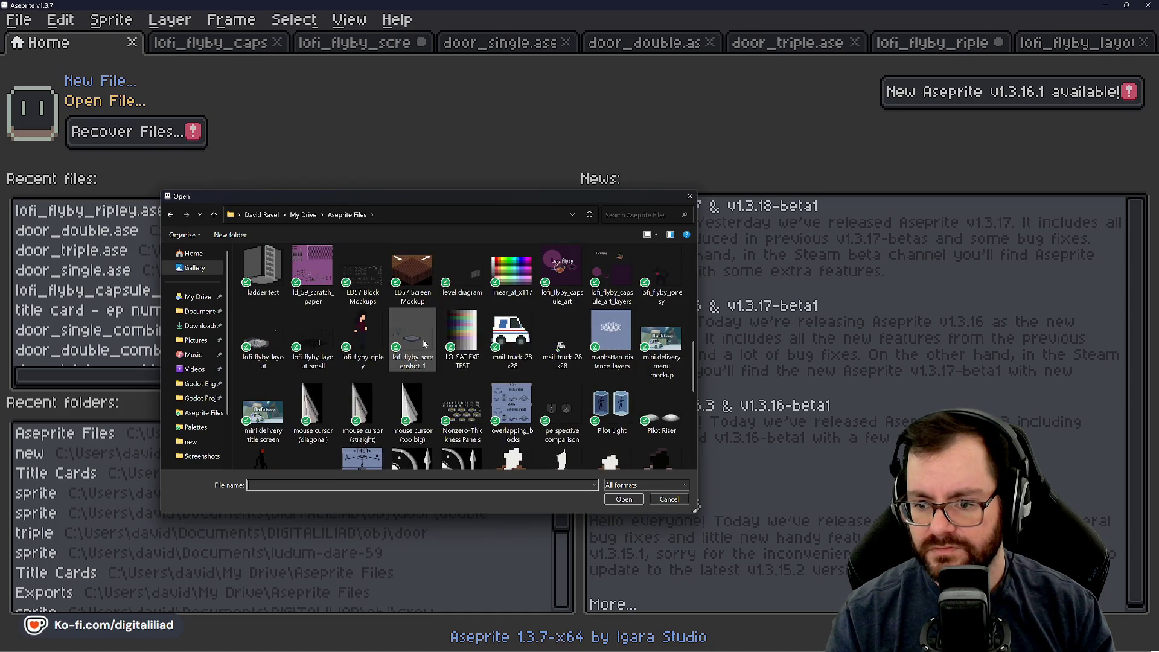
pyautogui.scroll(-2, 478, 378)
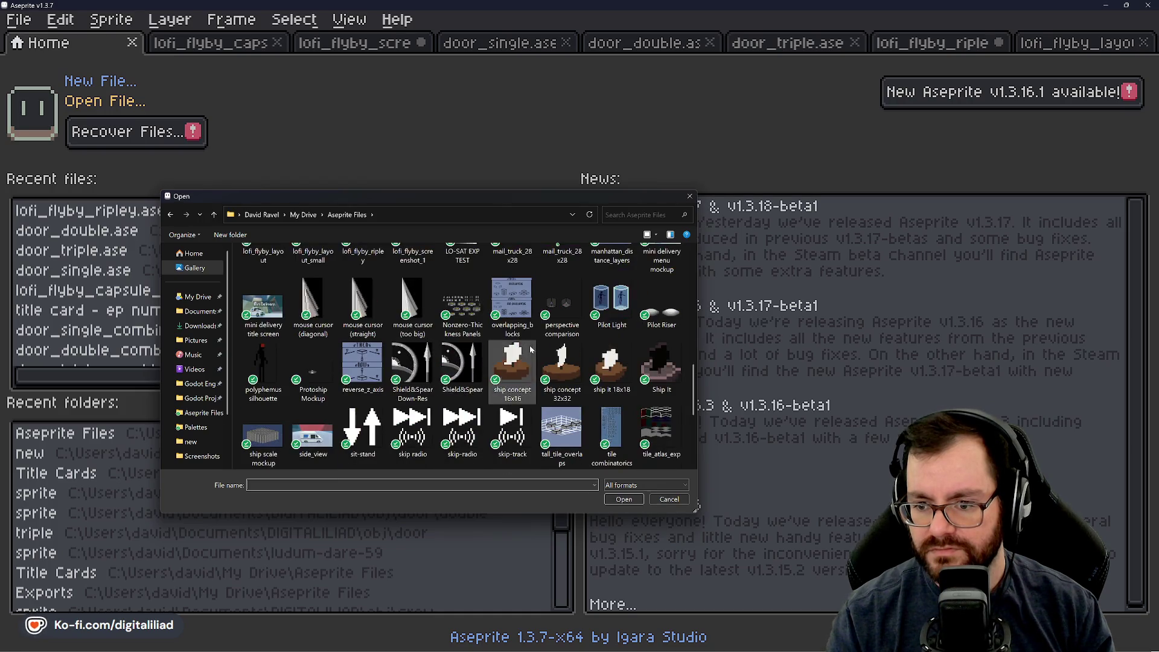
pyautogui.scroll(-2, 514, 362)
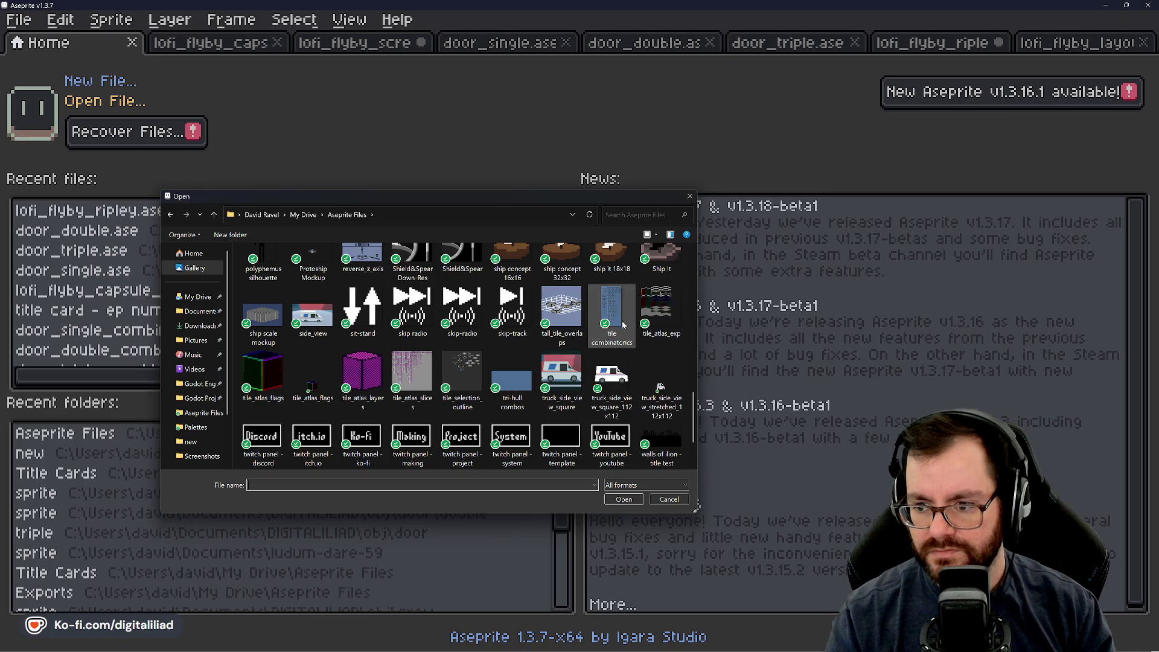
pyautogui.scroll(-1, 455, 382)
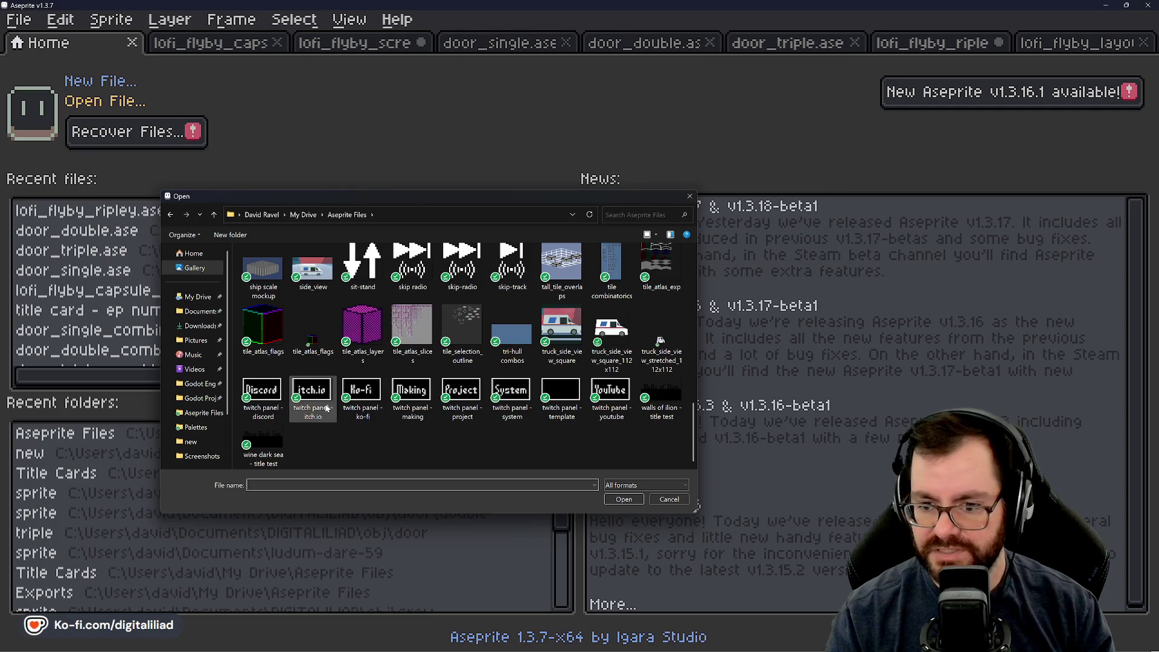
pyautogui.scroll(3, 440, 346)
pyautogui.scroll(3, 439, 346)
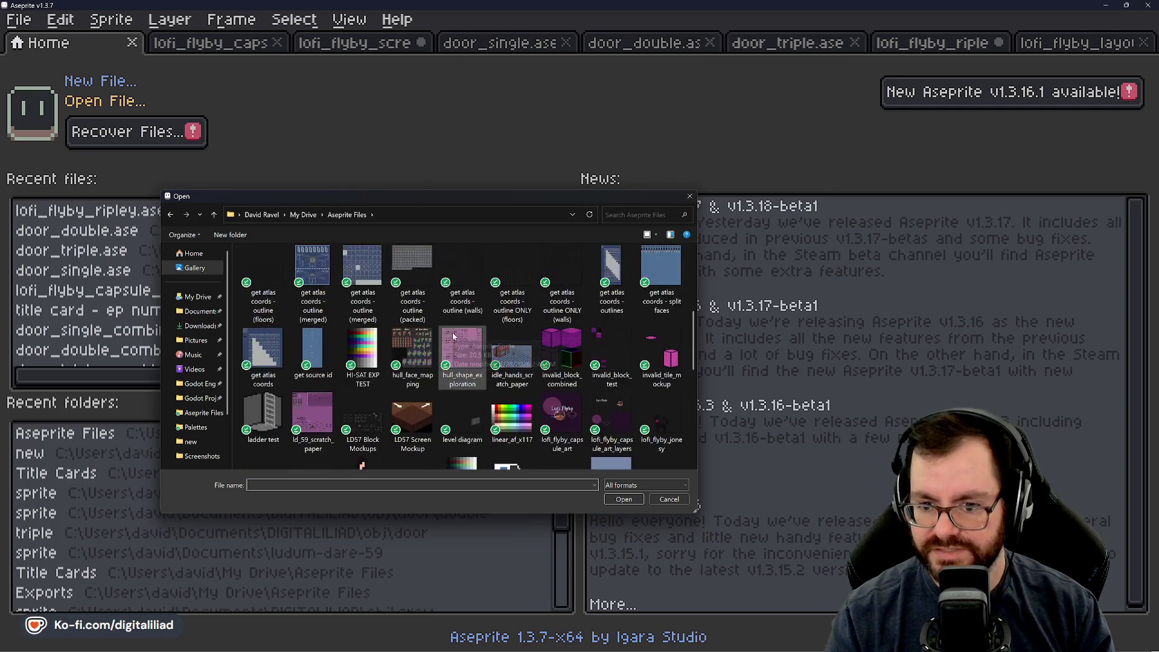
pyautogui.scroll(3, 439, 347)
# Step: Browse Documents > DIGITALILIAD > env > tile, checking its map, old and new subfolders
pyautogui.click(199, 310)
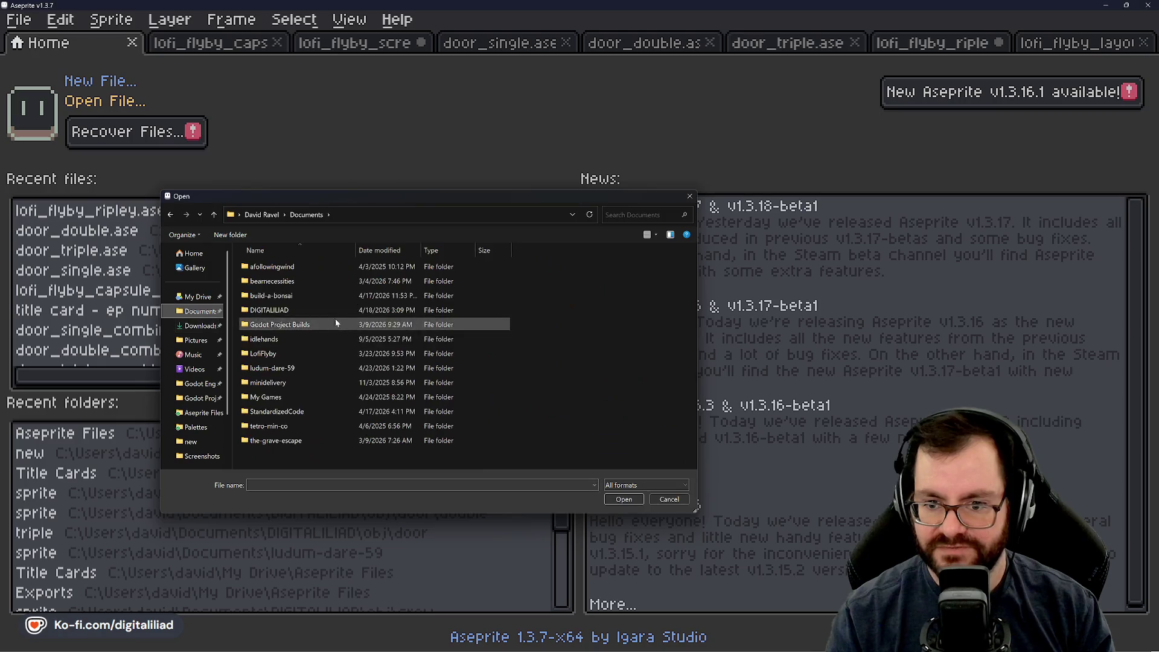
pyautogui.doubleClick(272, 281)
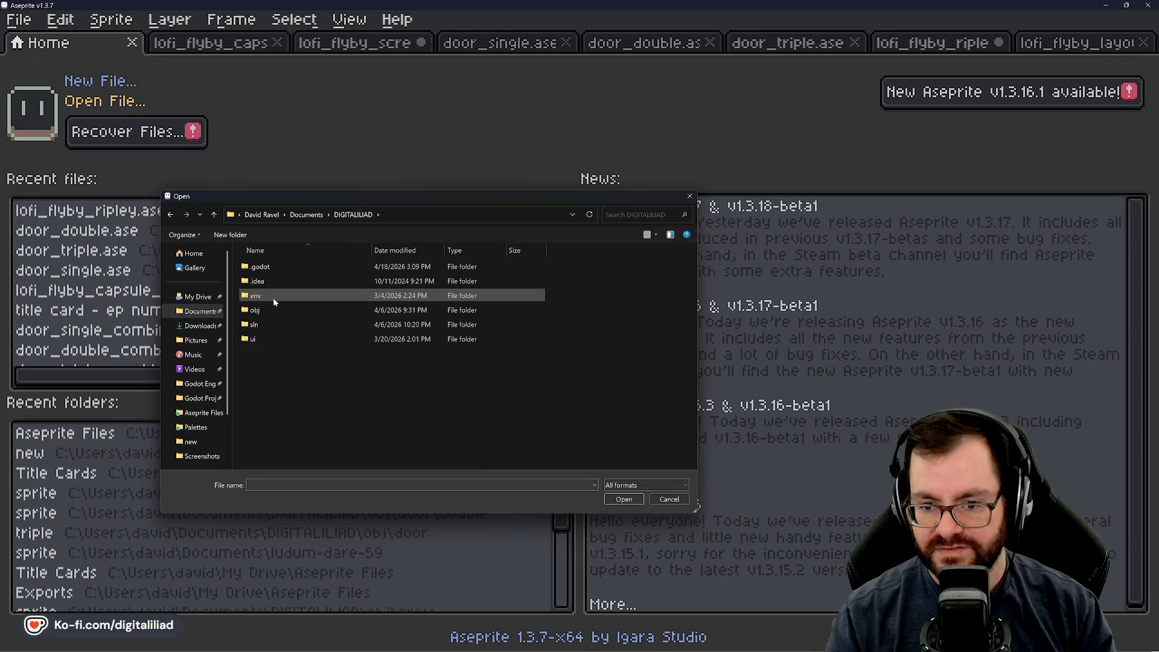
pyautogui.doubleClick(272, 295)
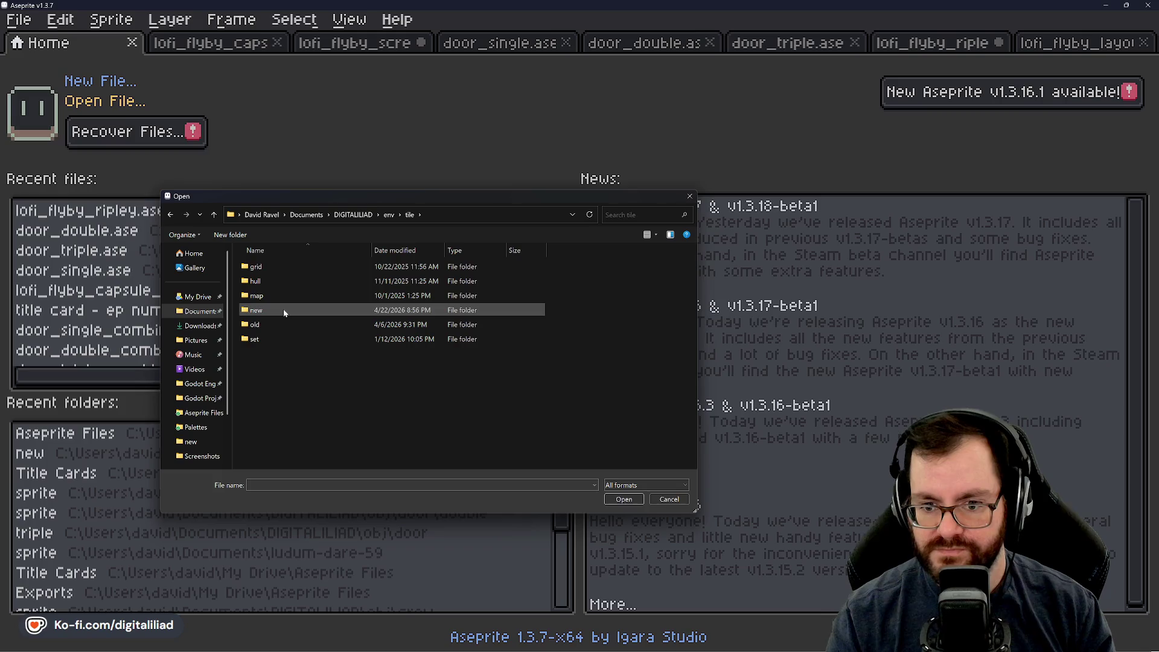
pyautogui.doubleClick(274, 295)
pyautogui.doubleClick(275, 296)
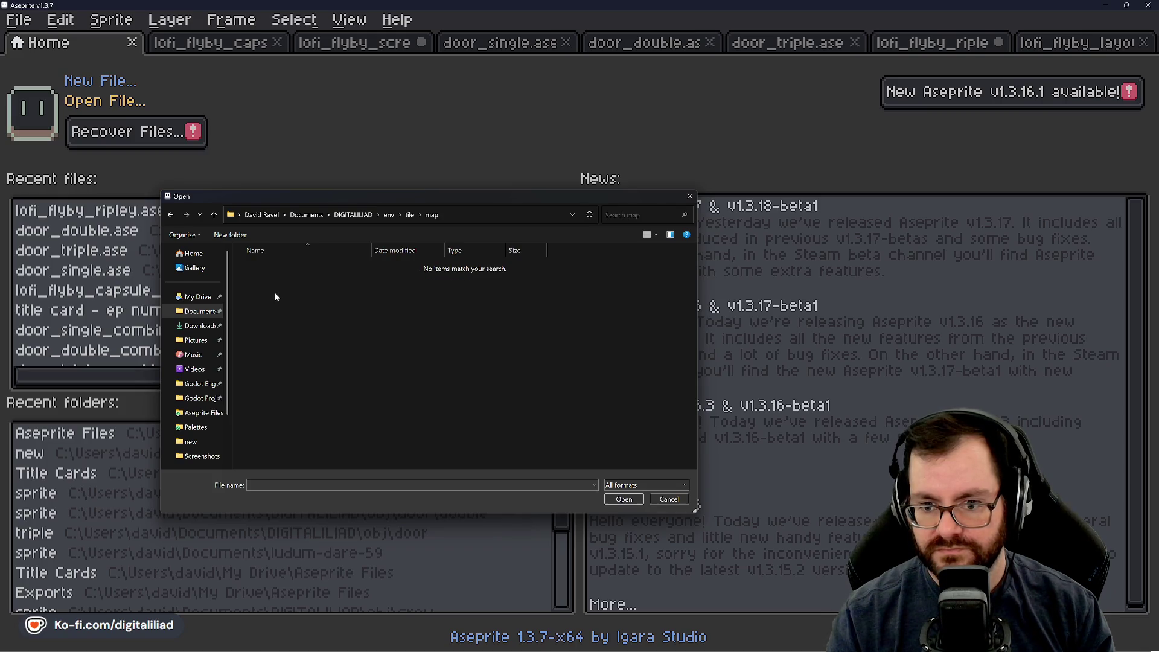
pyautogui.click(215, 214)
pyautogui.doubleClick(275, 326)
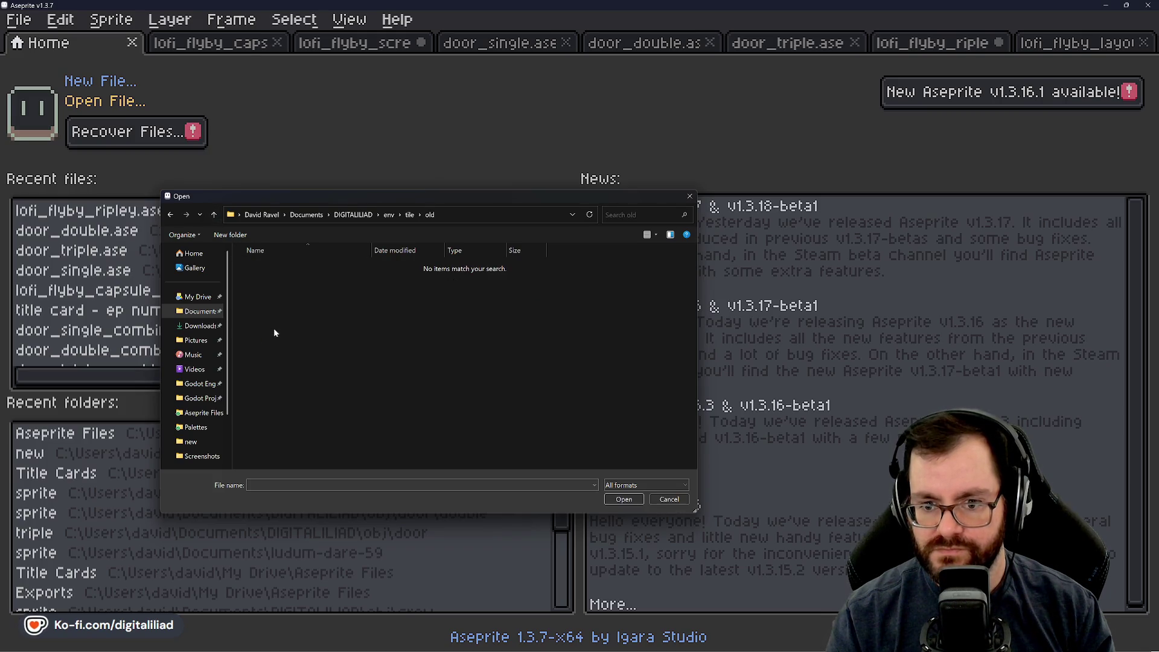
pyautogui.click(213, 214)
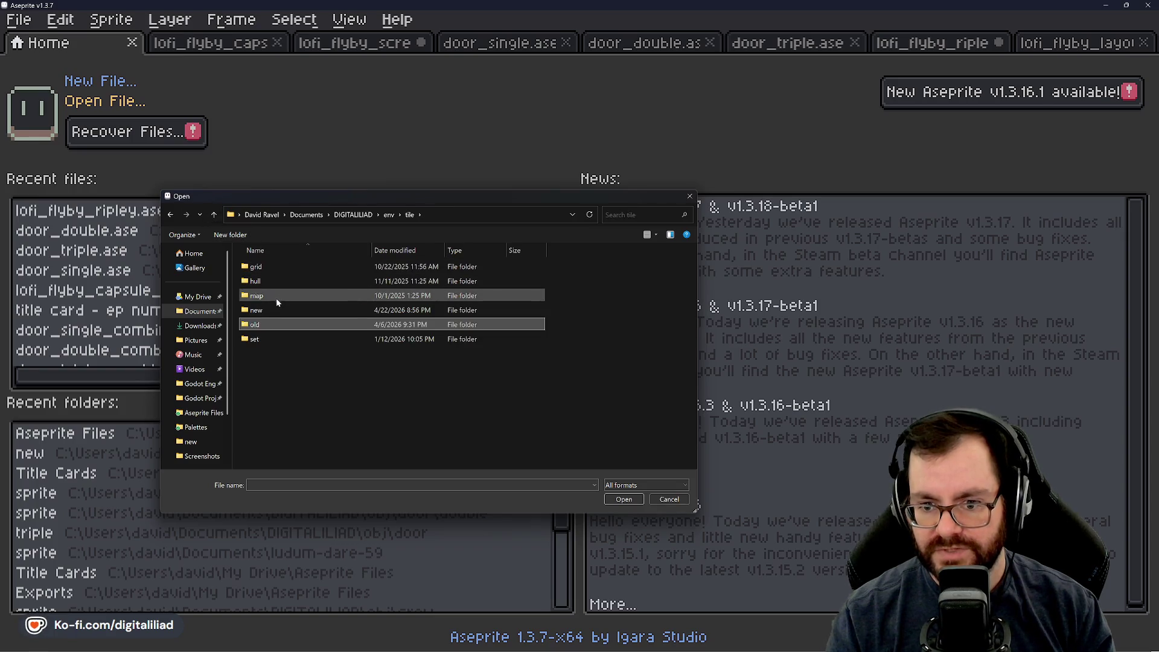
pyautogui.doubleClick(258, 309)
pyautogui.scroll(-5, 299, 344)
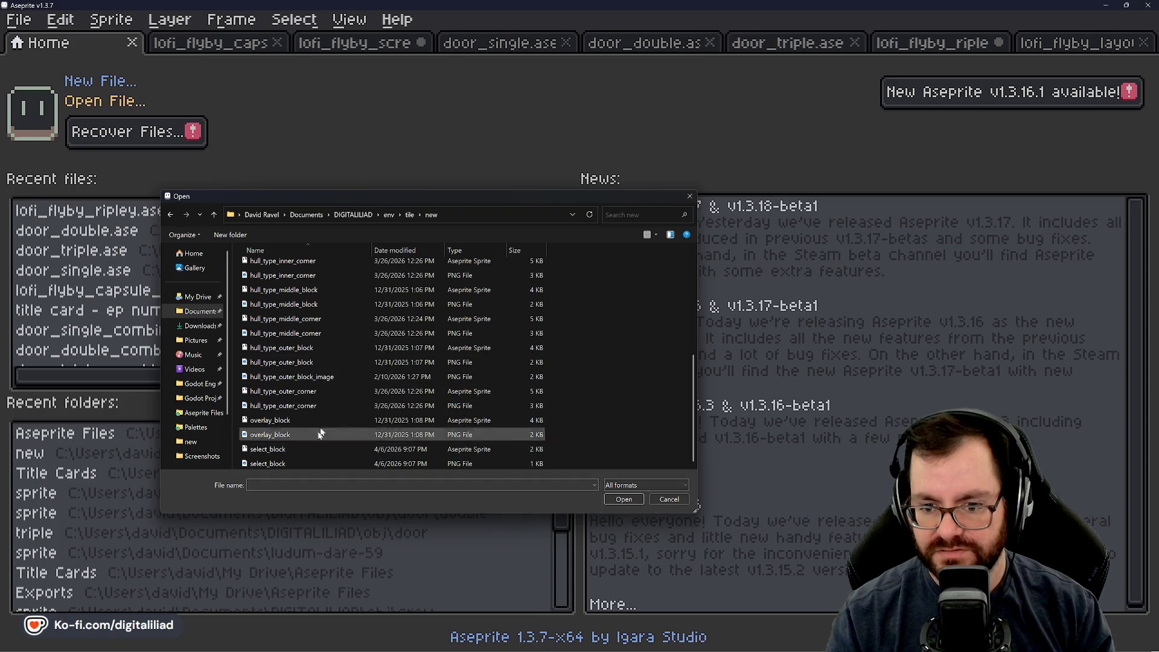
pyautogui.scroll(3, 337, 352)
pyautogui.scroll(2, 336, 356)
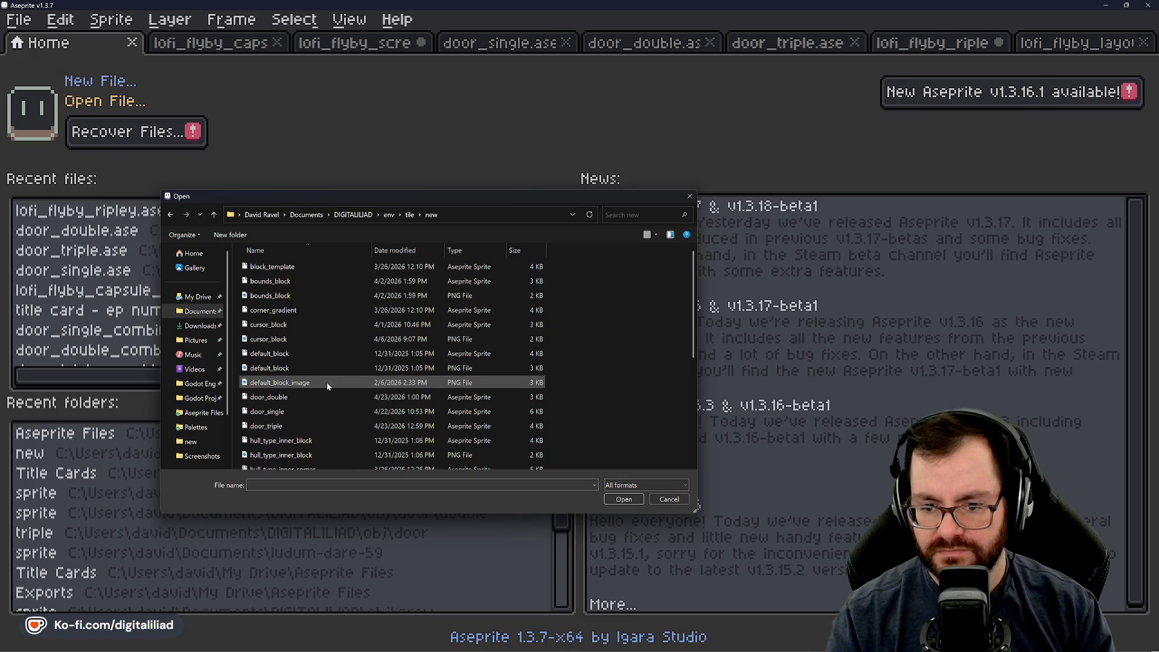
# Step: Go into hull > set > atlas folder of block sprites, then jump to My Drive
pyautogui.click(216, 216)
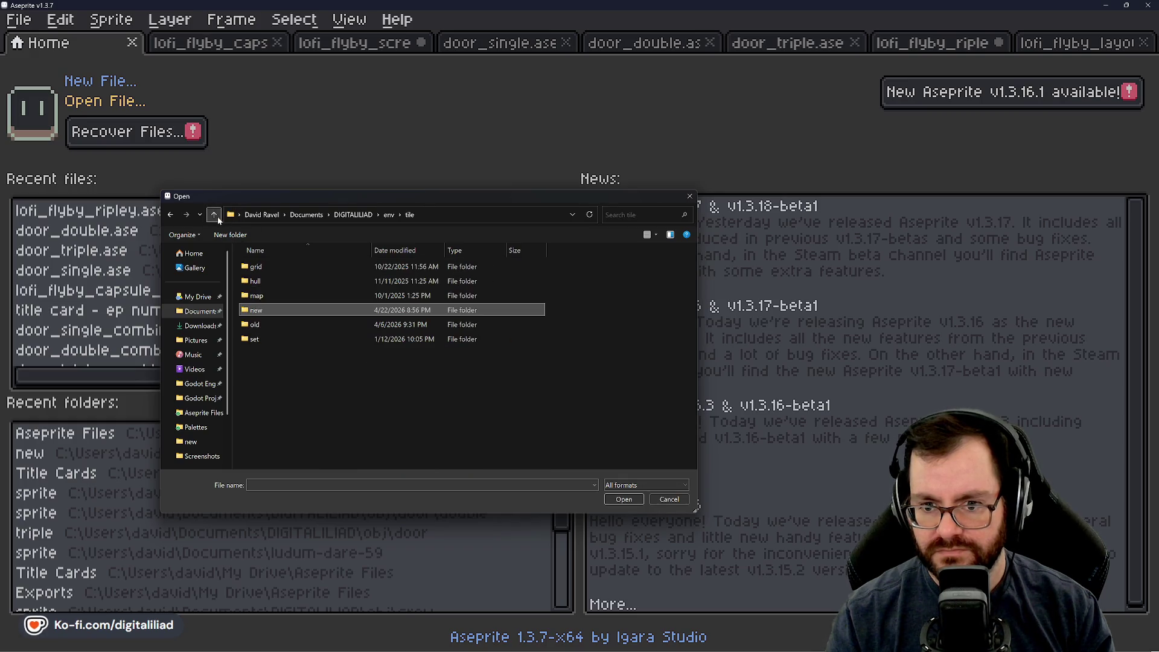
pyautogui.click(275, 280)
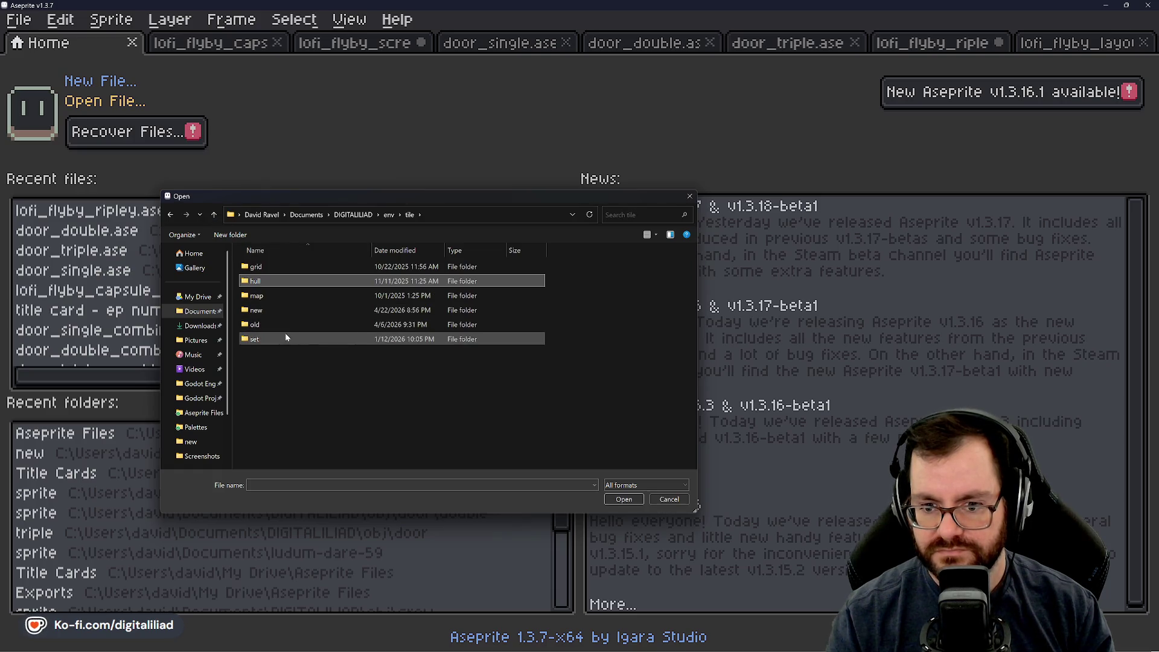
pyautogui.doubleClick(285, 338)
pyautogui.doubleClick(258, 267)
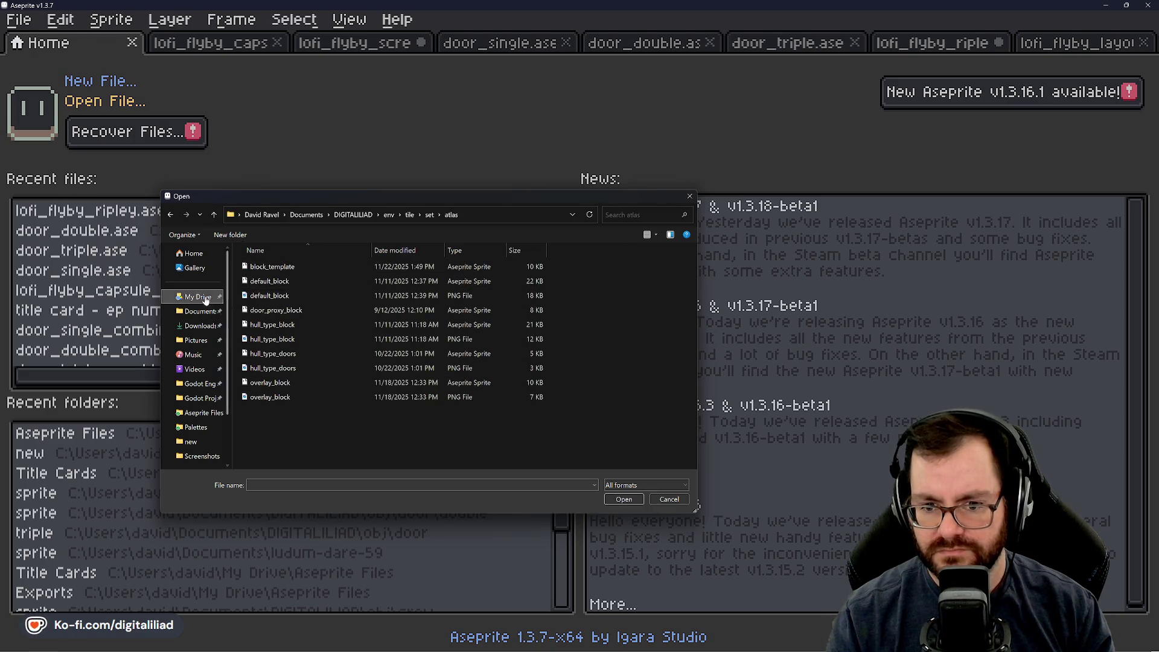
pyautogui.click(205, 299)
# Step: Open the hull_shape_exploration sprite sheet from the Aseprite Files folder
pyautogui.doubleClick(264, 272)
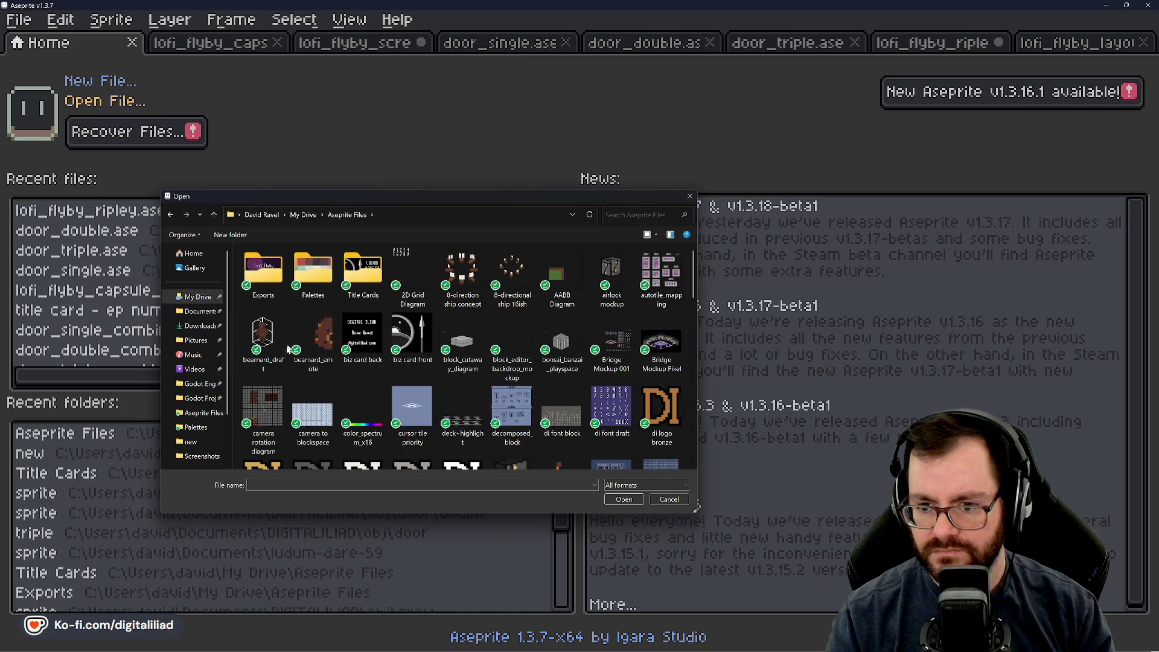
pyautogui.scroll(-1, 598, 355)
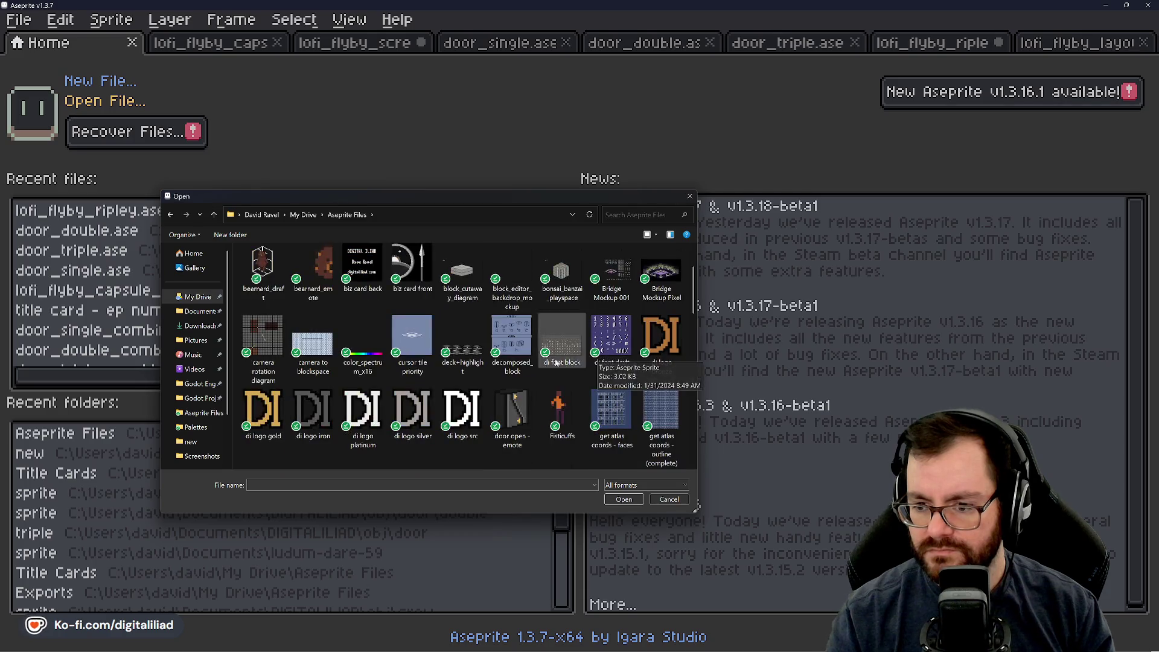
pyautogui.scroll(1, 562, 355)
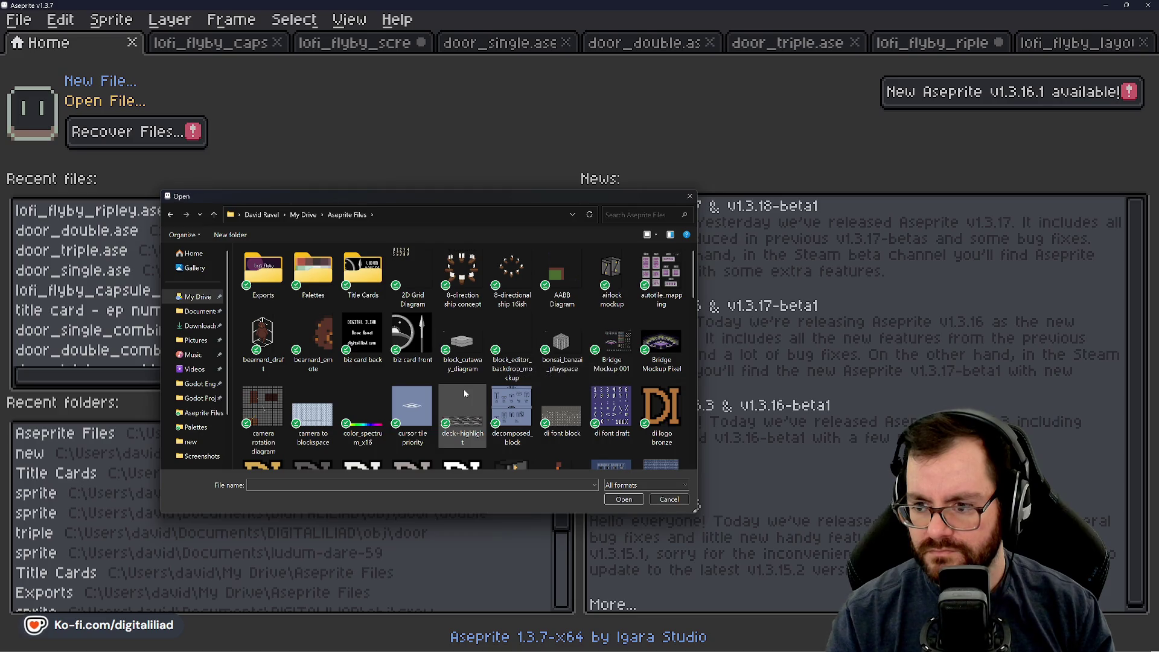
pyautogui.scroll(-1, 465, 394)
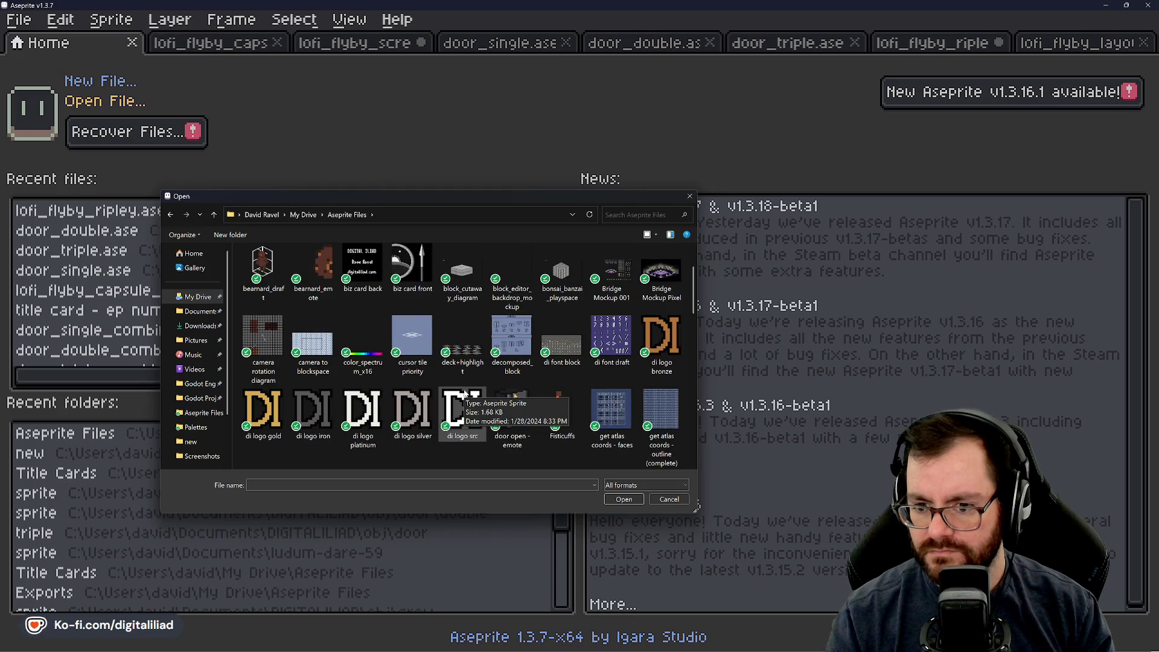
pyautogui.scroll(-1, 464, 394)
pyautogui.scroll(-2, 465, 393)
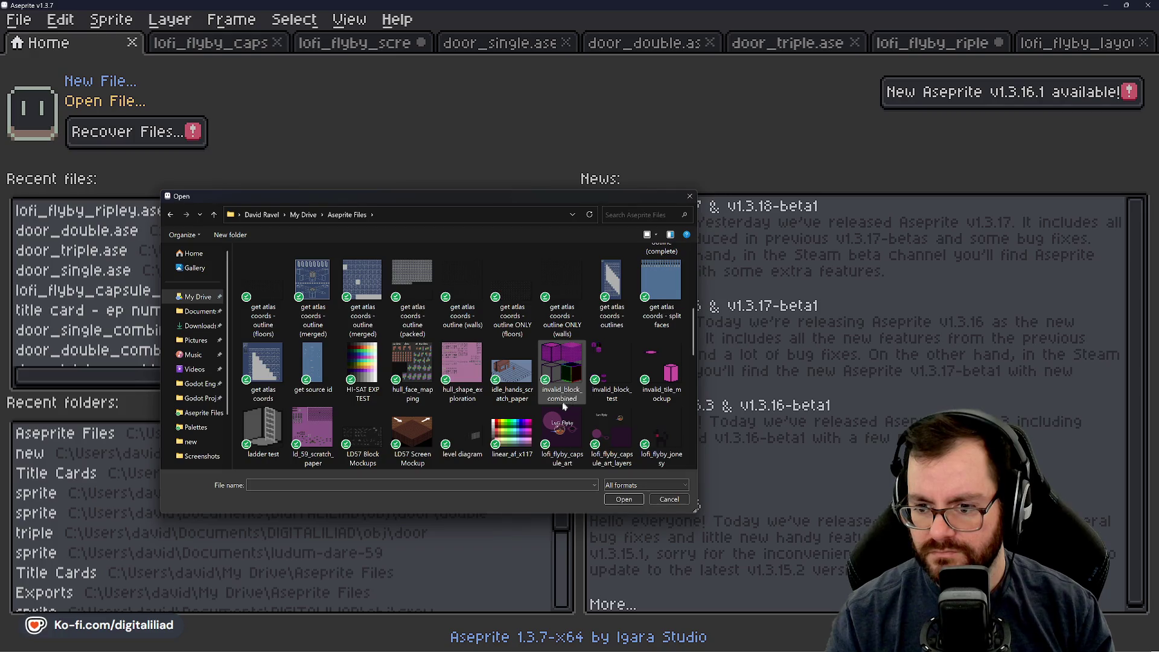
pyautogui.click(462, 372)
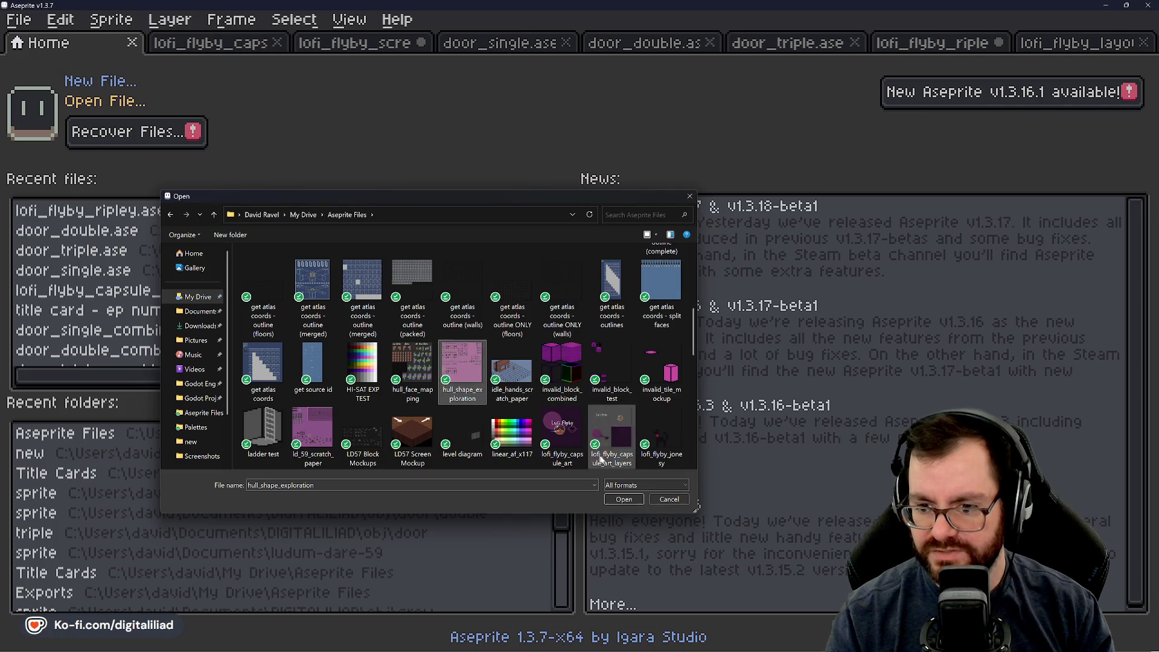
pyautogui.click(625, 499)
pyautogui.click(880, 198)
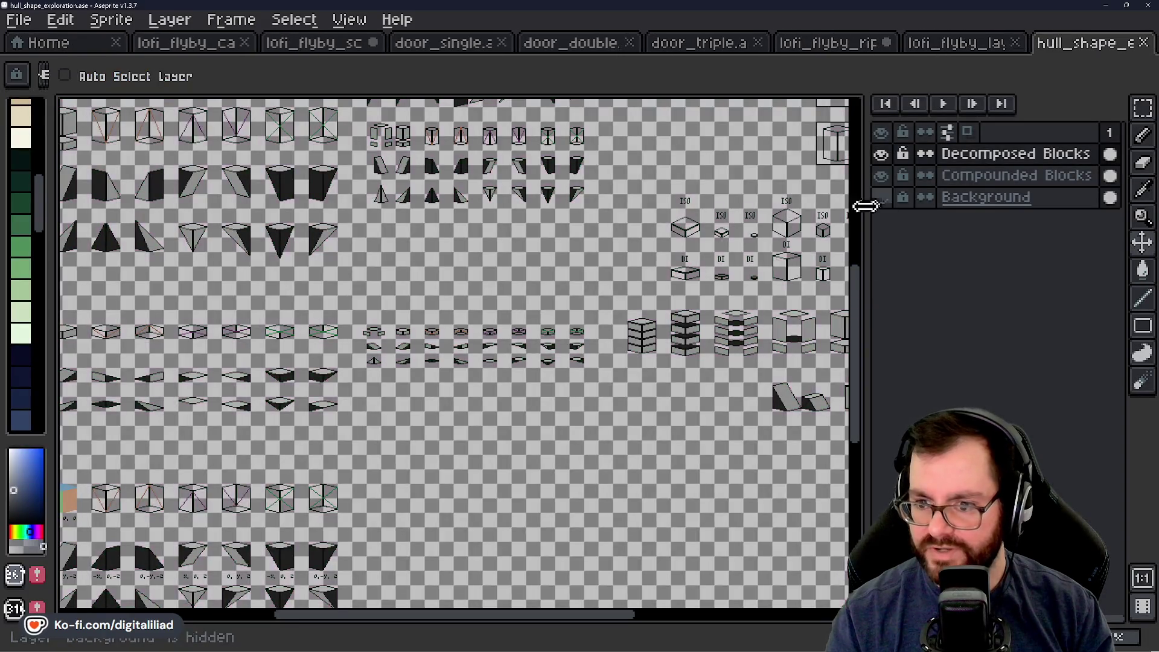
pyautogui.scroll(-2, 409, 329)
pyautogui.scroll(4, 202, 181)
pyautogui.scroll(-1, 365, 207)
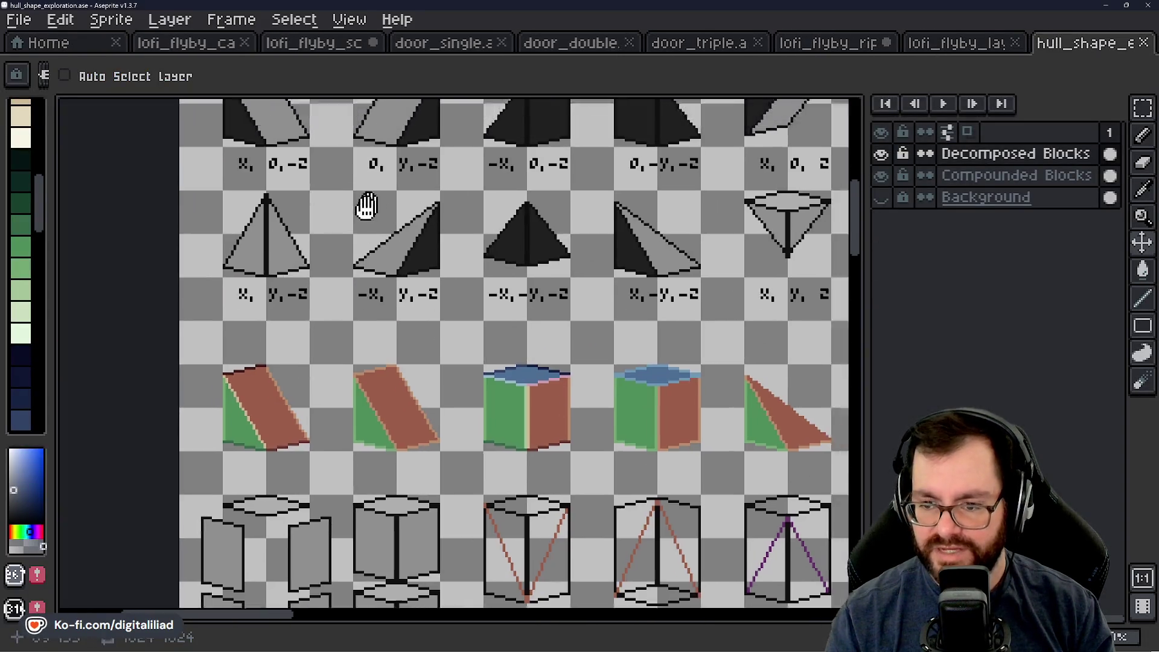
pyautogui.moveTo(366, 206)
pyautogui.mouseDown()
pyautogui.moveTo(238, 329)
pyautogui.moveTo(298, 328)
pyautogui.mouseUp()
pyautogui.scroll(-2, 344, 303)
pyautogui.moveTo(385, 413); pyautogui.dragTo(453, 260)
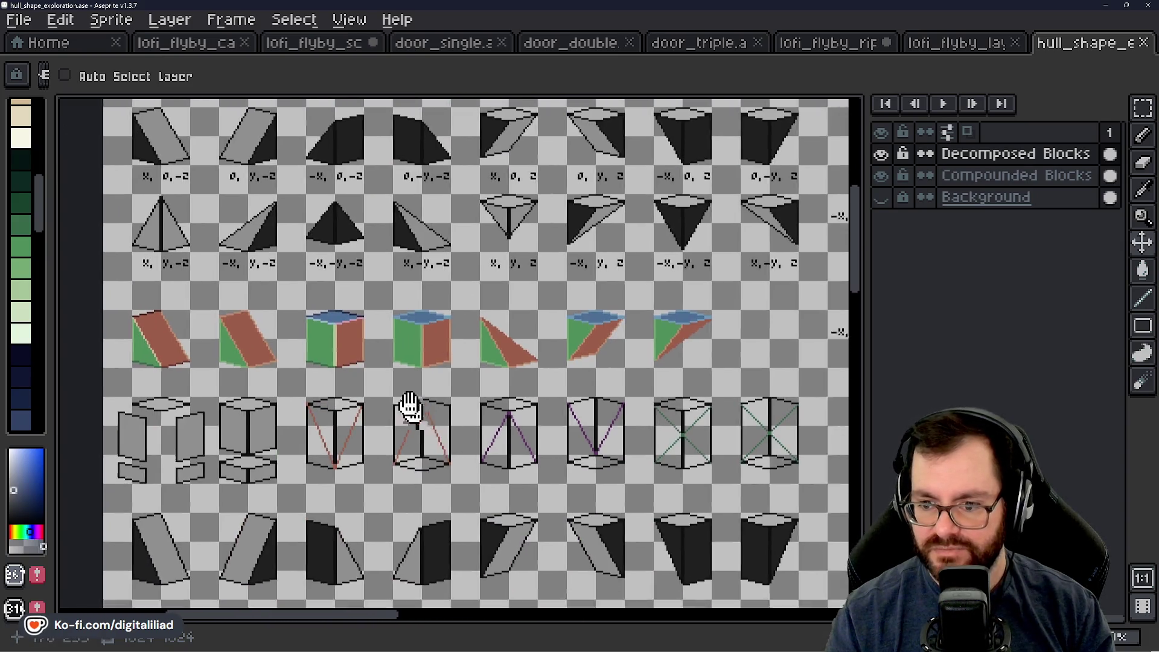
pyautogui.moveTo(435, 441); pyautogui.dragTo(411, 237)
pyautogui.moveTo(492, 456)
pyautogui.mouseDown()
pyautogui.moveTo(474, 298)
pyautogui.moveTo(376, 266)
pyautogui.moveTo(433, 279)
pyautogui.mouseUp()
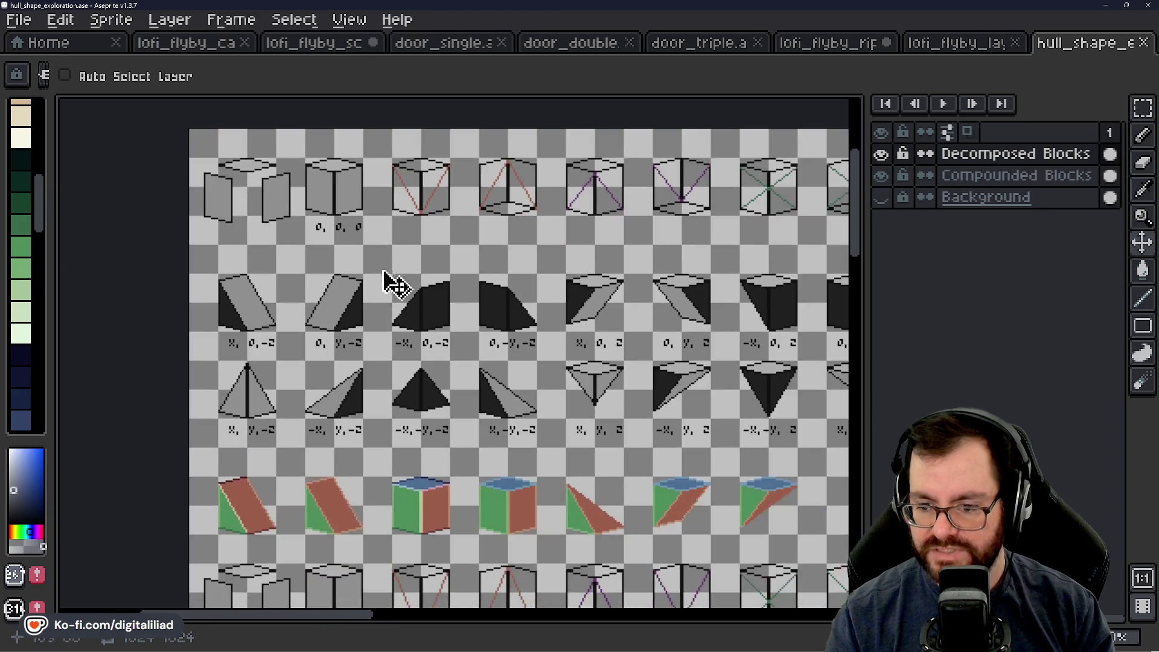
pyautogui.scroll(-1, 574, 422)
pyautogui.scroll(-2, 508, 362)
pyautogui.scroll(-3, 549, 246)
pyautogui.scroll(-2, 566, 290)
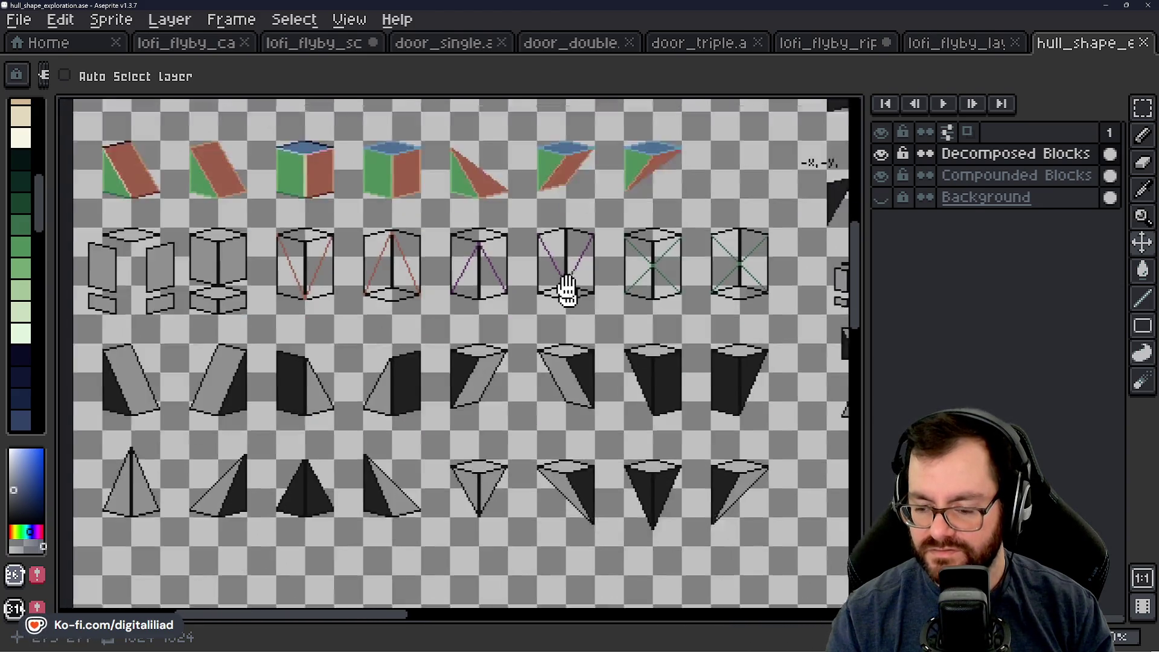
pyautogui.moveTo(566, 290); pyautogui.dragTo(571, 209)
pyautogui.moveTo(596, 453); pyautogui.dragTo(584, 148)
pyautogui.moveTo(575, 311); pyautogui.dragTo(598, 231)
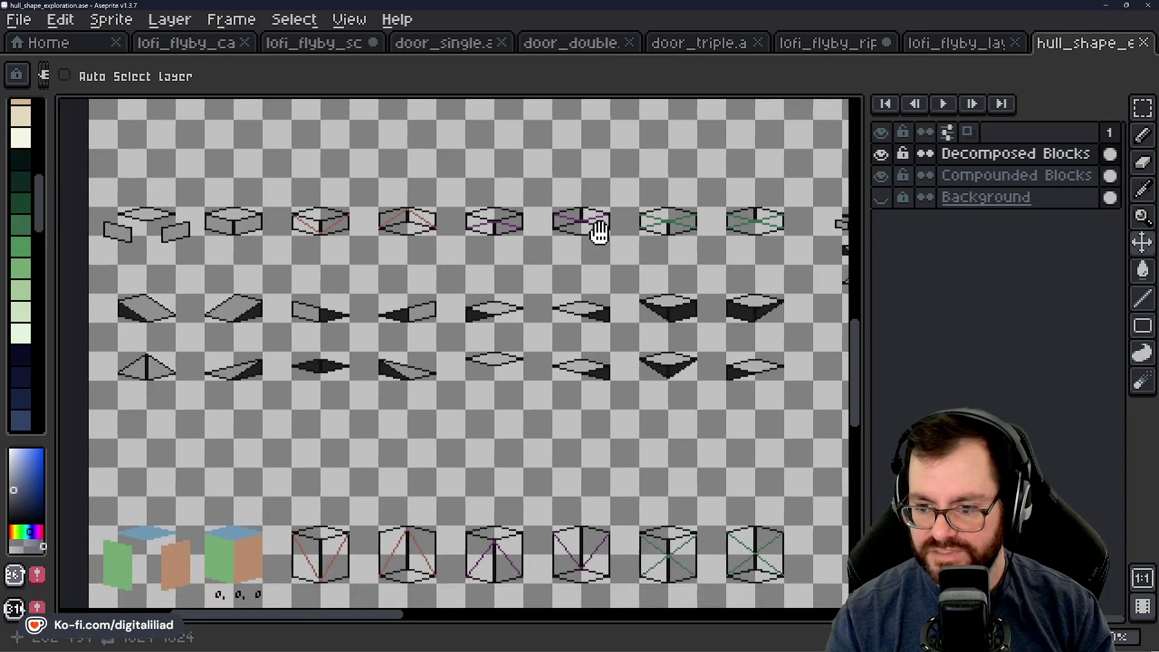
pyautogui.moveTo(598, 356); pyautogui.dragTo(582, 194)
pyautogui.scroll(-2, 582, 246)
pyautogui.scroll(-2, 574, 280)
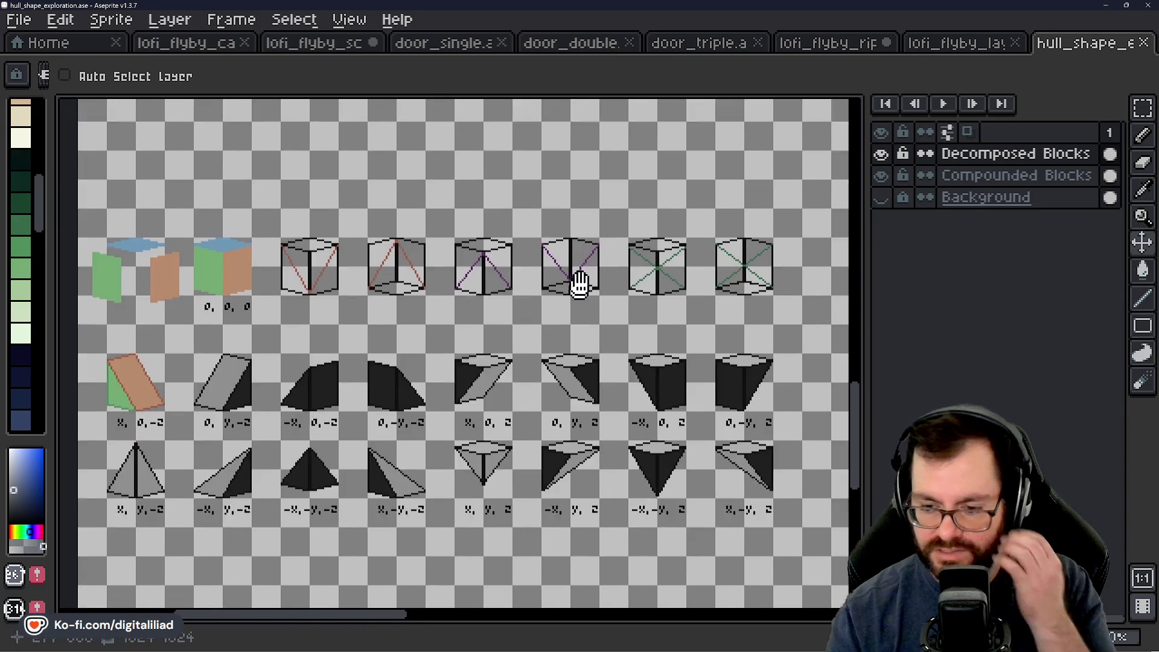
pyautogui.scroll(-1, 571, 268)
pyautogui.scroll(2, 570, 388)
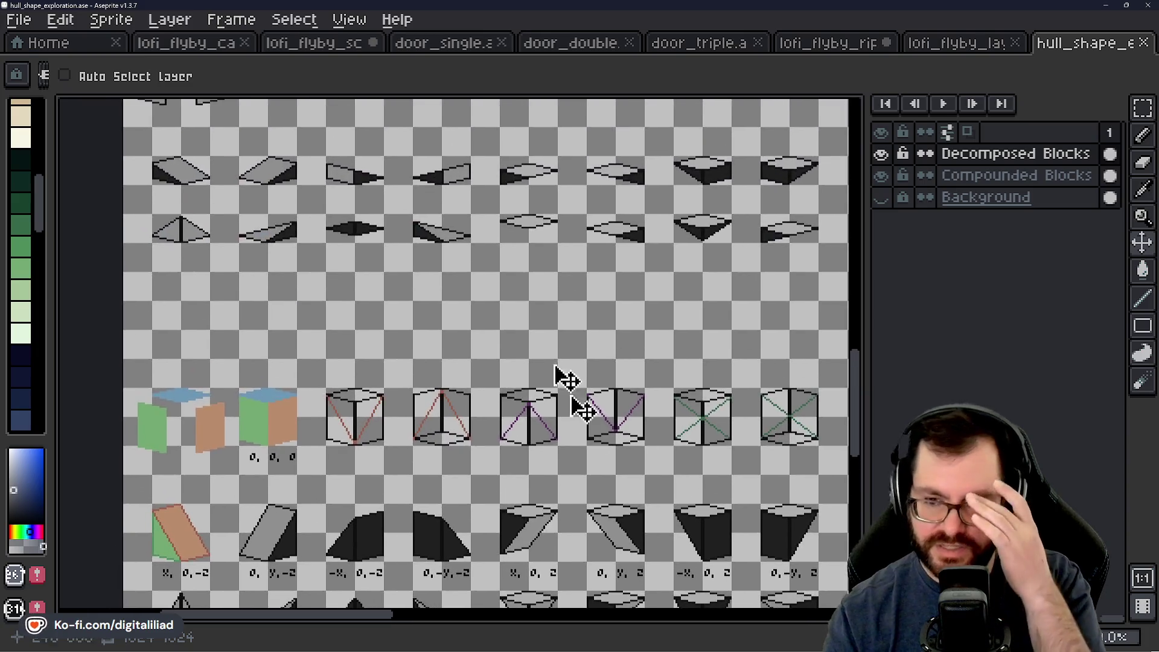
pyautogui.scroll(-3, 509, 461)
pyautogui.scroll(1, 487, 284)
pyautogui.scroll(1, 501, 264)
pyautogui.scroll(1, 501, 263)
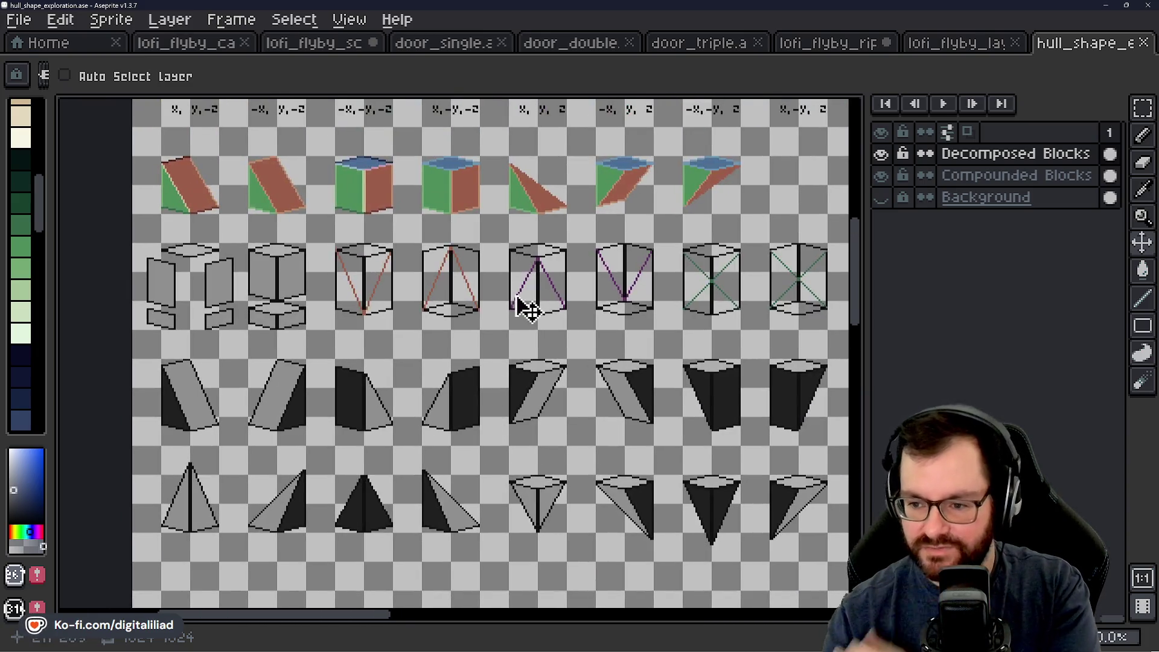
pyautogui.scroll(1, 504, 311)
pyautogui.scroll(2, 531, 432)
pyautogui.scroll(-1, 652, 392)
pyautogui.scroll(-1, 652, 391)
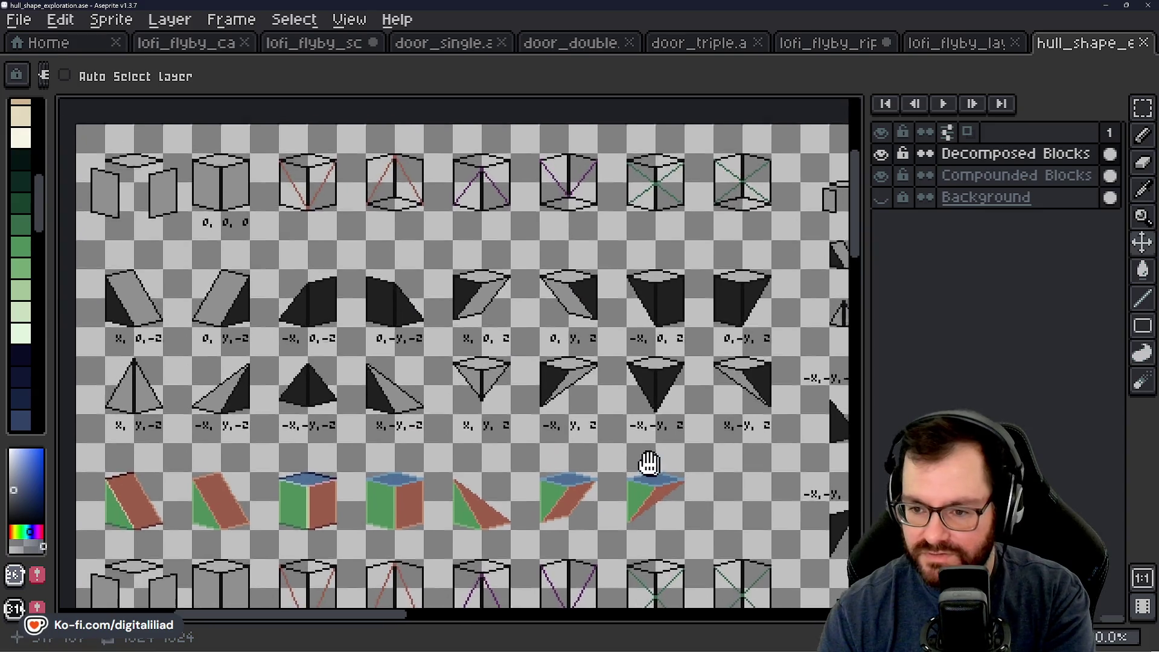
pyautogui.moveTo(646, 465); pyautogui.dragTo(251, 393)
pyautogui.scroll(-1, 339, 227)
pyautogui.scroll(1, 487, 505)
pyautogui.moveTo(486, 505); pyautogui.dragTo(506, 532)
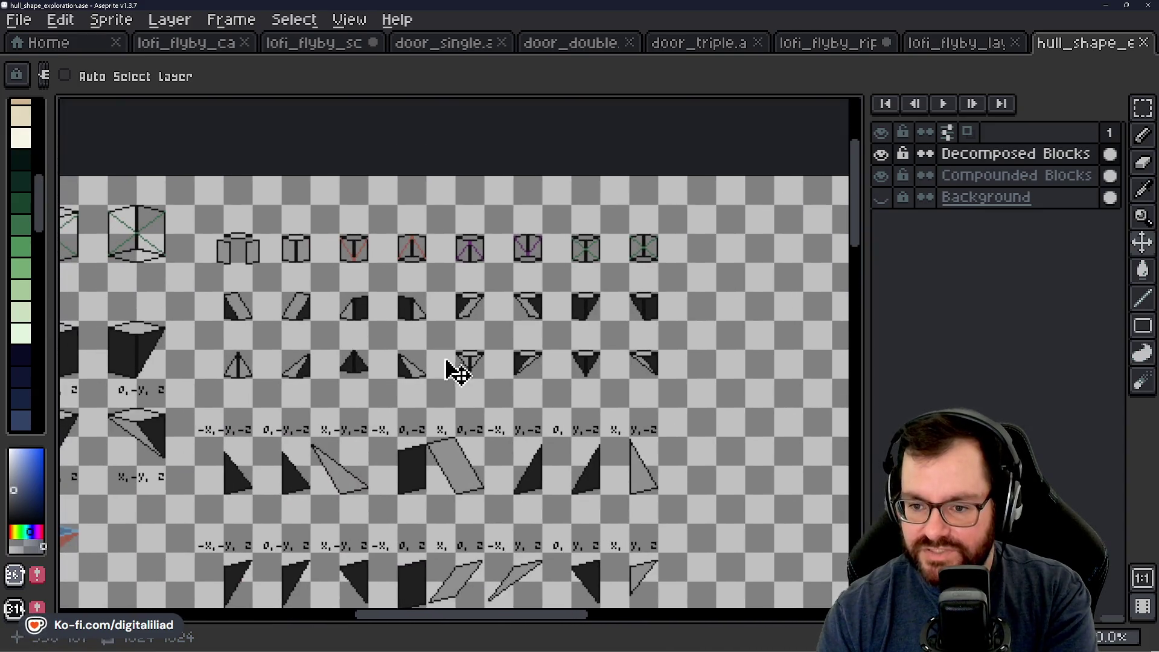
pyautogui.moveTo(668, 446); pyautogui.dragTo(376, 218)
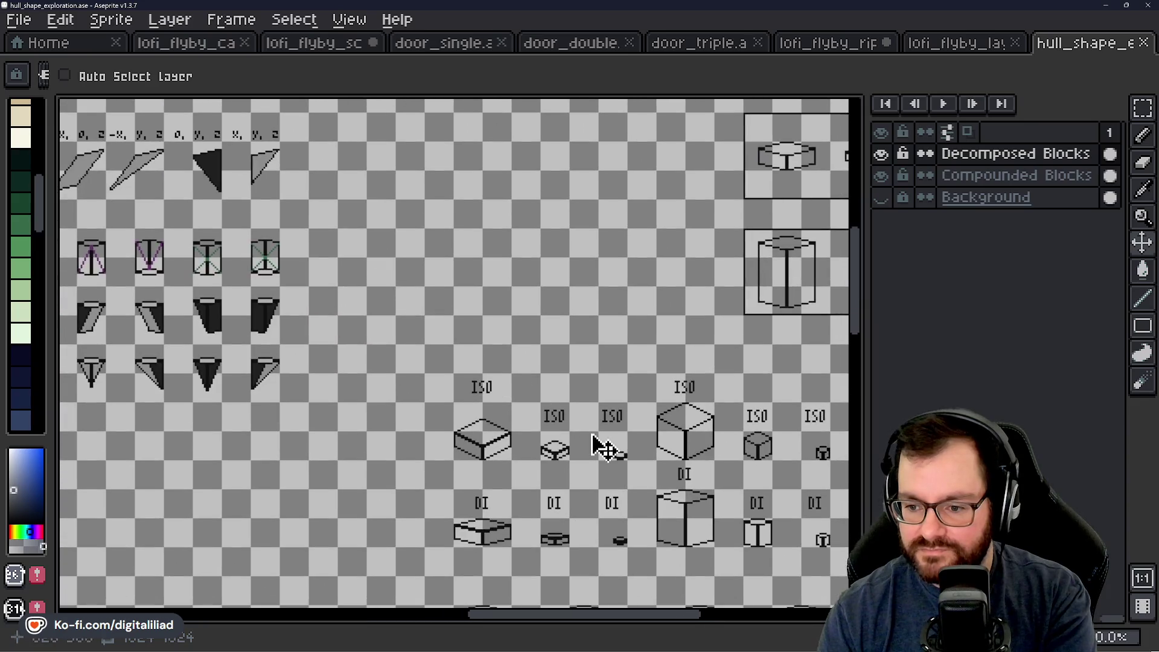
pyautogui.moveTo(595, 444)
pyautogui.mouseDown()
pyautogui.moveTo(363, 262)
pyautogui.moveTo(406, 213)
pyautogui.mouseUp()
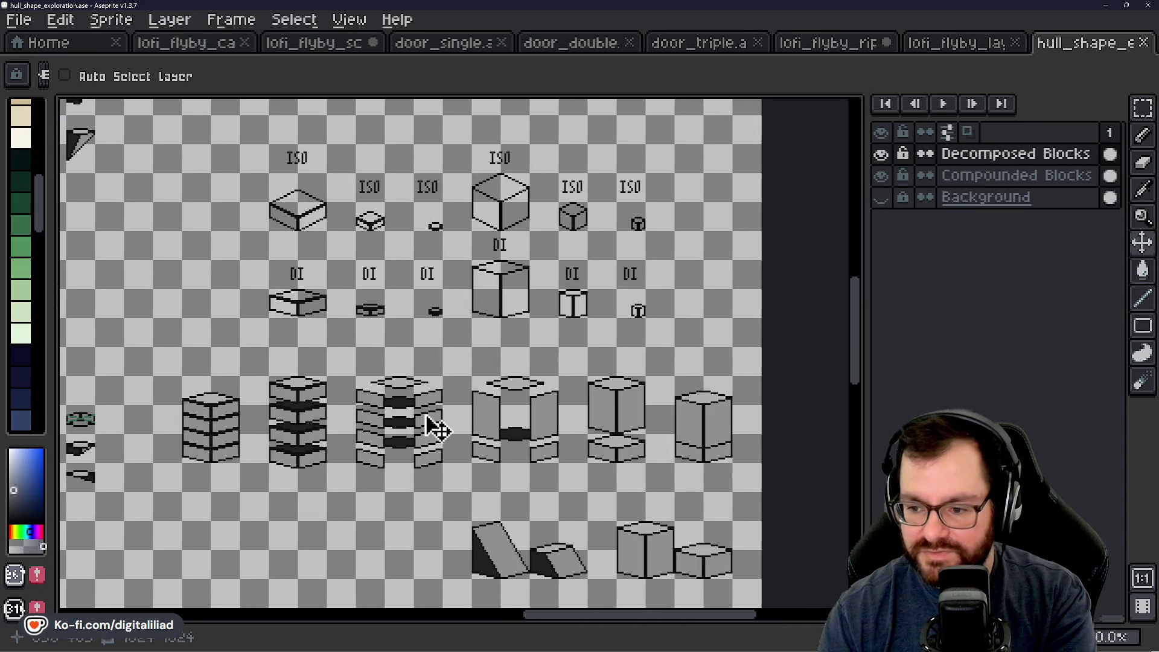
pyautogui.scroll(1, 433, 428)
pyautogui.moveTo(622, 453); pyautogui.dragTo(458, 393)
pyautogui.scroll(1, 346, 305)
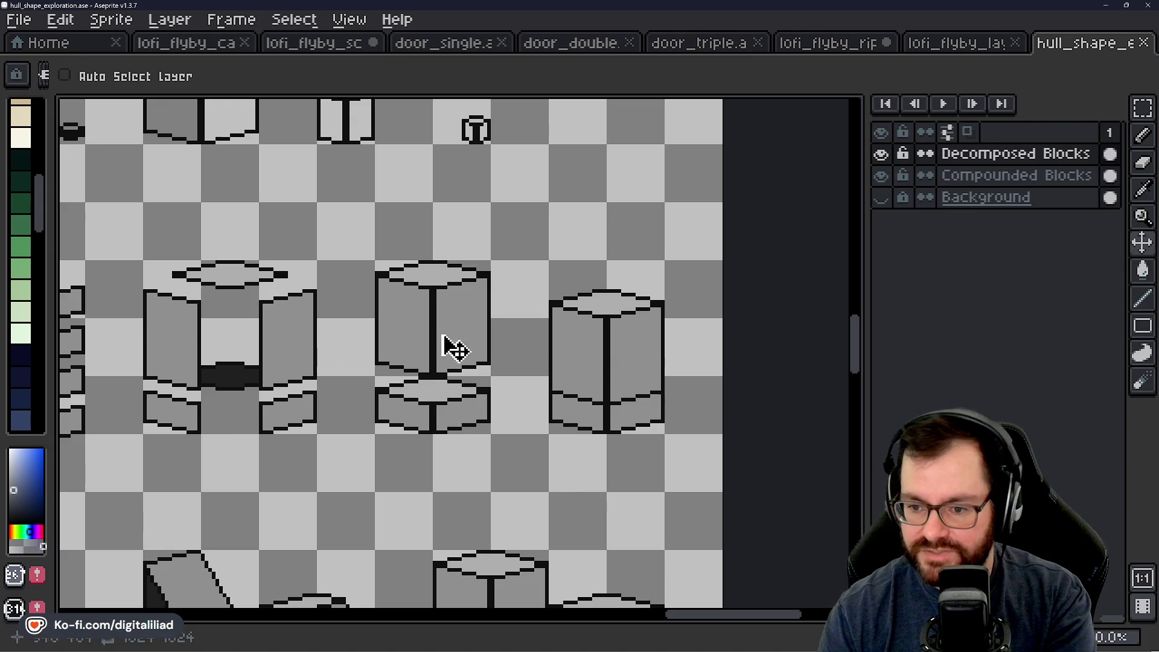
pyautogui.moveTo(393, 352); pyautogui.dragTo(551, 427)
pyautogui.moveTo(209, 449)
pyautogui.mouseDown()
pyautogui.moveTo(388, 460)
pyautogui.moveTo(395, 395)
pyautogui.mouseUp()
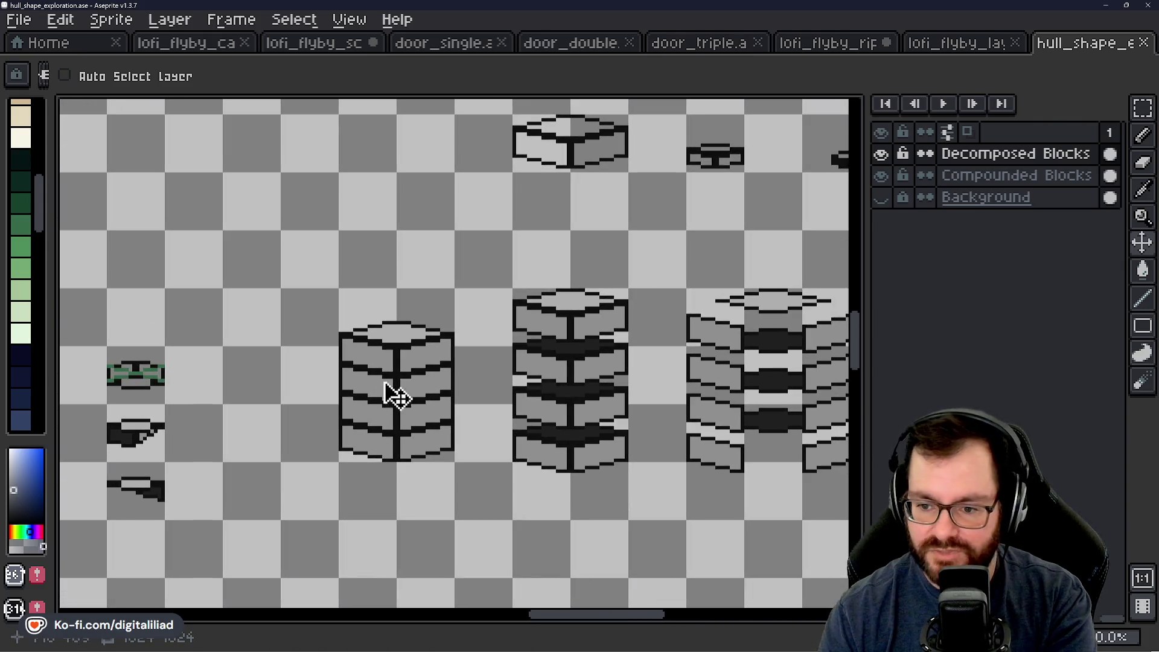
pyautogui.hscroll(3, 405, 367)
pyautogui.hscroll(1, 388, 419)
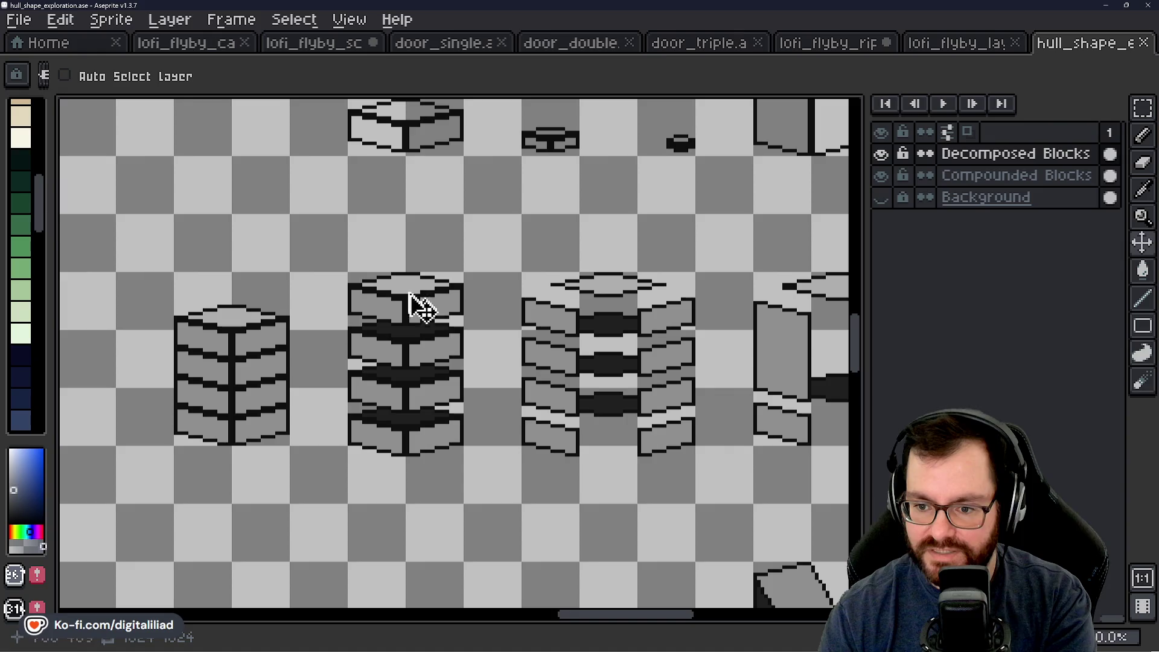
pyautogui.moveTo(518, 436)
pyautogui.mouseDown()
pyautogui.moveTo(468, 420)
pyautogui.moveTo(360, 445)
pyautogui.mouseUp()
pyautogui.scroll(-1, 359, 445)
pyautogui.moveTo(590, 492)
pyautogui.mouseDown()
pyautogui.moveTo(472, 294)
pyautogui.moveTo(520, 447)
pyautogui.mouseUp()
pyautogui.moveTo(526, 313)
pyautogui.mouseDown()
pyautogui.moveTo(531, 441)
pyautogui.moveTo(586, 396)
pyautogui.mouseUp()
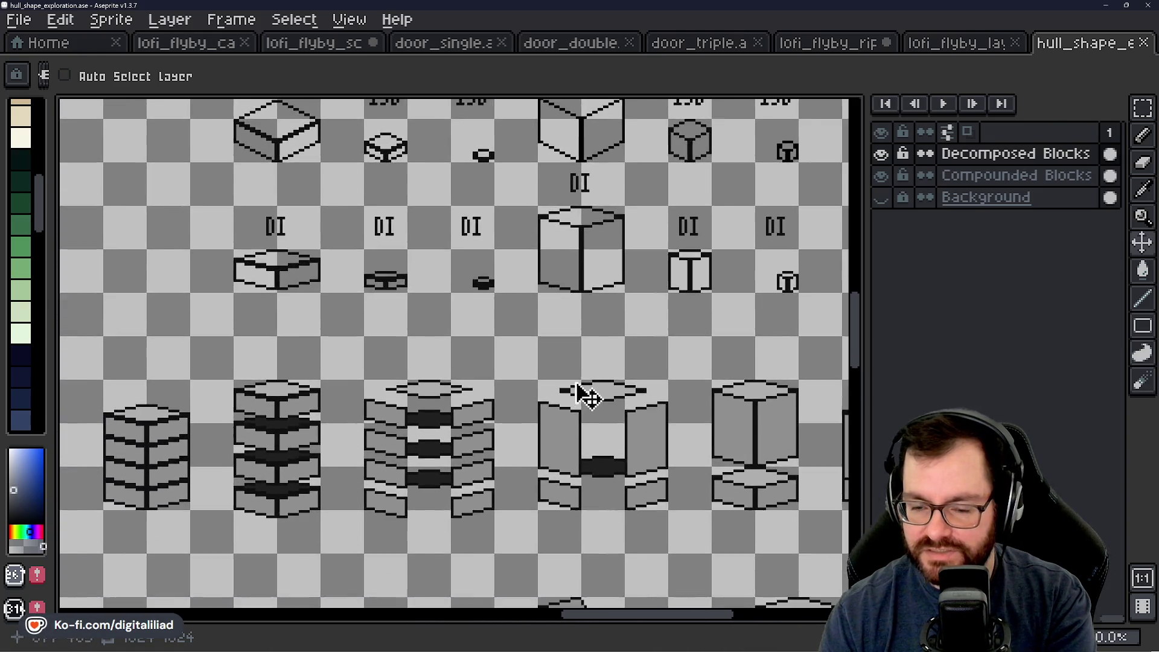
pyautogui.scroll(-3, 586, 396)
pyautogui.scroll(-1, 405, 399)
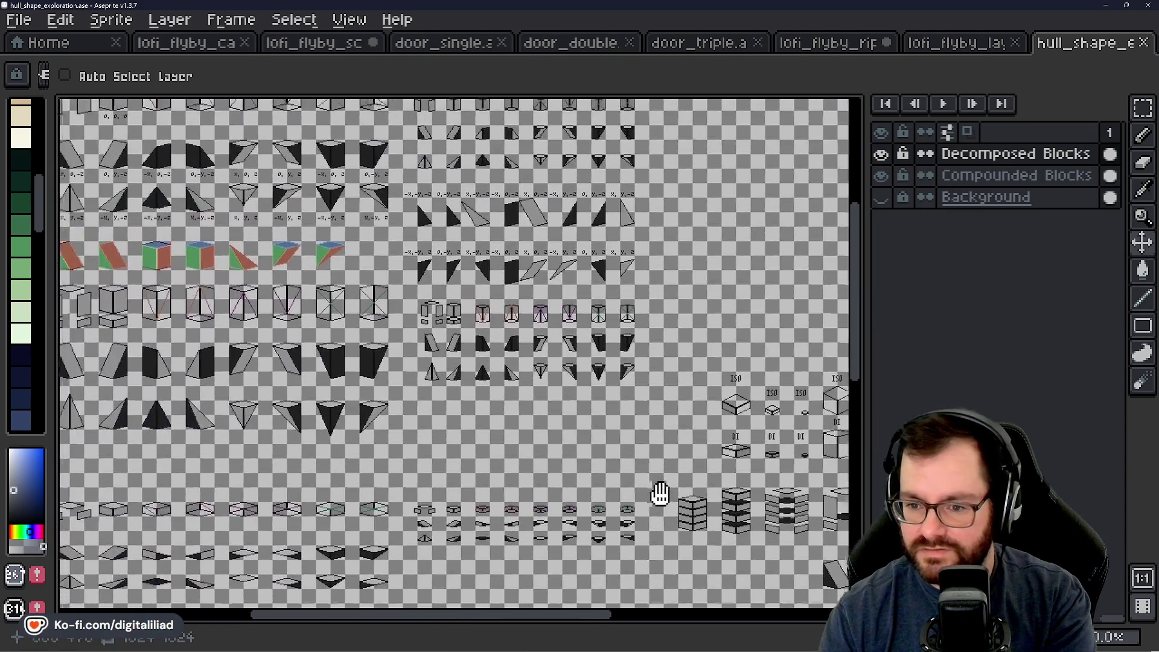
pyautogui.scroll(1, 504, 535)
pyautogui.scroll(2, 503, 535)
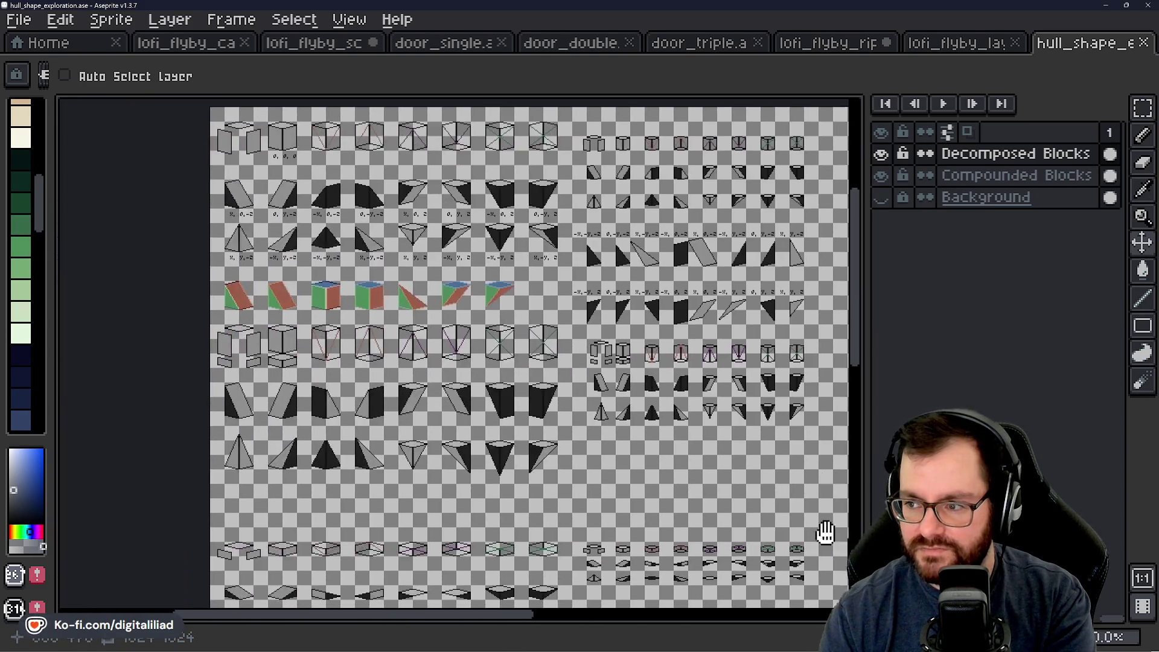
# Step: Close the hull_shape_exploration sheet and the Ripley sprite, discarding its unsaved changes
pyautogui.click(1143, 42)
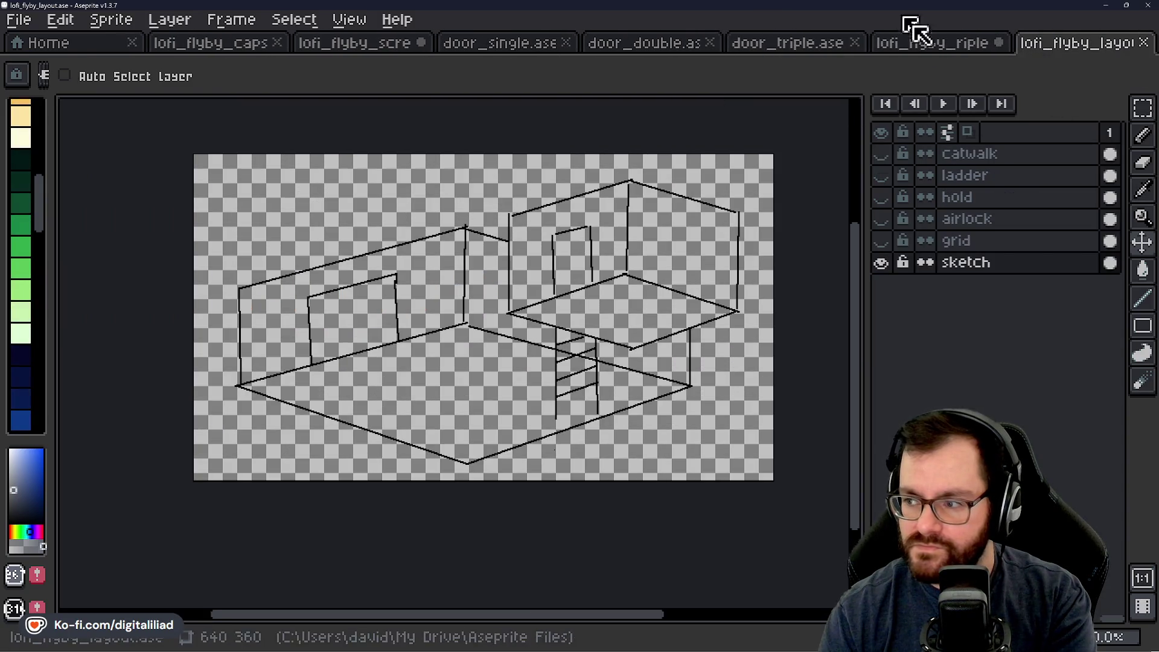
pyautogui.click(937, 43)
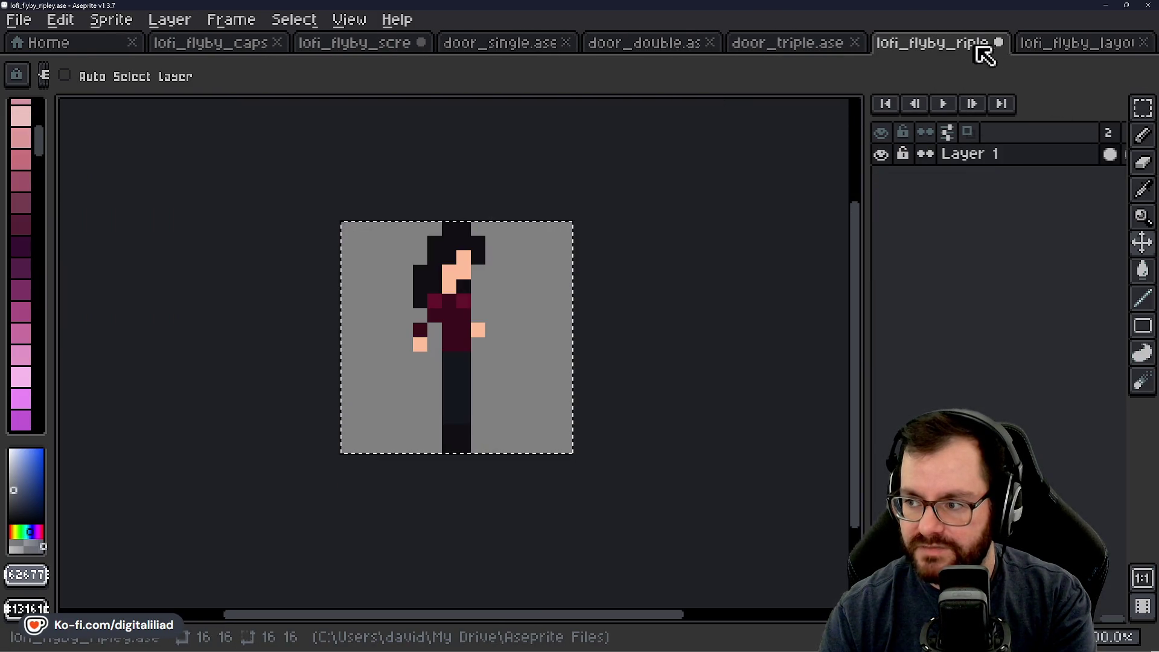
pyautogui.click(998, 43)
pyautogui.click(625, 371)
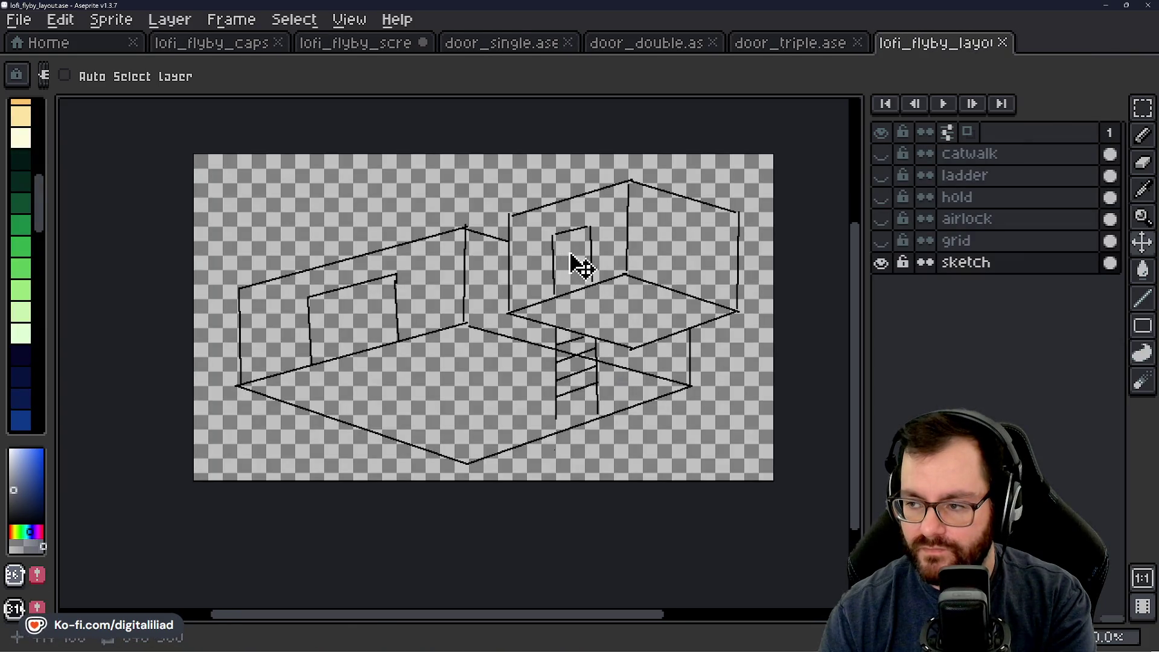
# Step: Flip through the door and screenshot sprites to the lofi_flyby_layout sketch, then leave it
pyautogui.click(766, 43)
pyautogui.click(664, 43)
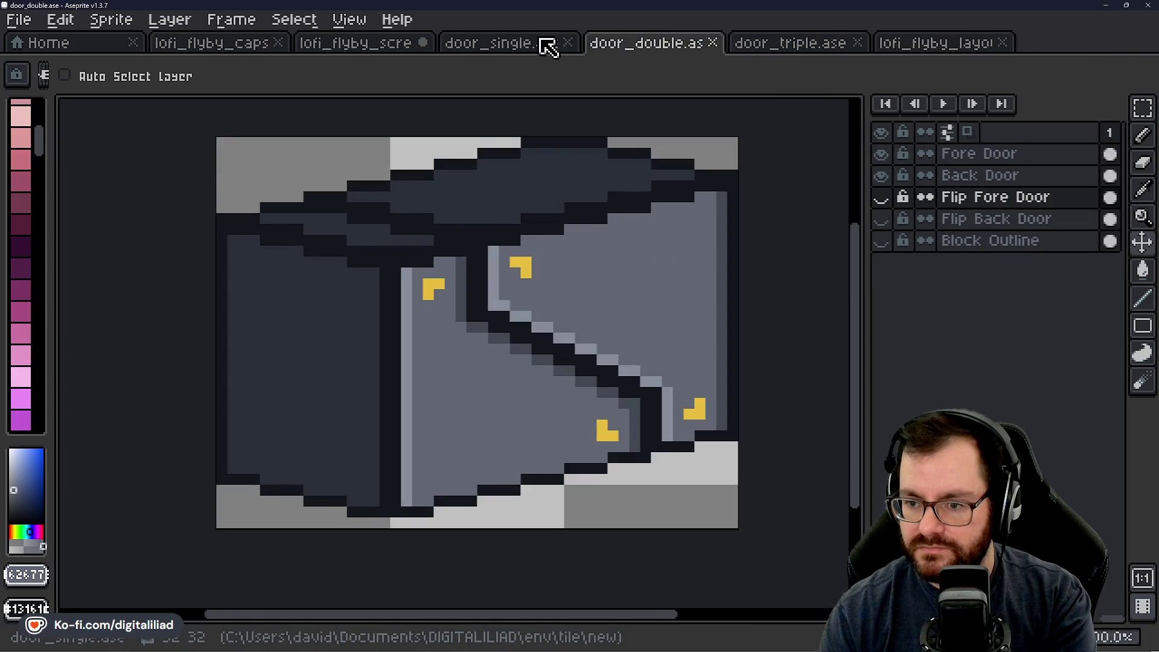
pyautogui.click(543, 43)
pyautogui.click(367, 42)
pyautogui.click(942, 44)
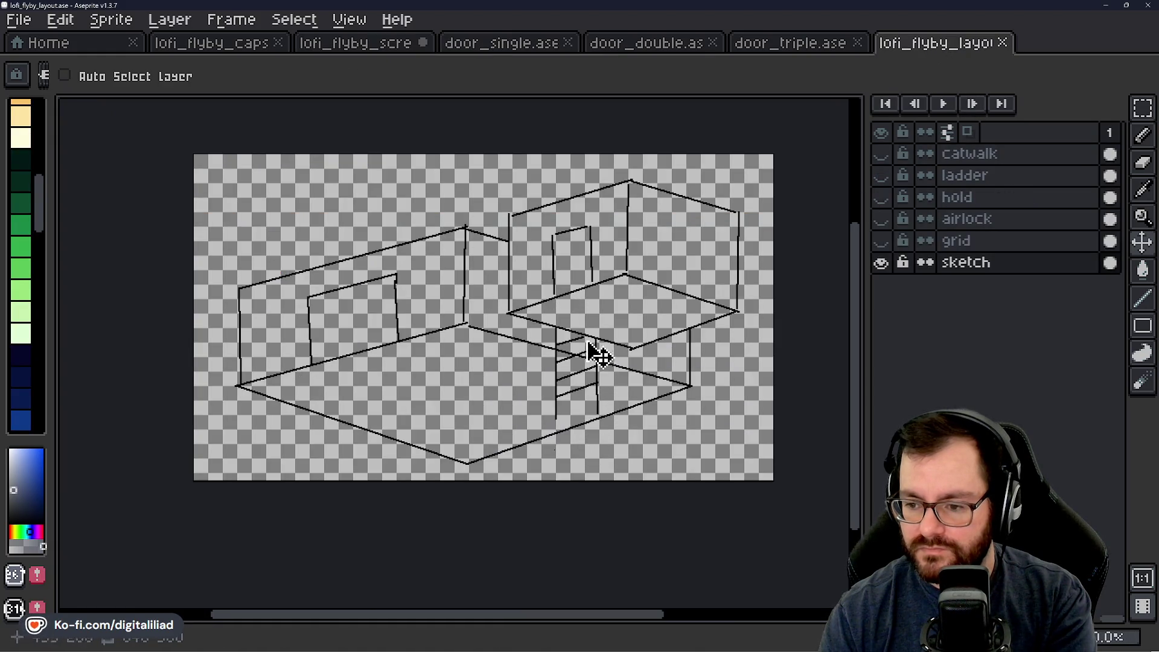
pyautogui.scroll(1, 569, 340)
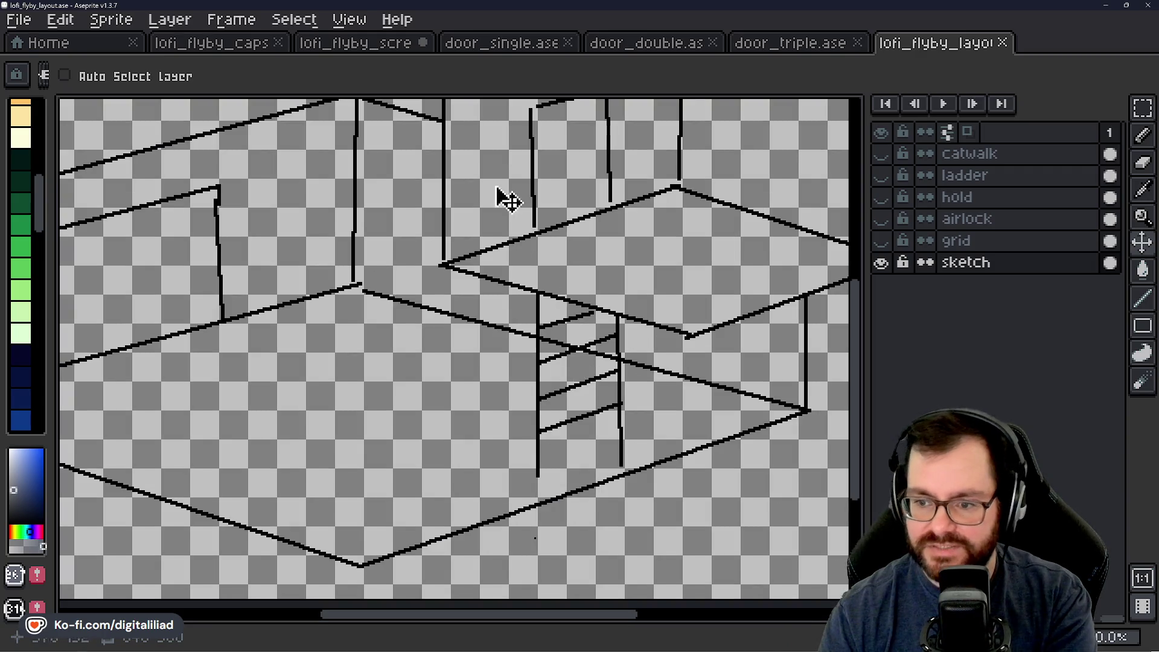
pyautogui.scroll(-1, 490, 189)
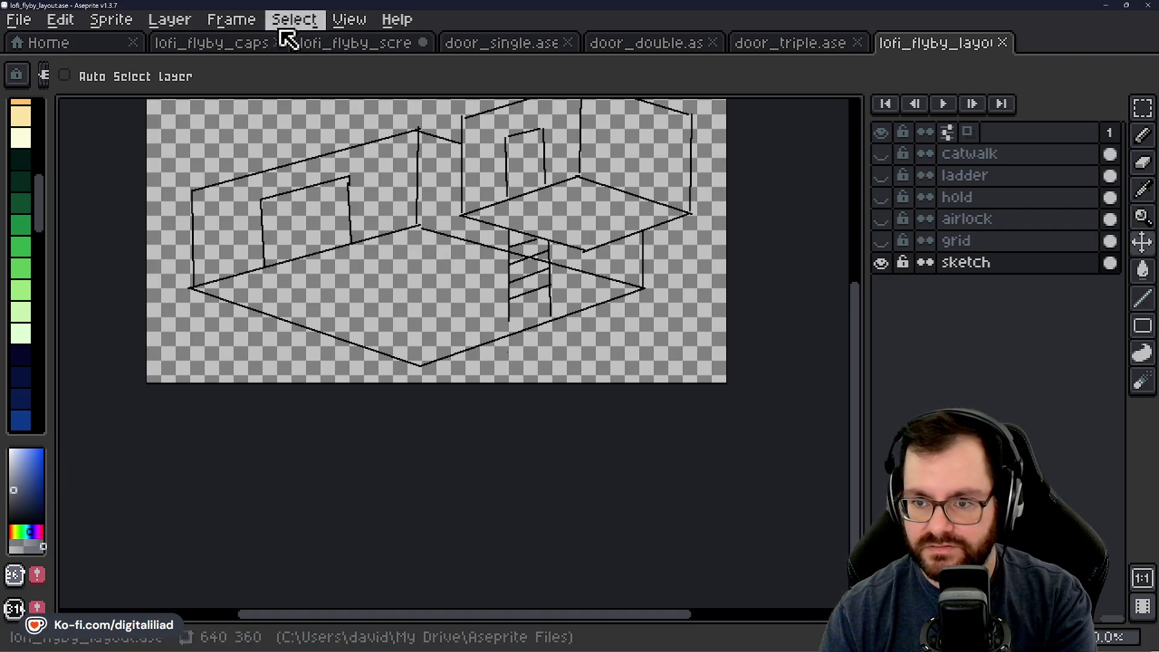
pyautogui.click(259, 43)
# Step: Look over the cargo hold in the screenshot sprite, then return to the lofi_flyby_layout mockup
pyautogui.click(340, 45)
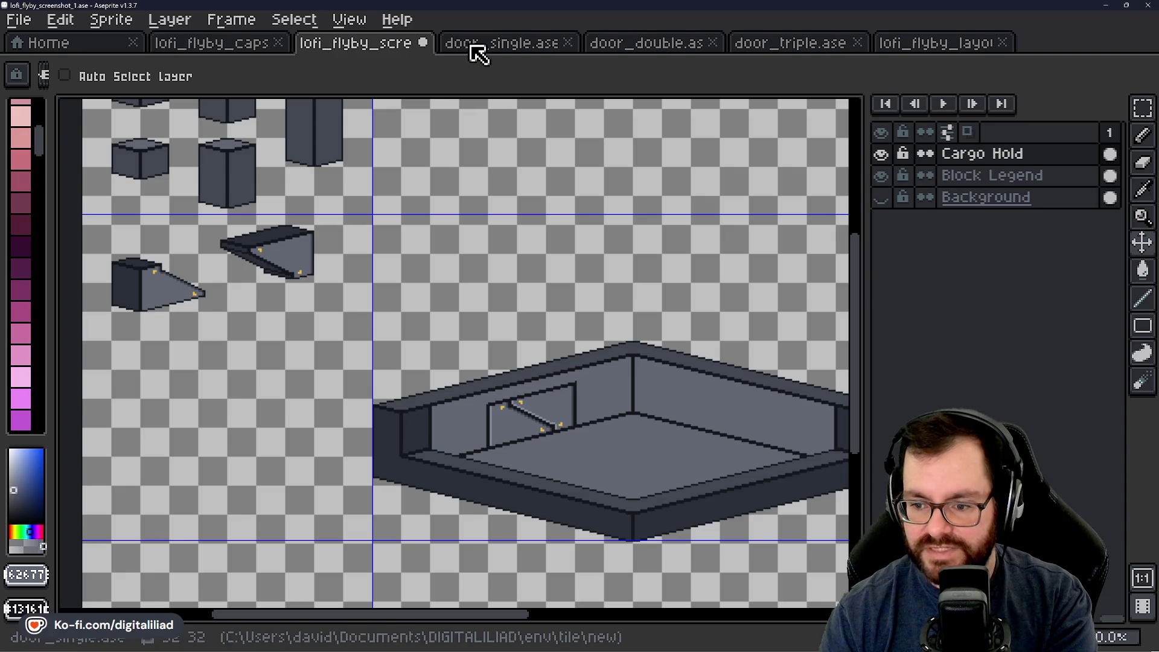
pyautogui.moveTo(544, 414); pyautogui.dragTo(407, 336)
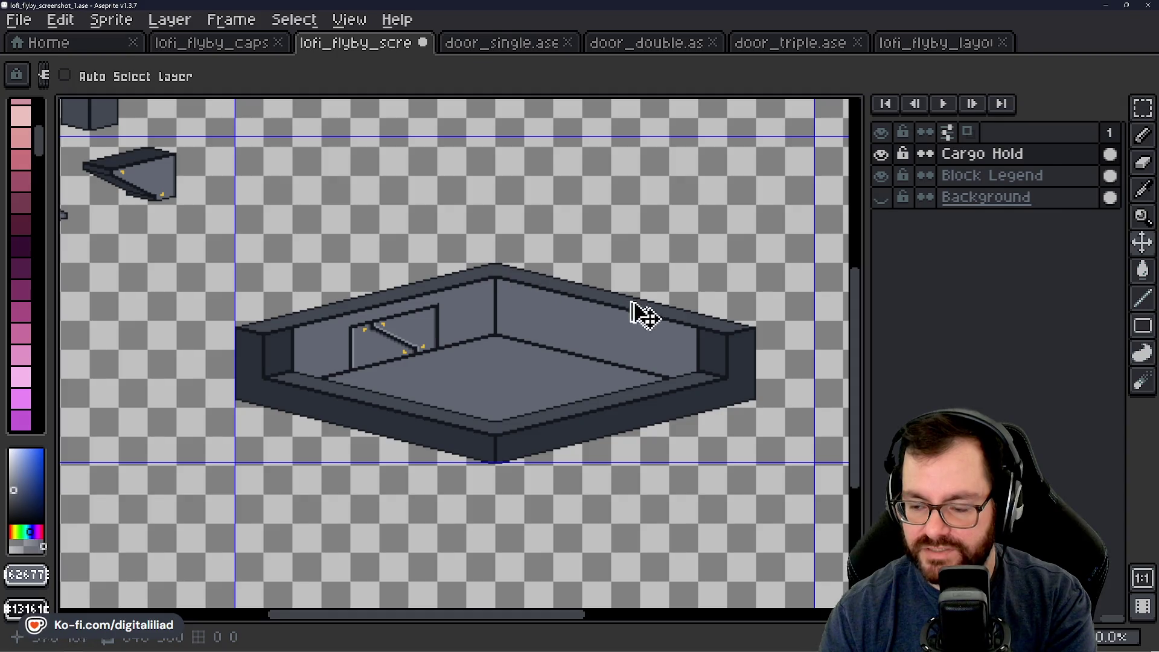
pyautogui.scroll(1, 619, 339)
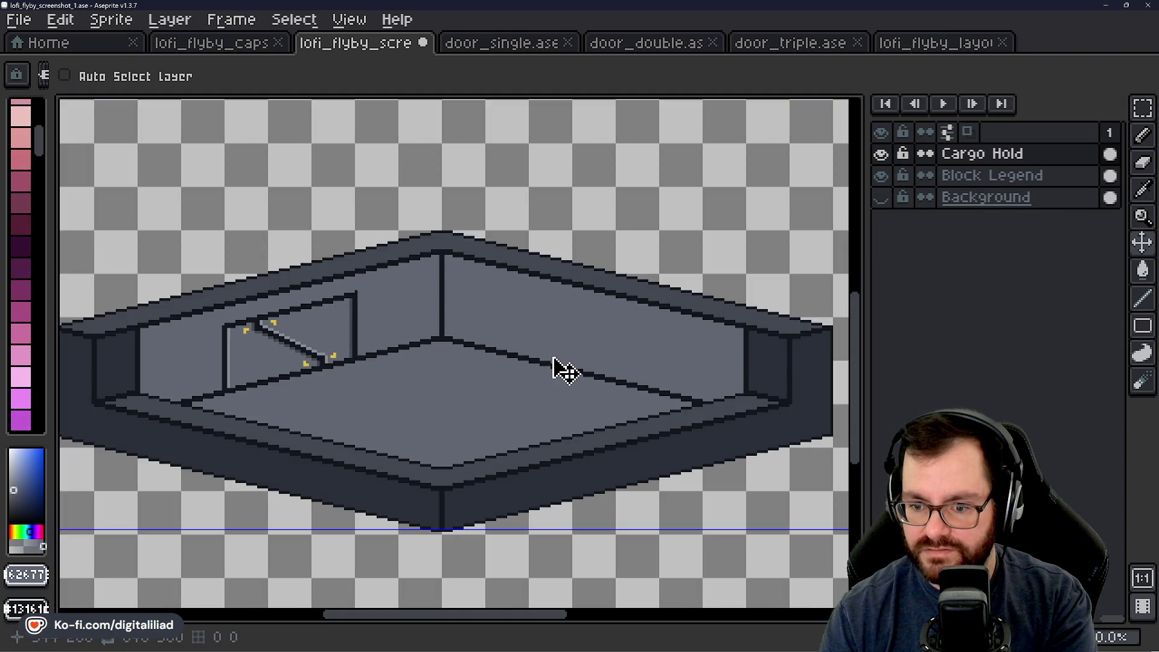
pyautogui.scroll(-3, 403, 419)
pyautogui.scroll(3, 401, 419)
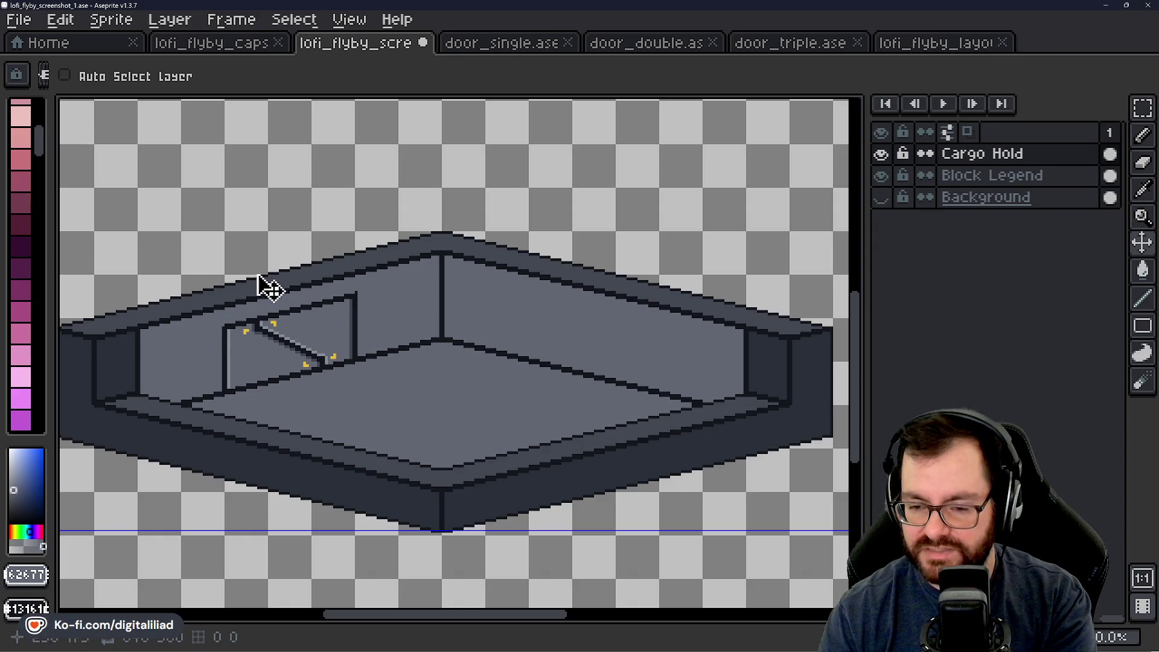
pyautogui.moveTo(264, 287); pyautogui.dragTo(439, 366)
pyautogui.moveTo(585, 388); pyautogui.dragTo(541, 366)
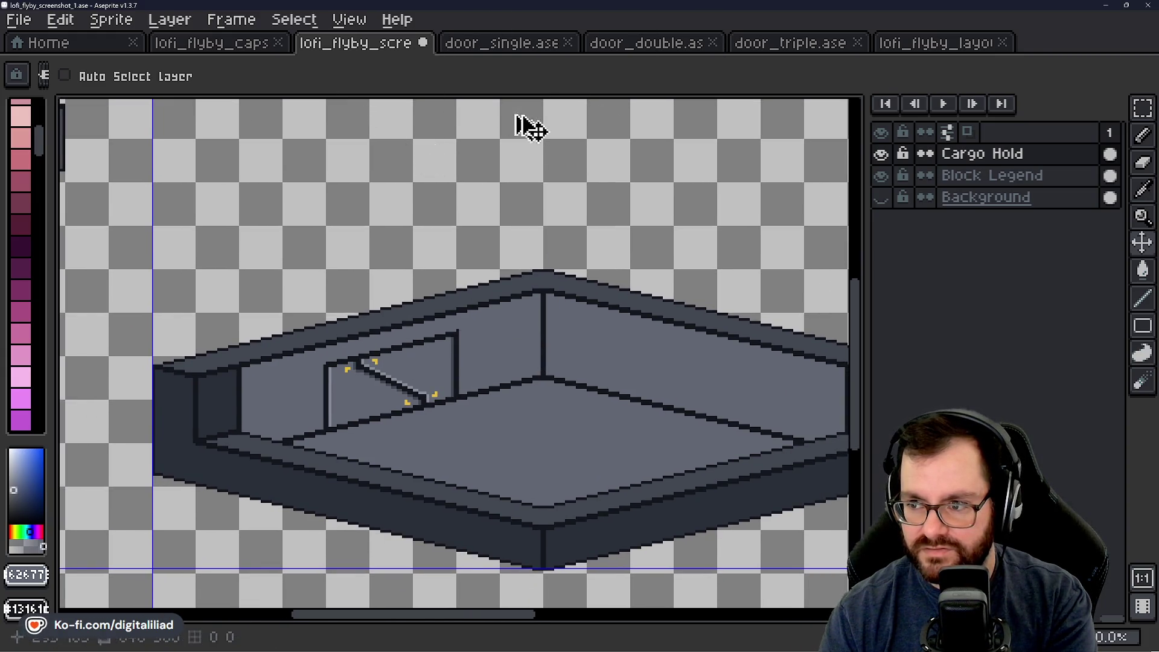
pyautogui.click(943, 43)
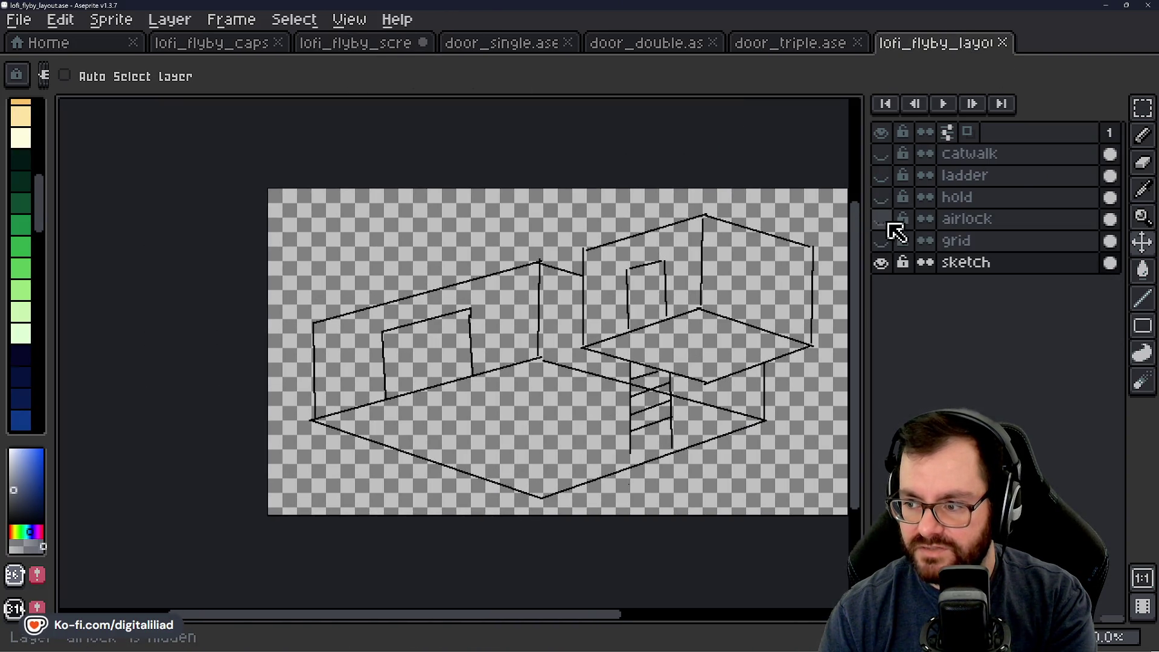
# Step: Show the hold, catwalk and ladder layers over the layout sketch
pyautogui.click(880, 196)
pyautogui.scroll(2, 466, 427)
pyautogui.scroll(1, 445, 396)
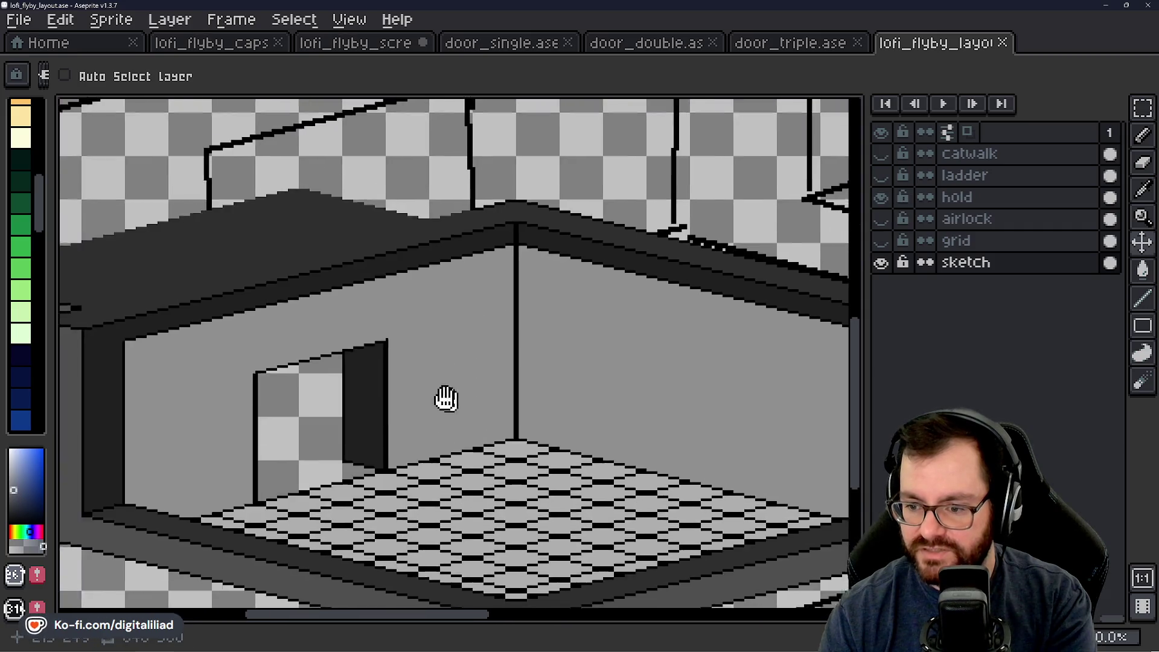
pyautogui.click(881, 153)
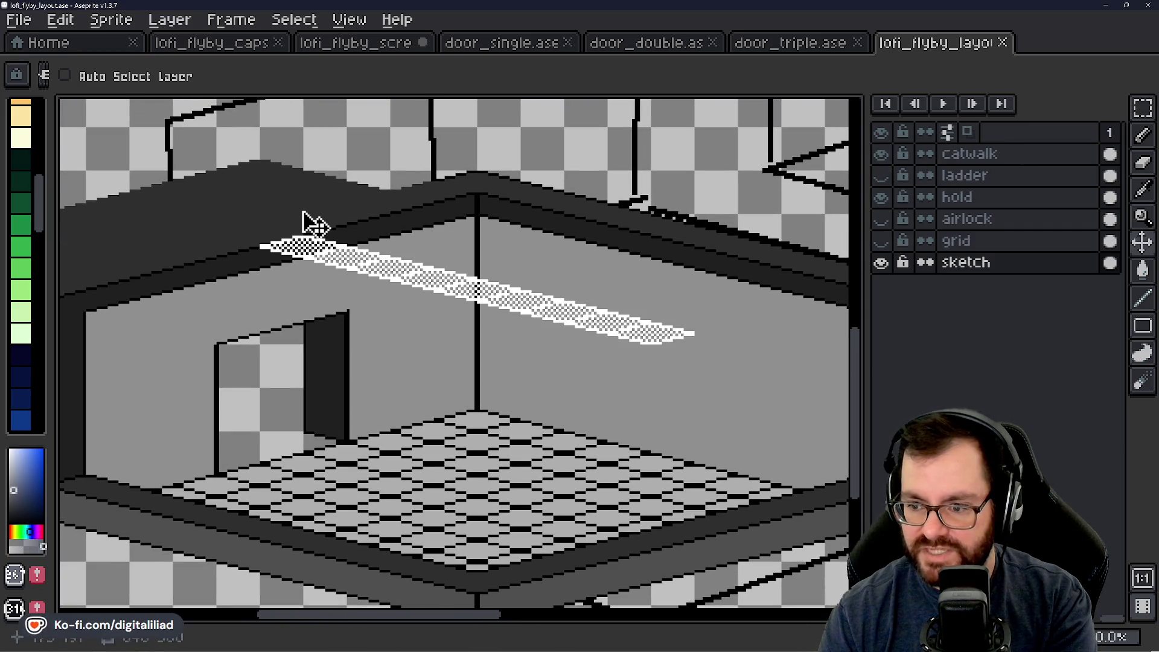
pyautogui.click(881, 175)
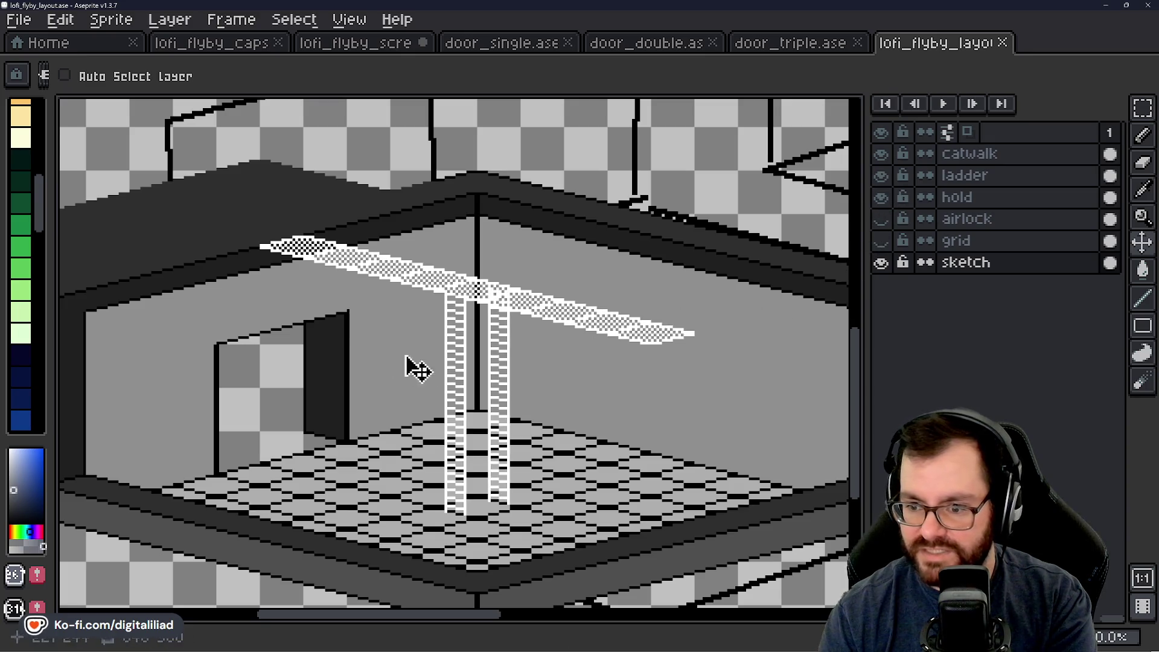
pyautogui.scroll(-2, 329, 407)
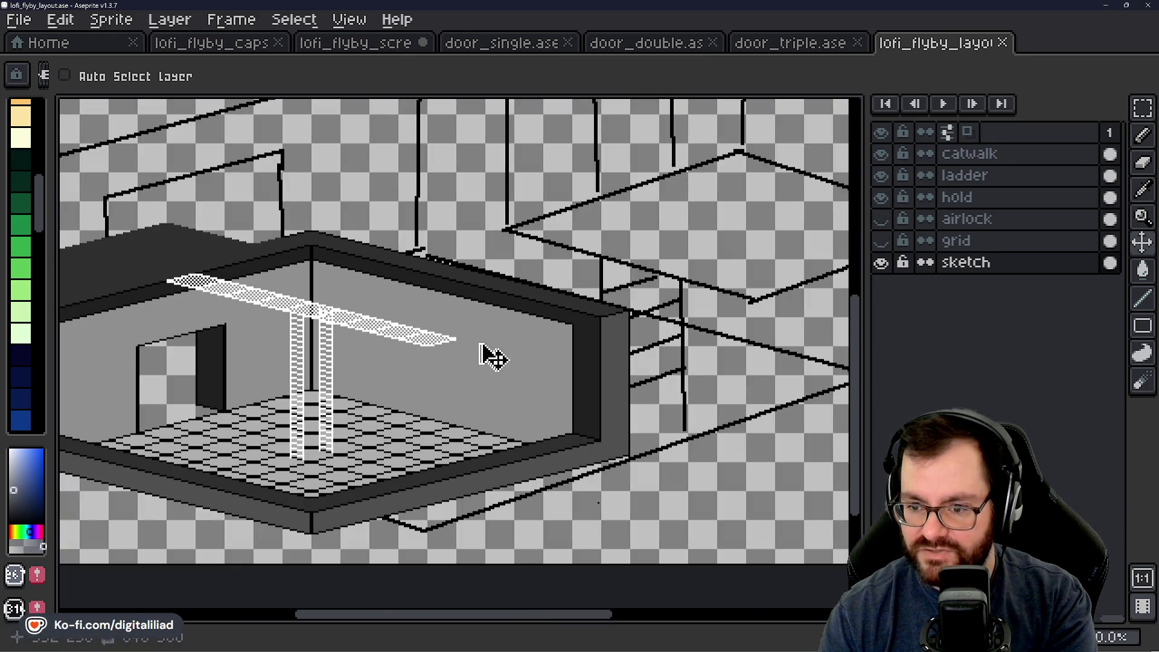
# Step: Pan the view to centre the catwalk, ladder and room floor
pyautogui.moveTo(371, 357); pyautogui.dragTo(661, 422)
pyautogui.scroll(2, 431, 316)
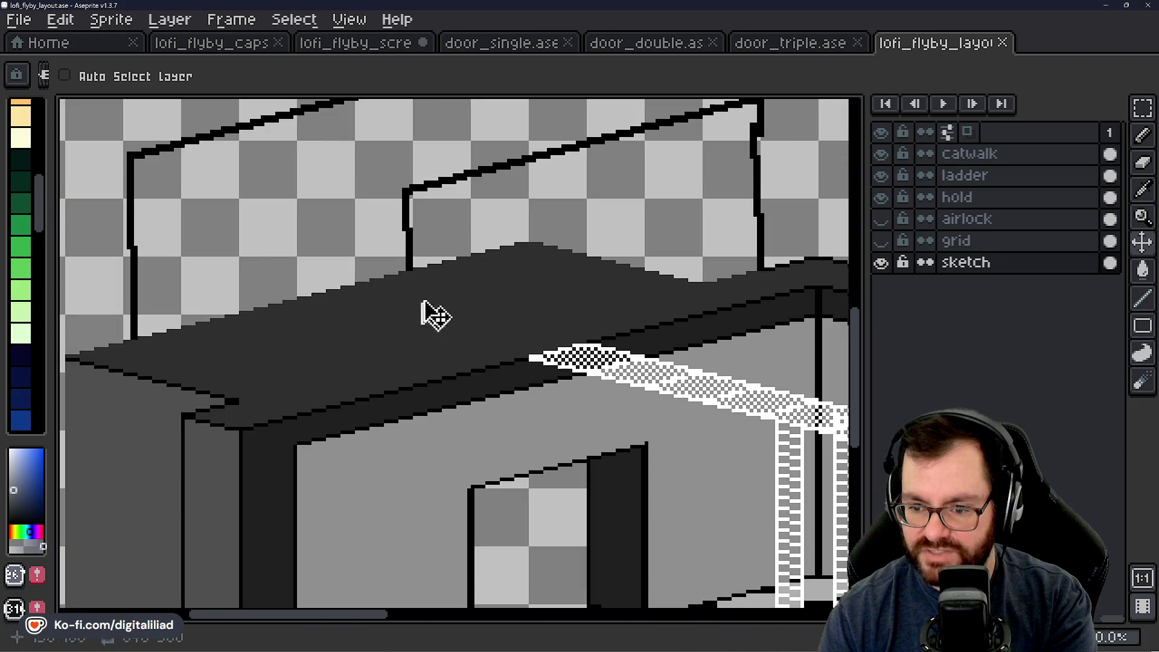
pyautogui.moveTo(534, 390); pyautogui.dragTo(249, 259)
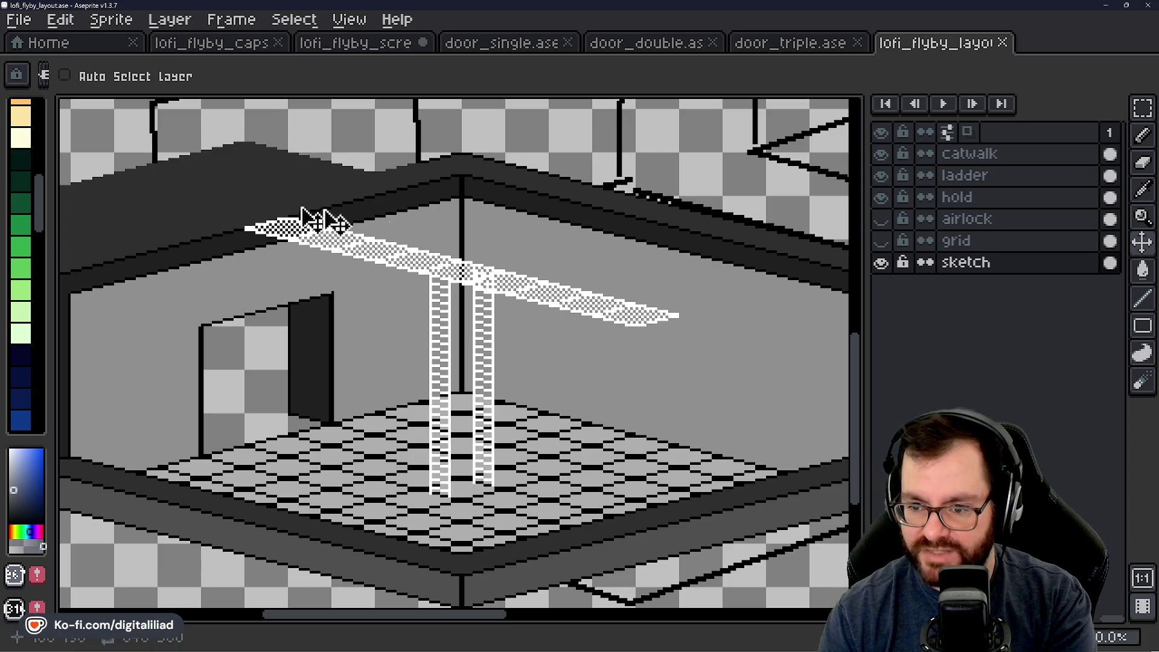
pyautogui.moveTo(598, 309)
pyautogui.mouseDown()
pyautogui.moveTo(544, 345)
pyautogui.moveTo(535, 385)
pyautogui.mouseUp()
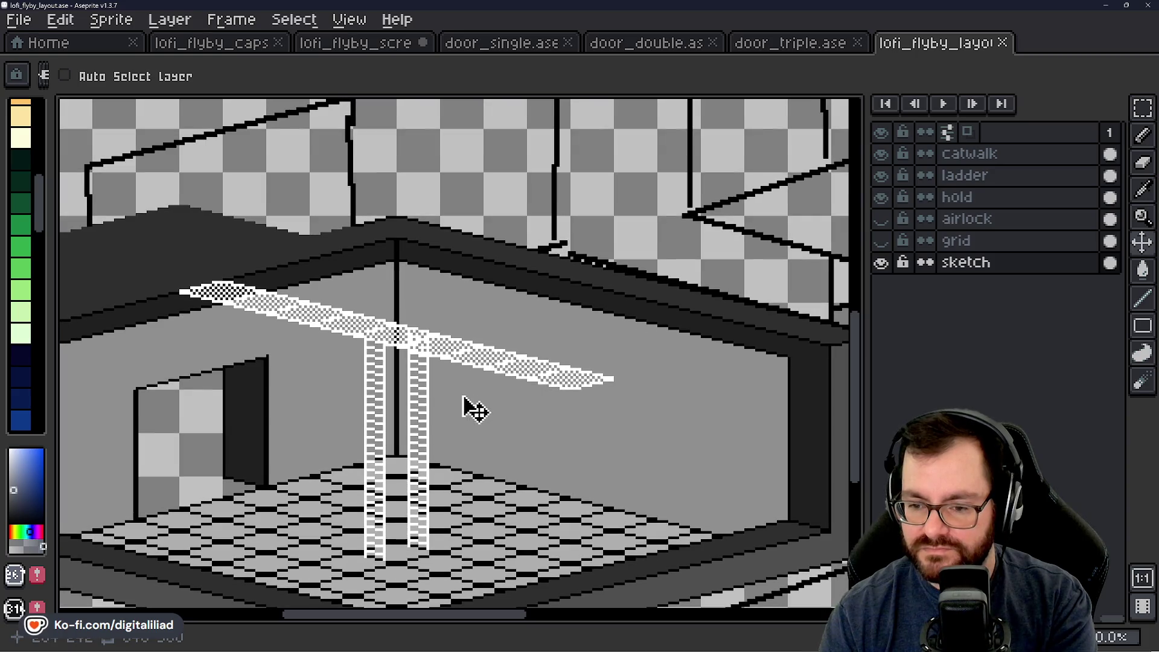
pyautogui.moveTo(433, 362)
pyautogui.mouseDown()
pyautogui.moveTo(404, 381)
pyautogui.moveTo(410, 408)
pyautogui.mouseUp()
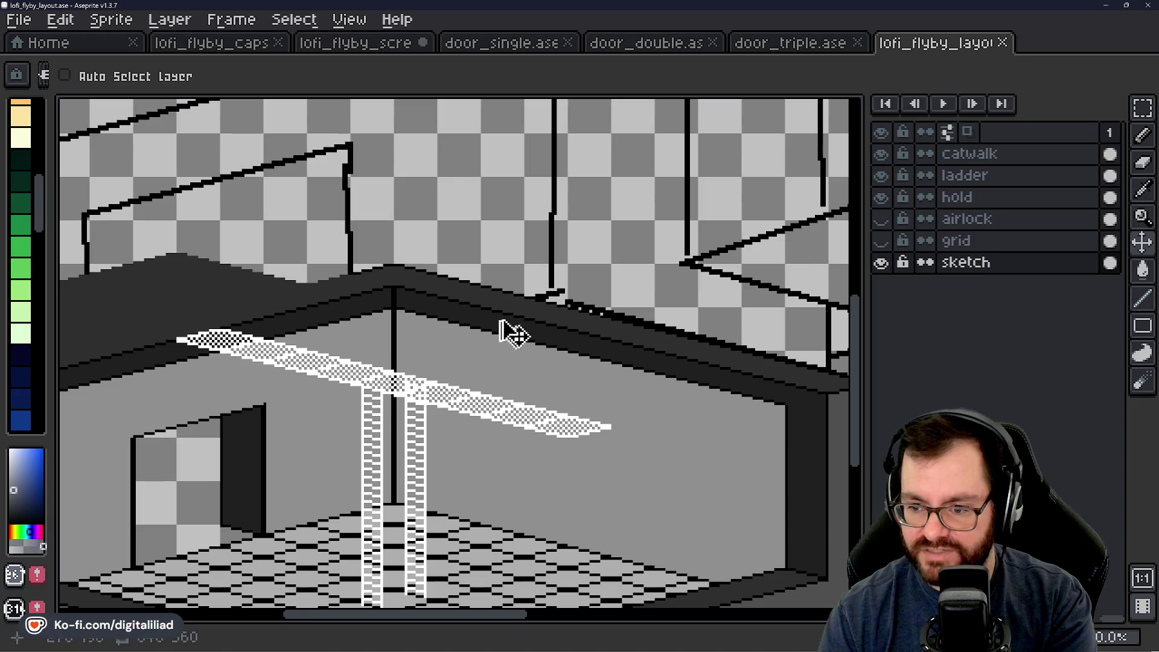
pyautogui.scroll(-1, 520, 480)
pyautogui.scroll(1, 540, 285)
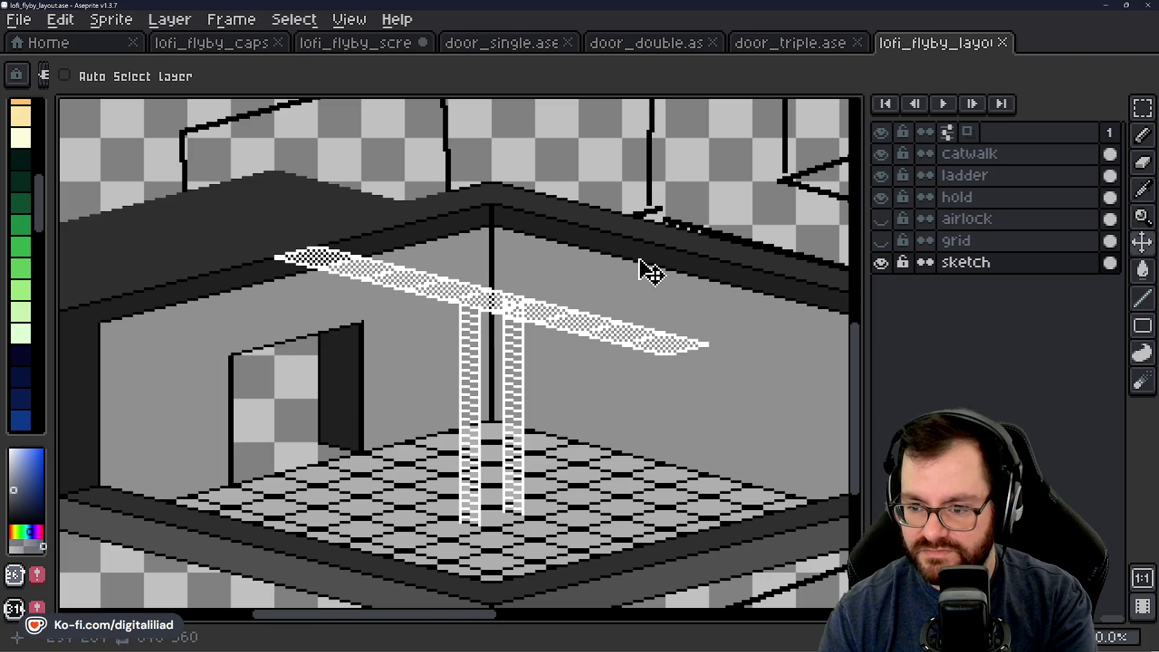
pyautogui.scroll(-1, 648, 271)
pyautogui.scroll(-1, 582, 285)
pyautogui.scroll(1, 370, 267)
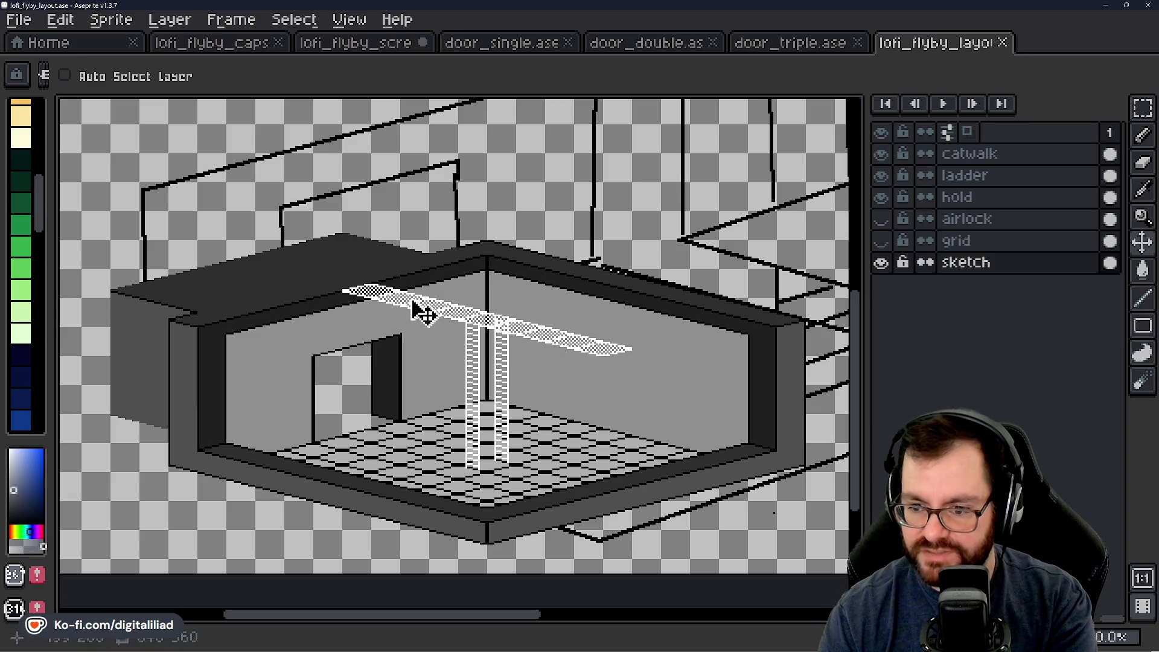
pyautogui.scroll(1, 607, 410)
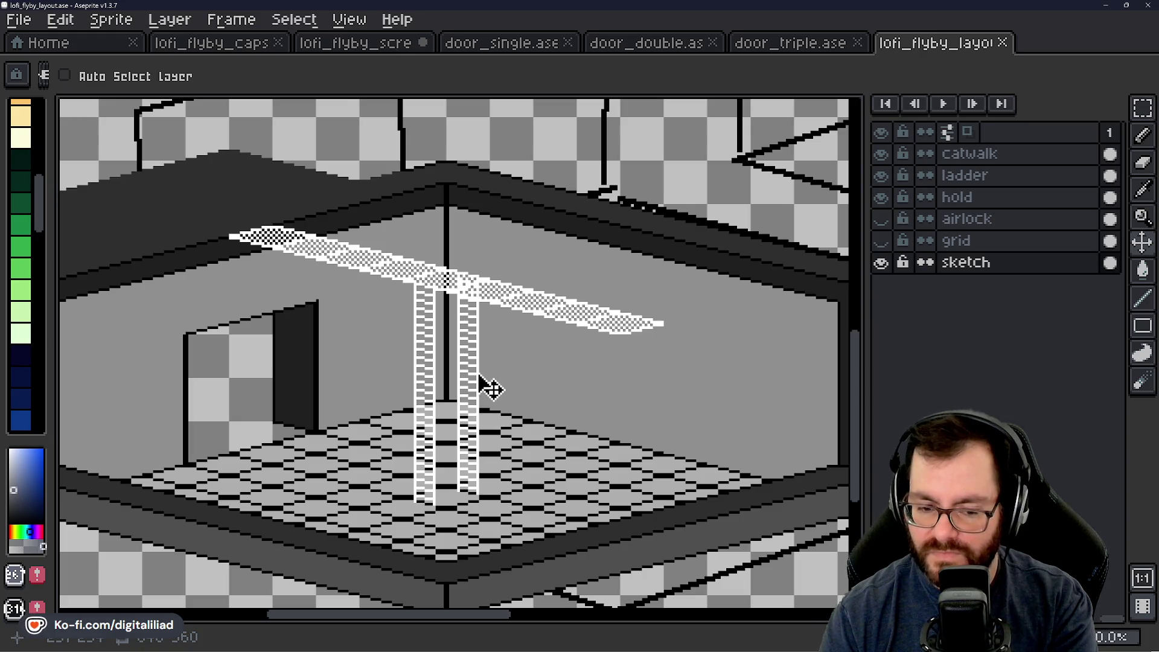
pyautogui.scroll(-1, 457, 380)
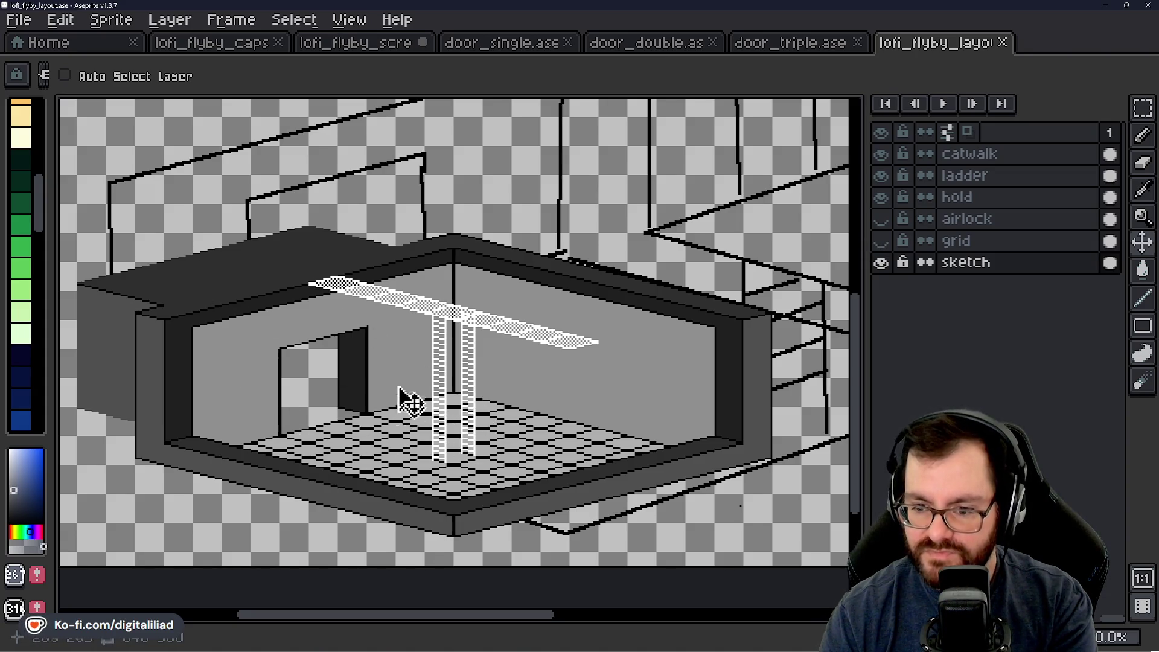
pyautogui.scroll(1, 233, 361)
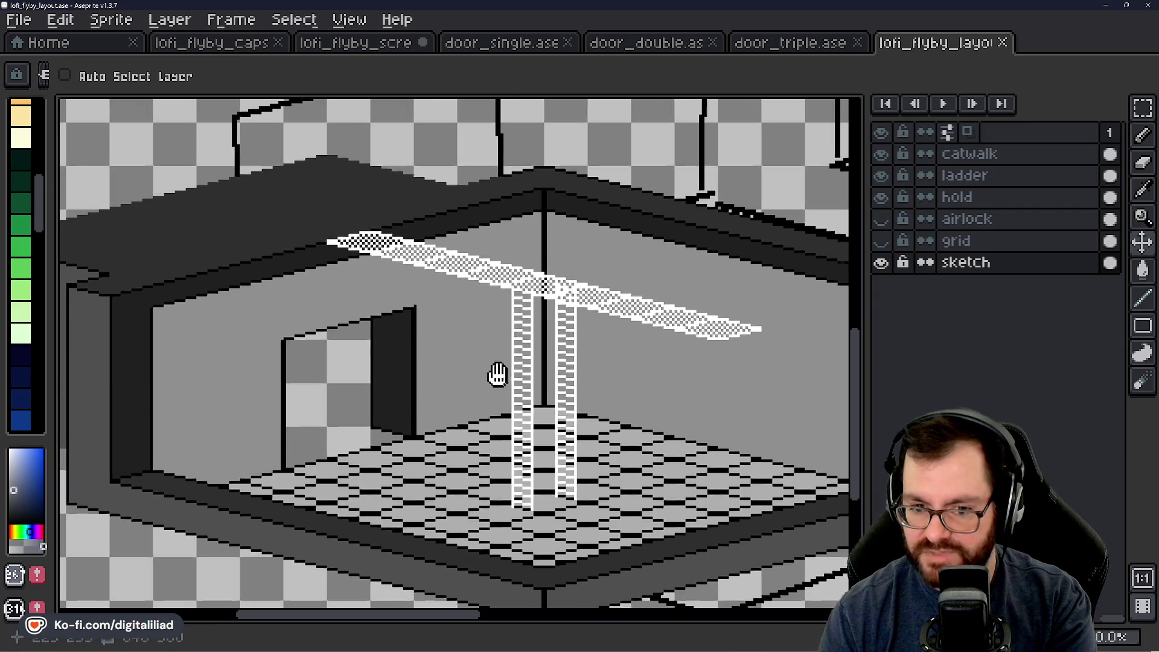
pyautogui.moveTo(517, 388); pyautogui.dragTo(440, 354)
pyautogui.scroll(-1, 441, 354)
# Step: Toggle the sketch lines, then hide the catwalk, ladder, hold and airlock layers
pyautogui.click(882, 264)
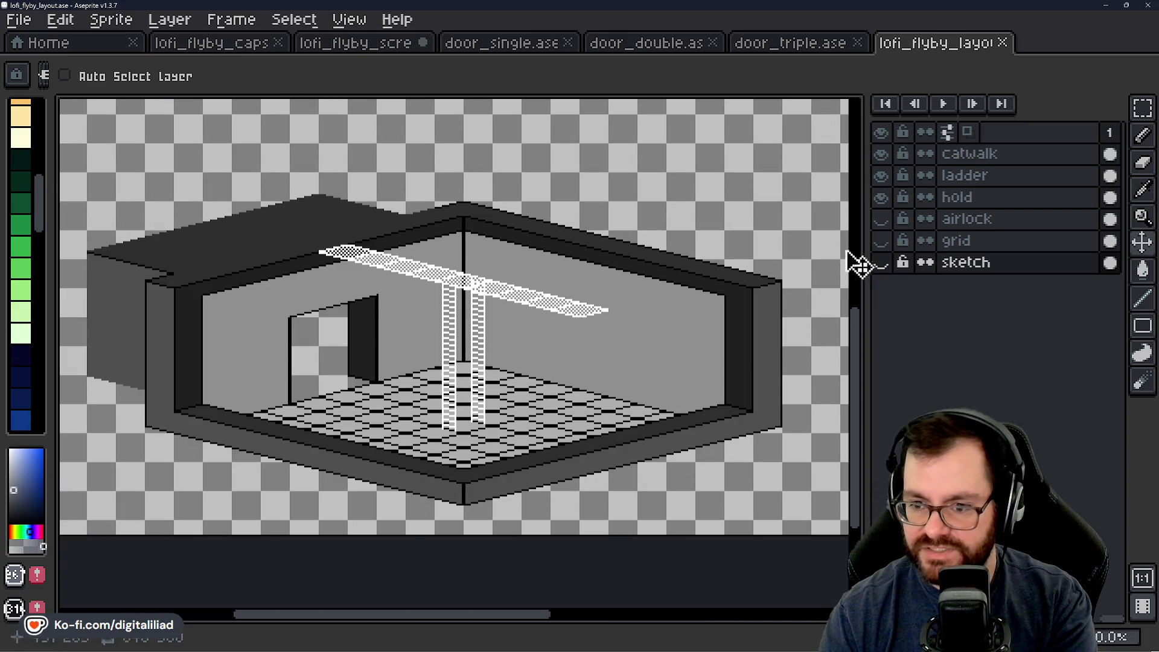
pyautogui.moveTo(888, 209); pyautogui.dragTo(888, 154)
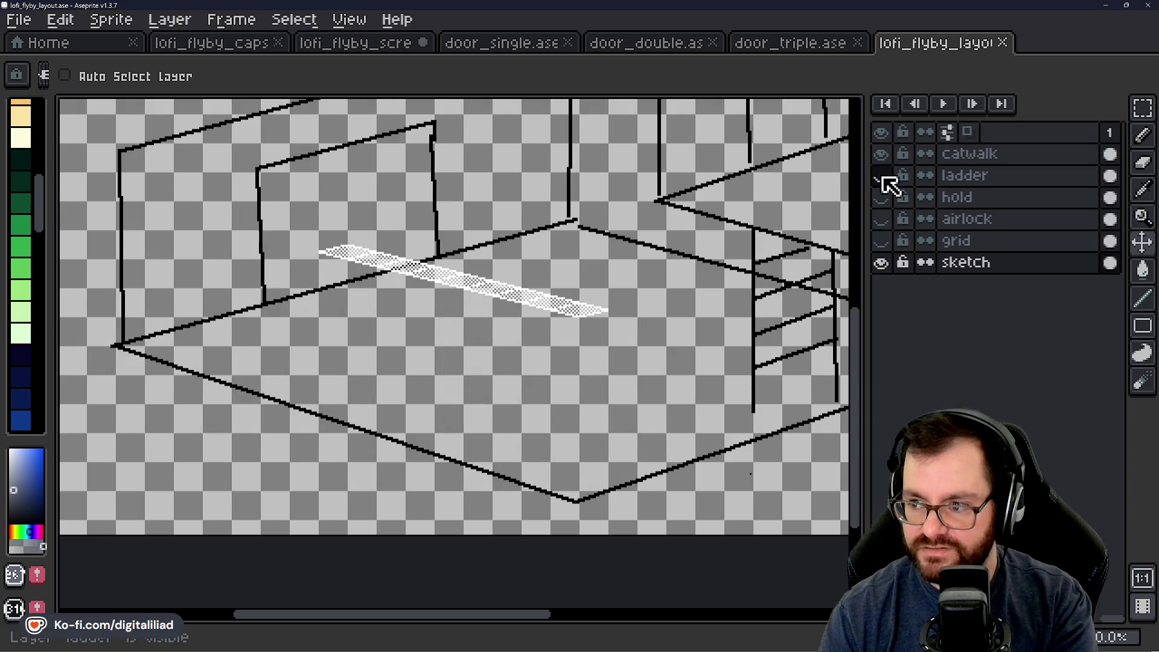
pyautogui.scroll(-3, 779, 220)
pyautogui.scroll(4, 562, 343)
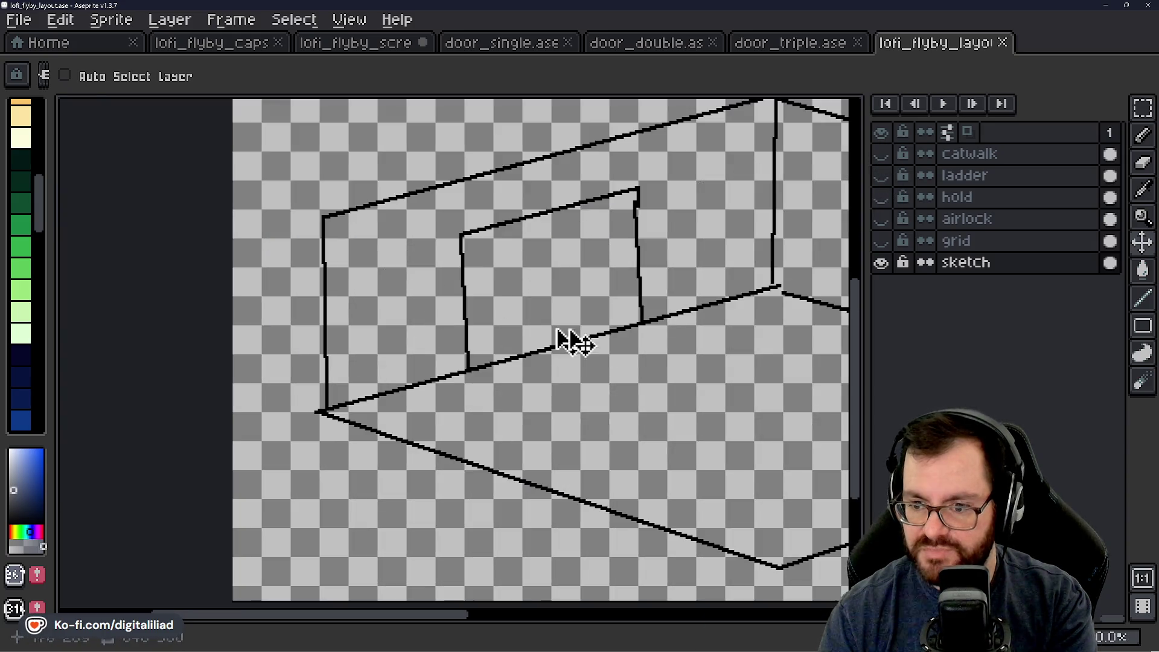
# Step: Briefly show the ladder and hold layers, then hide them again
pyautogui.click(884, 174)
pyautogui.click(884, 196)
pyautogui.click(884, 196)
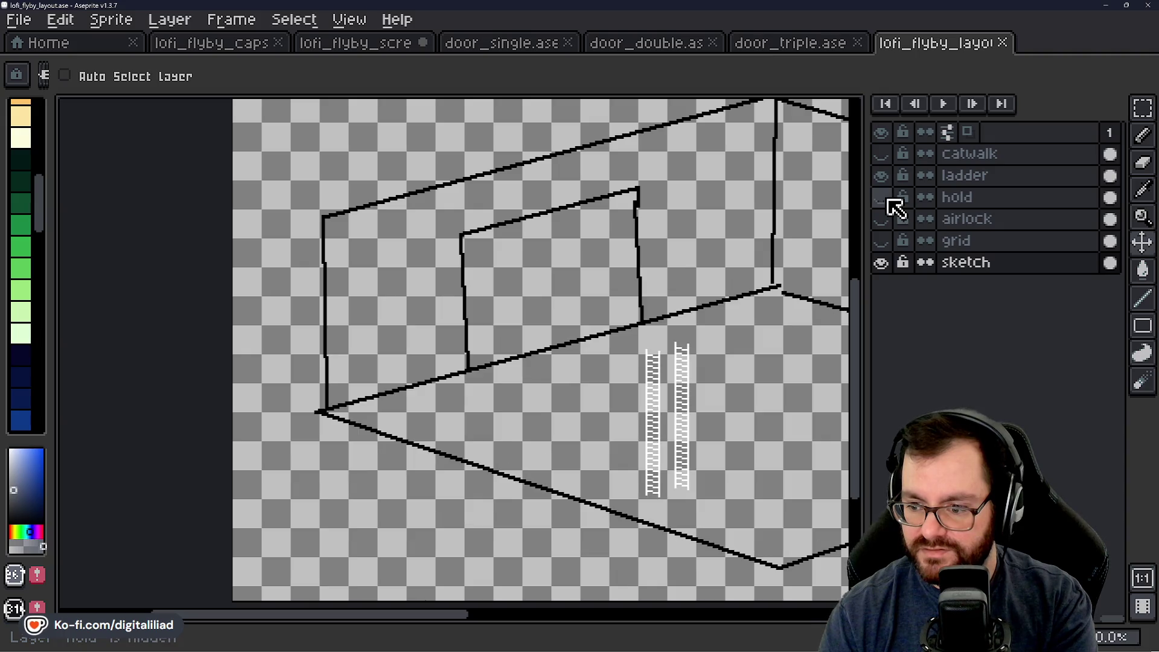
pyautogui.click(885, 175)
pyautogui.hscroll(3, 483, 370)
pyautogui.click(363, 43)
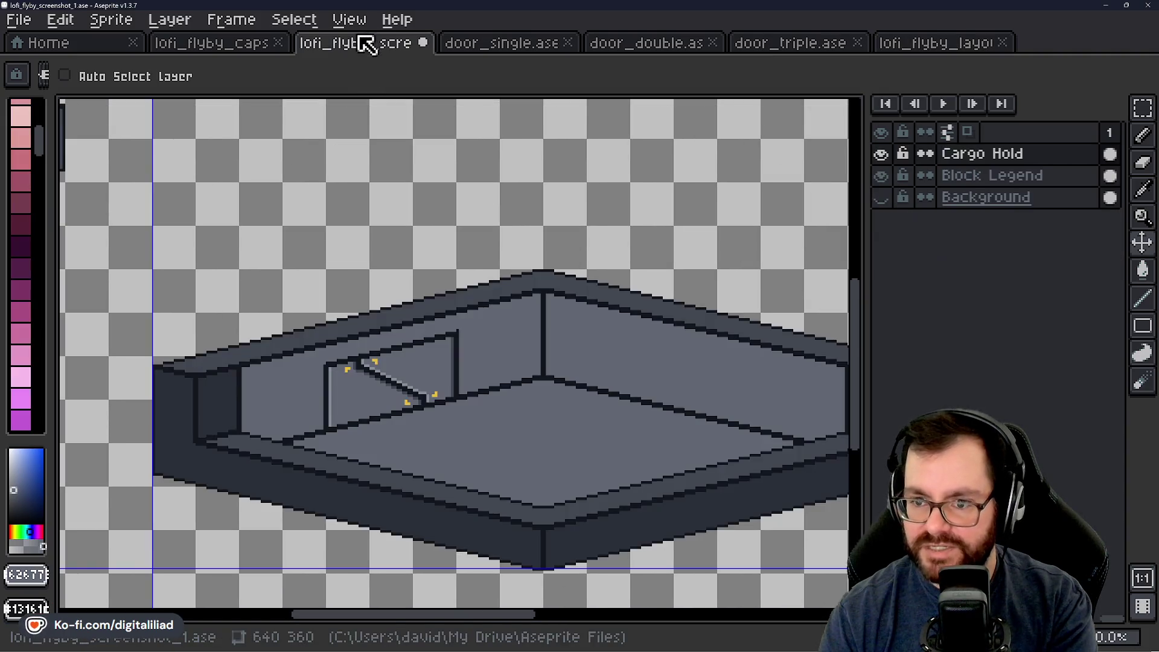
pyautogui.scroll(-1, 414, 363)
pyautogui.scroll(-2, 421, 380)
pyautogui.scroll(5, 412, 373)
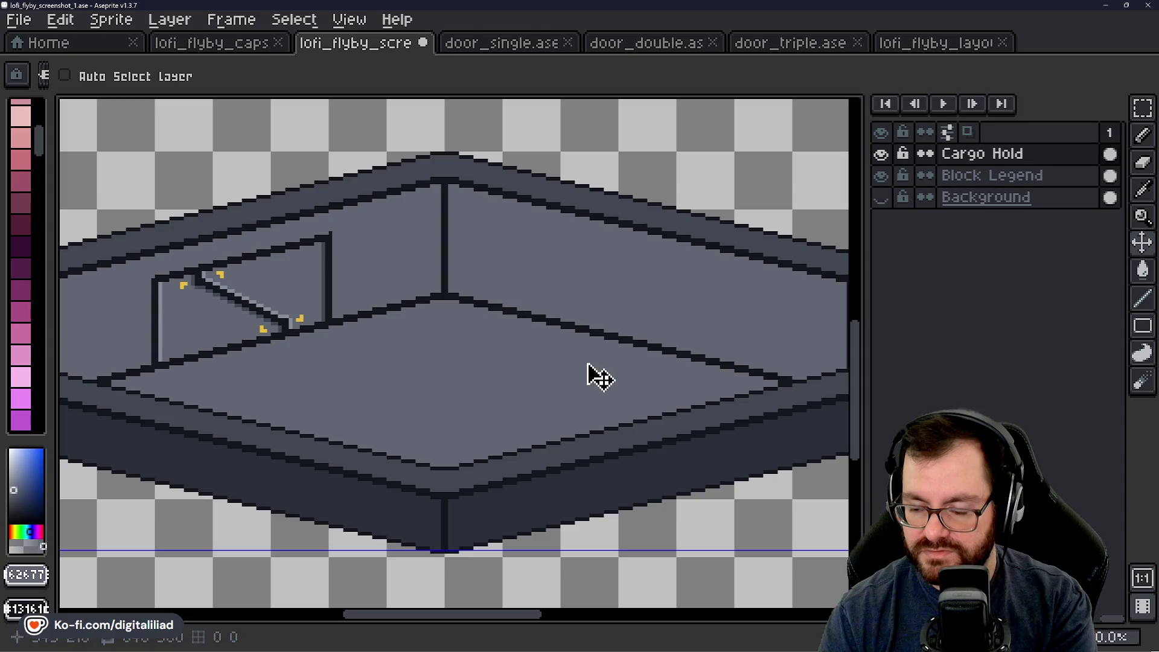
pyautogui.scroll(-1, 555, 375)
pyautogui.moveTo(518, 368); pyautogui.dragTo(514, 387)
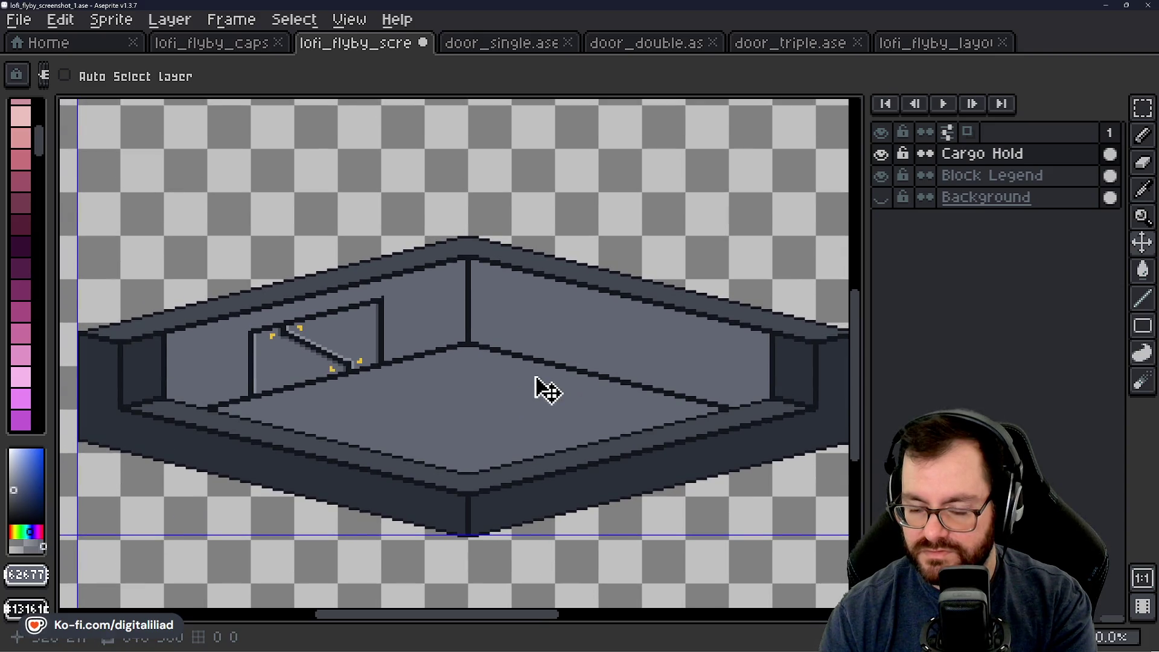
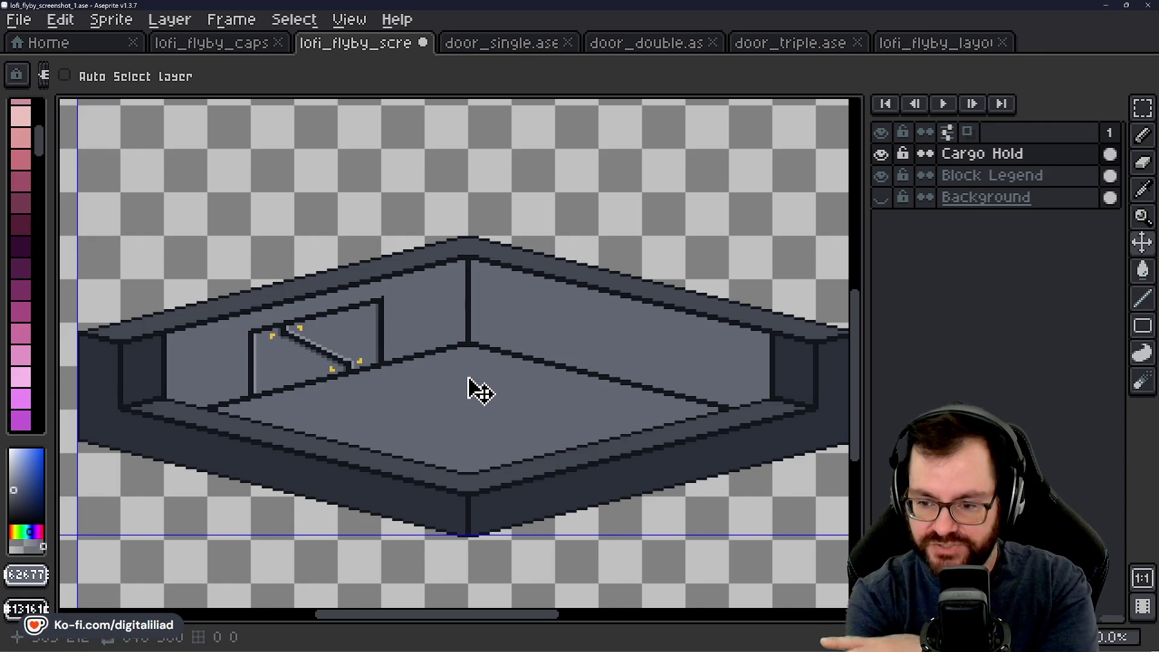
pyautogui.scroll(-2, 469, 379)
pyautogui.scroll(1, 445, 336)
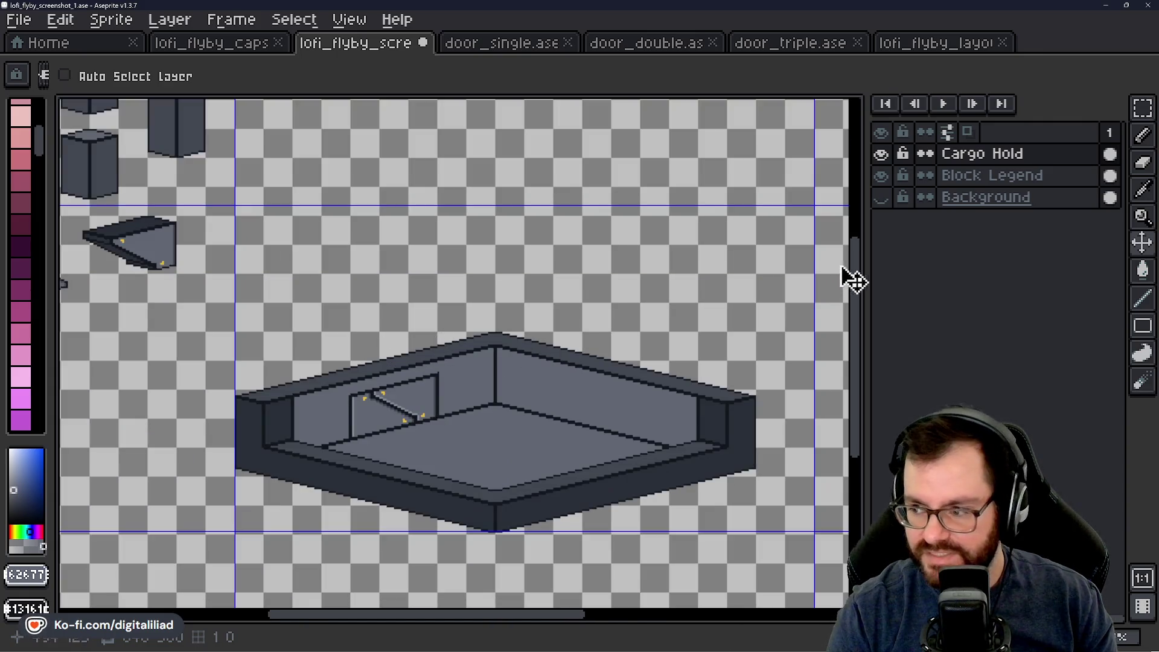
# Step: Shift the cargo hold room slightly right on its layer, then pan across to the block sprites
pyautogui.moveTo(556, 439)
pyautogui.mouseDown()
pyautogui.moveTo(589, 435)
pyautogui.moveTo(595, 447)
pyautogui.mouseUp()
pyautogui.scroll(2, 489, 416)
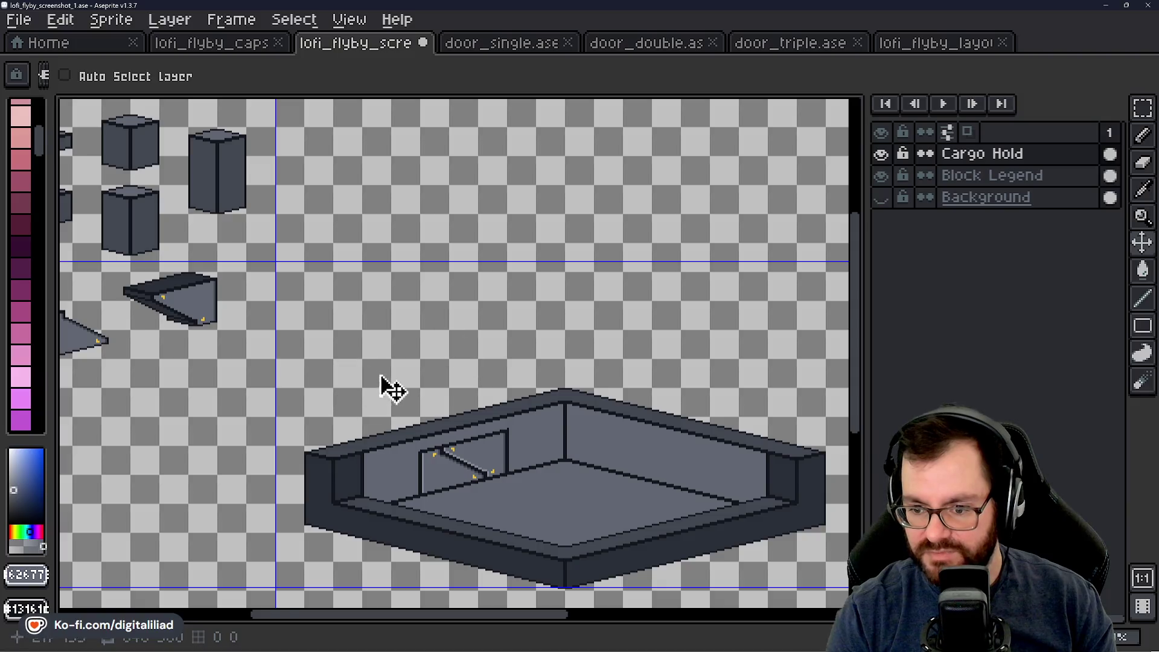
pyautogui.hscroll(5, 348, 372)
pyautogui.hscroll(2, 390, 304)
pyautogui.scroll(-1, 481, 343)
pyautogui.hscroll(-5, 362, 388)
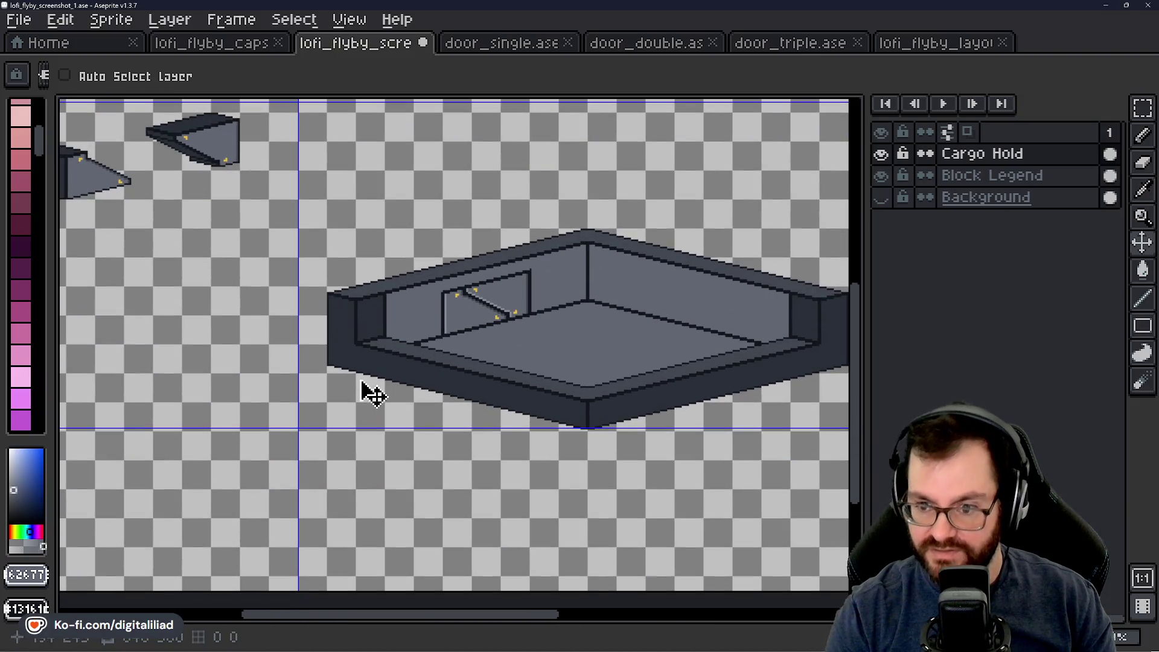
pyautogui.scroll(1, 399, 299)
pyautogui.hscroll(1, 381, 308)
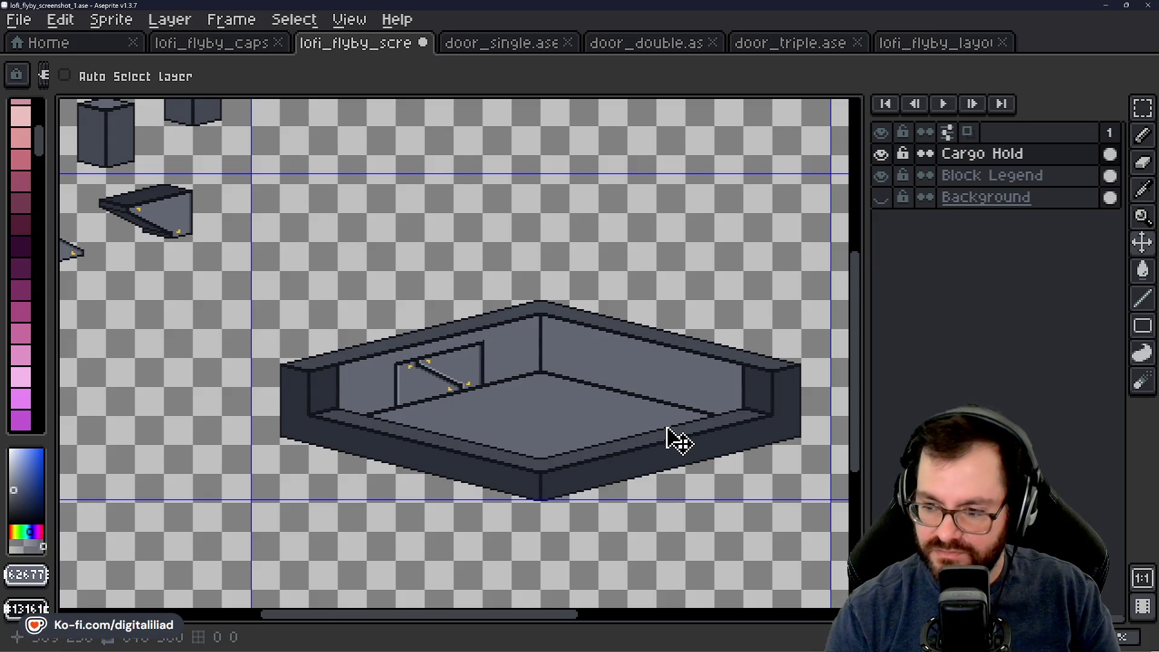
pyautogui.scroll(2, 668, 441)
pyautogui.moveTo(664, 398); pyautogui.dragTo(658, 395)
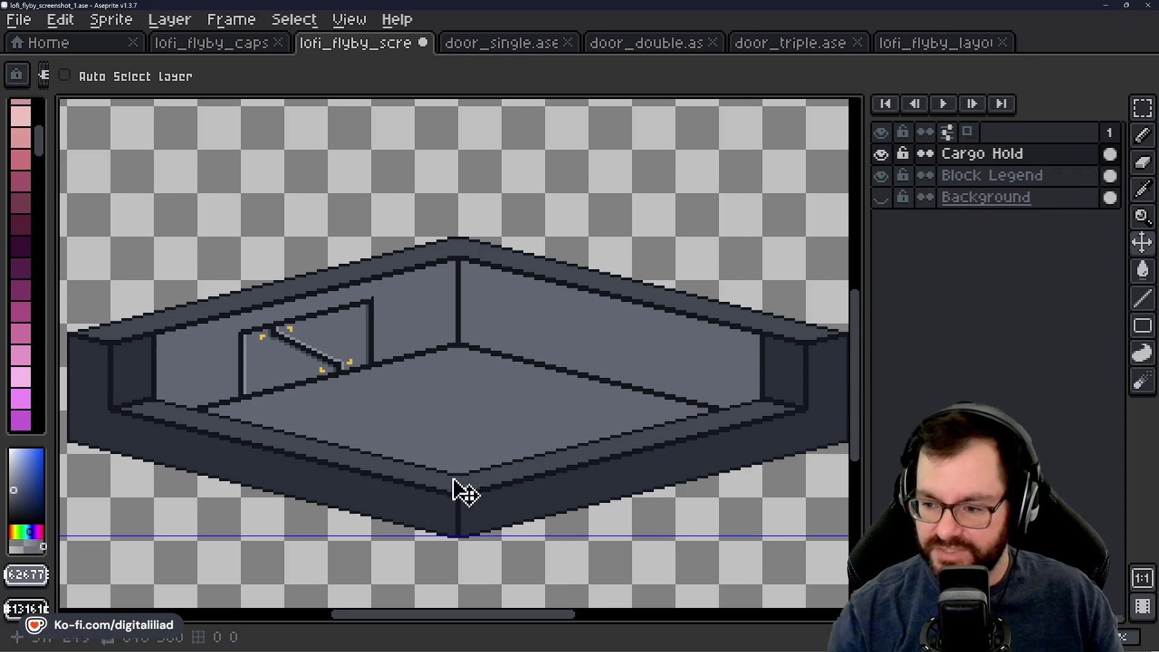
pyautogui.scroll(-1, 474, 480)
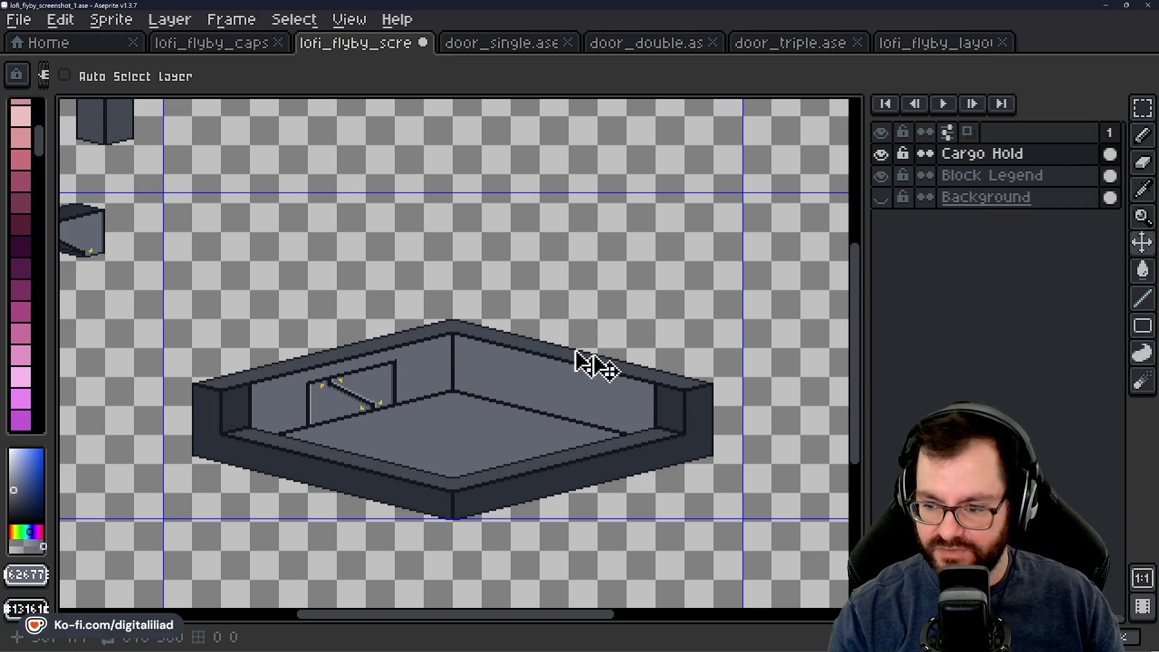
pyautogui.moveTo(417, 317); pyautogui.dragTo(743, 375)
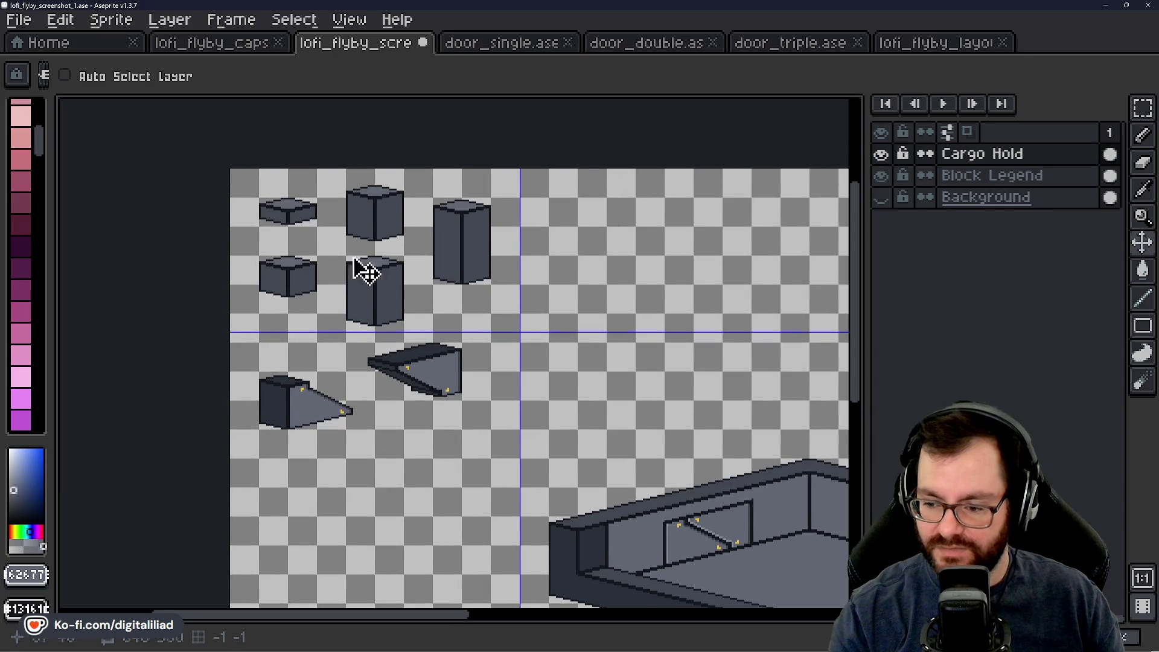
pyautogui.scroll(2, 309, 249)
pyautogui.scroll(1, 308, 249)
# Step: Marquee-select the short flat block in the Block Legend area
pyautogui.click(1143, 107)
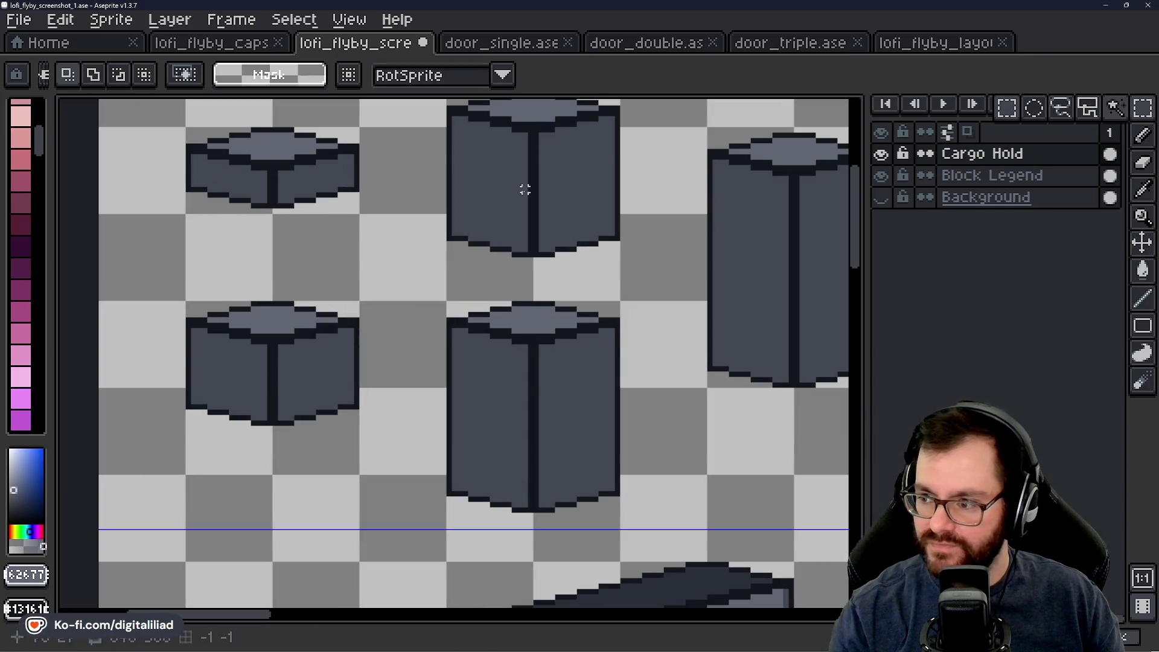
pyautogui.moveTo(507, 203); pyautogui.dragTo(481, 267)
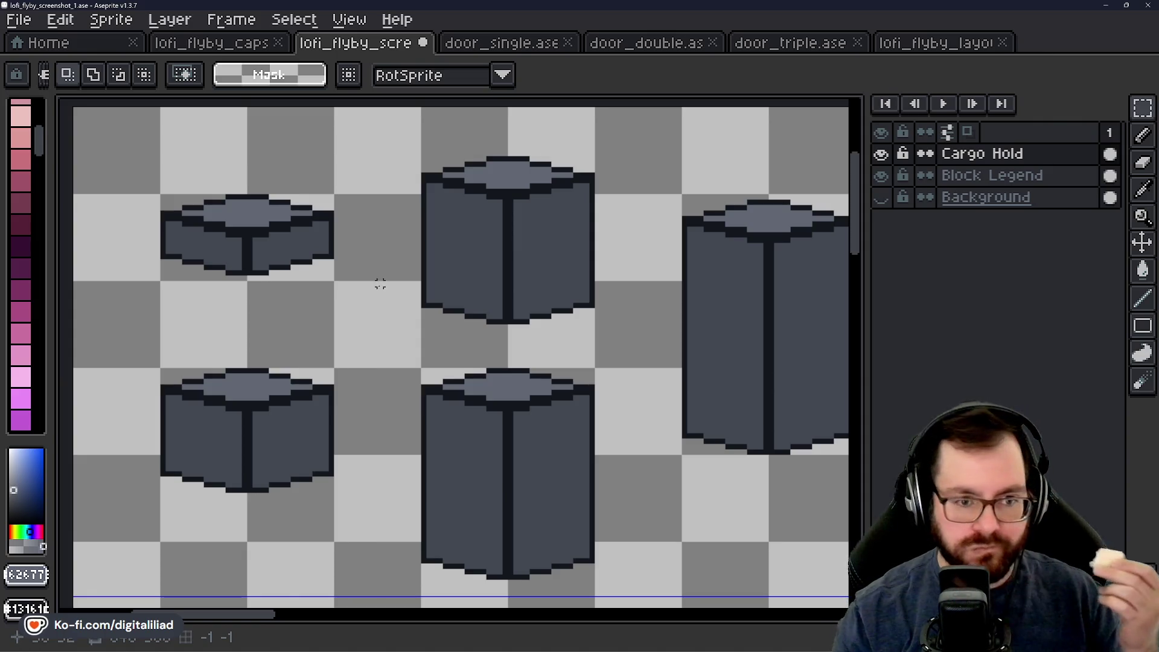
pyautogui.moveTo(339, 292); pyautogui.dragTo(396, 345)
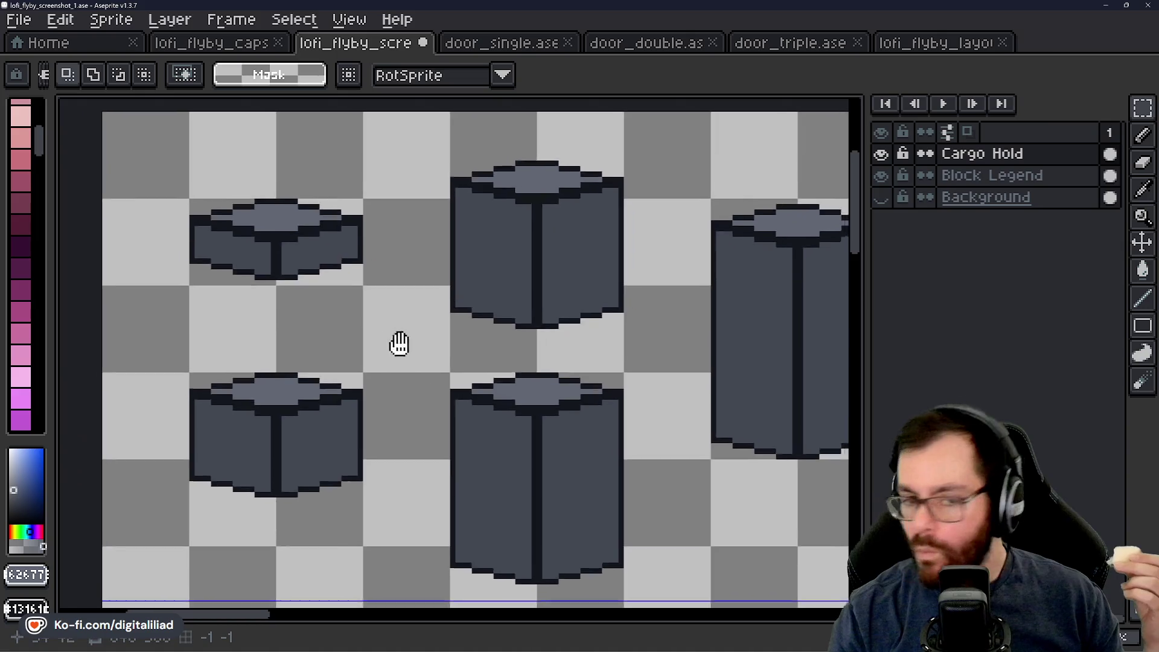
pyautogui.scroll(2, 258, 247)
pyautogui.moveTo(257, 247); pyautogui.dragTo(299, 326)
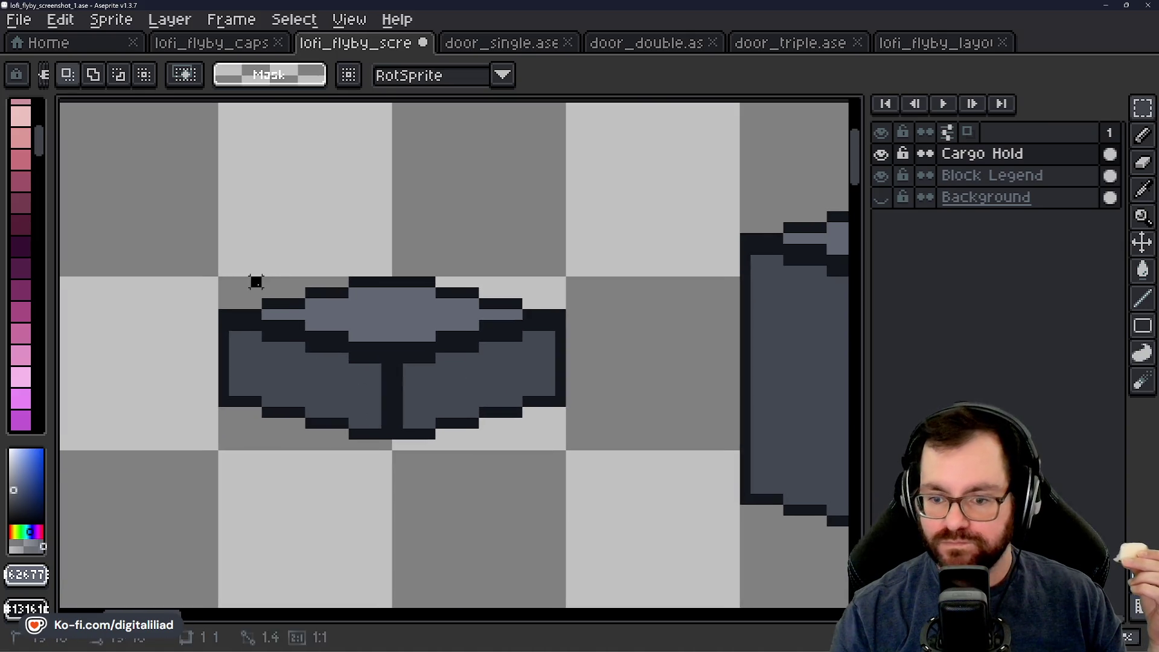
pyautogui.moveTo(219, 276); pyautogui.dragTo(569, 453)
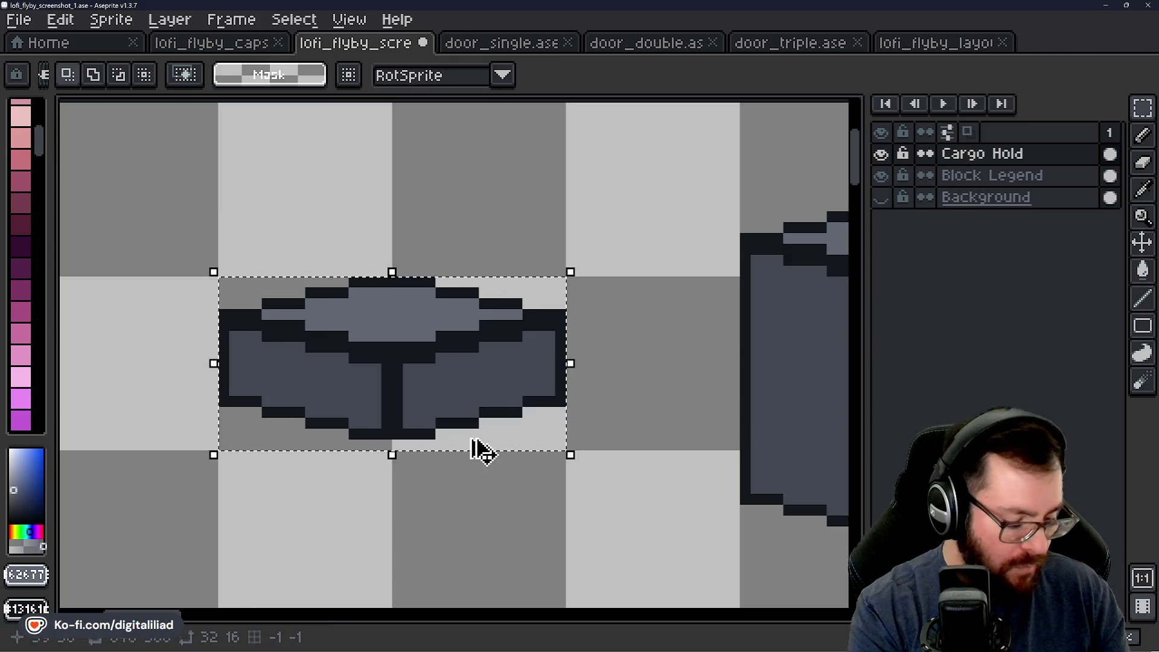
pyautogui.scroll(-3, 480, 451)
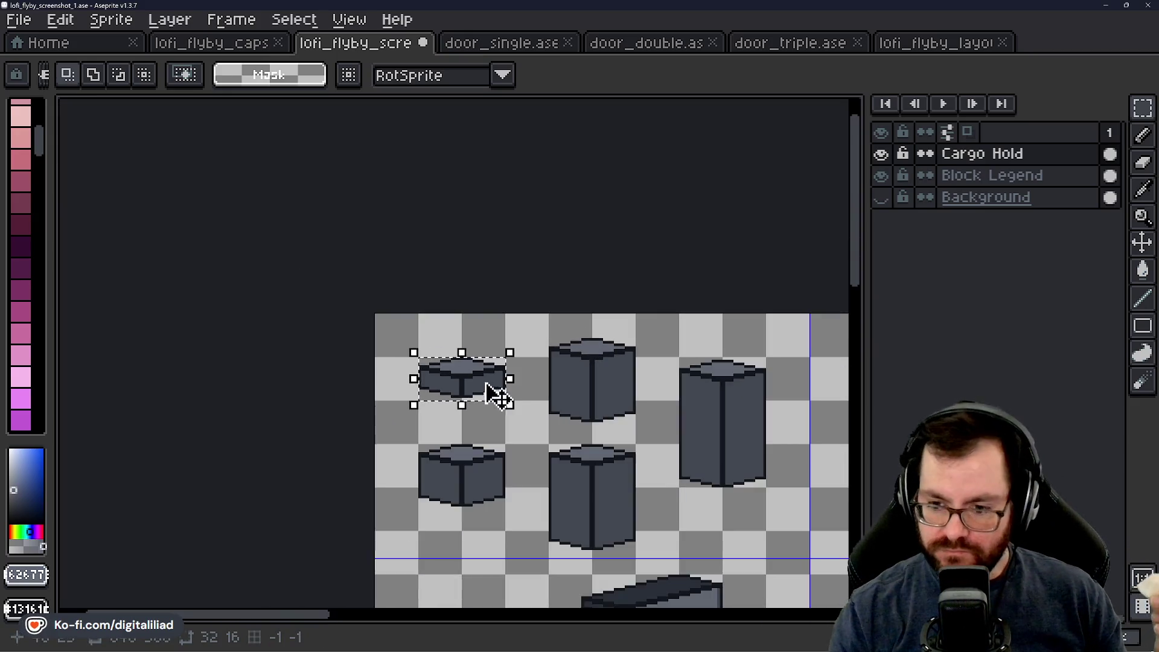
pyautogui.scroll(1, 491, 393)
pyautogui.scroll(1, 401, 293)
pyautogui.scroll(-2, 444, 292)
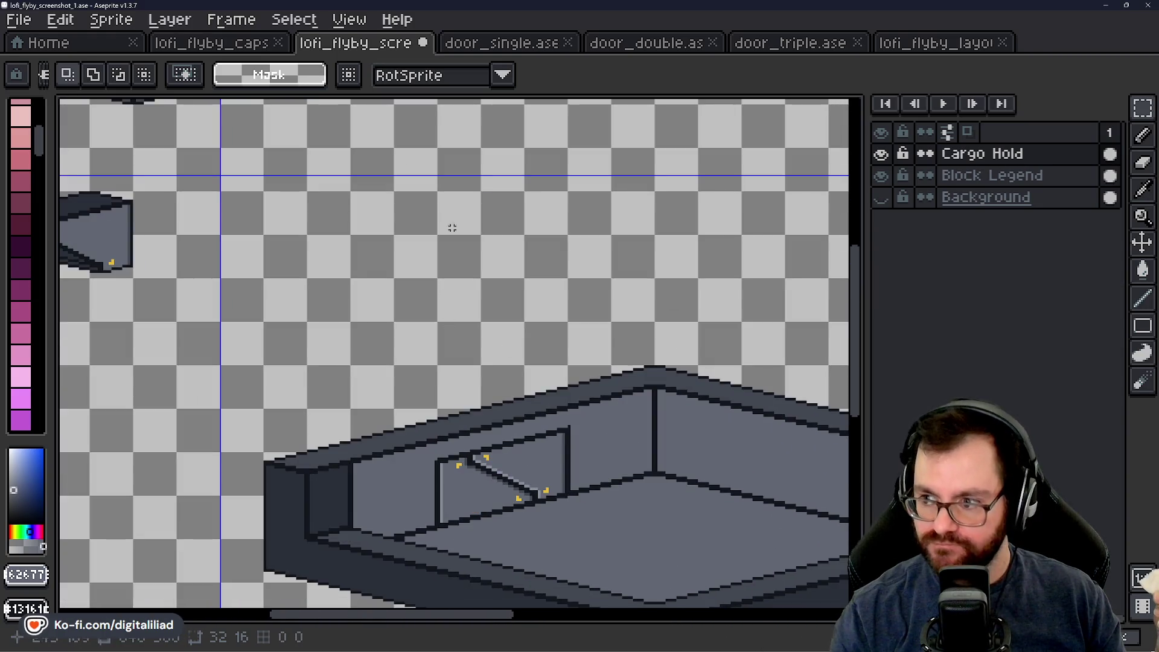
pyautogui.scroll(-3, 424, 486)
# Step: Copy the flat block from the Block Legend layer and return to the Cargo Hold layer
pyautogui.click(992, 175)
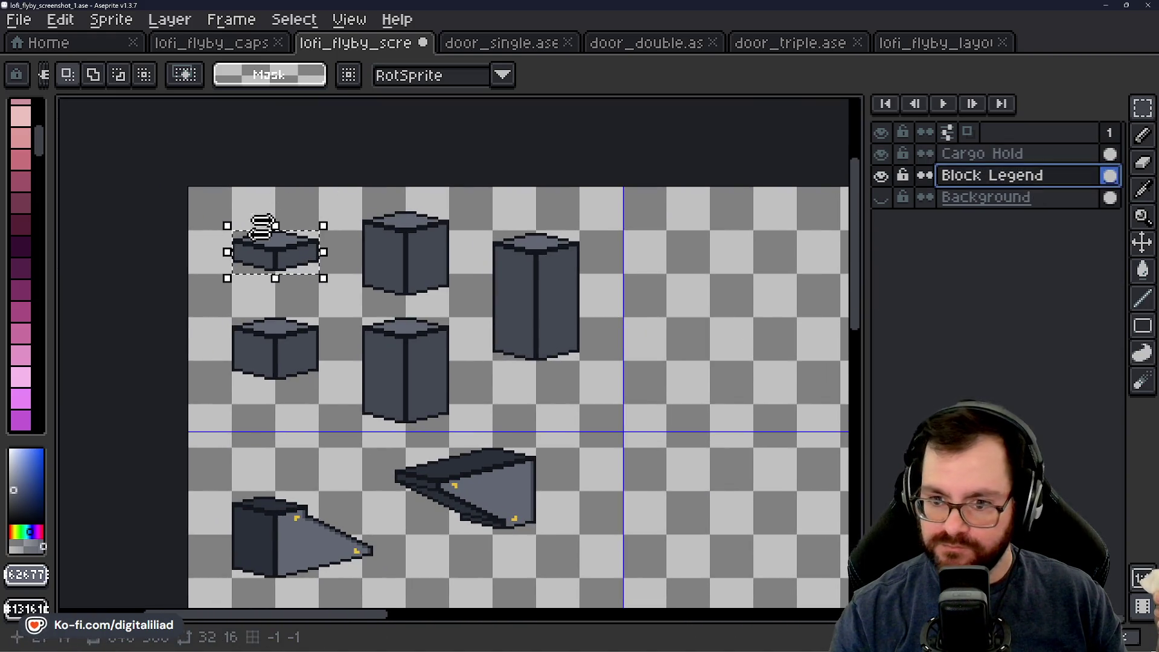
pyautogui.click(281, 278)
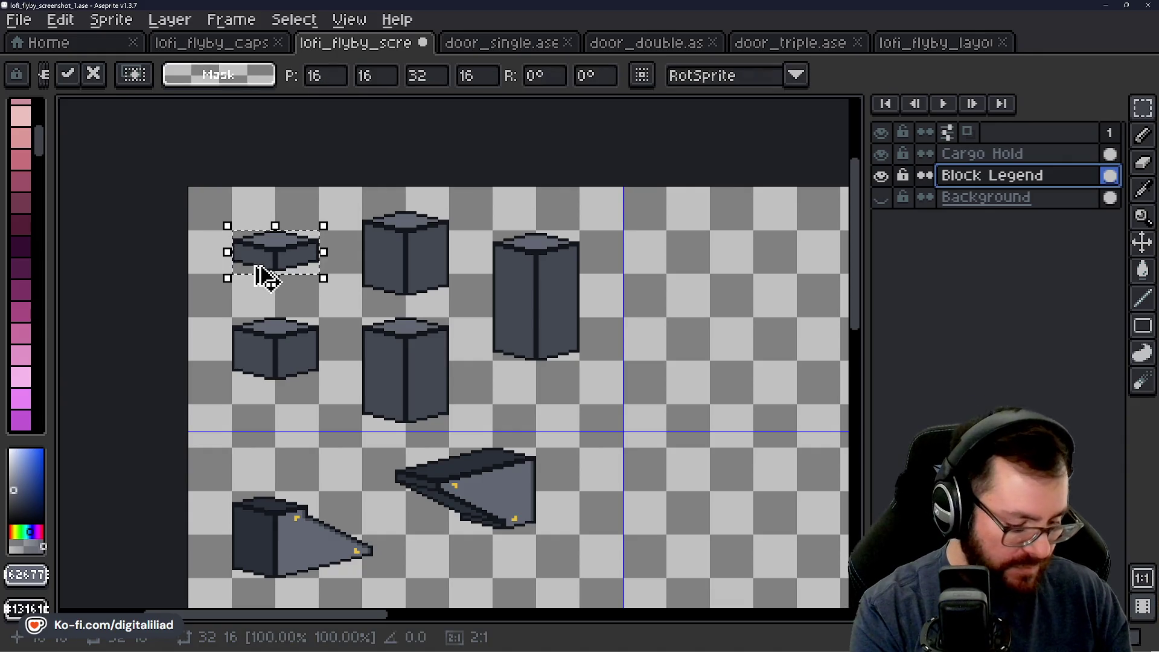
pyautogui.scroll(-1, 593, 357)
pyautogui.scroll(-4, 558, 299)
pyautogui.scroll(-5, 559, 299)
pyautogui.click(983, 154)
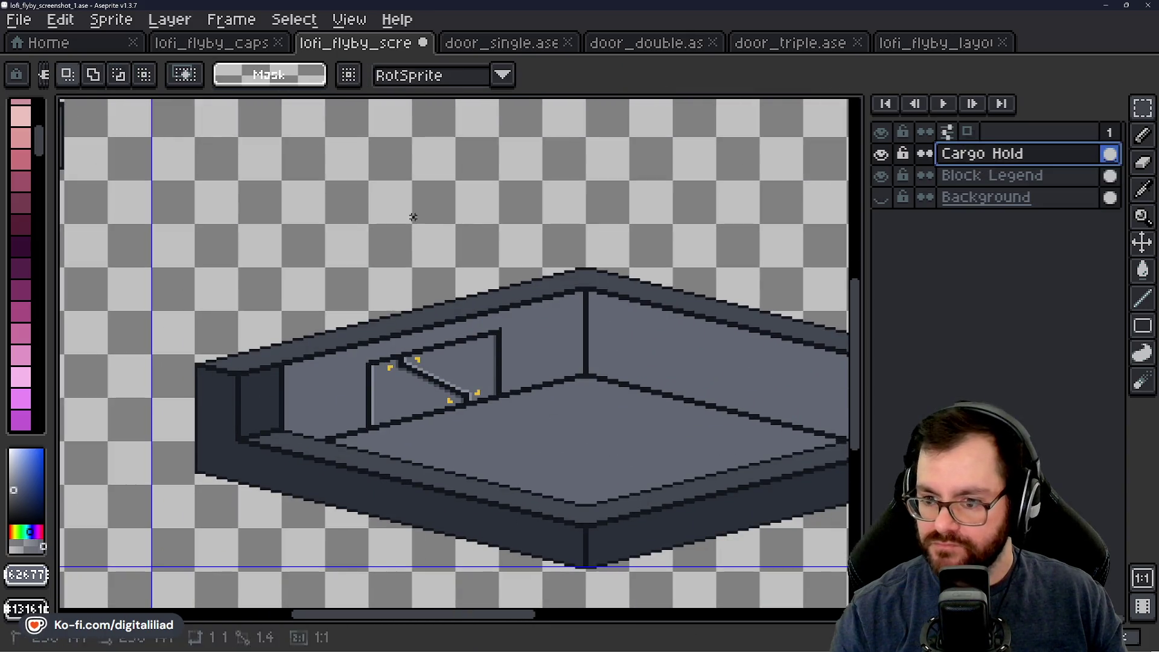
pyautogui.scroll(-1, 487, 324)
pyautogui.scroll(-1, 486, 325)
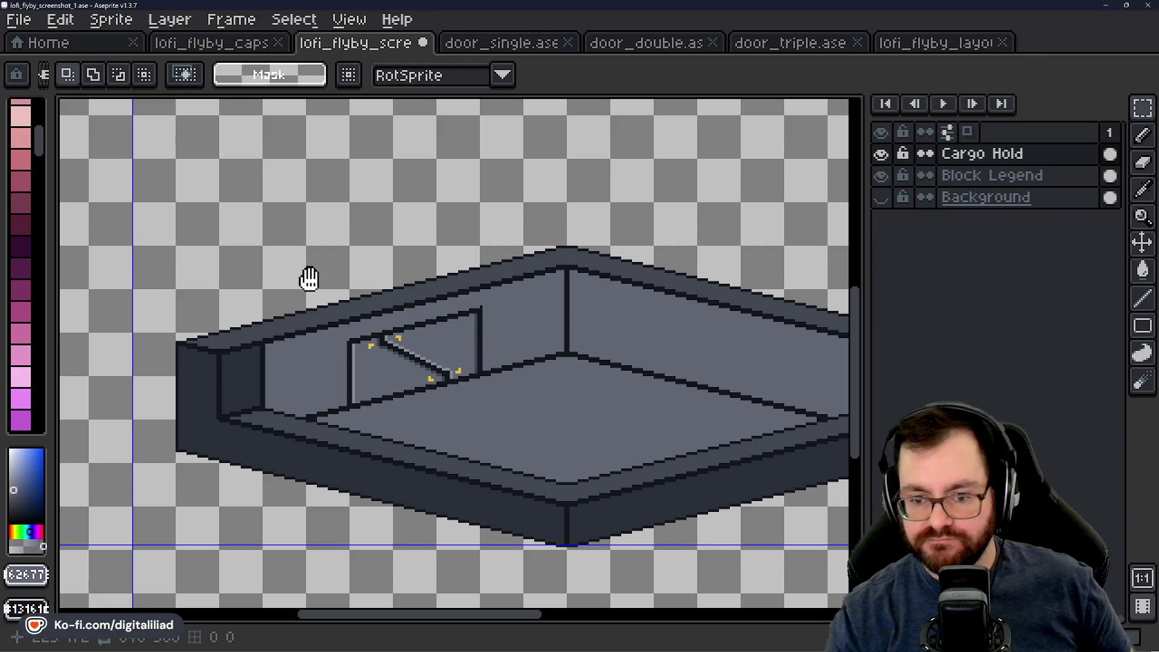
pyautogui.scroll(1, 305, 277)
pyautogui.scroll(1, 300, 309)
# Step: Paste a flat block onto the back wall's corner beside the pillar and set it in place
pyautogui.moveTo(300, 309); pyautogui.dragTo(370, 274)
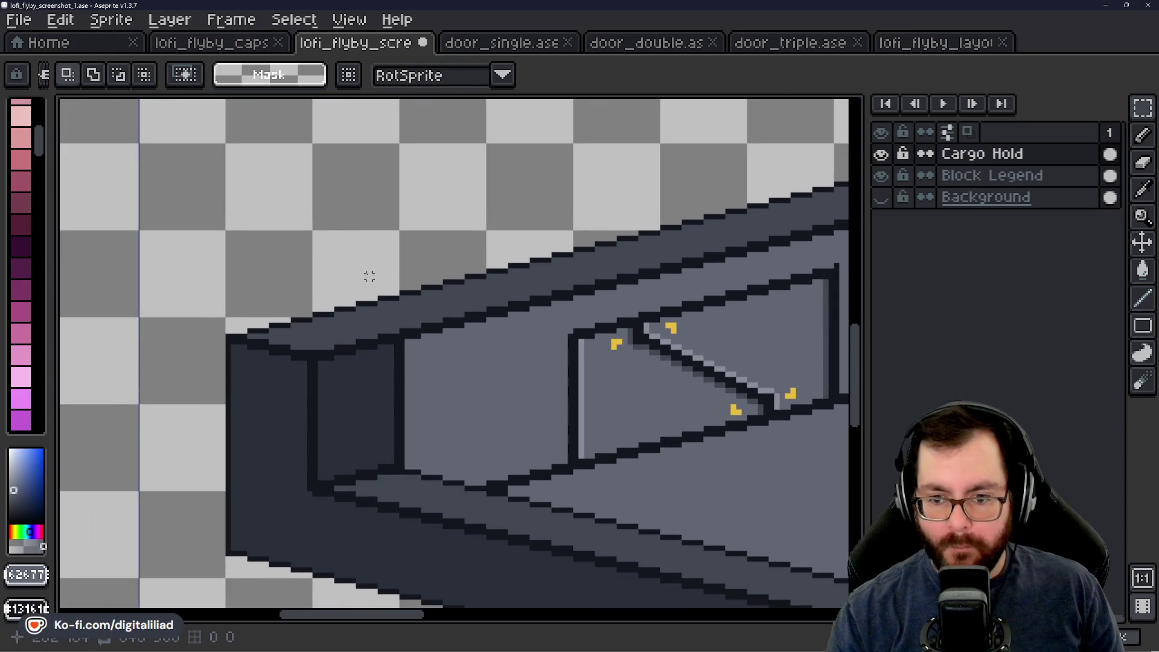
pyautogui.hotkey('ctrl', 'v')
pyautogui.moveTo(414, 344)
pyautogui.mouseDown()
pyautogui.moveTo(301, 324)
pyautogui.moveTo(479, 176)
pyautogui.moveTo(210, 343)
pyautogui.moveTo(575, 292)
pyautogui.moveTo(686, 309)
pyautogui.mouseUp()
pyautogui.press('Return')
# Step: Paste a second flat block, reposition it onto the wall top and nudge it one pixel left and down
pyautogui.moveTo(407, 324); pyautogui.dragTo(515, 256)
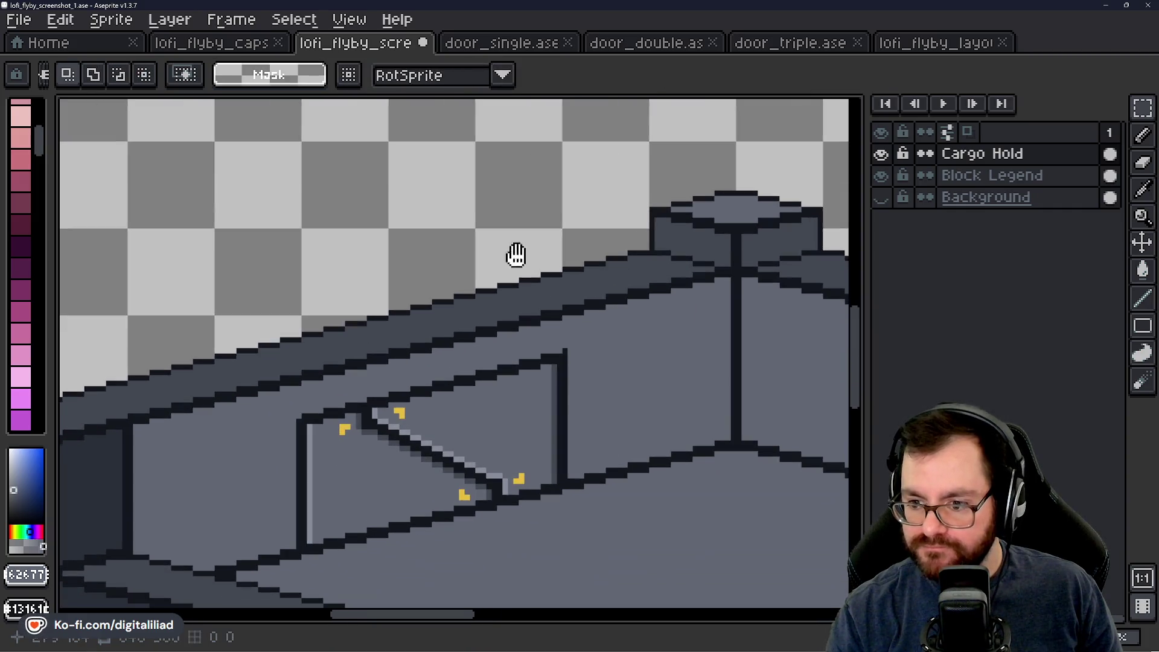
pyautogui.hotkey('ctrl', 'v')
pyautogui.moveTo(468, 336)
pyautogui.mouseDown()
pyautogui.moveTo(642, 244)
pyautogui.moveTo(446, 347)
pyautogui.mouseUp()
pyautogui.moveTo(510, 326); pyautogui.dragTo(597, 257)
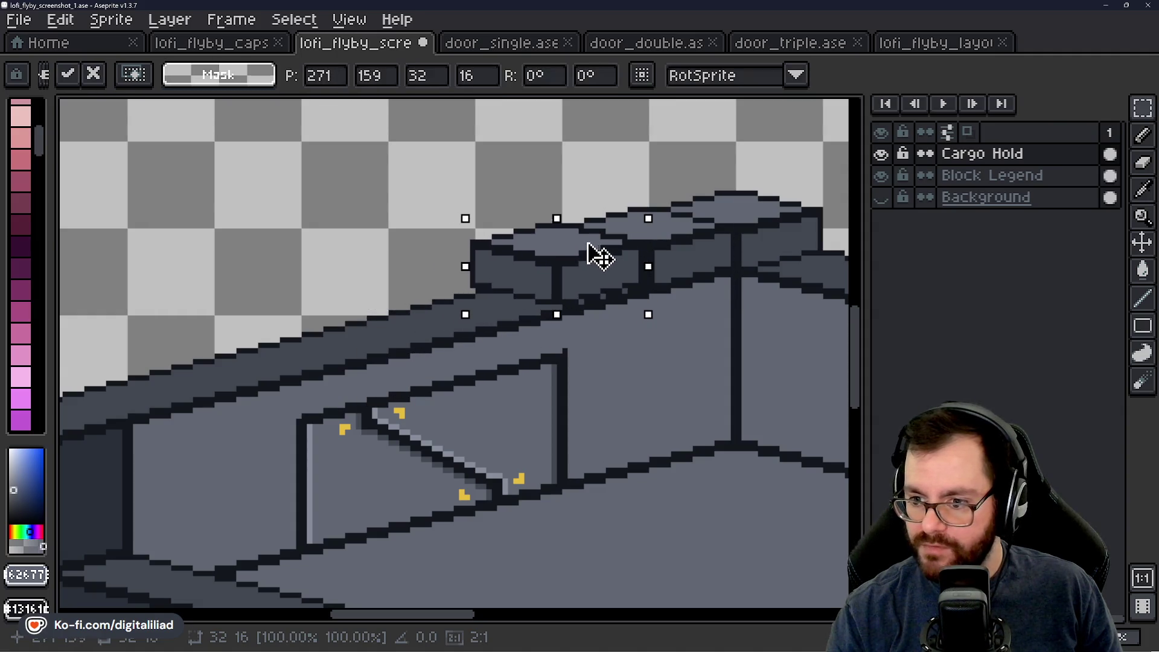
pyautogui.press('Escape')
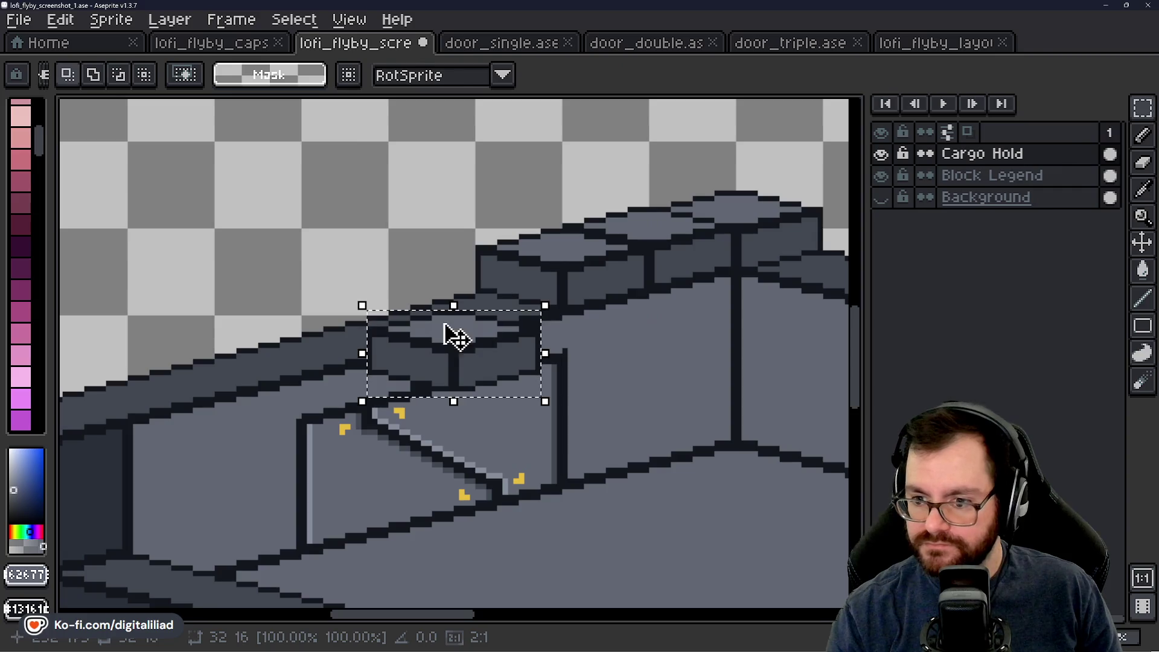
pyautogui.moveTo(466, 334); pyautogui.dragTo(471, 279)
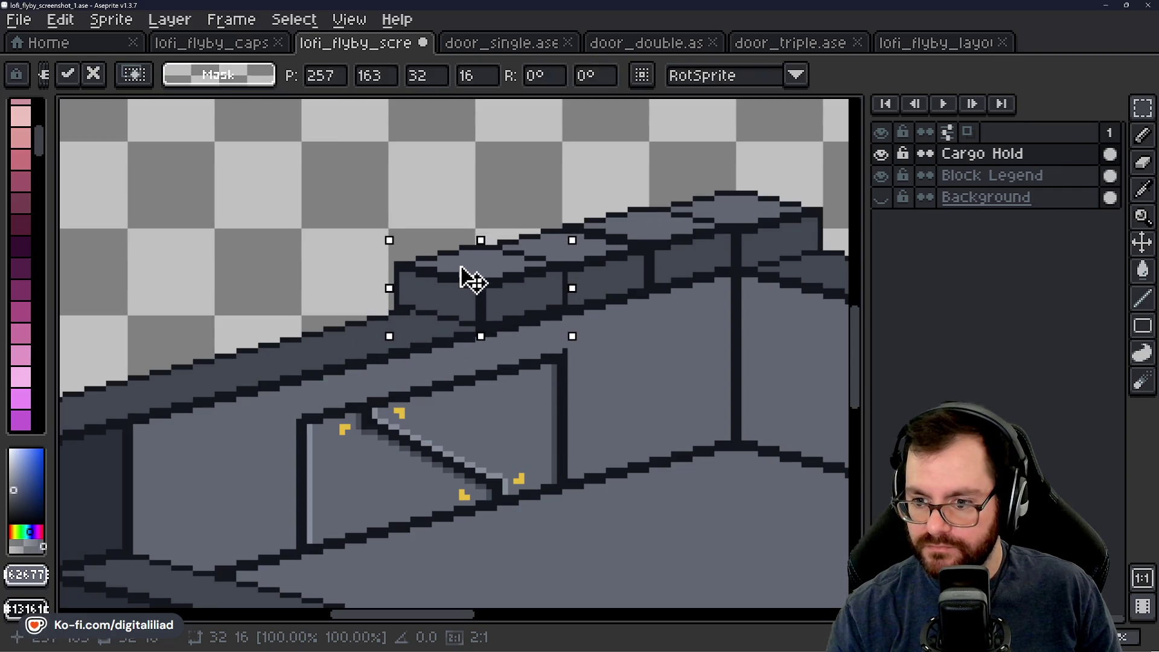
pyautogui.press('Left')
pyautogui.press('Down')
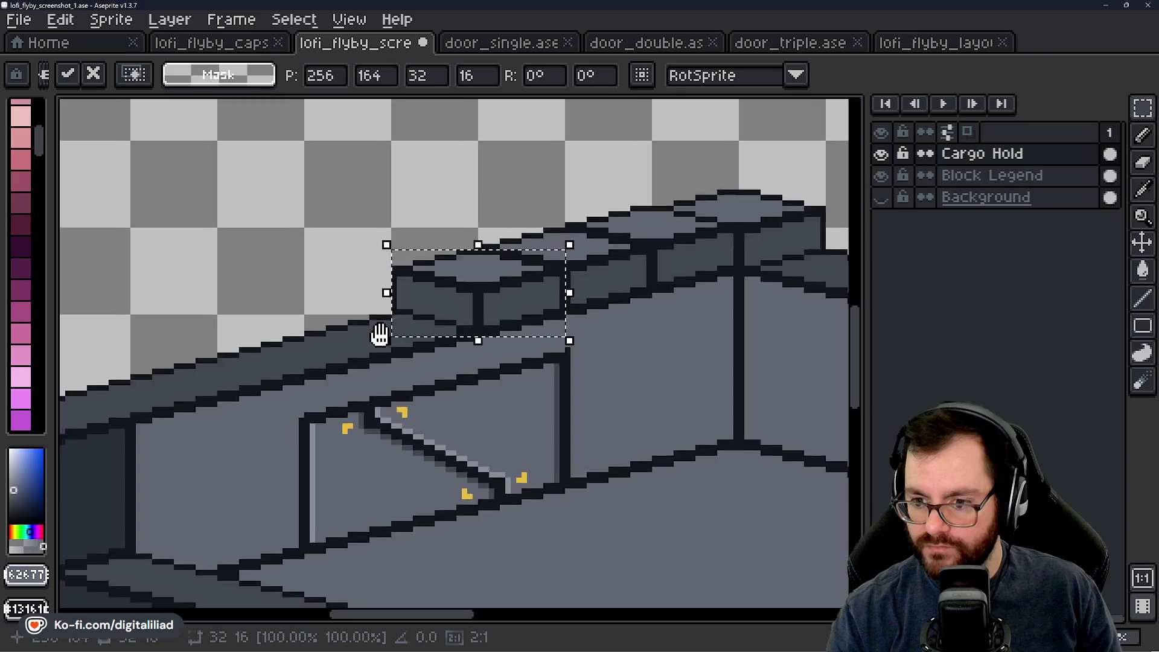
pyautogui.hscroll(-3, 377, 332)
pyautogui.scroll(-3, 428, 350)
pyautogui.scroll(-1, 360, 307)
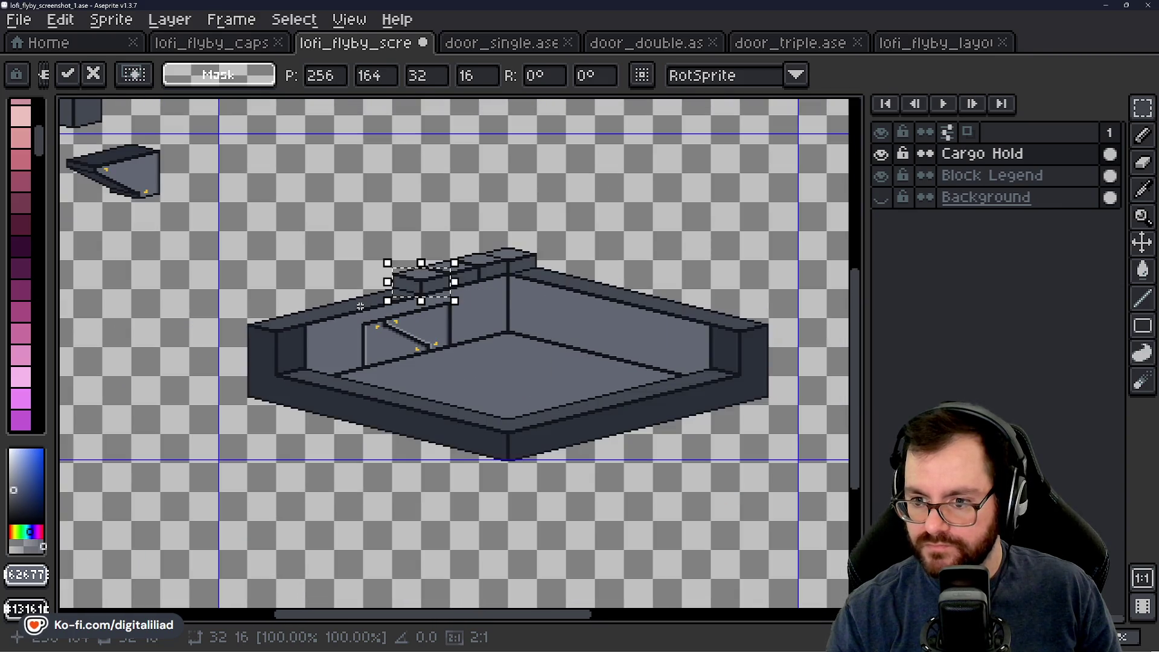
pyautogui.moveTo(532, 177); pyautogui.dragTo(518, 204)
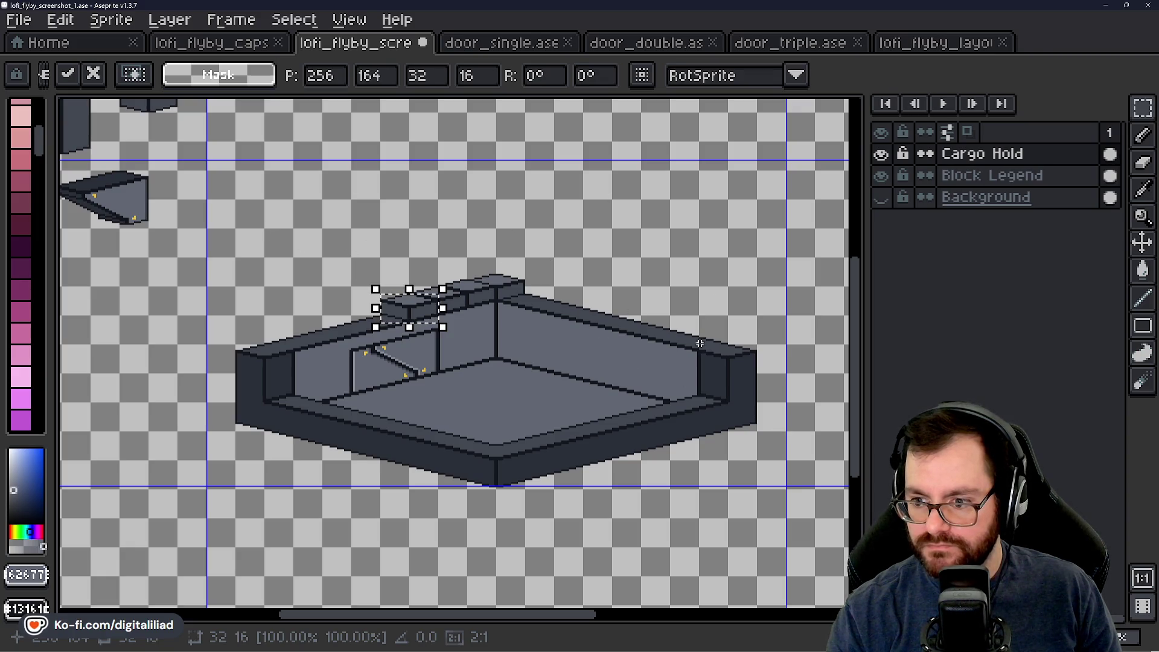
pyautogui.scroll(3, 427, 237)
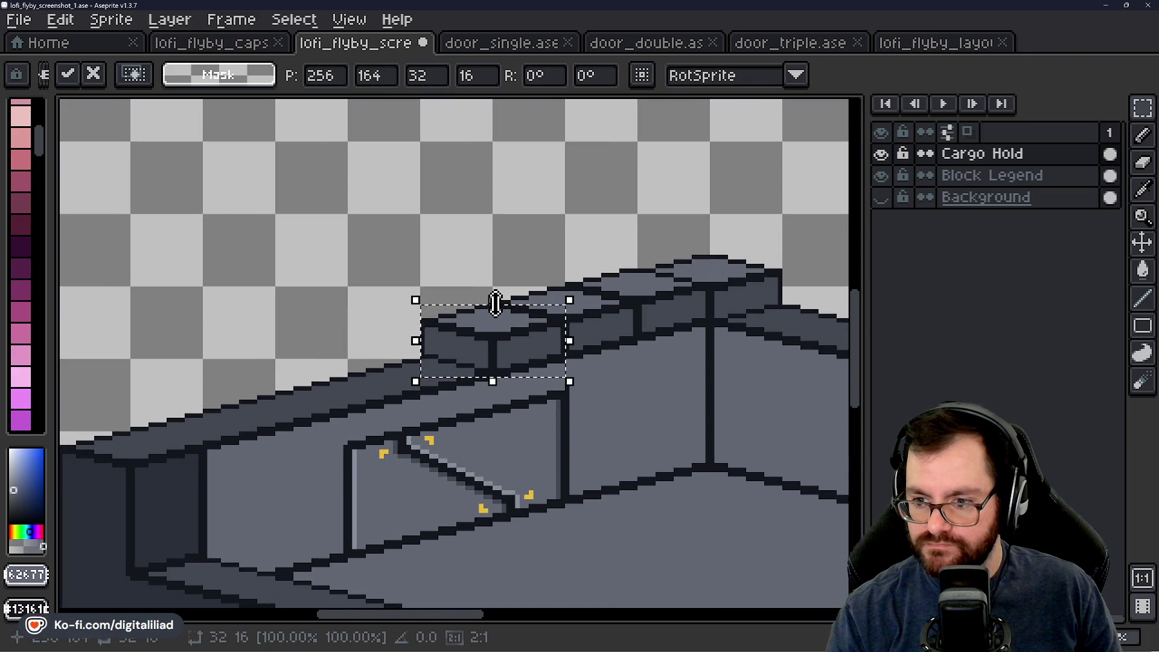
# Step: Undo and redo the pillar-top block, then reseat it a pixel lower along the wall top
pyautogui.hotkey('ctrl', 'z')
pyautogui.hotkey('ctrl', 'z')
pyautogui.hotkey('ctrl', 'z')
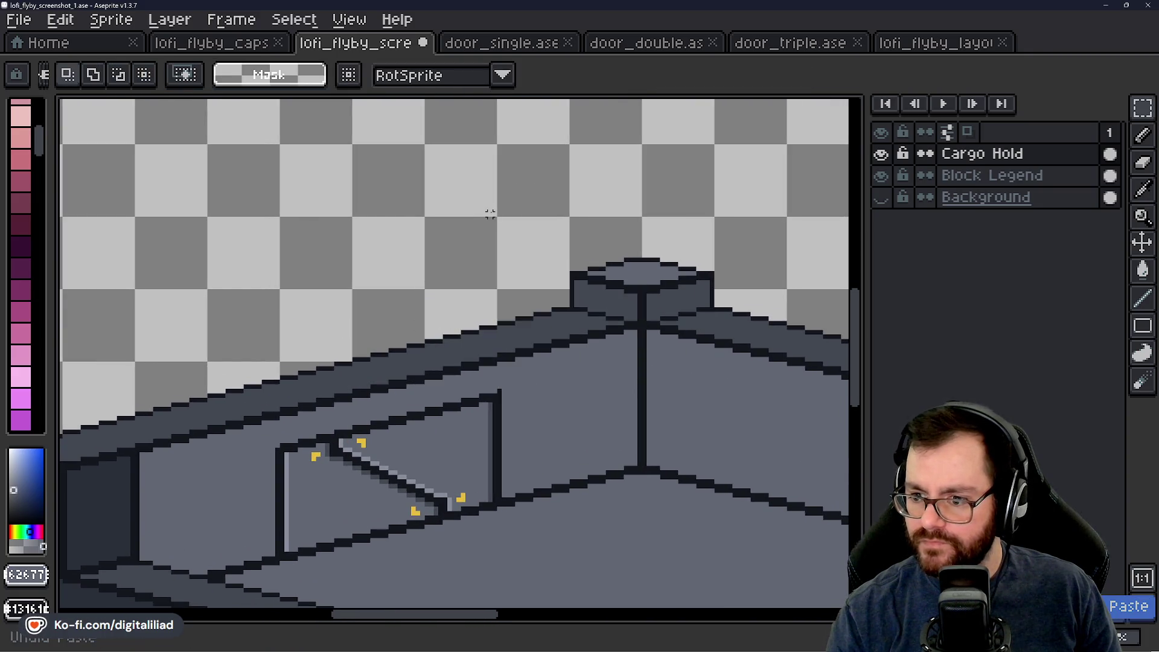
pyautogui.moveTo(556, 209); pyautogui.dragTo(508, 211)
pyautogui.hotkey('ctrl', 'y')
pyautogui.hotkey('ctrl', 'z')
pyautogui.hotkey('ctrl', 'y')
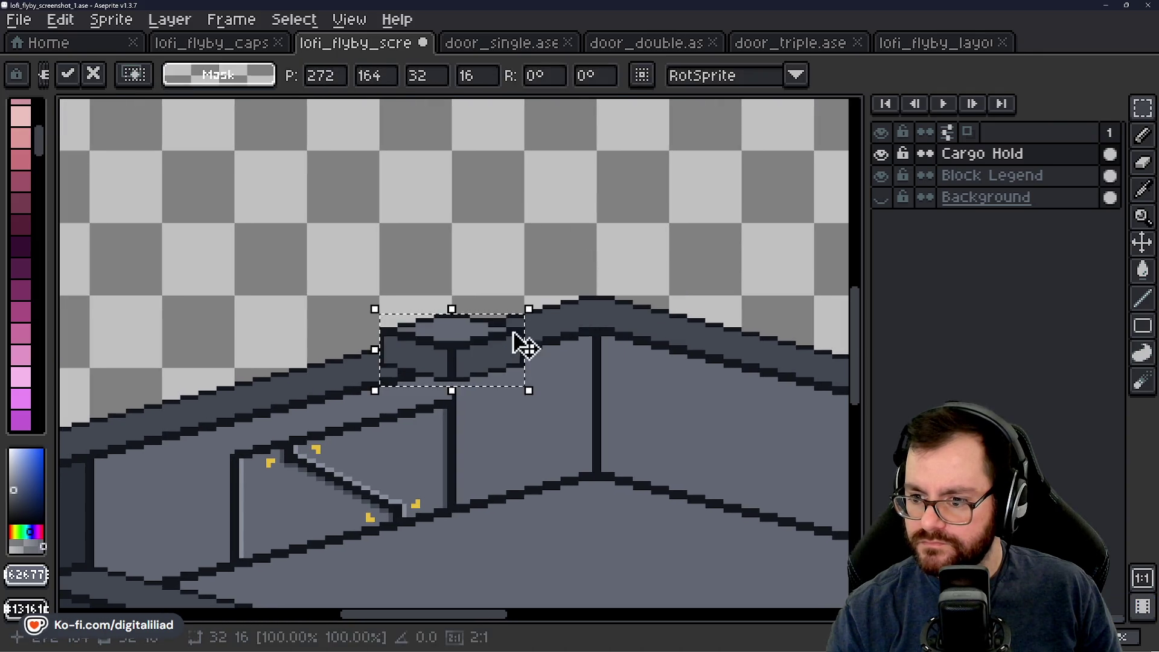
pyautogui.hotkey('ctrl', 'y')
pyautogui.moveTo(606, 301); pyautogui.dragTo(619, 302)
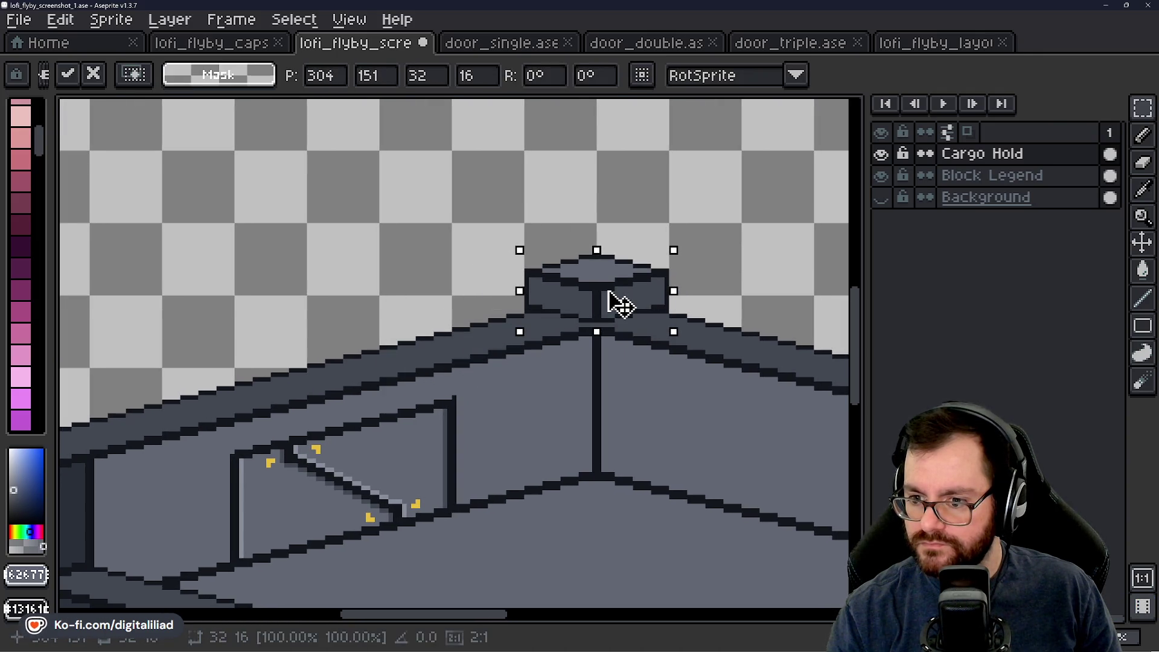
pyautogui.press('Down')
pyautogui.moveTo(454, 343)
pyautogui.mouseDown()
pyautogui.moveTo(538, 317)
pyautogui.moveTo(441, 323)
pyautogui.moveTo(549, 344)
pyautogui.moveTo(440, 336)
pyautogui.moveTo(479, 361)
pyautogui.moveTo(505, 345)
pyautogui.moveTo(508, 360)
pyautogui.mouseUp()
pyautogui.press('Down')
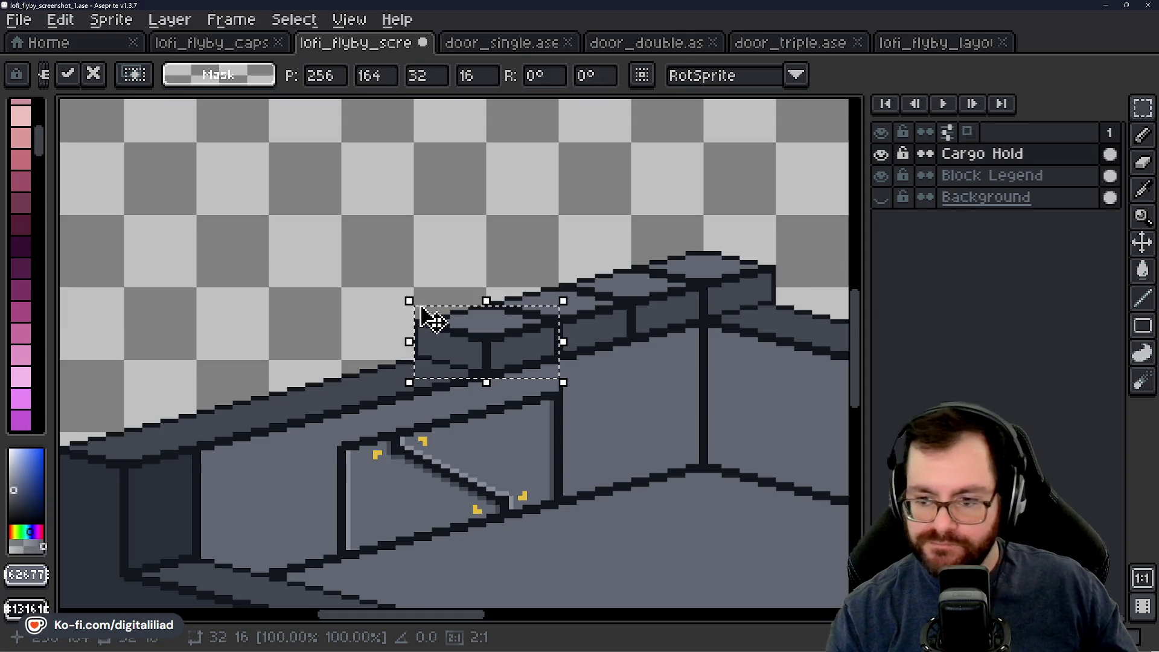
pyautogui.click(415, 243)
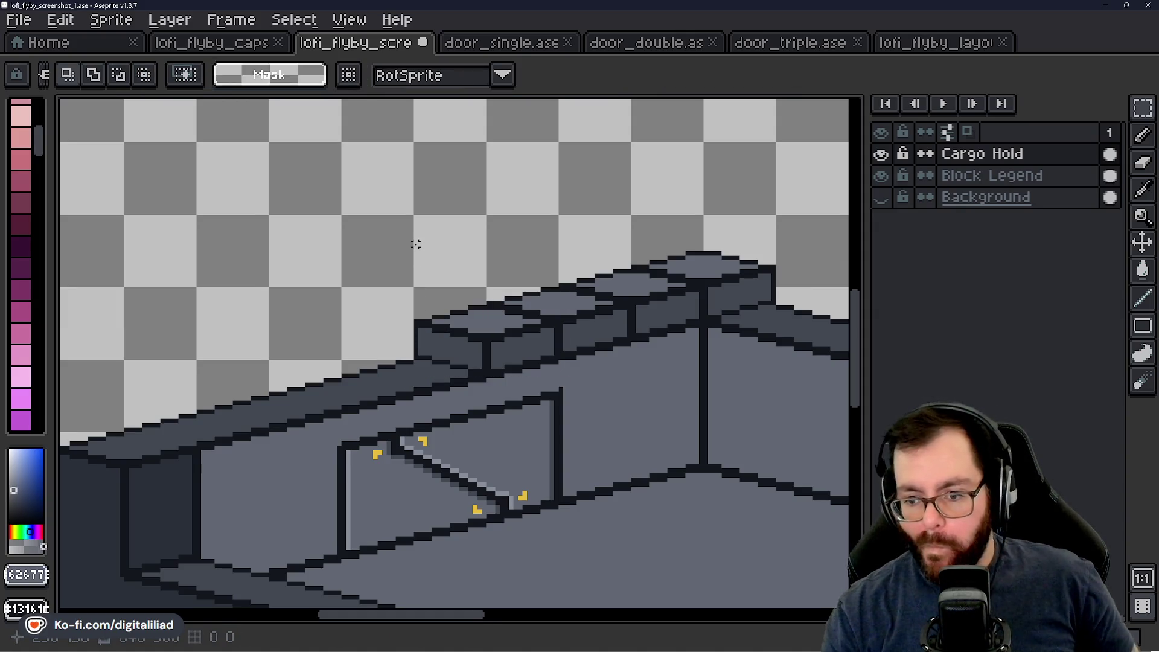
# Step: Paste another cap block and carry it along to the back wall's left end
pyautogui.hotkey('ctrl', 'v')
pyautogui.moveTo(488, 367)
pyautogui.mouseDown()
pyautogui.moveTo(435, 341)
pyautogui.moveTo(427, 362)
pyautogui.moveTo(451, 377)
pyautogui.mouseUp()
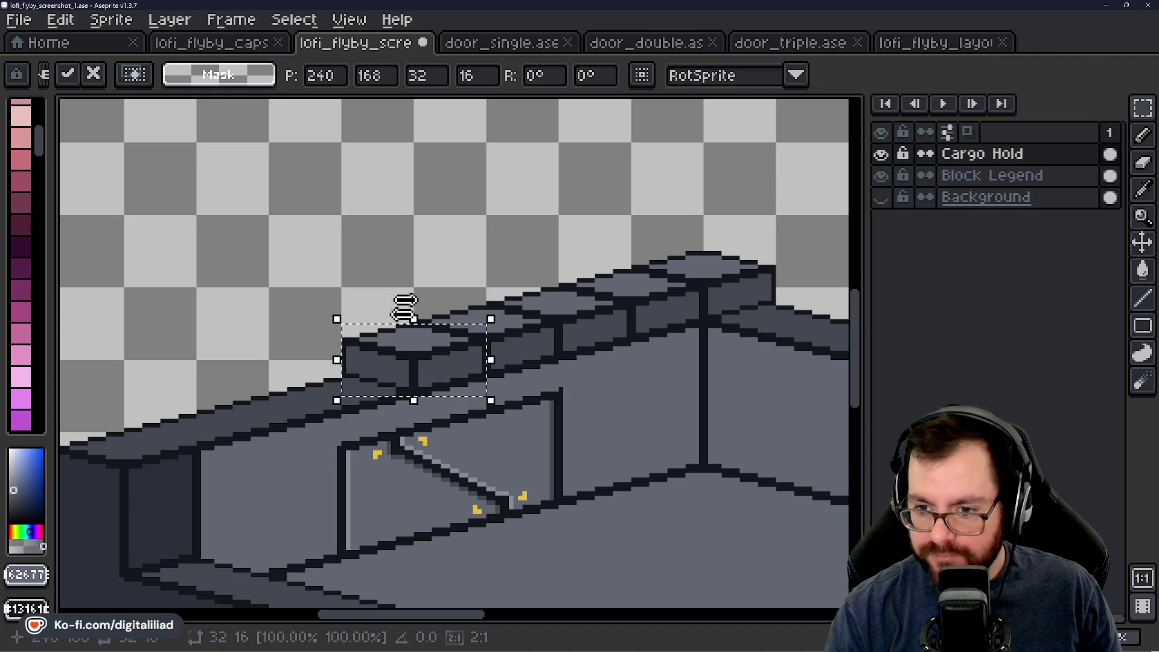
pyautogui.moveTo(384, 305); pyautogui.dragTo(532, 244)
pyautogui.moveTo(456, 356)
pyautogui.mouseDown()
pyautogui.moveTo(440, 354)
pyautogui.moveTo(469, 309)
pyautogui.moveTo(473, 321)
pyautogui.moveTo(423, 348)
pyautogui.moveTo(435, 333)
pyautogui.moveTo(413, 317)
pyautogui.moveTo(418, 331)
pyautogui.mouseUp()
pyautogui.moveTo(411, 256)
pyautogui.mouseDown()
pyautogui.moveTo(453, 298)
pyautogui.moveTo(460, 345)
pyautogui.moveTo(453, 314)
pyautogui.moveTo(466, 333)
pyautogui.mouseUp()
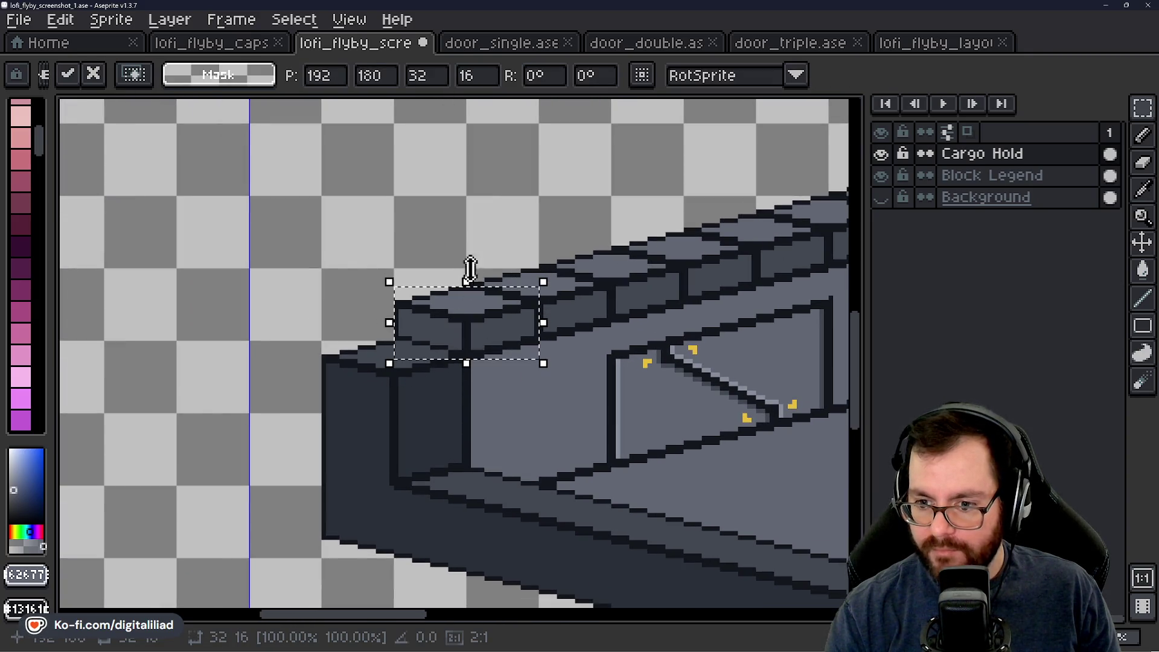
pyautogui.moveTo(468, 281)
pyautogui.mouseDown()
pyautogui.moveTo(474, 355)
pyautogui.moveTo(408, 327)
pyautogui.moveTo(426, 340)
pyautogui.moveTo(412, 344)
pyautogui.mouseUp()
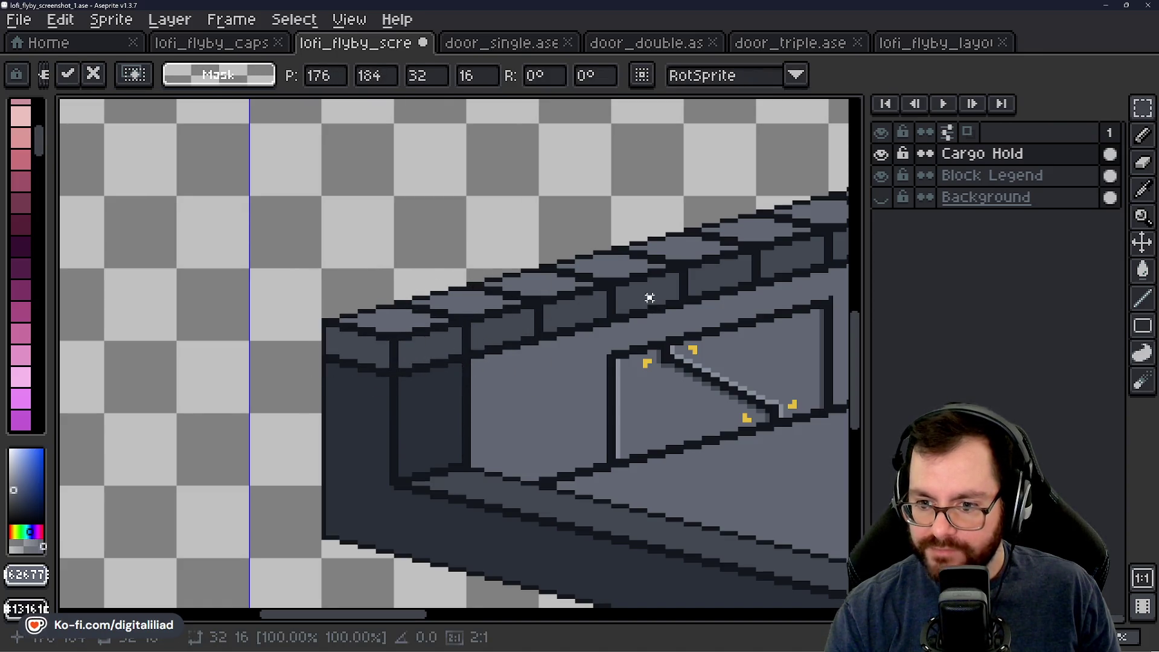
pyautogui.press('Return')
# Step: Paste a cap block onto the far wall section and fit it onto the wall top
pyautogui.moveTo(625, 251); pyautogui.dragTo(436, 266)
pyautogui.moveTo(598, 233)
pyautogui.mouseDown()
pyautogui.moveTo(398, 240)
pyautogui.moveTo(457, 272)
pyautogui.mouseUp()
pyautogui.hotkey('ctrl', 'v')
pyautogui.moveTo(458, 343)
pyautogui.mouseDown()
pyautogui.moveTo(502, 298)
pyautogui.moveTo(466, 256)
pyautogui.mouseUp()
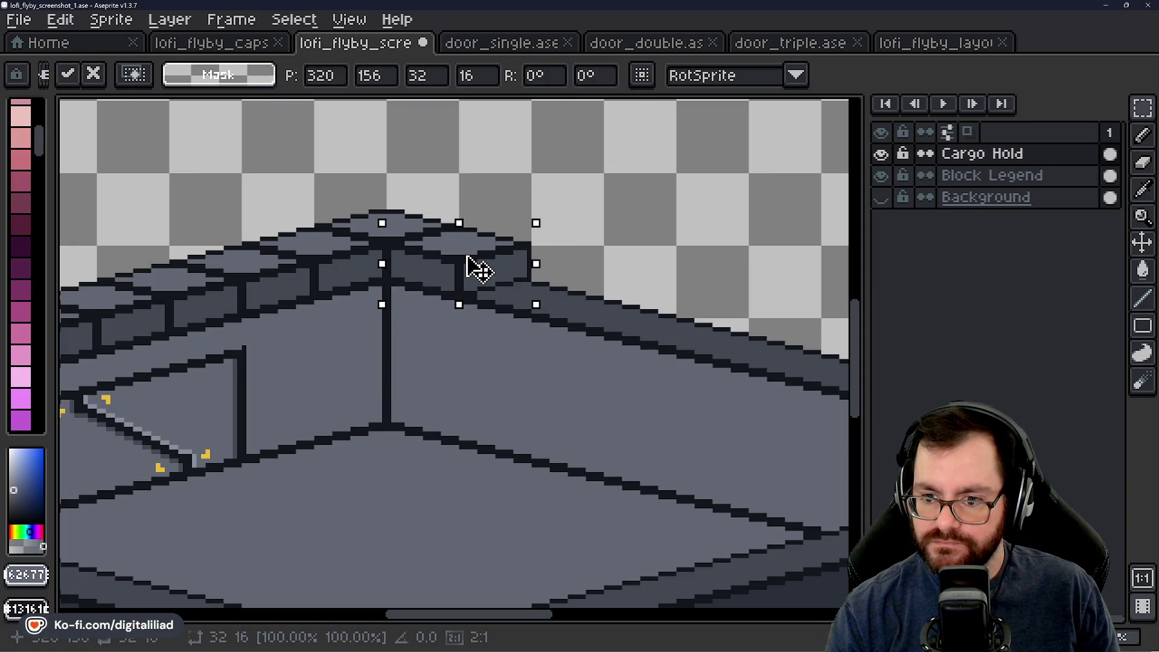
pyautogui.moveTo(523, 304)
pyautogui.mouseDown()
pyautogui.moveTo(466, 332)
pyautogui.moveTo(628, 295)
pyautogui.moveTo(479, 266)
pyautogui.moveTo(485, 341)
pyautogui.moveTo(544, 318)
pyautogui.moveTo(541, 302)
pyautogui.mouseUp()
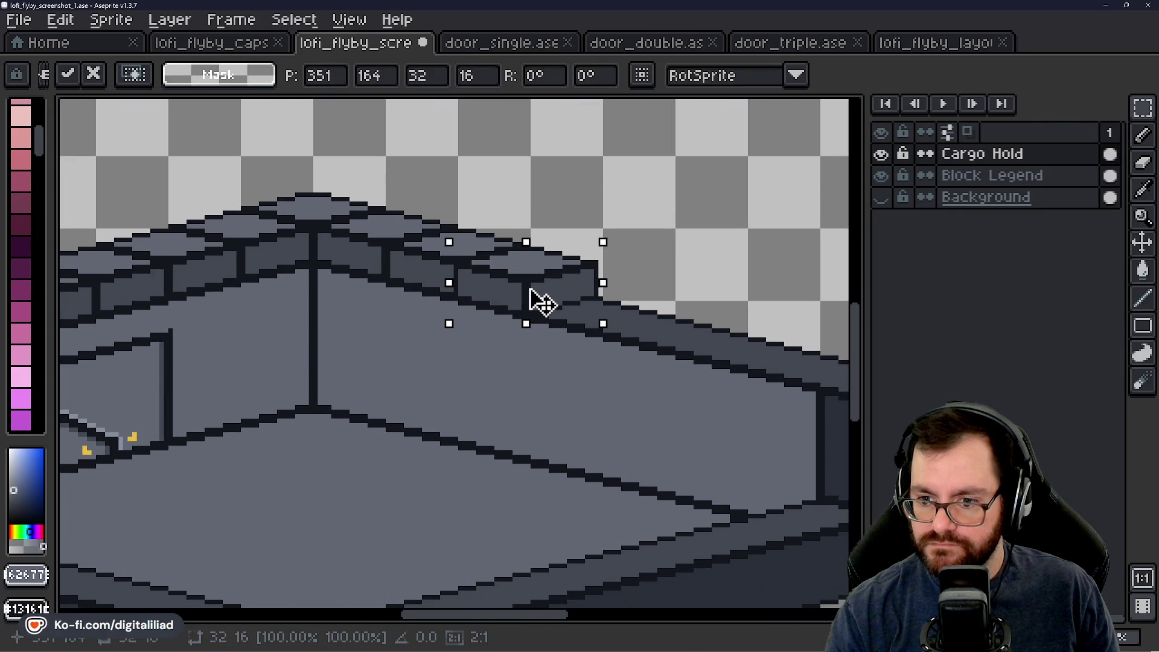
pyautogui.moveTo(564, 366)
pyautogui.mouseDown()
pyautogui.moveTo(431, 332)
pyautogui.moveTo(478, 350)
pyautogui.moveTo(466, 268)
pyautogui.moveTo(445, 357)
pyautogui.moveTo(544, 303)
pyautogui.moveTo(530, 296)
pyautogui.moveTo(473, 371)
pyautogui.moveTo(628, 306)
pyautogui.moveTo(628, 328)
pyautogui.mouseUp()
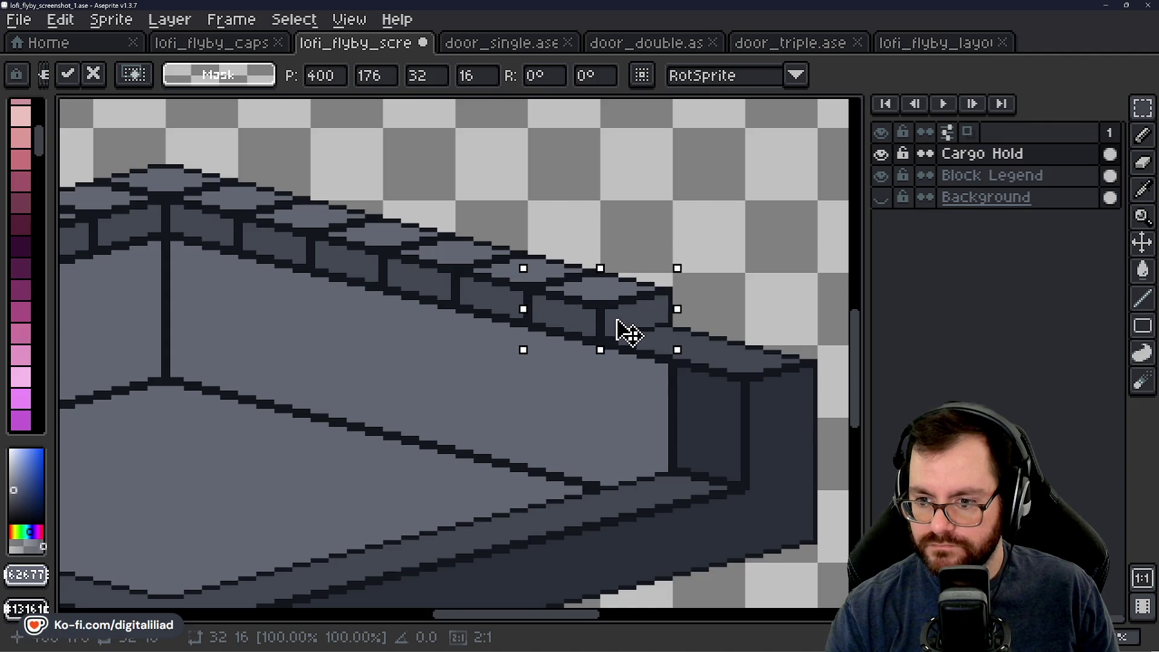
pyautogui.press('Return')
# Step: Paste the last cap block onto the wall's right end and deselect
pyautogui.moveTo(557, 369)
pyautogui.mouseDown()
pyautogui.moveTo(401, 347)
pyautogui.moveTo(489, 305)
pyautogui.mouseUp()
pyautogui.hotkey('ctrl', 'v')
pyautogui.press('Down')
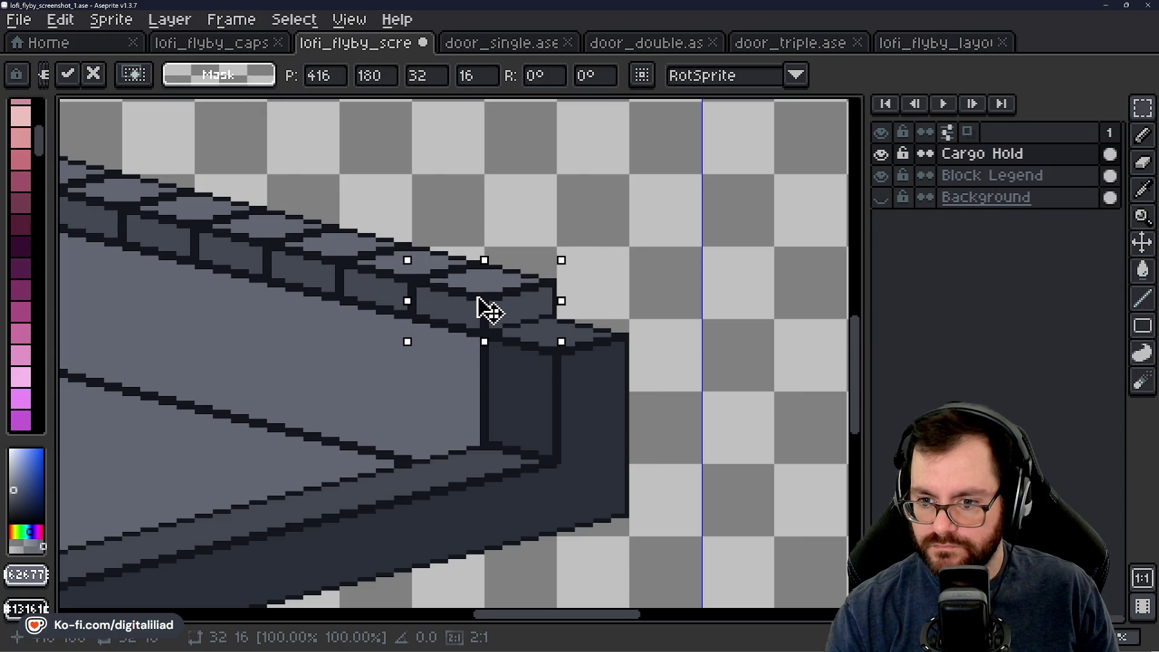
pyautogui.hotkey('ctrl', 'z')
pyautogui.moveTo(499, 345)
pyautogui.mouseDown()
pyautogui.moveTo(601, 303)
pyautogui.moveTo(605, 317)
pyautogui.mouseUp()
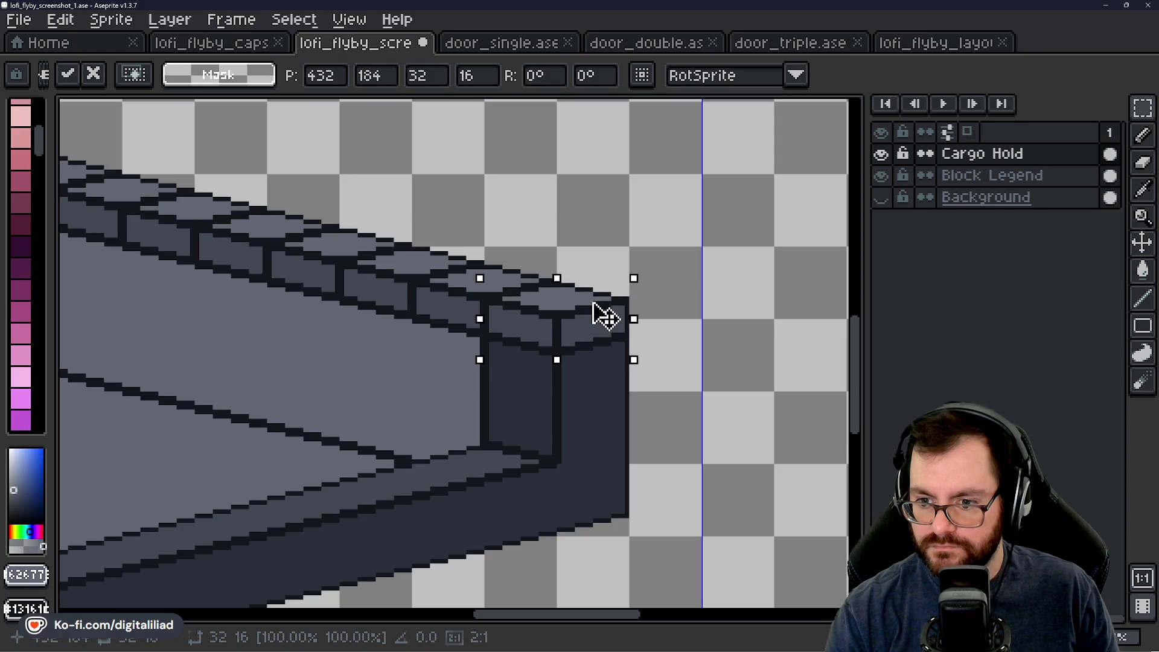
pyautogui.hotkey('ctrl', 'd')
pyautogui.moveTo(354, 366); pyautogui.dragTo(521, 352)
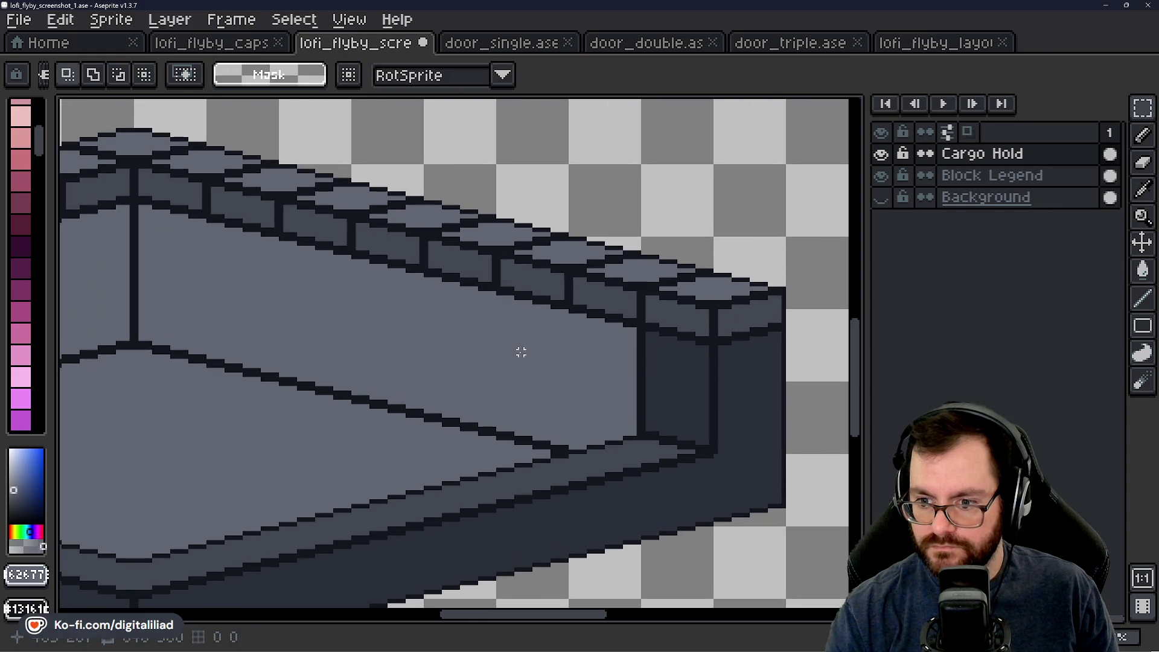
# Step: With the Paint Bucket, fill two block faces with the sampled dark wall colour
pyautogui.keyDown('alt'); pyautogui.click(665, 378); pyautogui.keyUp('alt')
pyautogui.scroll(1, 652, 316)
pyautogui.scroll(2, 620, 311)
pyautogui.press('b')
pyautogui.scroll(-1, 621, 311)
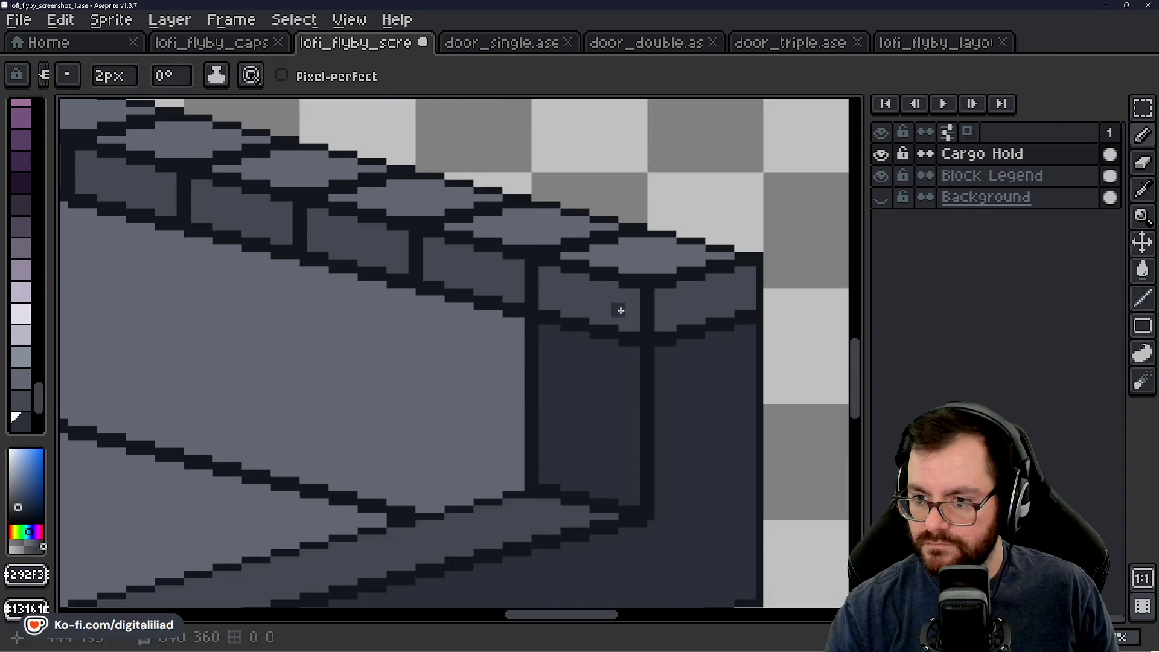
pyautogui.press('g')
pyautogui.click(607, 306)
pyautogui.click(680, 305)
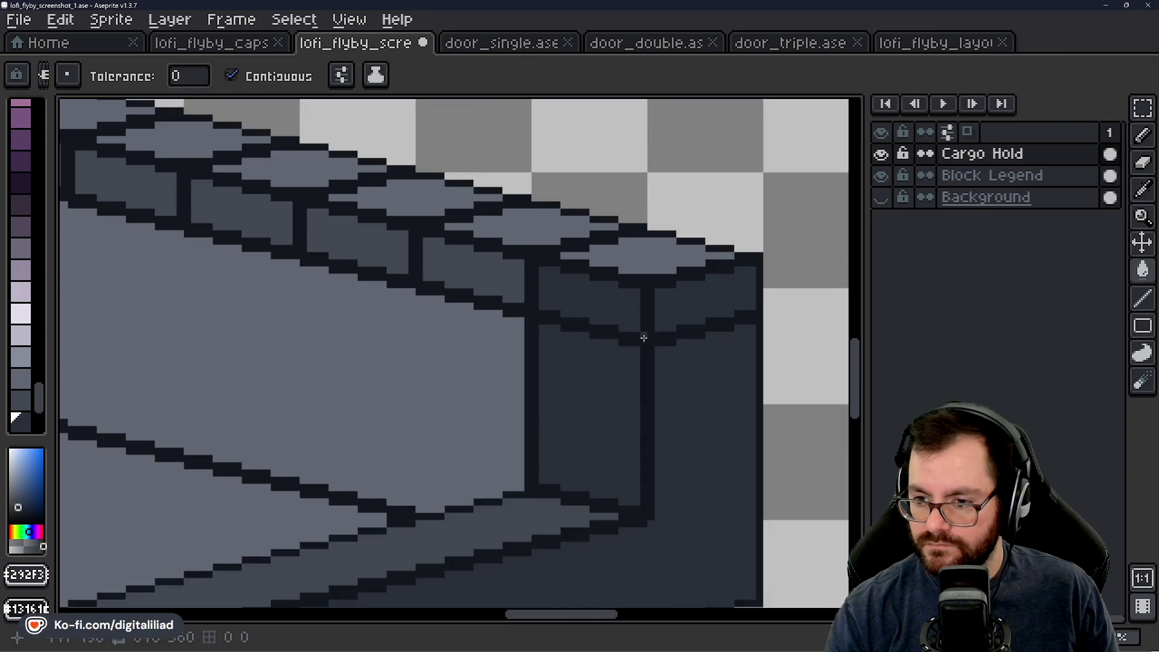
pyautogui.scroll(-1, 523, 322)
pyautogui.keyDown('alt'); pyautogui.click(531, 500); pyautogui.keyUp('alt')
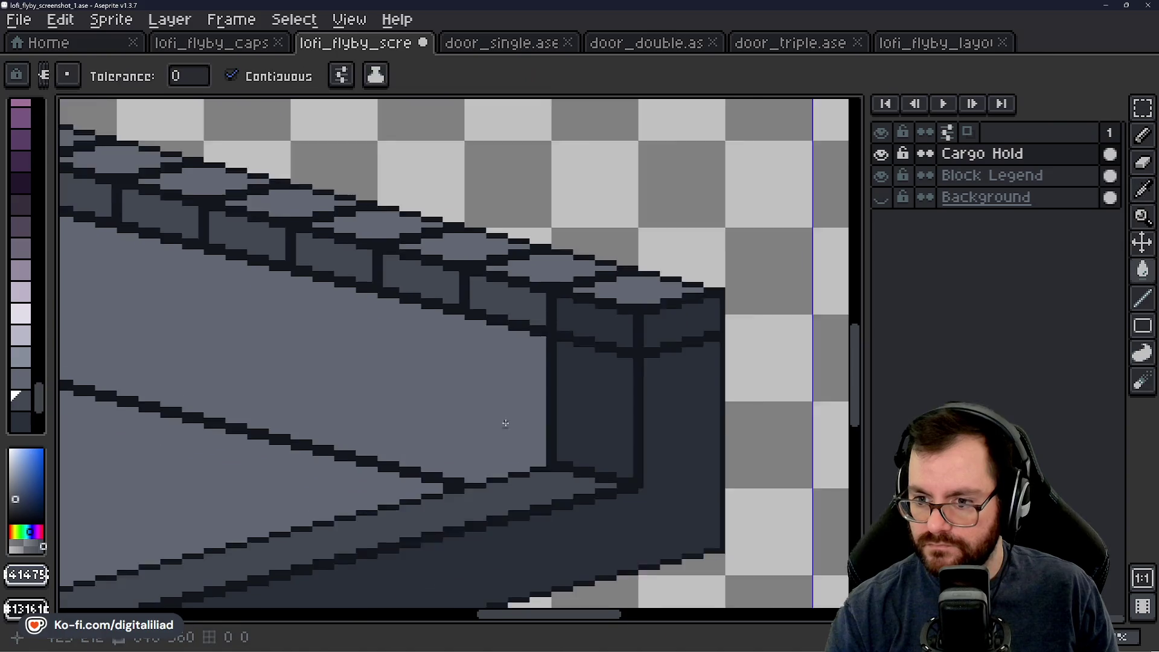
# Step: Fill every cap's side face along the walls with the lighter wall grey
pyautogui.moveTo(505, 414); pyautogui.dragTo(488, 379)
pyautogui.keyDown('alt'); pyautogui.click(461, 388); pyautogui.keyUp('alt')
pyautogui.click(557, 356)
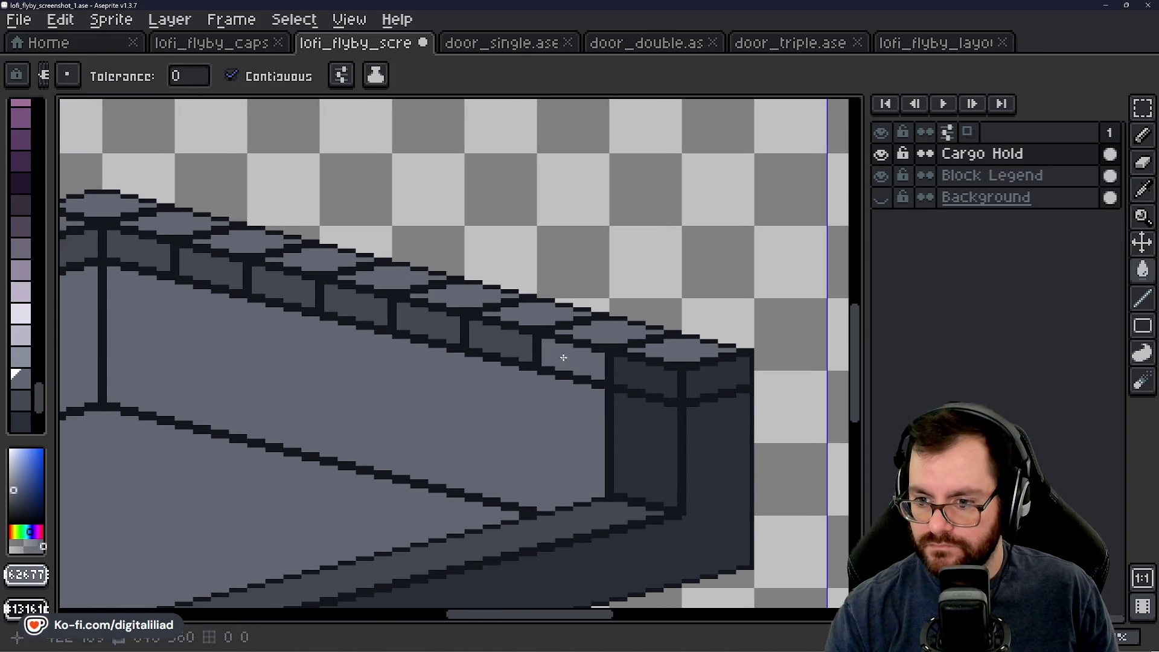
pyautogui.click(507, 345)
pyautogui.click(448, 329)
pyautogui.click(377, 310)
pyautogui.click(304, 293)
pyautogui.moveTo(196, 274); pyautogui.dragTo(558, 308)
pyautogui.click(558, 301)
pyautogui.click(502, 285)
pyautogui.click(419, 291)
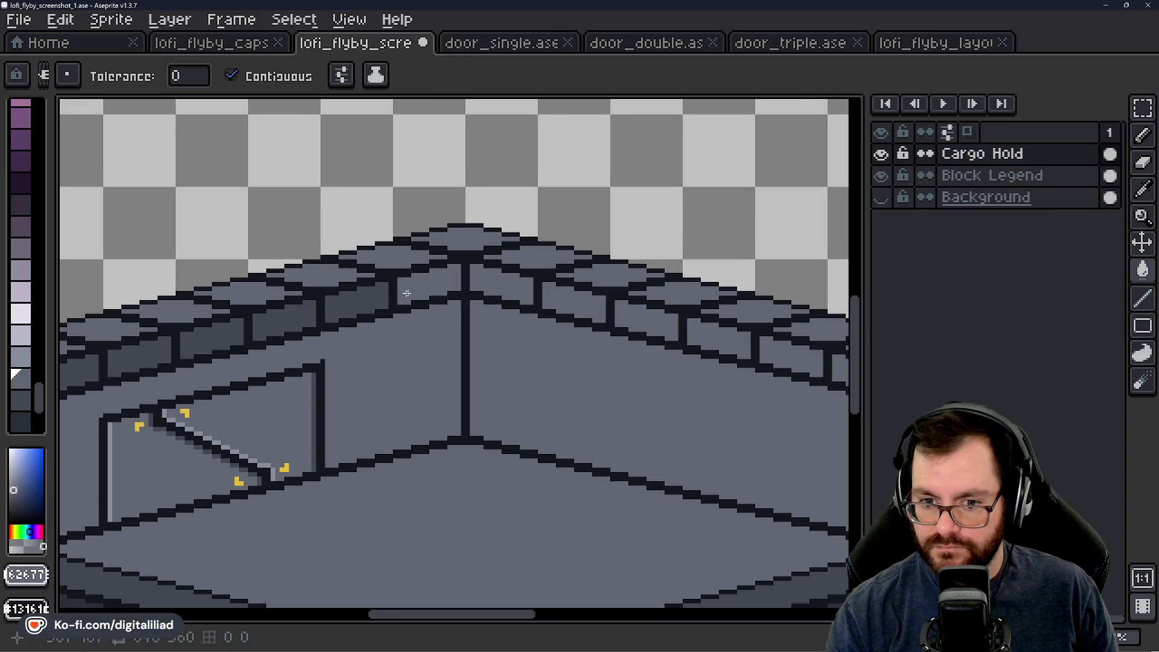
pyautogui.click(361, 296)
pyautogui.click(297, 309)
pyautogui.click(231, 326)
pyautogui.click(145, 351)
pyautogui.moveTo(145, 352); pyautogui.dragTo(349, 420)
pyautogui.click(244, 346)
pyautogui.click(172, 363)
pyautogui.click(100, 381)
# Step: Fill the caps' top faces dark, starting from the wall's left end
pyautogui.moveTo(181, 410); pyautogui.dragTo(380, 407)
pyautogui.click(283, 390)
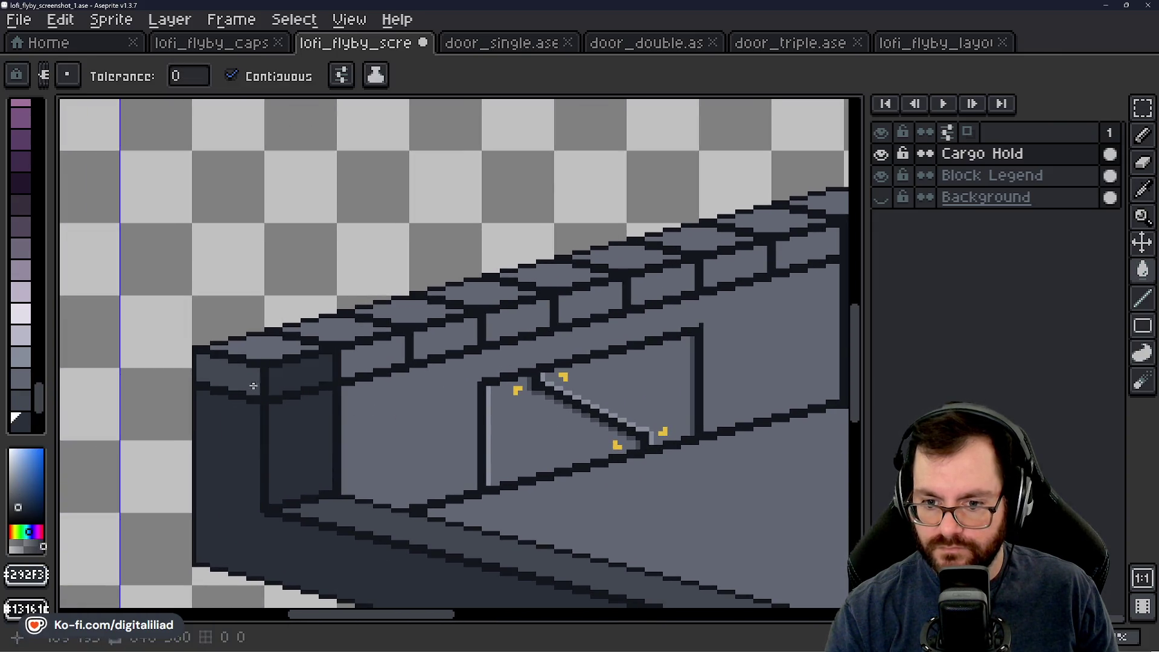
pyautogui.click(231, 379)
pyautogui.keyDown('alt'); pyautogui.click(360, 501); pyautogui.keyUp('alt')
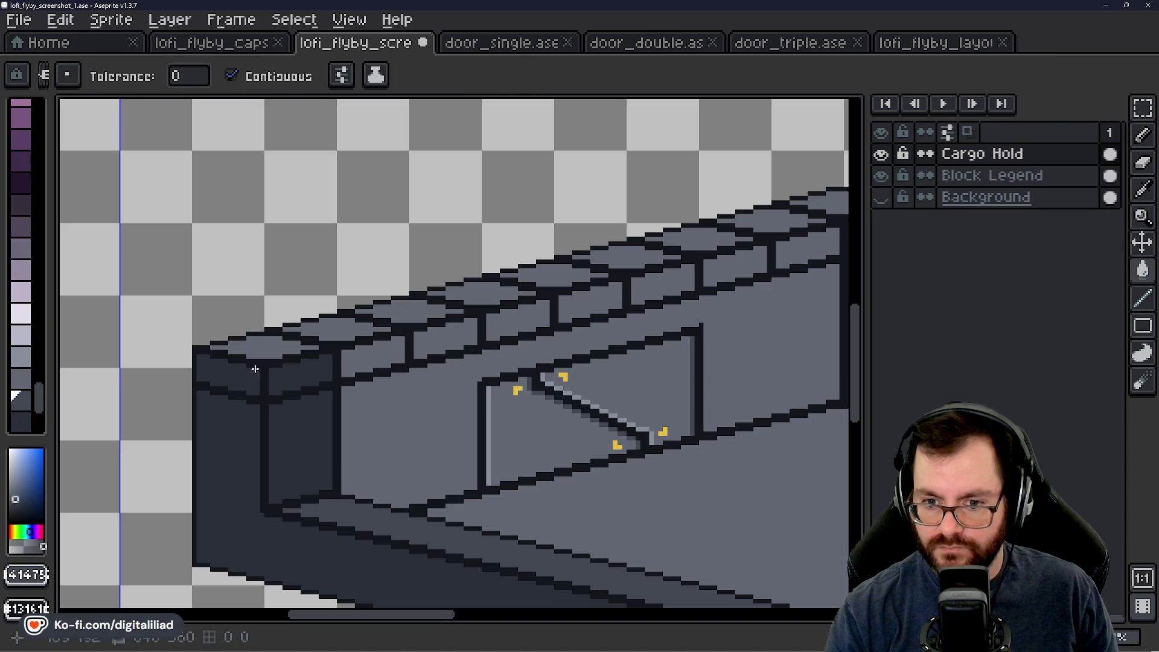
pyautogui.click(265, 347)
pyautogui.click(337, 330)
pyautogui.click(403, 308)
pyautogui.click(468, 292)
pyautogui.moveTo(468, 293); pyautogui.dragTo(283, 351)
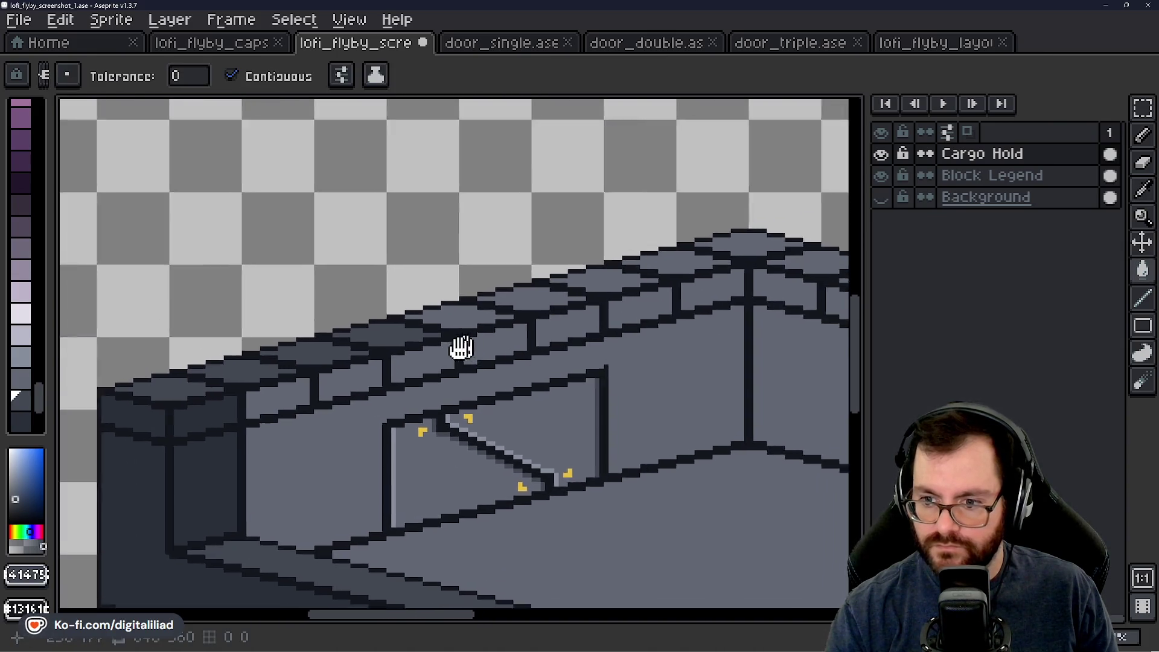
pyautogui.click(367, 331)
pyautogui.click(440, 314)
pyautogui.click(513, 296)
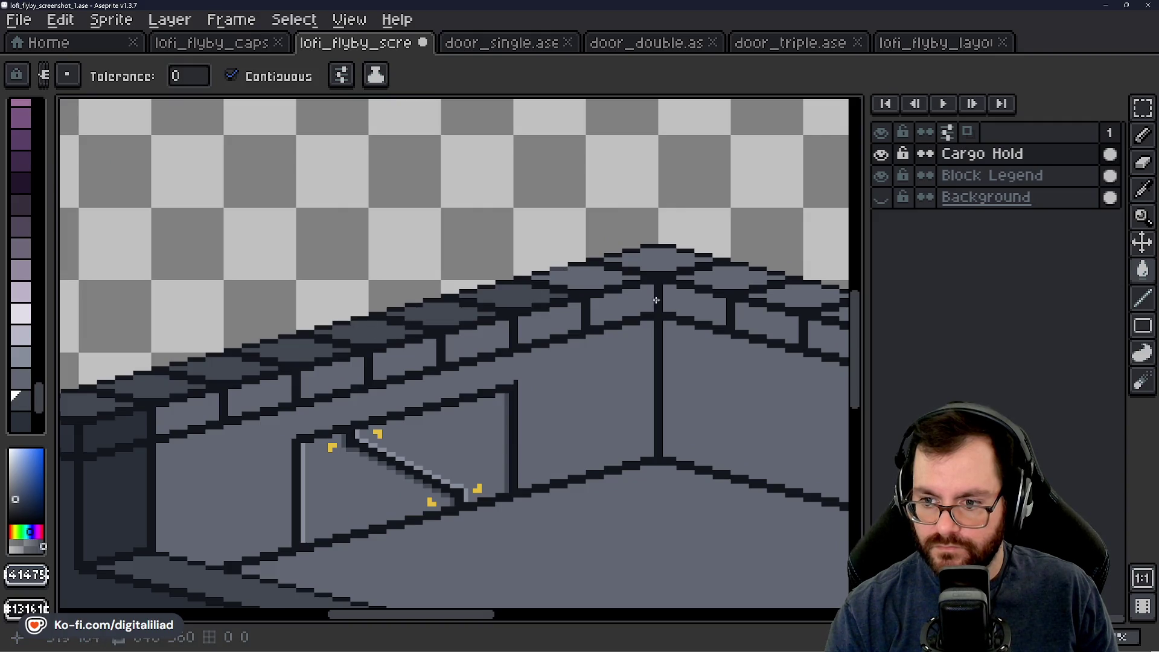
pyautogui.click(585, 278)
# Step: Darken the remaining cap tops to the wall's end, undo-redo checking the shading
pyautogui.moveTo(585, 279); pyautogui.dragTo(326, 236)
pyautogui.click(399, 217)
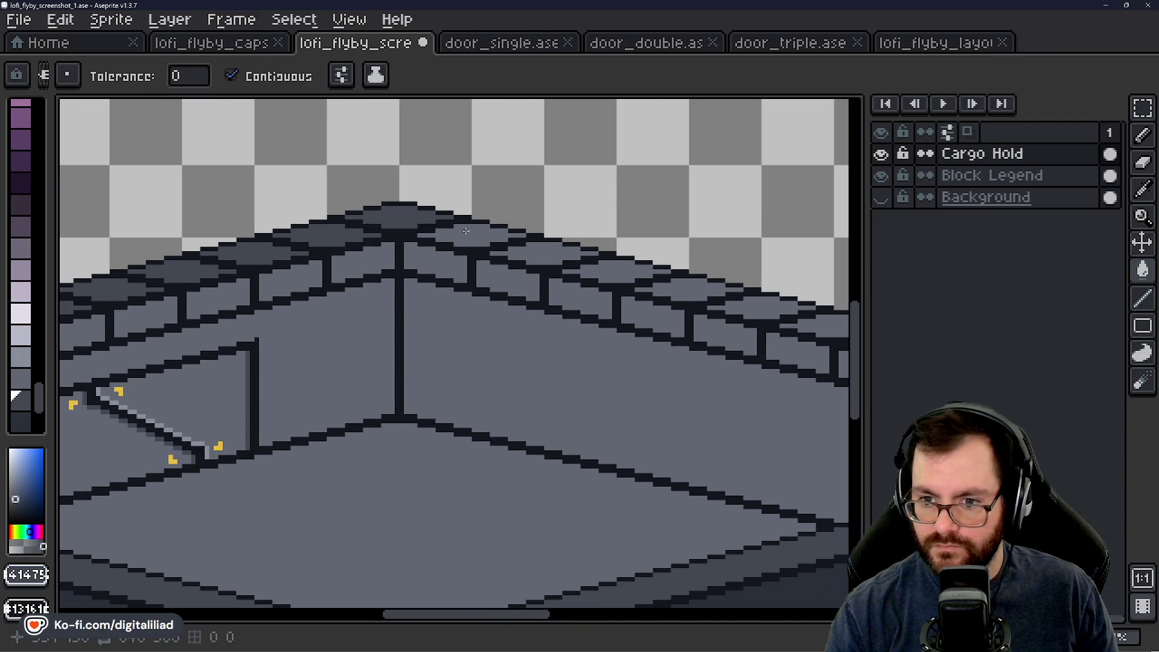
pyautogui.click(471, 234)
pyautogui.click(543, 253)
pyautogui.click(616, 269)
pyautogui.click(689, 287)
pyautogui.moveTo(680, 337); pyautogui.dragTo(397, 304)
pyautogui.hotkey('ctrl', 'z')
pyautogui.hotkey('ctrl', 'y')
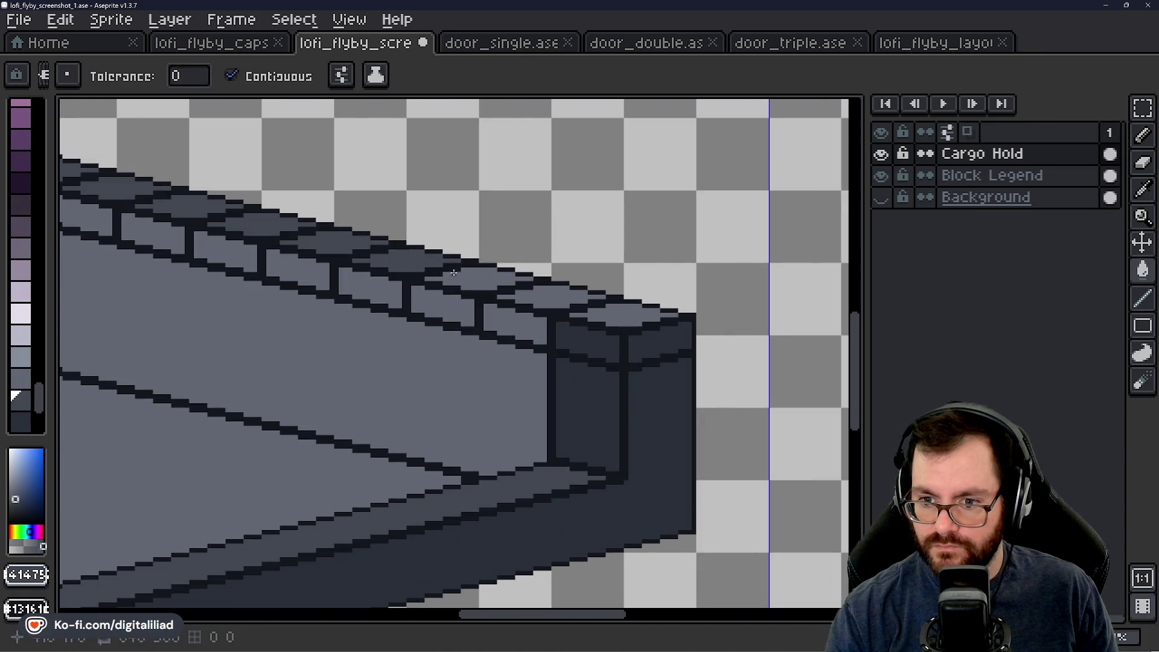
pyautogui.click(472, 278)
pyautogui.click(543, 294)
pyautogui.click(616, 312)
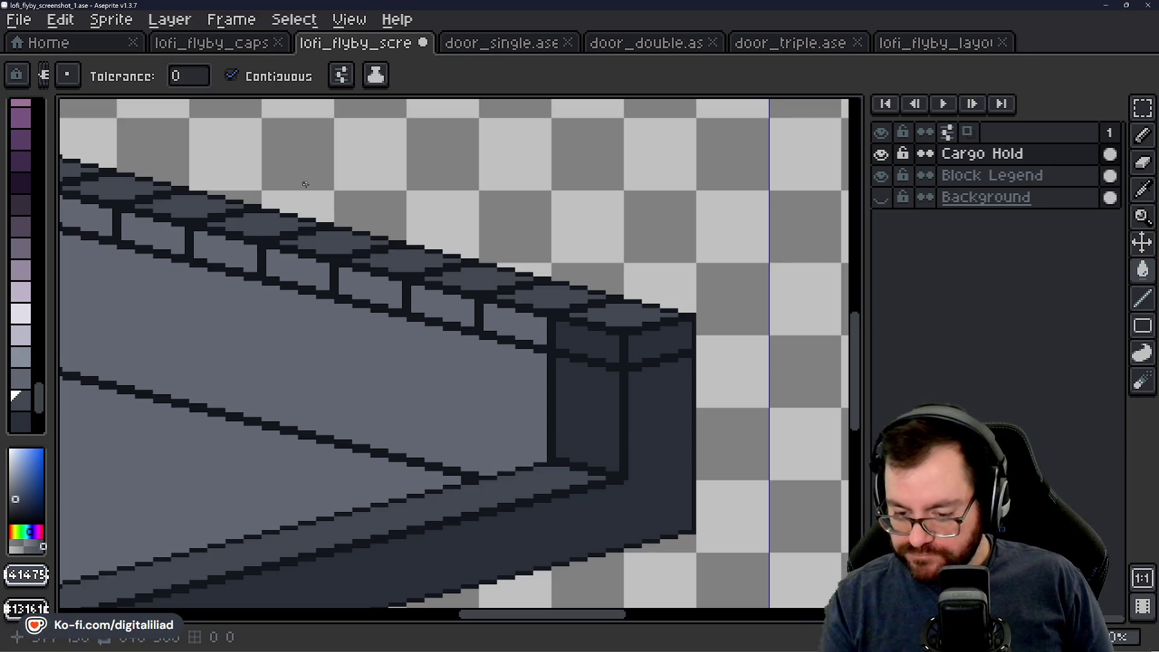
# Step: Look over the capped room, save the Cargo Hold drawing, and switch to the single door sprite
pyautogui.moveTo(269, 164); pyautogui.dragTo(457, 347)
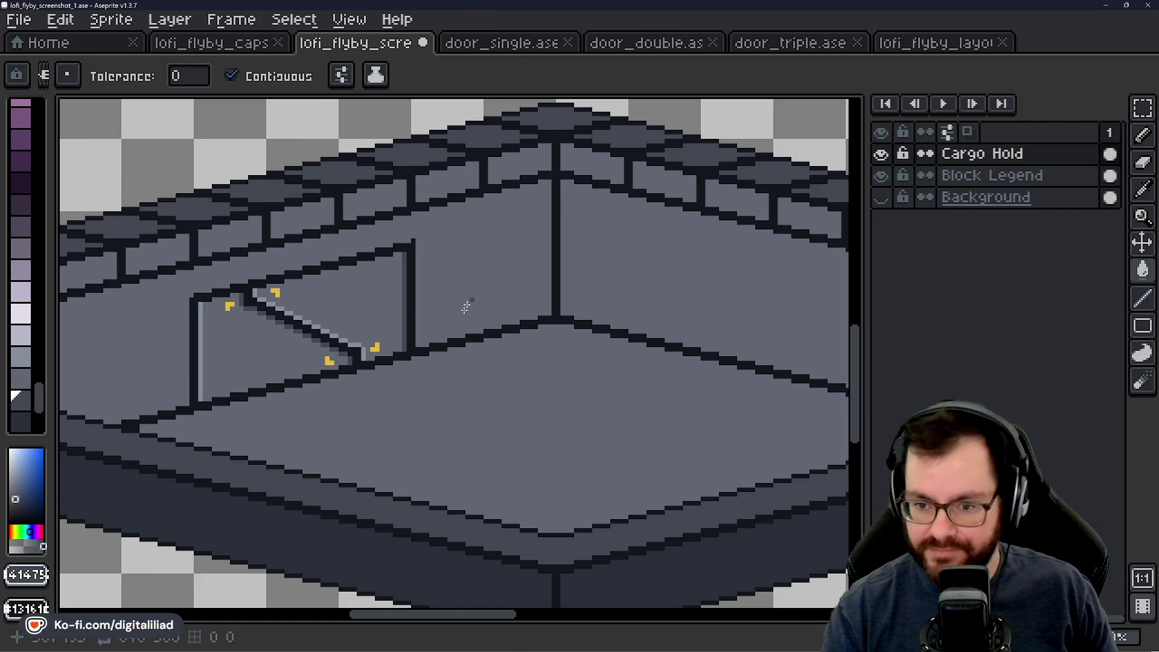
pyautogui.moveTo(470, 297); pyautogui.dragTo(546, 309)
pyautogui.hotkey('ctrl', 's')
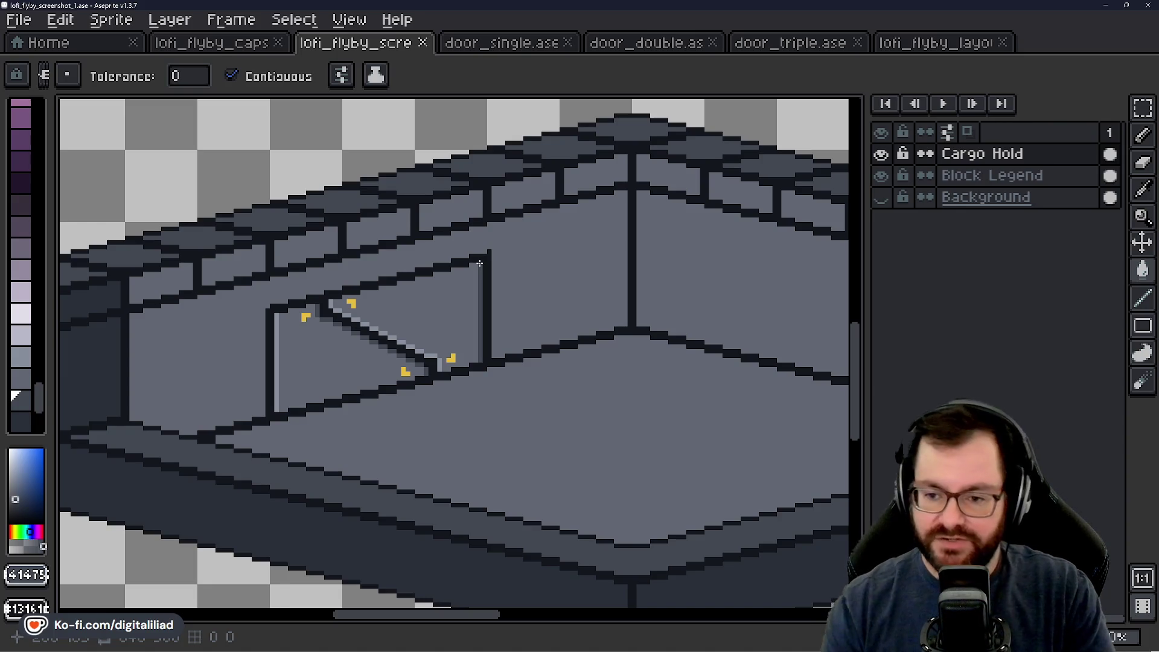
pyautogui.scroll(-2, 472, 276)
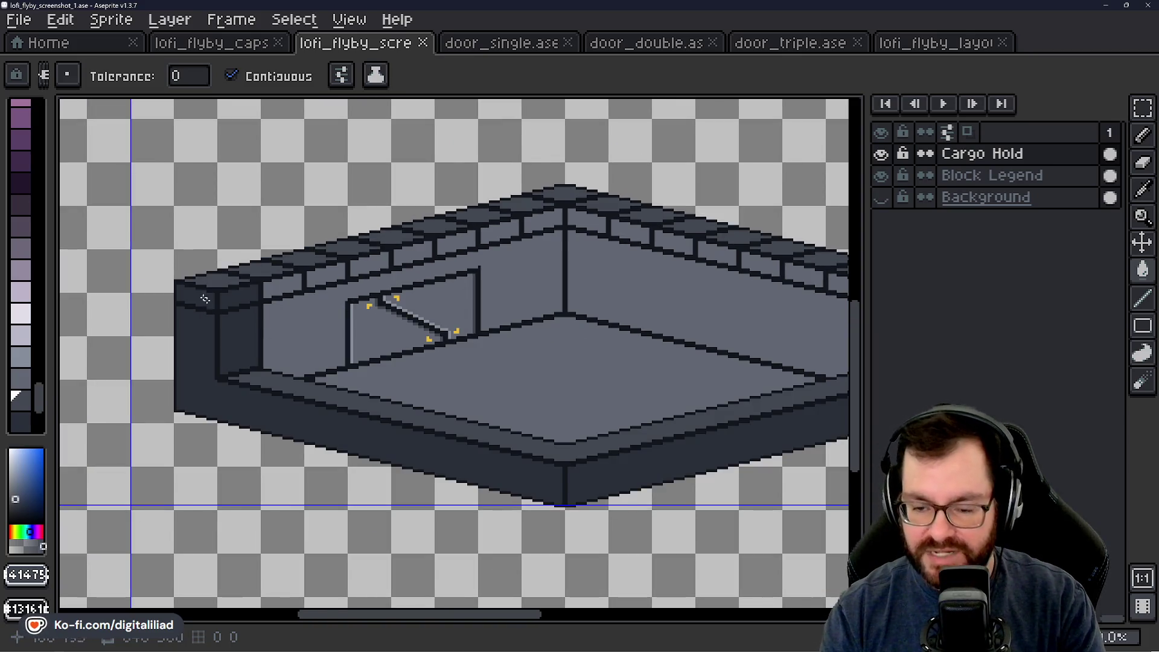
pyautogui.scroll(2, 492, 332)
pyautogui.scroll(-2, 713, 378)
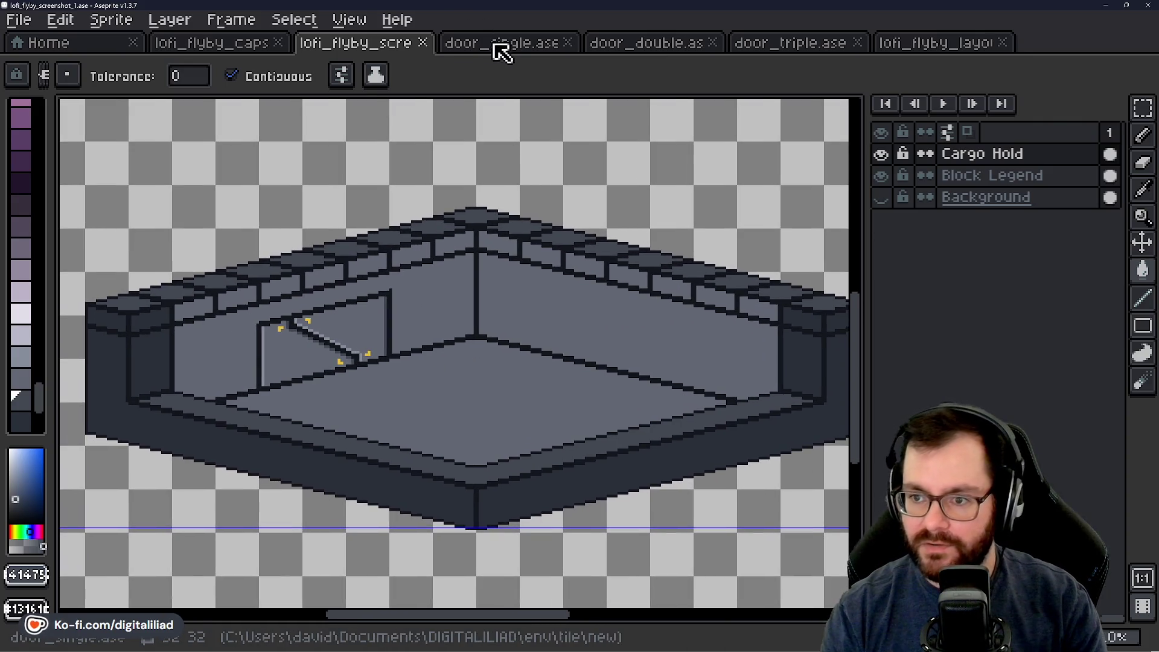
pyautogui.click(498, 44)
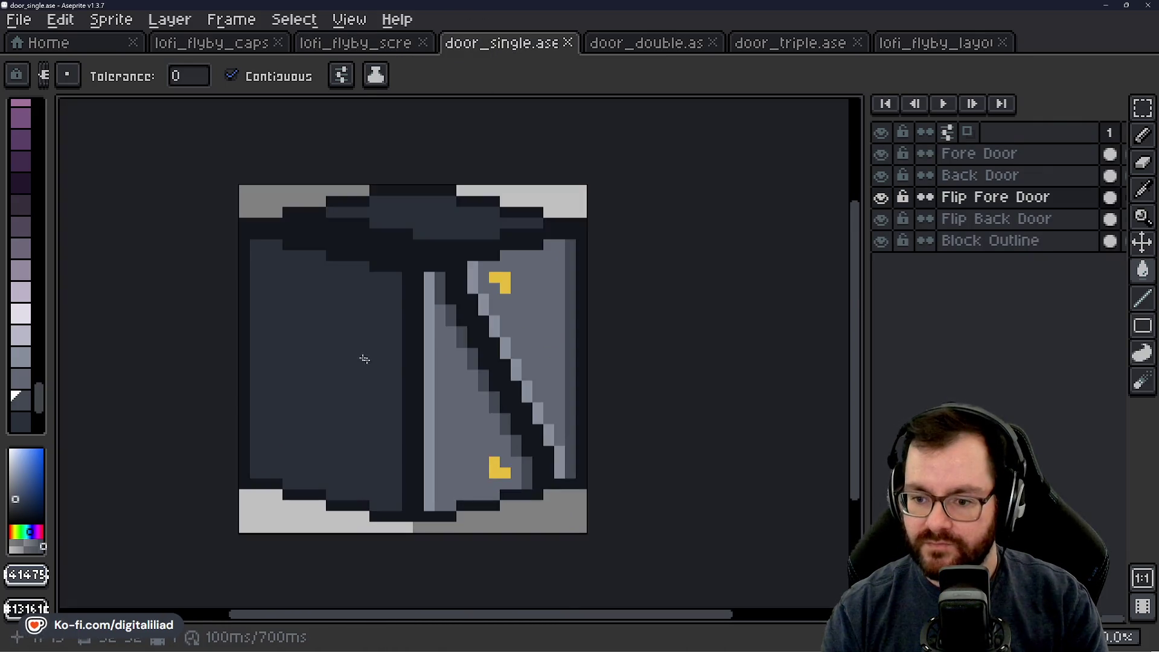
pyautogui.scroll(1, 431, 403)
# Step: Toggle Fore Door and Back Door visibility to compare against the Flip Fore Door
pyautogui.moveTo(379, 287); pyautogui.dragTo(401, 302)
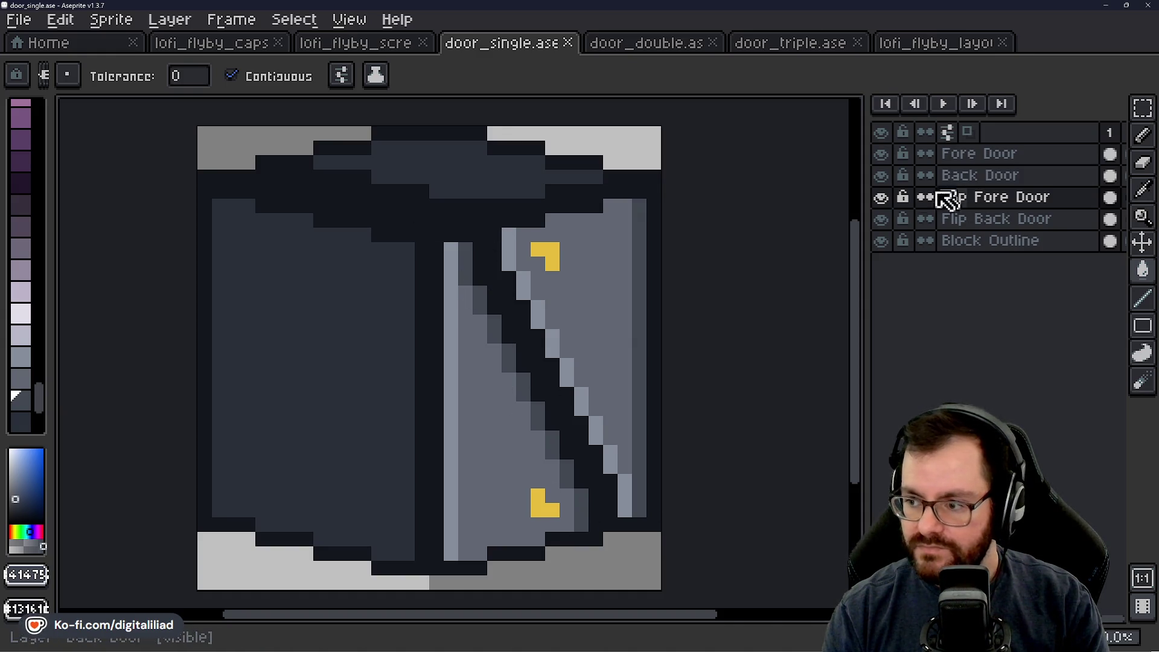
pyautogui.click(880, 175)
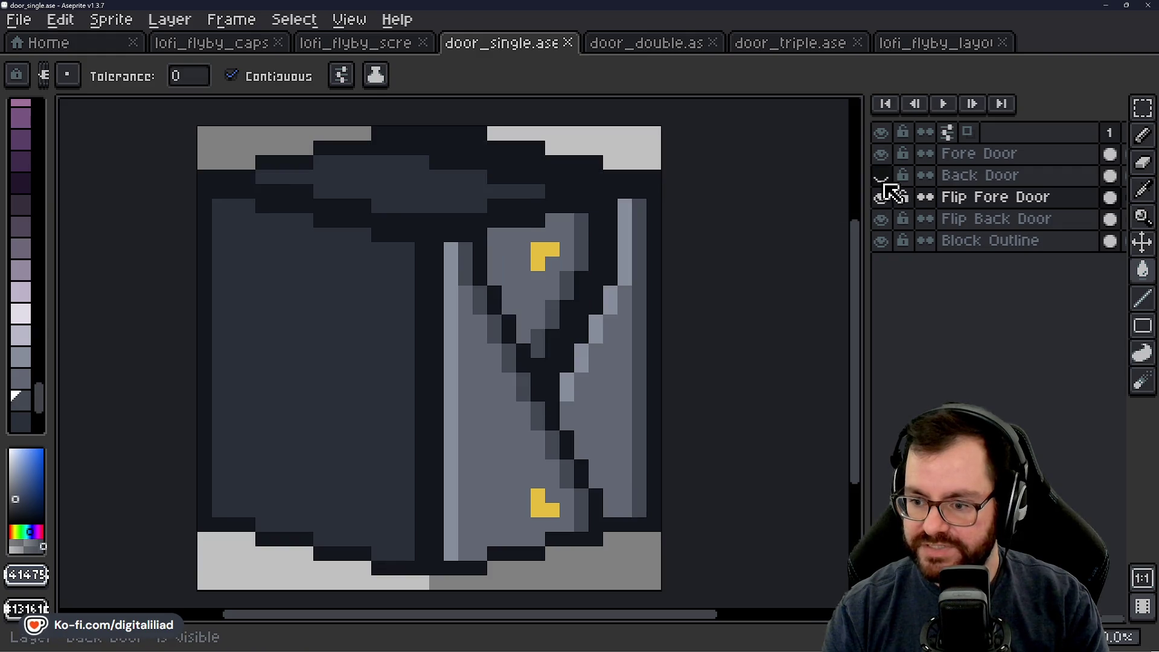
pyautogui.click(880, 152)
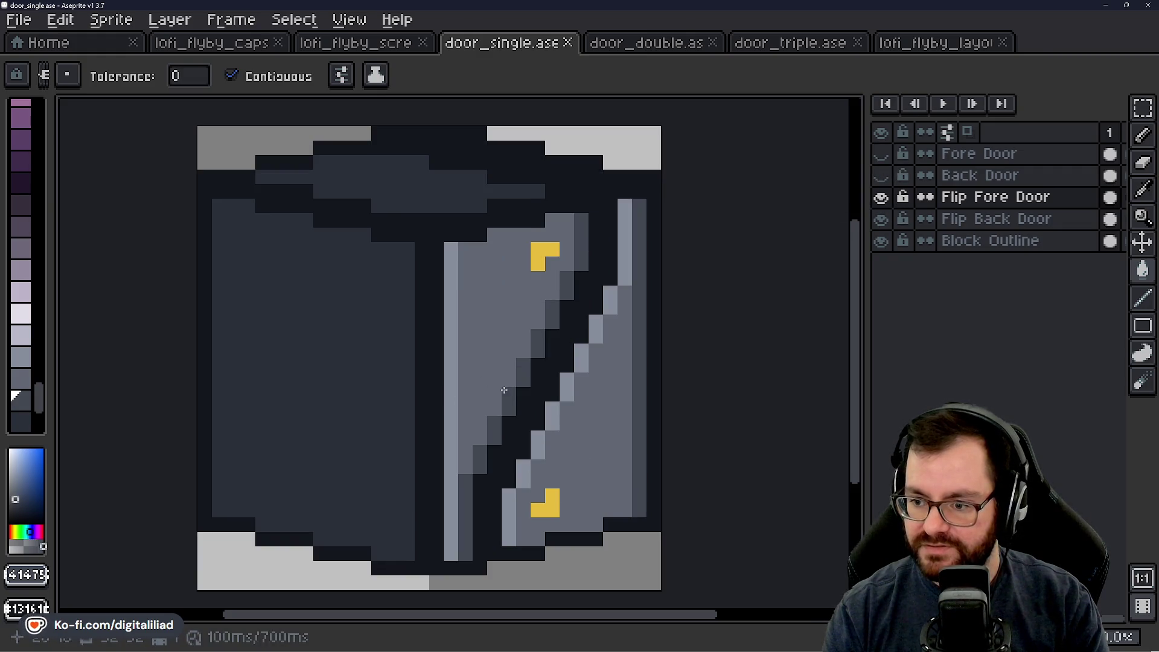
pyautogui.click(880, 175)
pyautogui.click(881, 154)
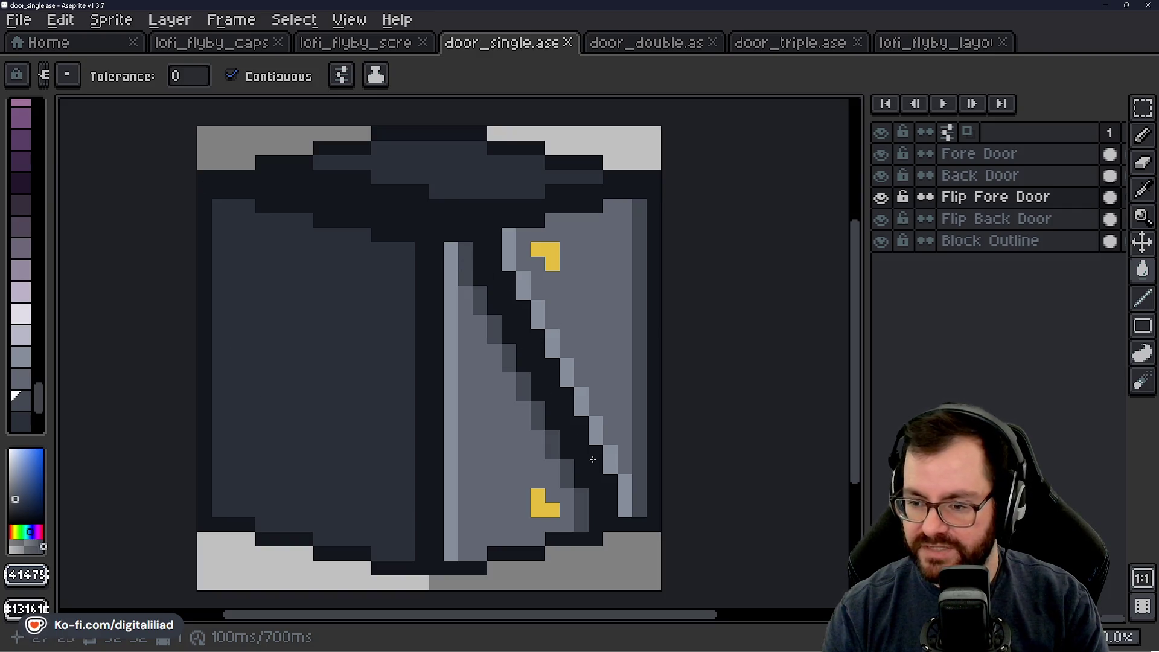
pyautogui.click(881, 154)
pyautogui.click(881, 175)
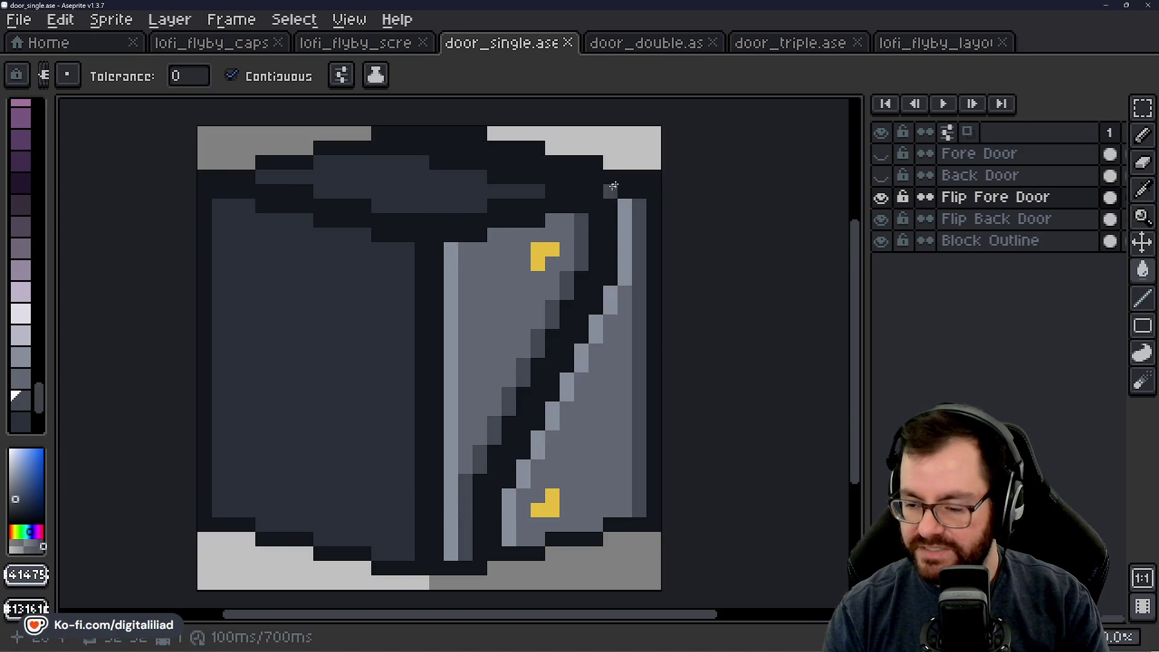
# Step: Repeat the door-layer comparison, restore both layers, and switch to the double door sprite
pyautogui.click(882, 177)
pyautogui.click(880, 155)
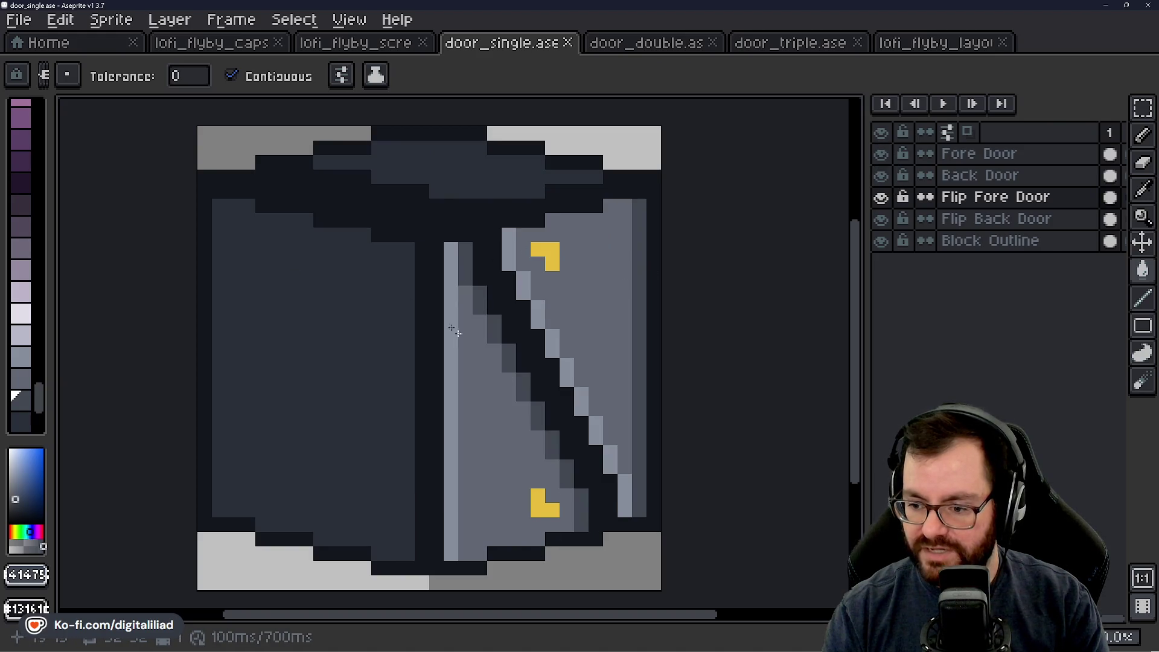
pyautogui.click(881, 155)
pyautogui.click(883, 176)
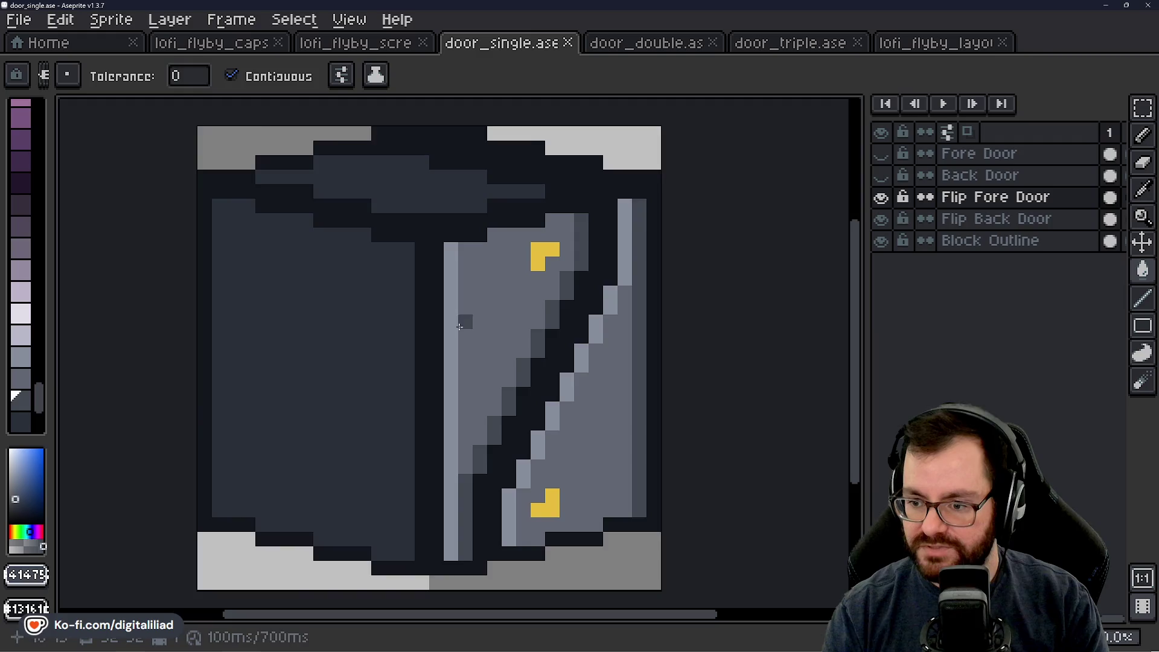
pyautogui.scroll(-1, 552, 269)
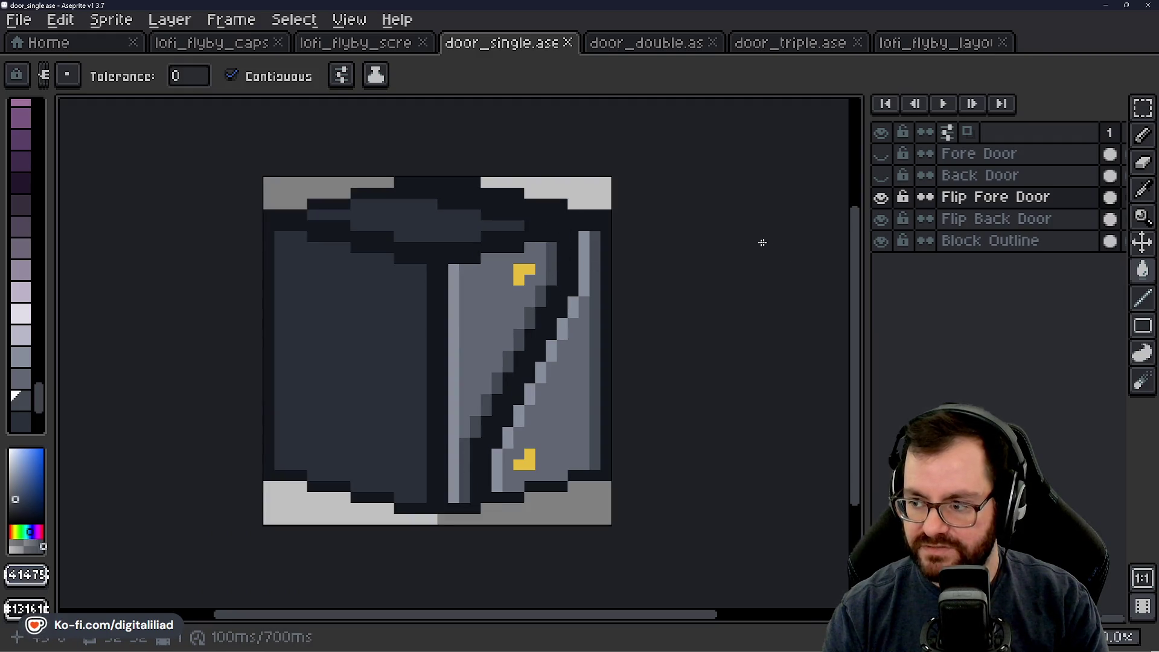
pyautogui.scroll(-3, 665, 417)
pyautogui.click(882, 174)
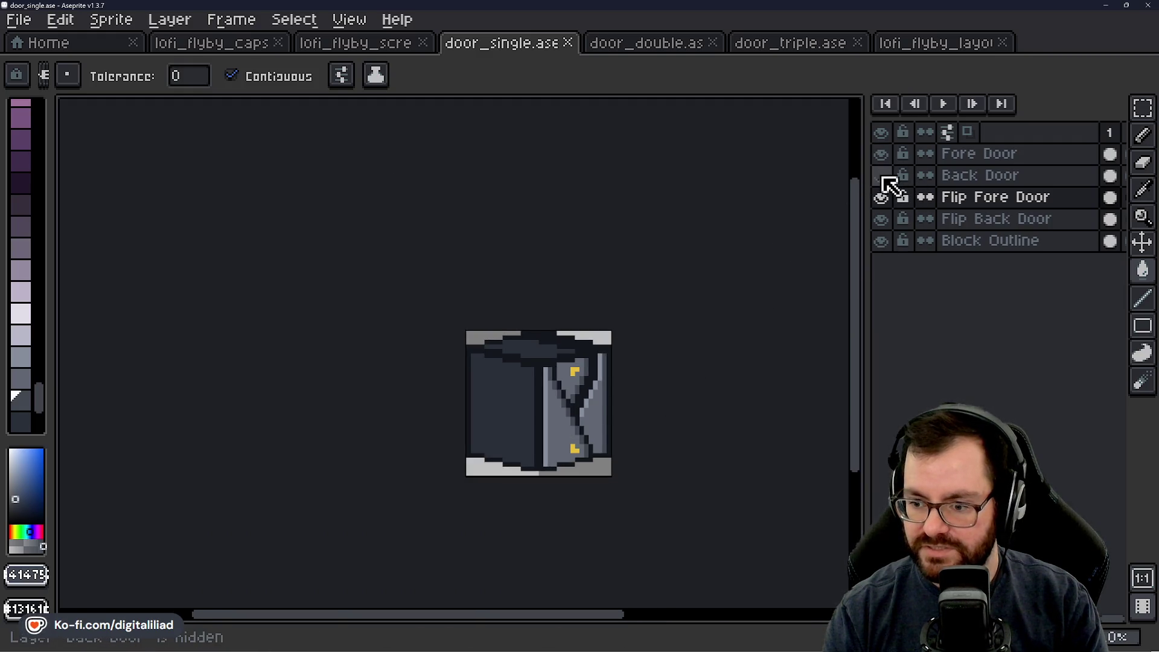
pyautogui.click(881, 153)
pyautogui.click(629, 42)
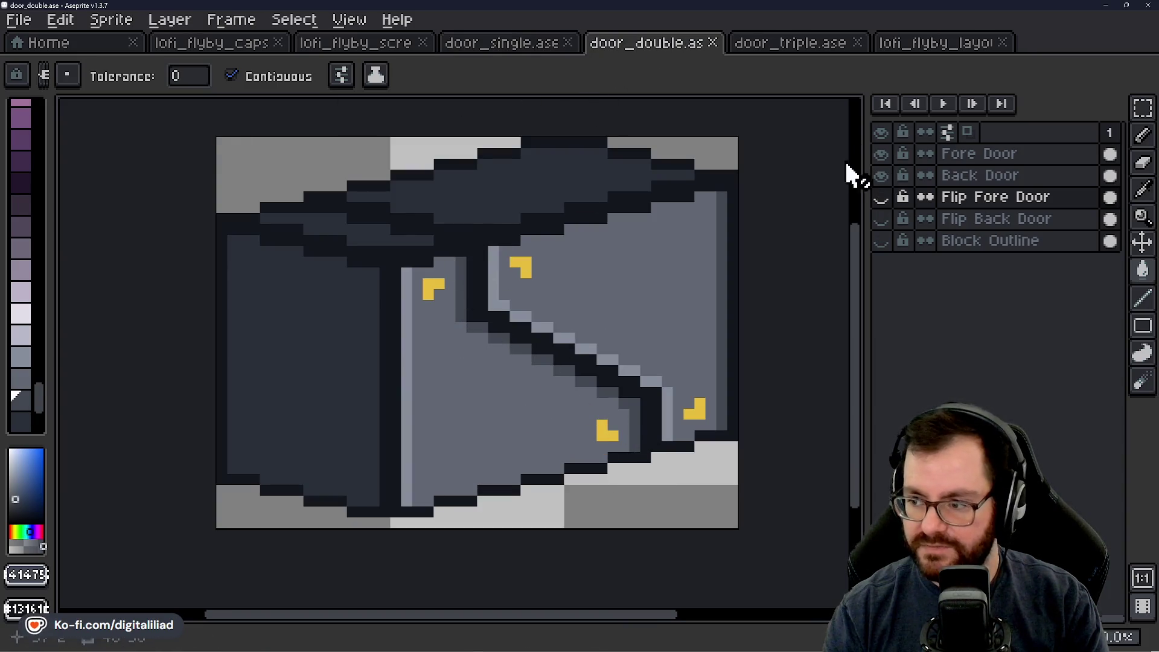
# Step: Show the Flip Fore and Flip Back Door layers and hide the originals to compare
pyautogui.click(880, 197)
pyautogui.click(882, 218)
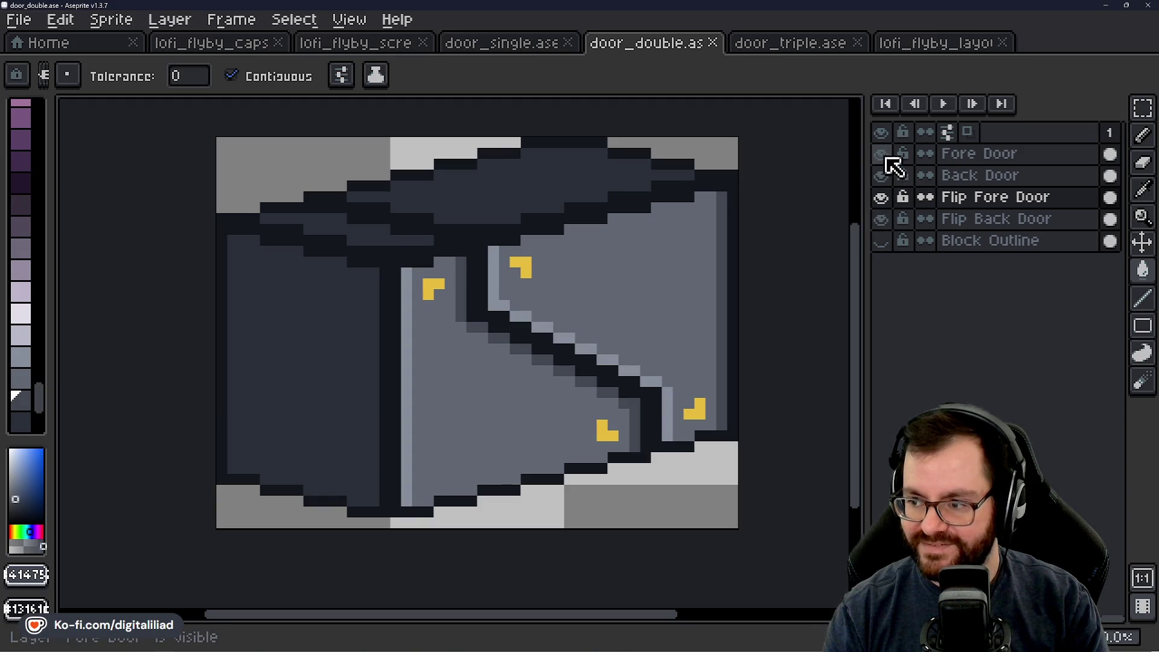
pyautogui.click(882, 153)
pyautogui.click(882, 175)
pyautogui.click(888, 175)
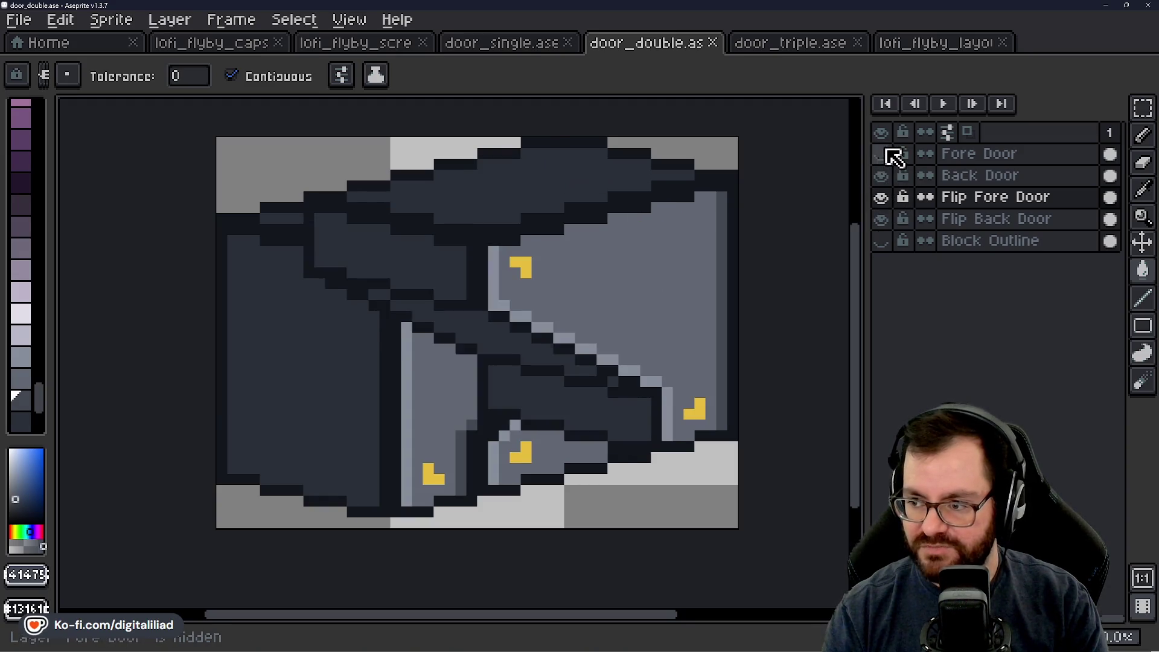
pyautogui.click(888, 179)
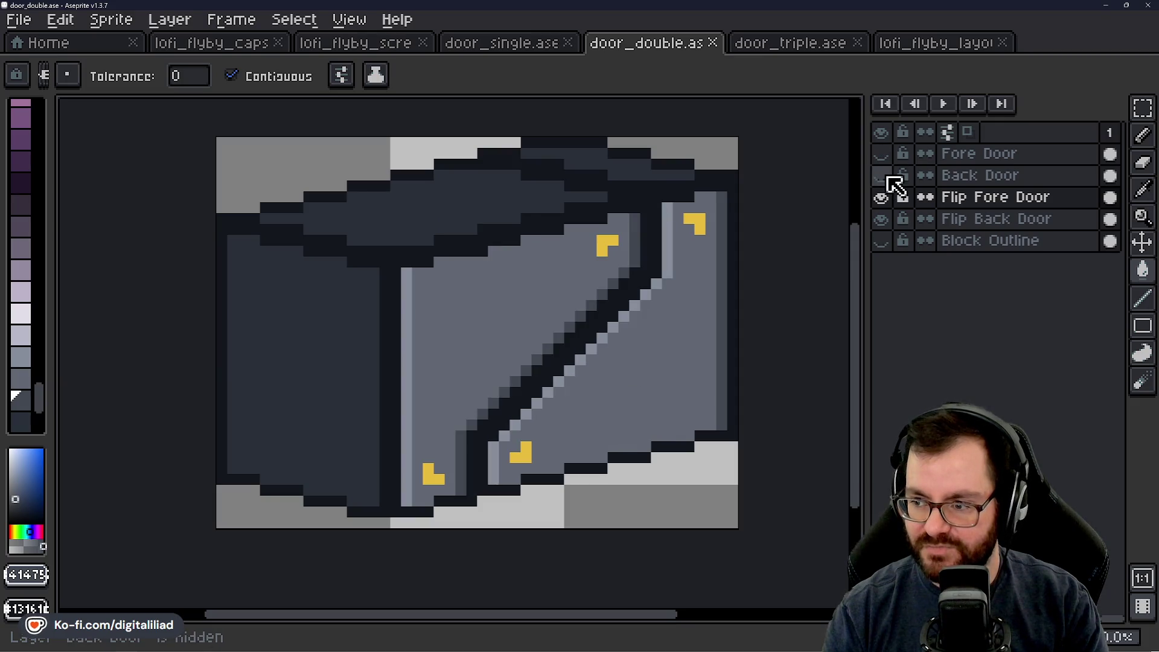
# Step: Toggle the Back and Fore Door layers against the flips, then leave both showing
pyautogui.click(888, 178)
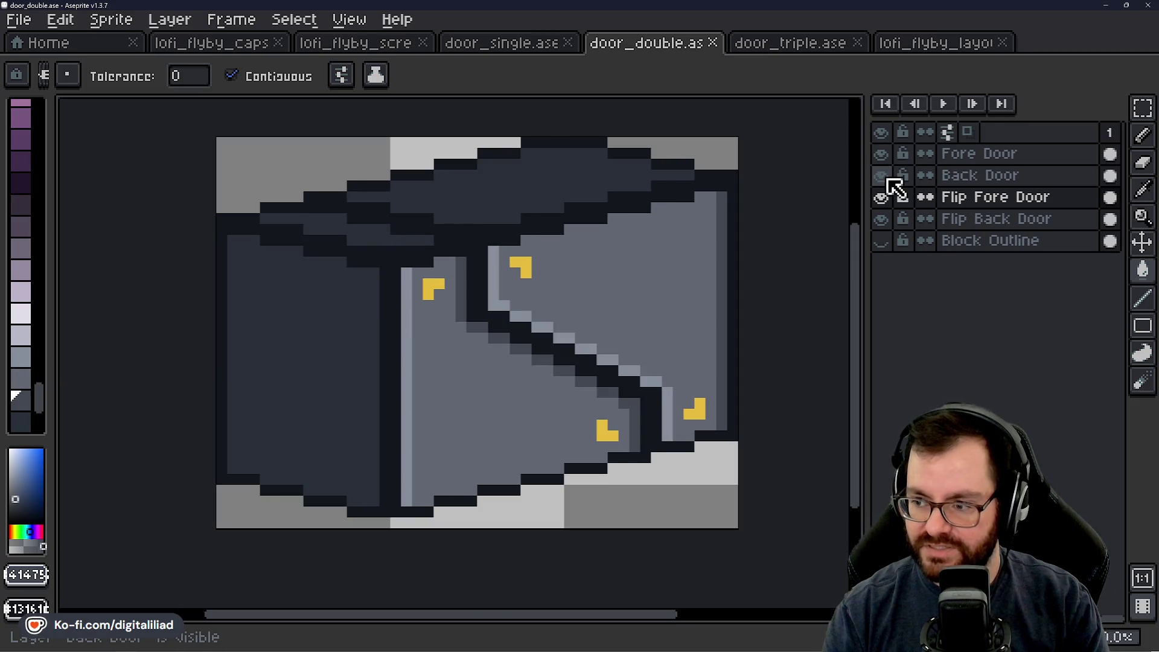
pyautogui.click(888, 179)
pyautogui.click(887, 156)
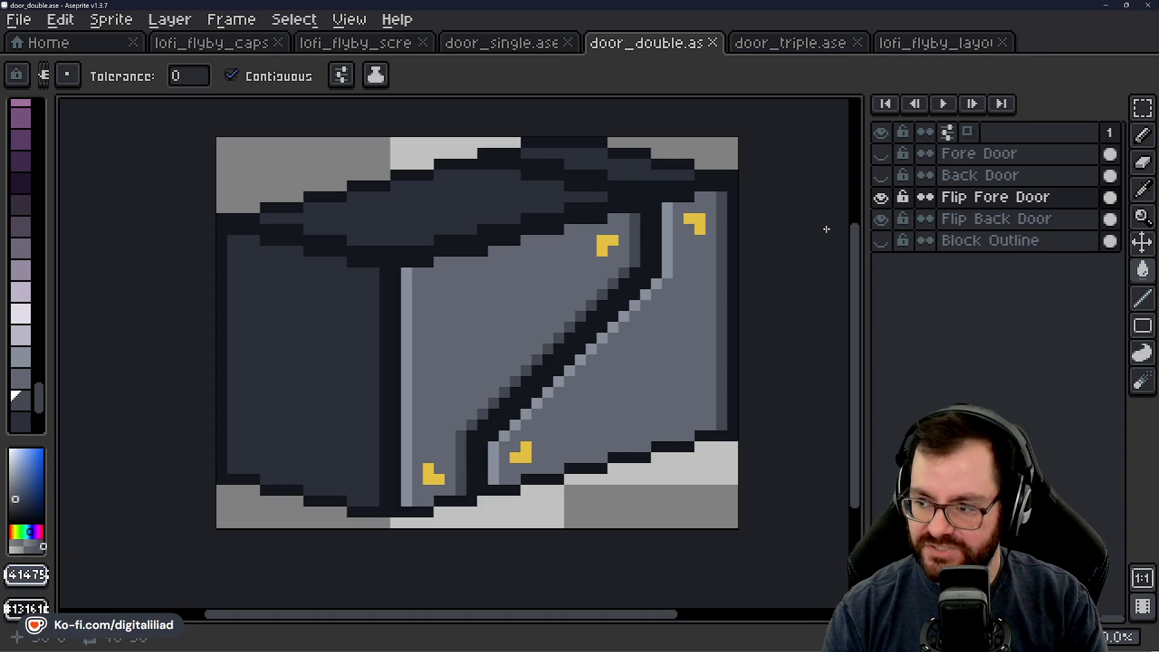
pyautogui.click(880, 153)
pyautogui.click(881, 175)
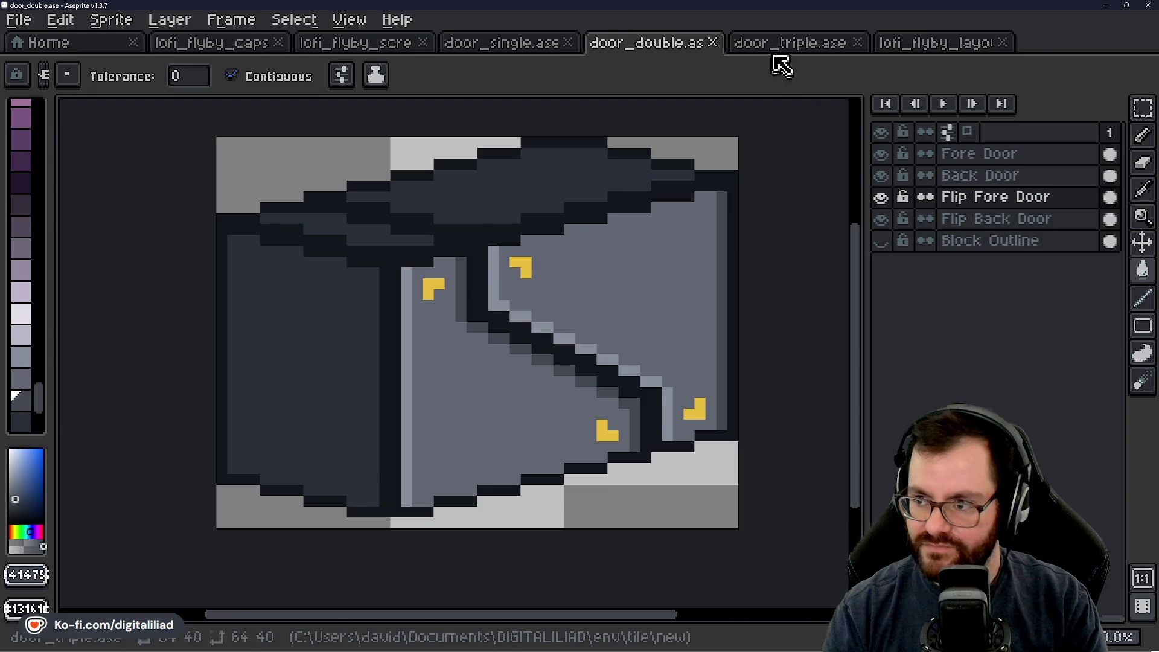
# Step: Show only the flipped door layers in door_triple.ase and clear the selection
pyautogui.click(789, 43)
pyautogui.scroll(1, 542, 288)
pyautogui.hscroll(2, 542, 288)
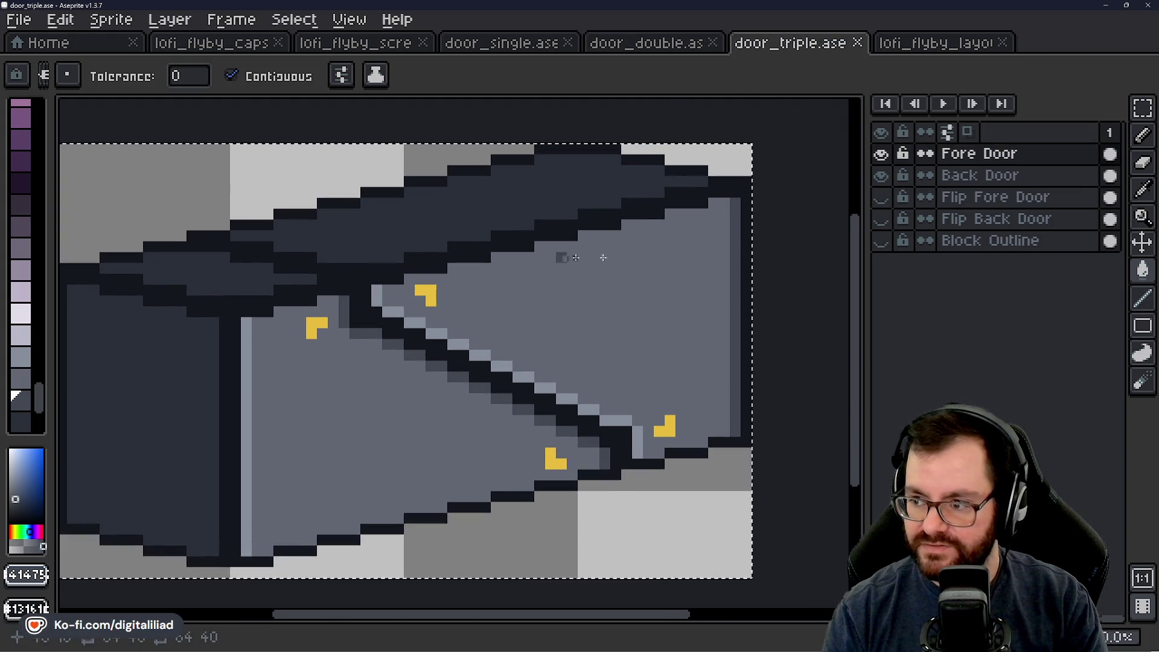
pyautogui.click(881, 153)
pyautogui.click(881, 175)
pyautogui.click(881, 197)
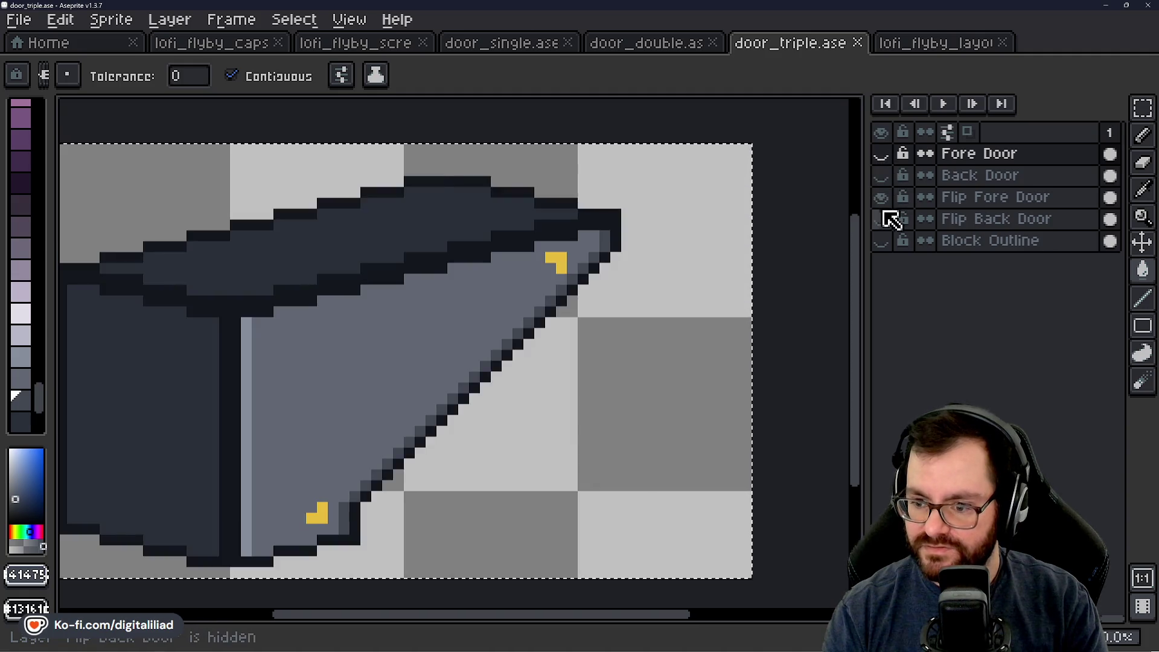
pyautogui.click(881, 218)
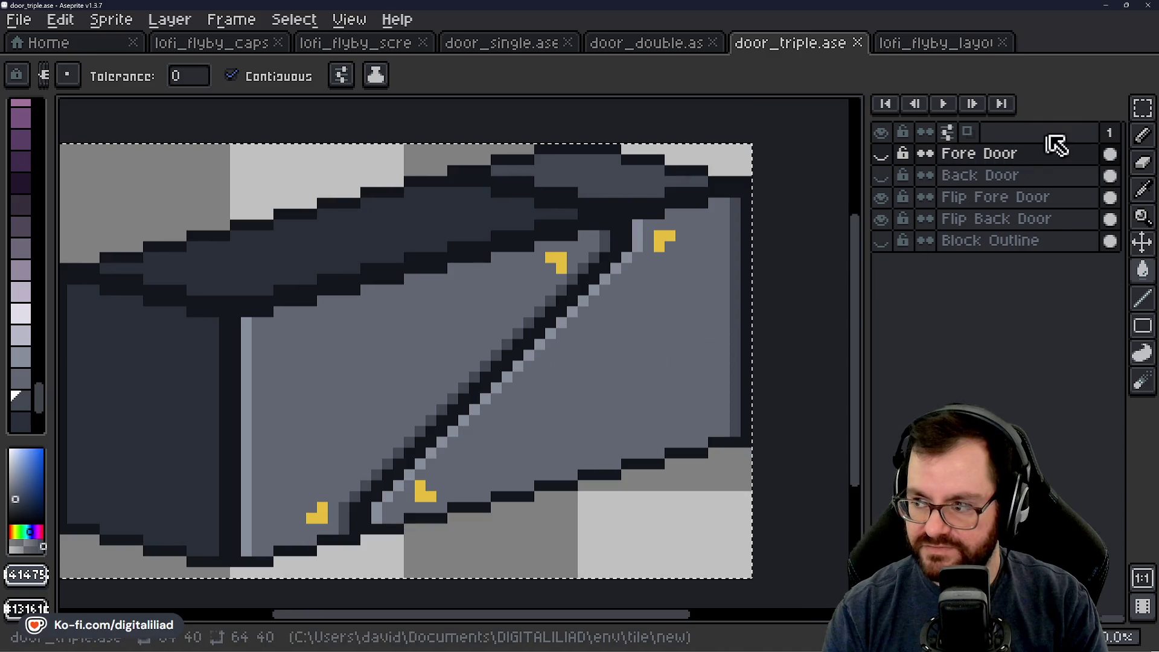
pyautogui.click(1142, 109)
pyautogui.hotkey('ctrl', 'd')
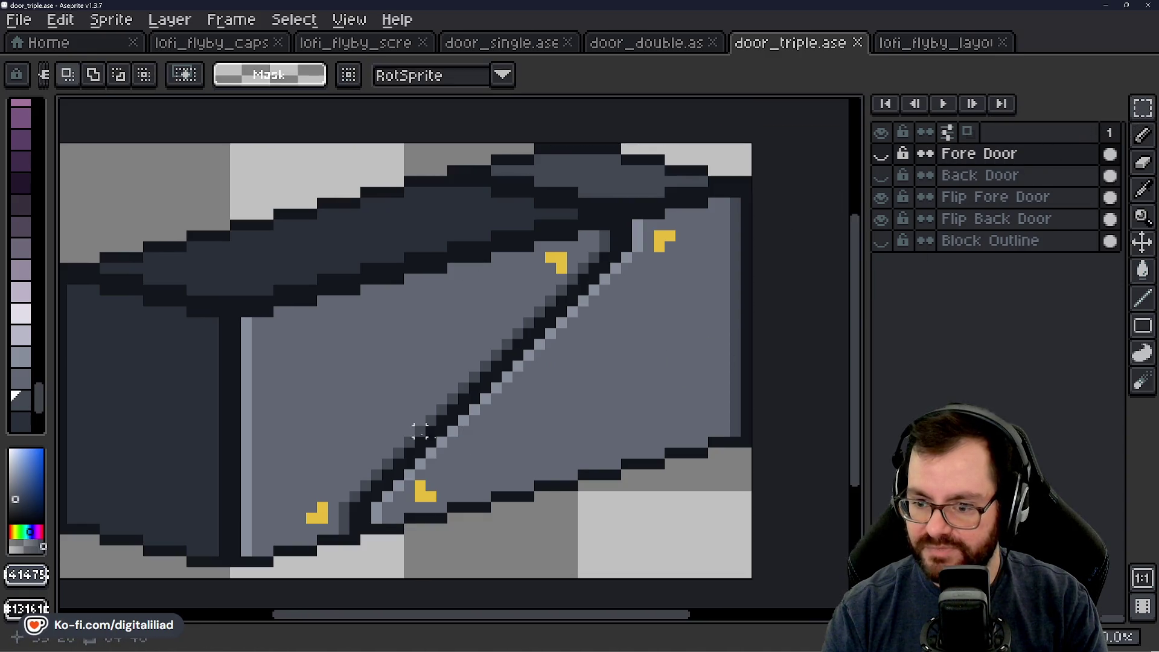
pyautogui.scroll(-1, 468, 421)
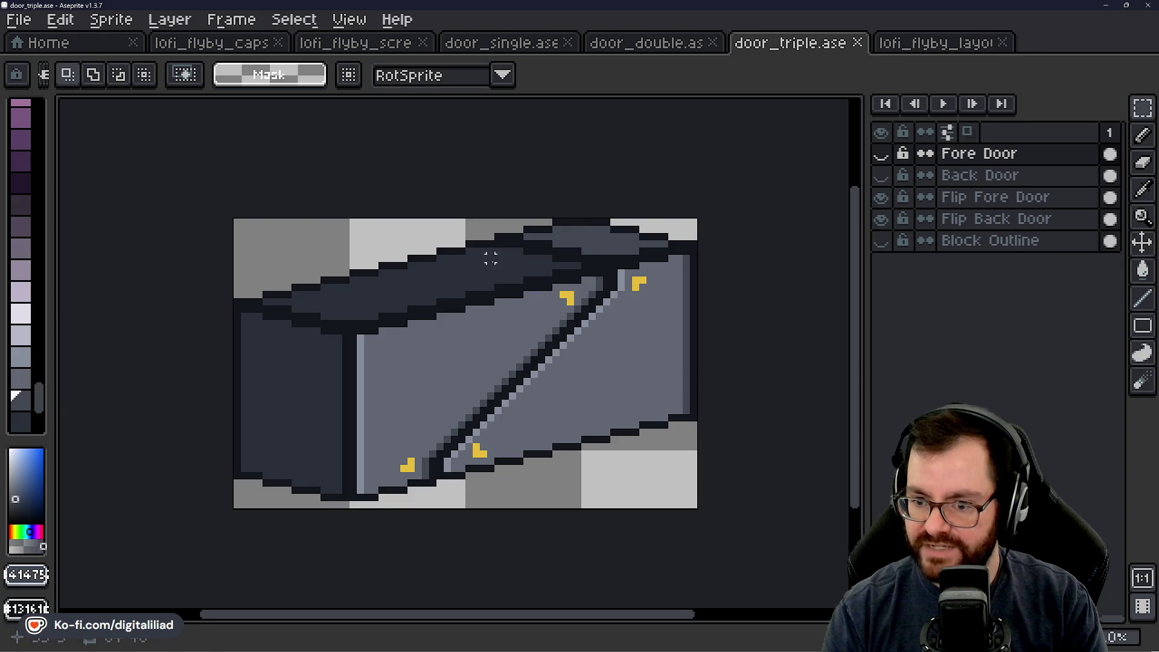
pyautogui.click(882, 198)
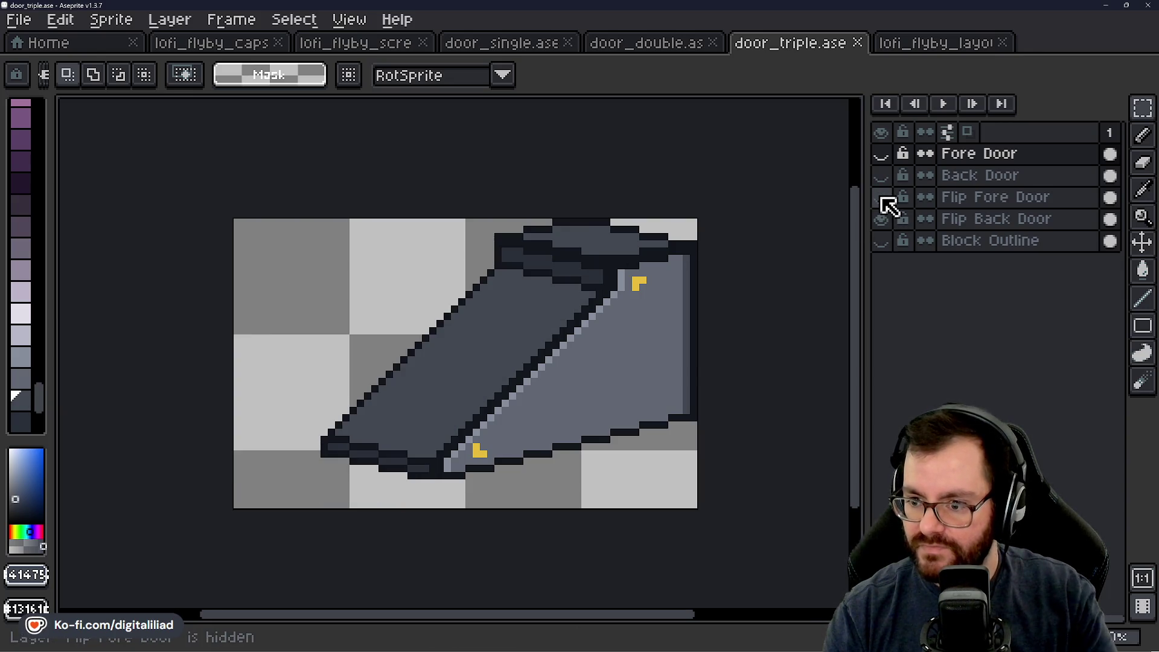
# Step: Fill the Flip Back Door's face and top strip with the sampled darker colour
pyautogui.keyDown('alt'); pyautogui.click(565, 263); pyautogui.keyUp('alt')
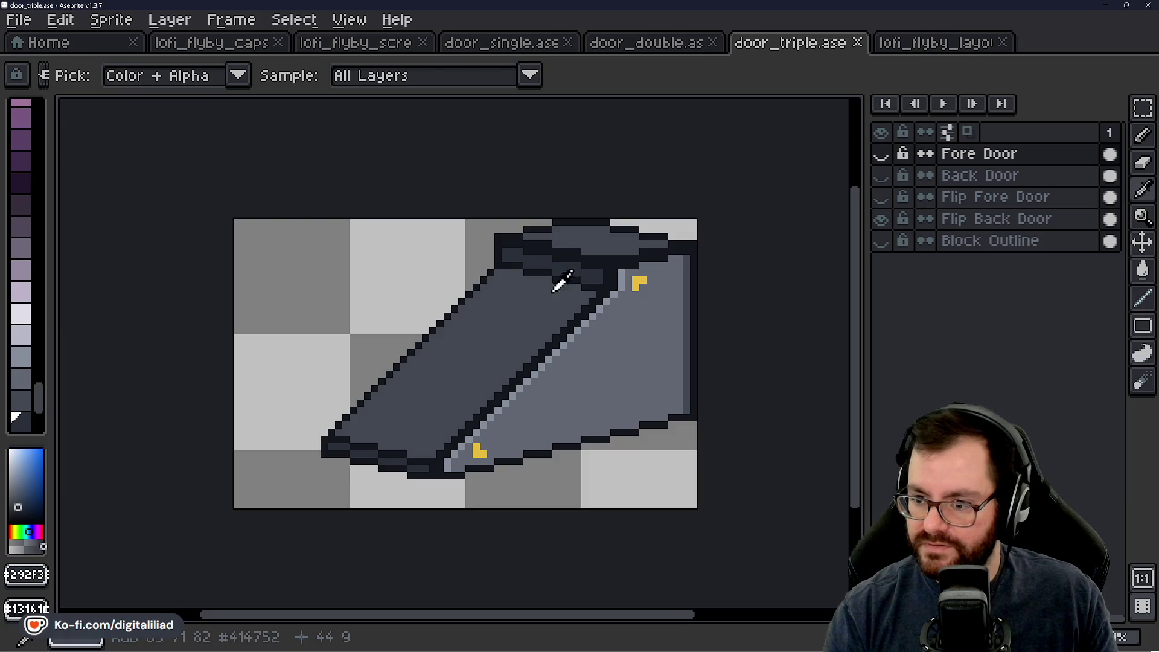
pyautogui.press('g')
pyautogui.click(965, 218)
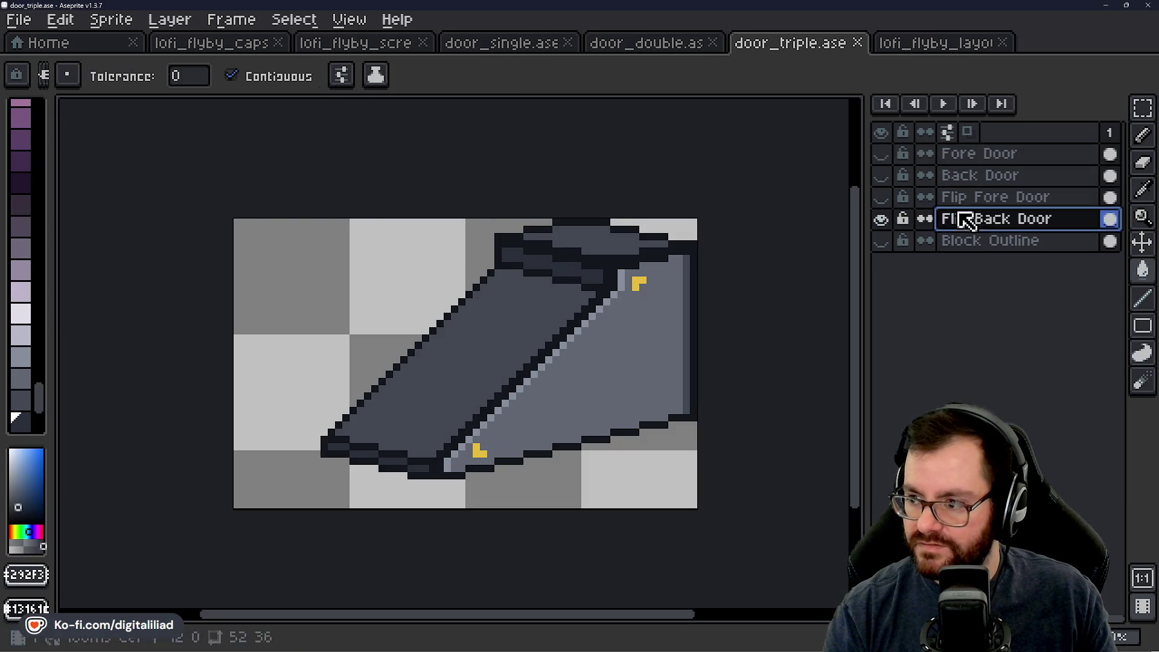
pyautogui.click(465, 328)
pyautogui.click(620, 227)
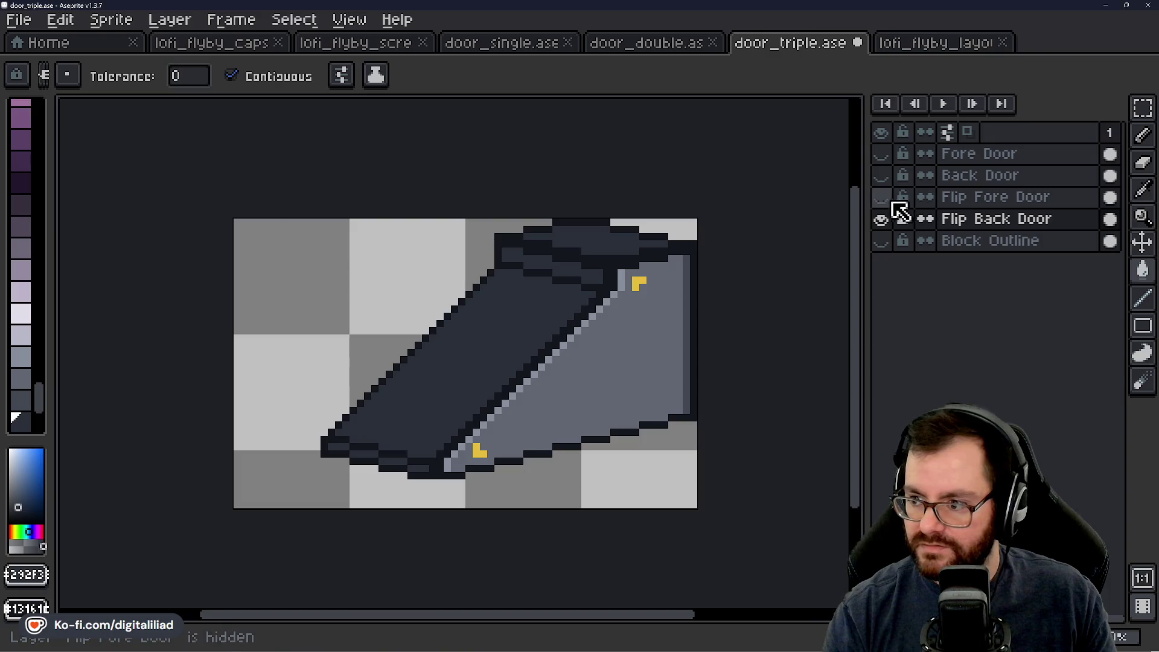
pyautogui.click(882, 176)
pyautogui.click(881, 175)
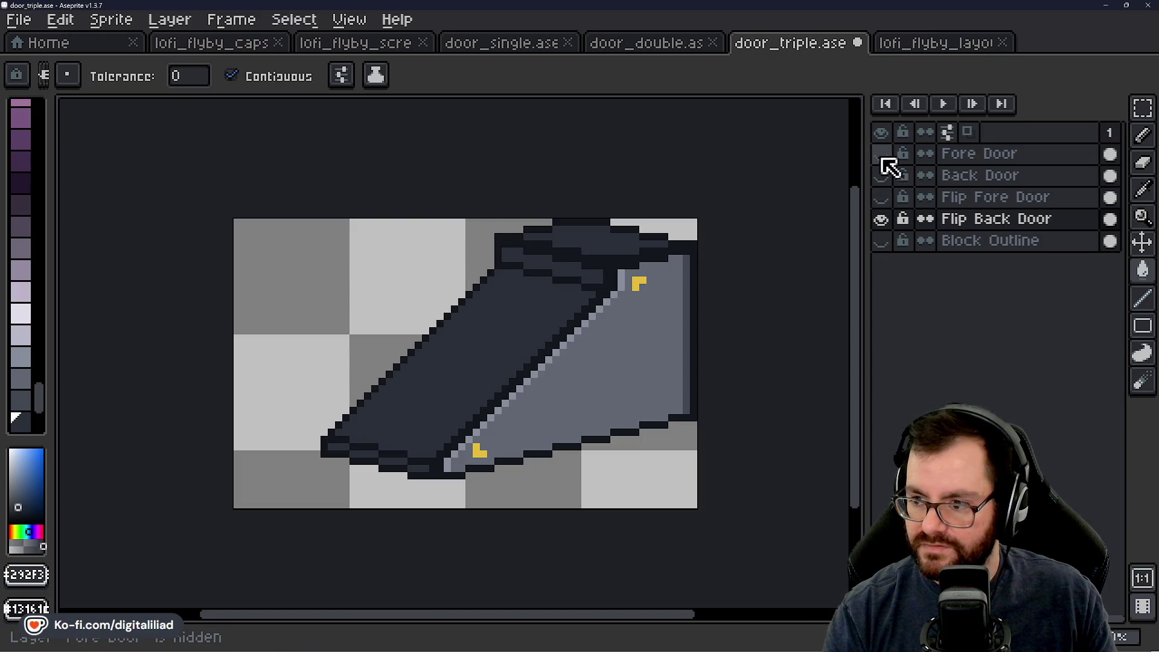
# Step: Save the triple door sprite, restore the unflipped door layers, and return to door_double.ase
pyautogui.click(881, 196)
pyautogui.hotkey('ctrl', 's')
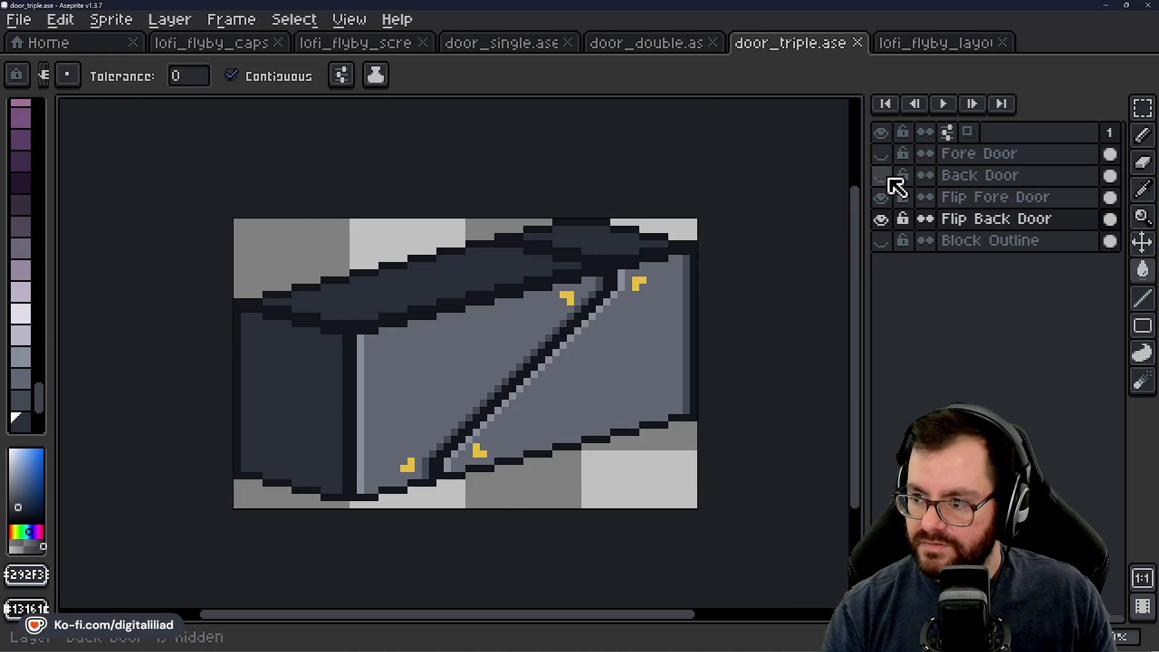
pyautogui.click(881, 197)
pyautogui.click(881, 154)
pyautogui.click(626, 45)
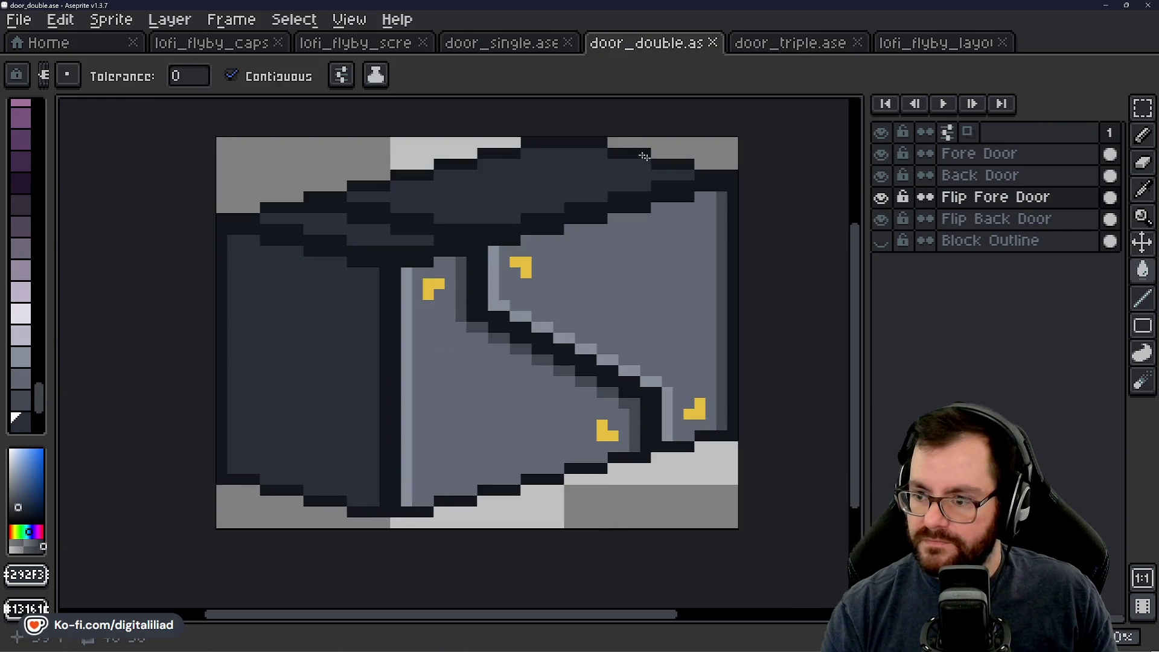
# Step: Adjust door layer visibility in door_double.ase and hide the single door's Block Outline
pyautogui.click(543, 42)
pyautogui.scroll(1, 567, 436)
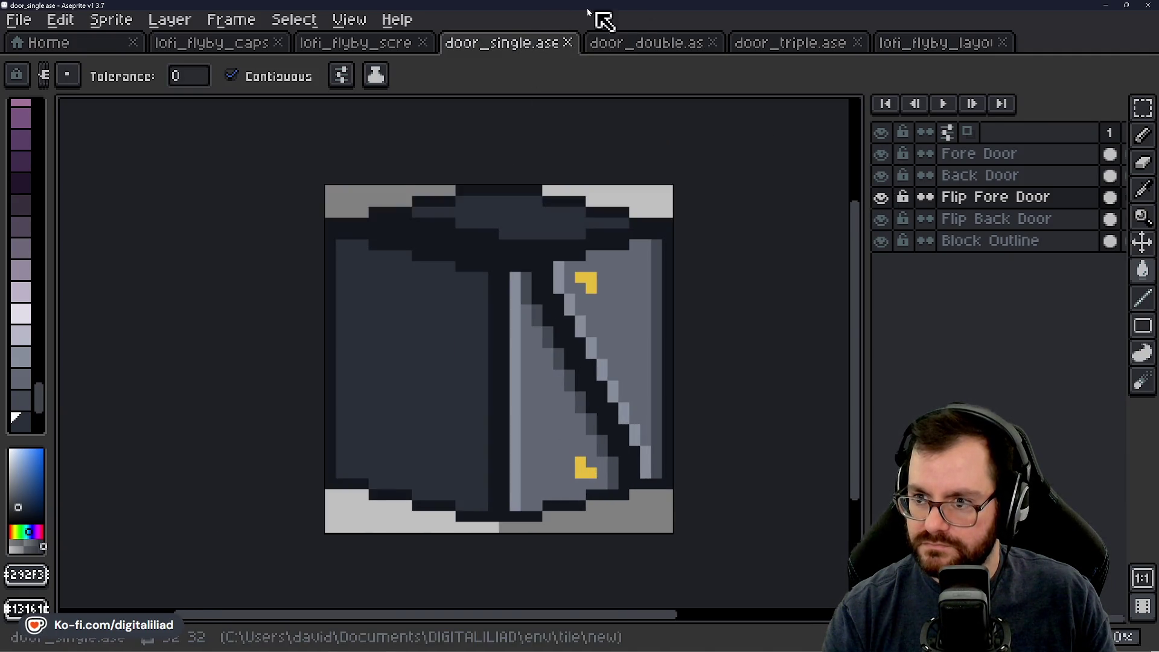
pyautogui.click(662, 42)
pyautogui.moveTo(890, 218)
pyautogui.mouseDown()
pyautogui.moveTo(891, 197)
pyautogui.moveTo(887, 232)
pyautogui.mouseUp()
pyautogui.click(887, 175)
pyautogui.click(892, 155)
pyautogui.click(888, 175)
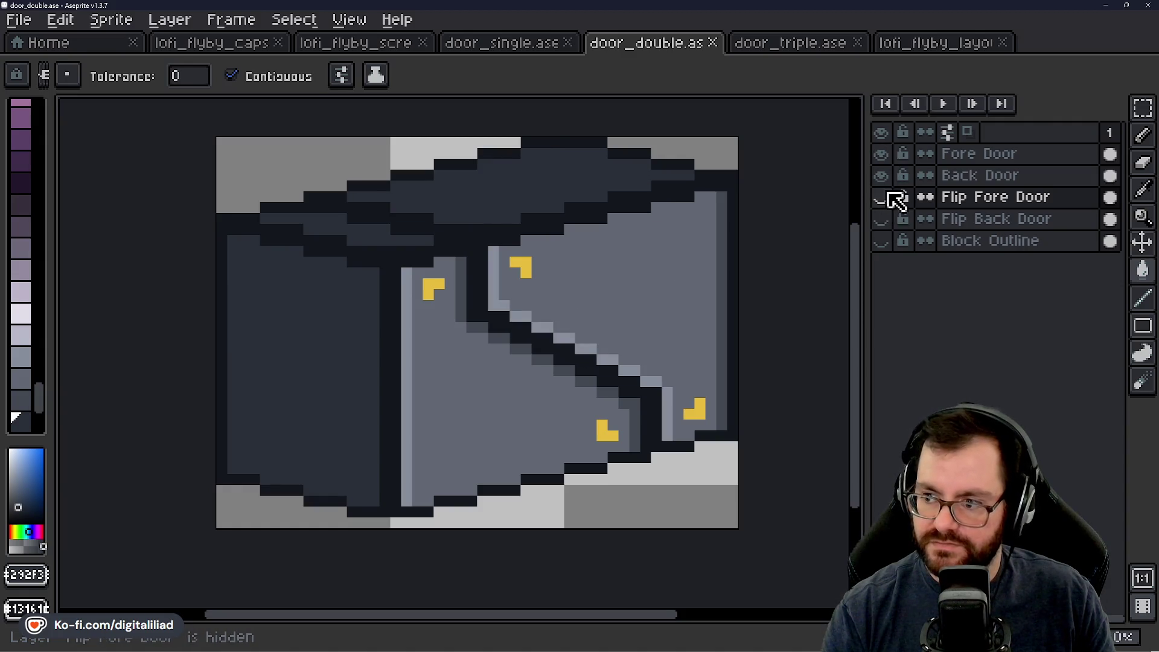
pyautogui.click(524, 42)
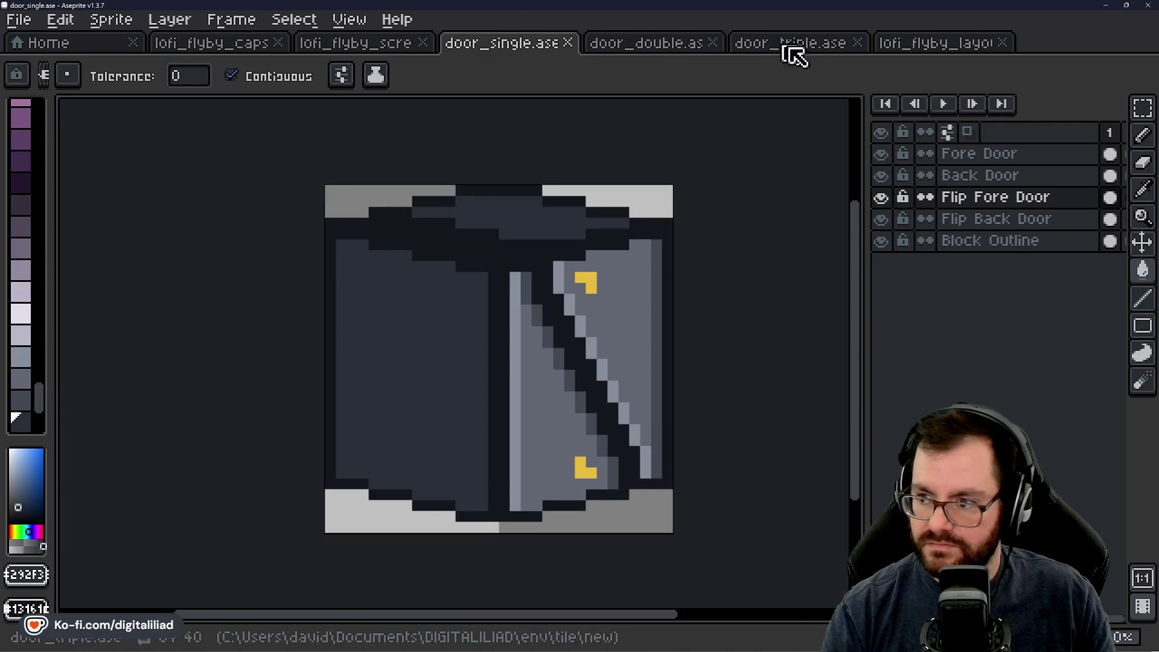
pyautogui.click(882, 242)
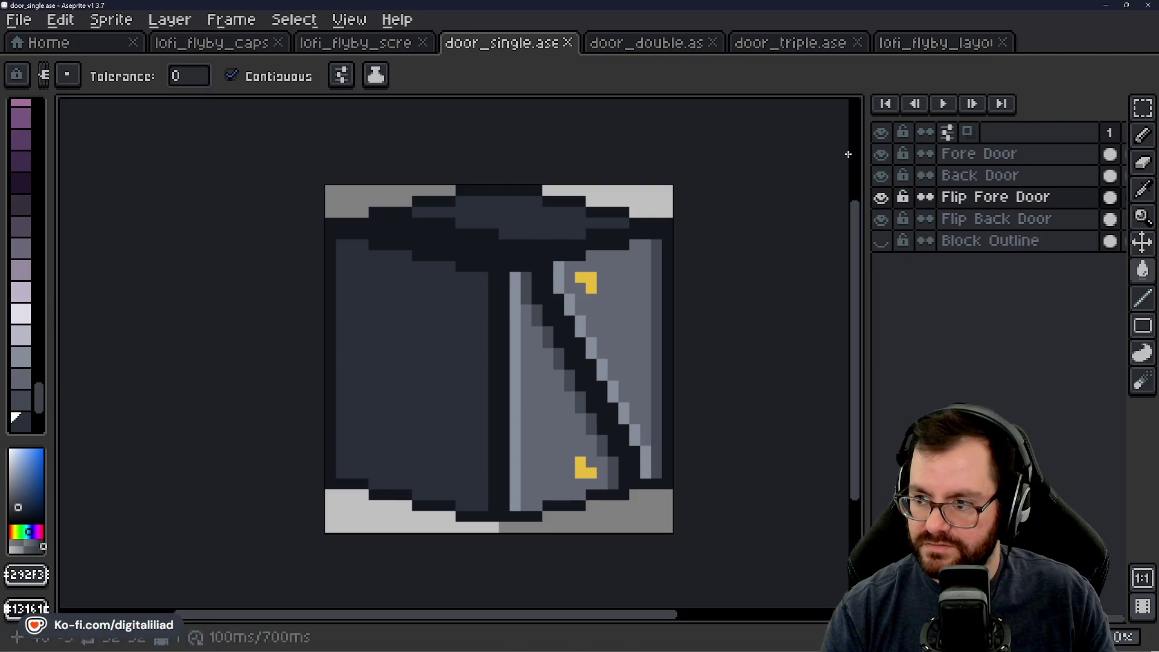
# Step: Save door_double.ase with Flip Fore Door showing, then bring up the cargo hold screenshot
pyautogui.click(665, 43)
pyautogui.click(884, 198)
pyautogui.click(882, 196)
pyautogui.click(784, 49)
pyautogui.hotkey('ctrl', 's')
pyautogui.click(637, 53)
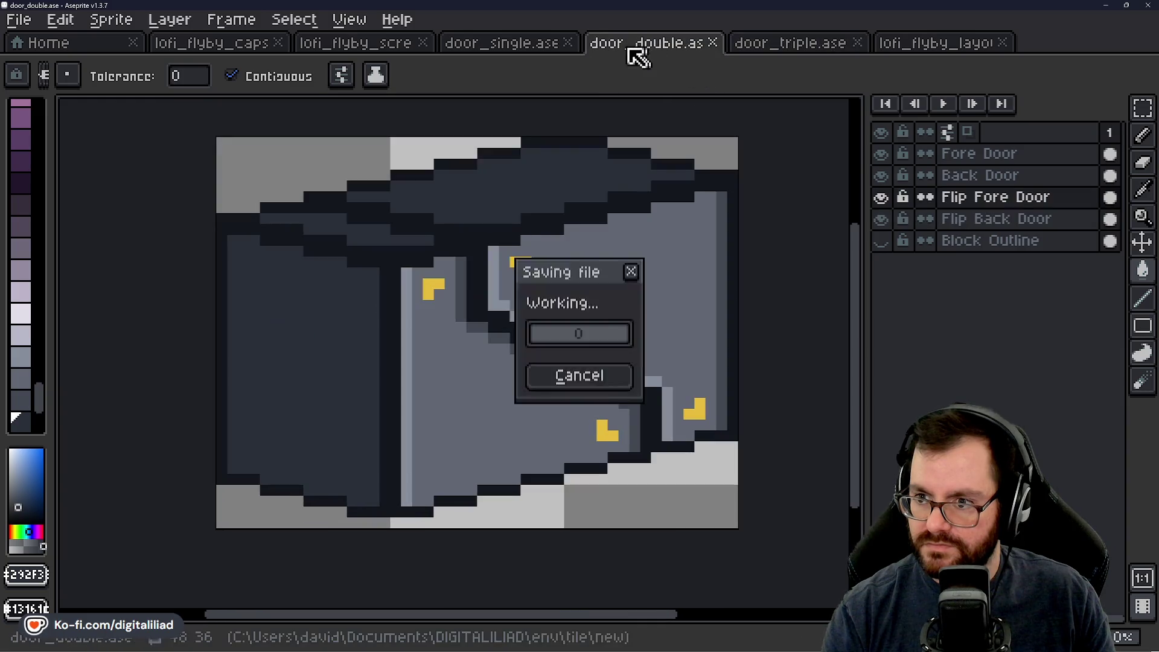
pyautogui.click(492, 43)
pyautogui.click(349, 42)
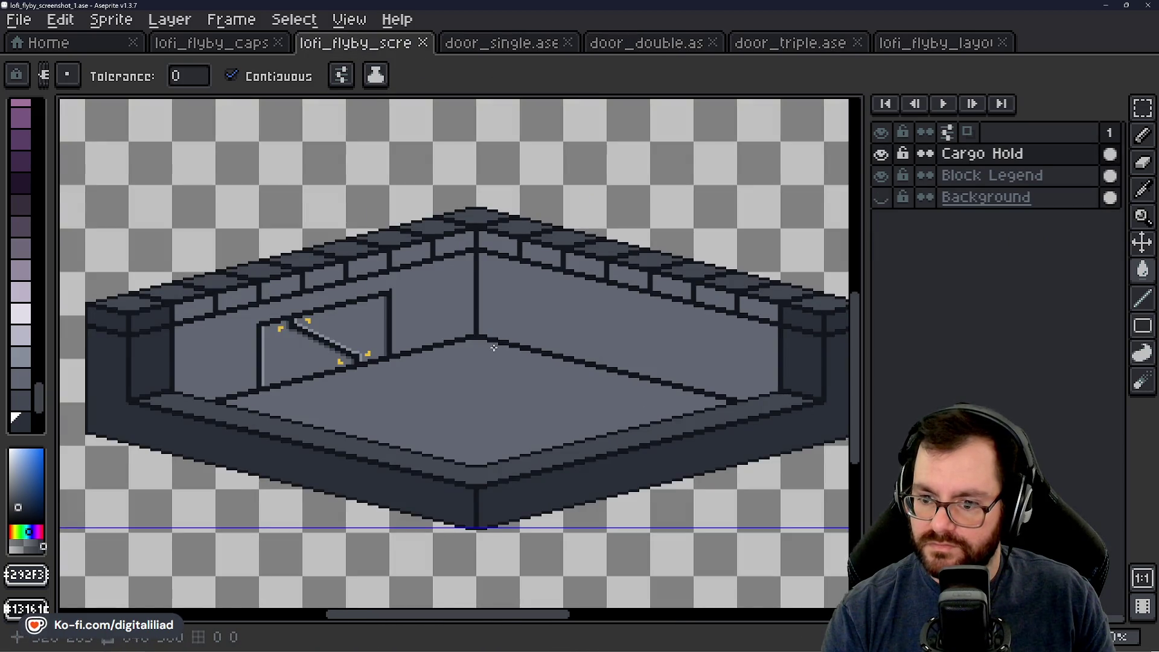
pyautogui.scroll(-1, 494, 348)
pyautogui.scroll(1, 242, 347)
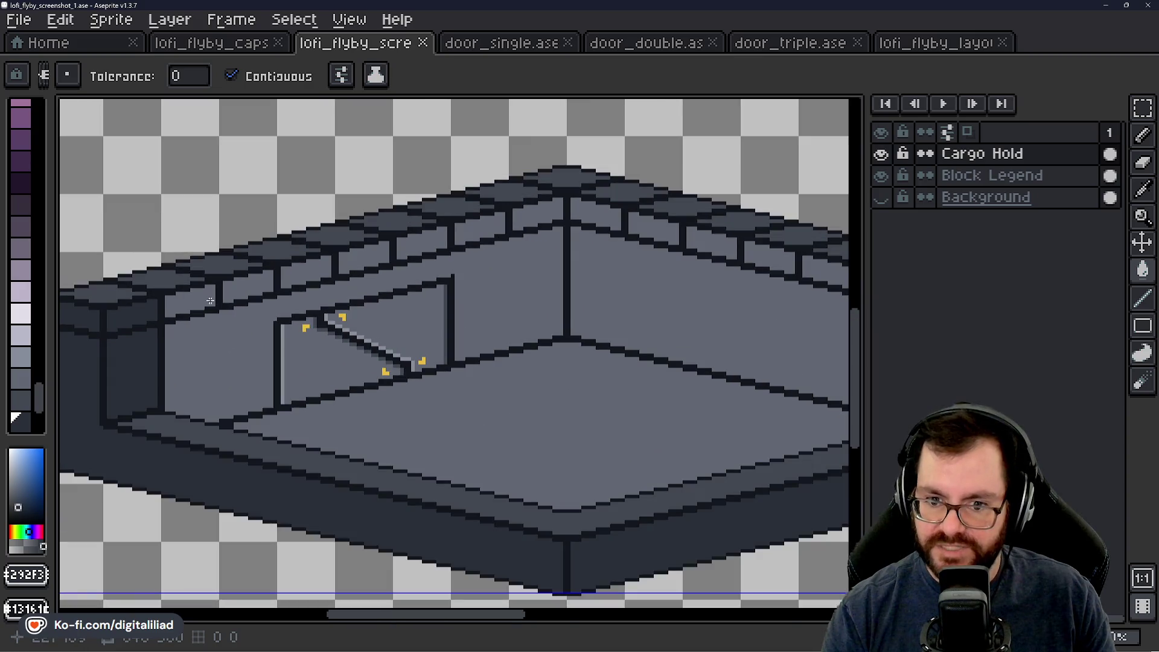
pyautogui.hscroll(2, 479, 256)
pyautogui.hscroll(1, 575, 292)
pyautogui.hscroll(2, 634, 294)
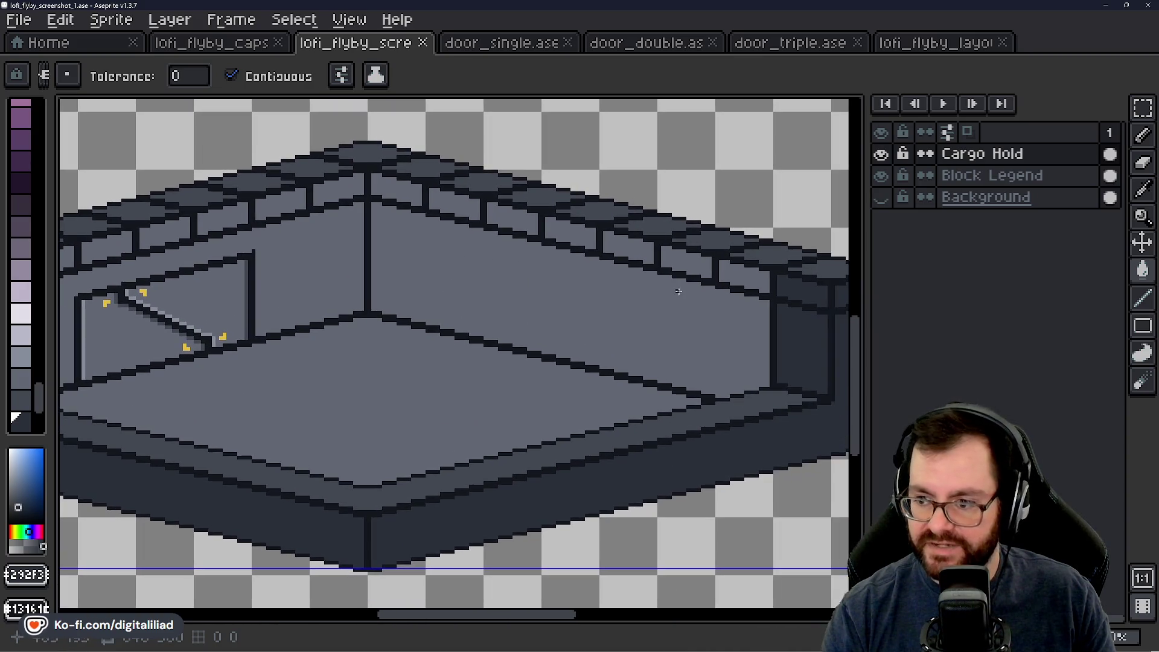
pyautogui.hscroll(2, 724, 302)
pyautogui.hscroll(-3, 458, 366)
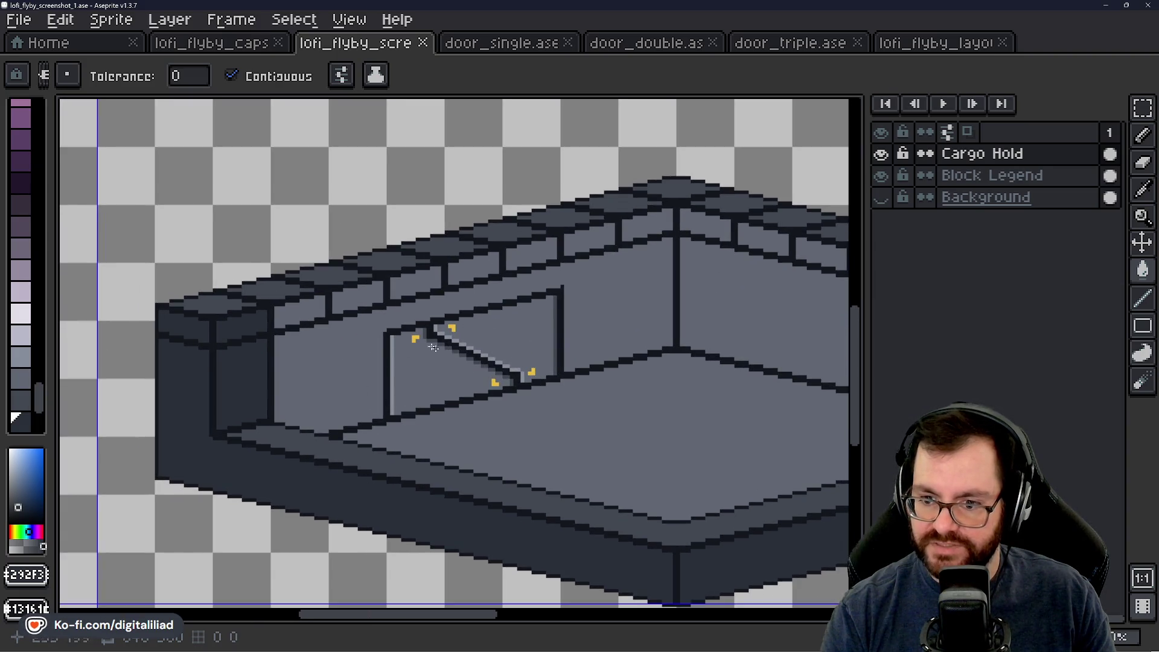
pyautogui.scroll(1, 561, 302)
pyautogui.scroll(1, 302, 355)
pyautogui.scroll(1, 408, 334)
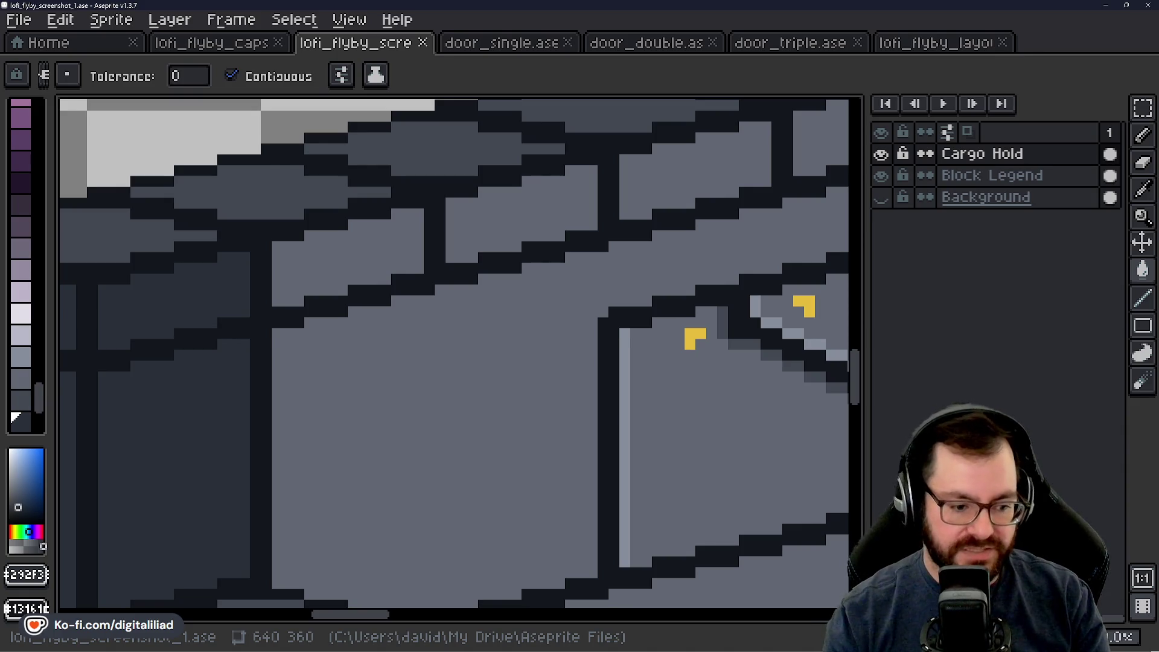
pyautogui.scroll(-3, 393, 375)
pyautogui.scroll(1, 396, 358)
pyautogui.scroll(1, 373, 262)
pyautogui.moveTo(373, 262)
pyautogui.mouseDown()
pyautogui.moveTo(416, 336)
pyautogui.moveTo(400, 331)
pyautogui.mouseUp()
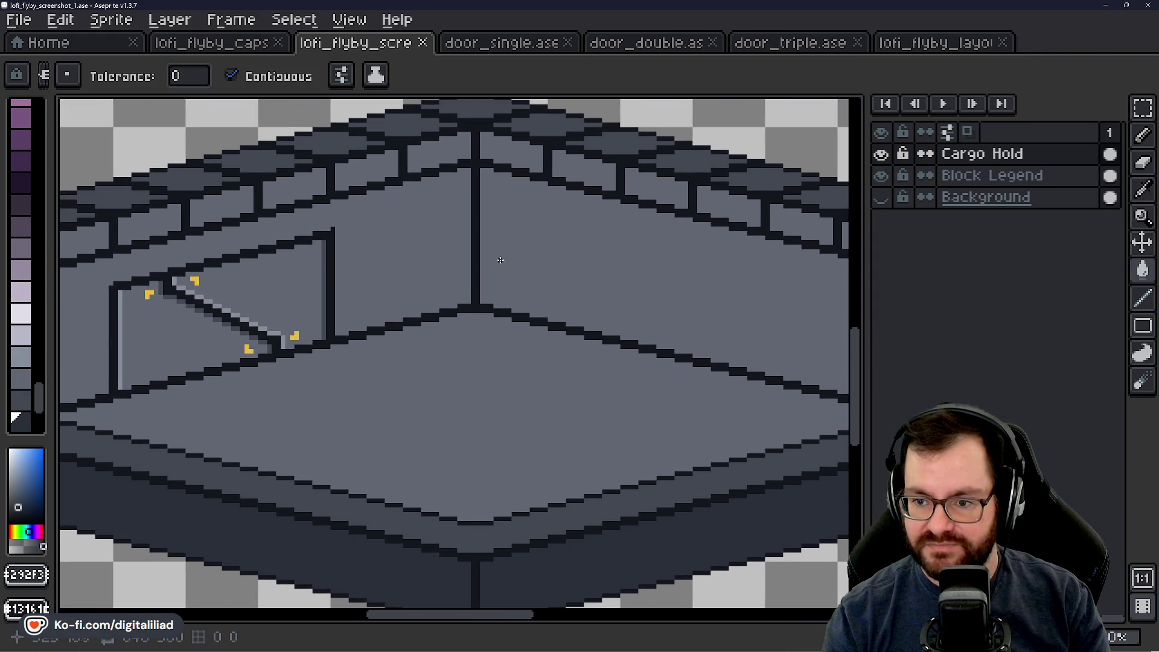
pyautogui.moveTo(452, 242); pyautogui.dragTo(453, 252)
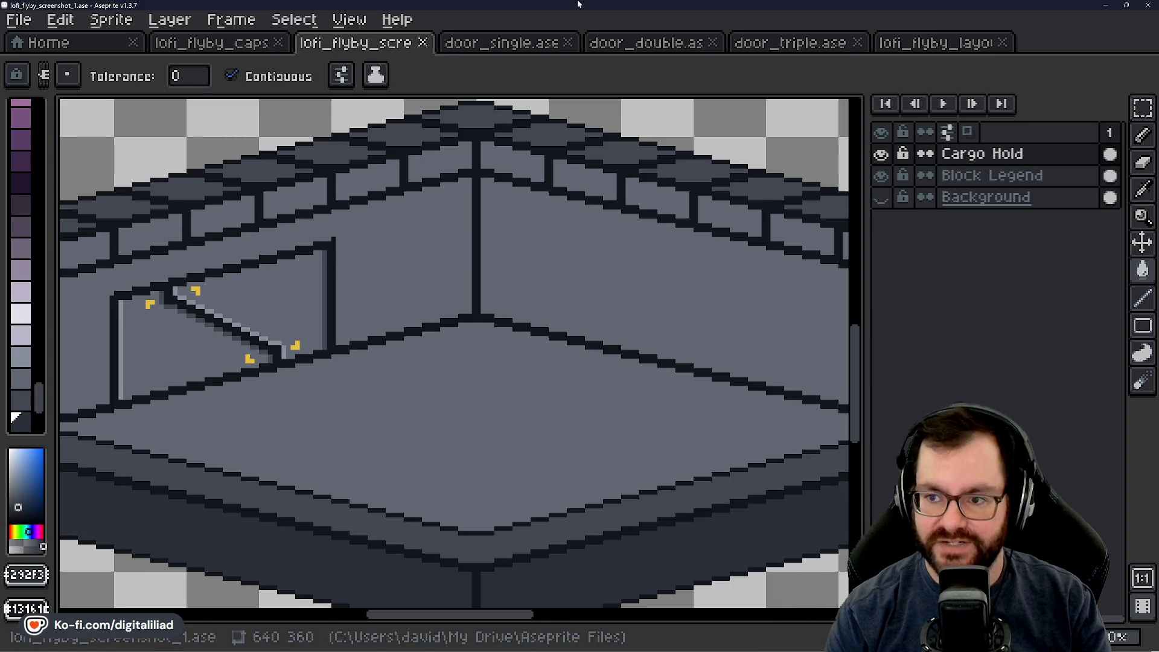
# Step: Bring up the capsule art and test rectangular selections around the ship bubble and eye shape
pyautogui.click(256, 46)
pyautogui.moveTo(634, 380); pyautogui.dragTo(677, 347)
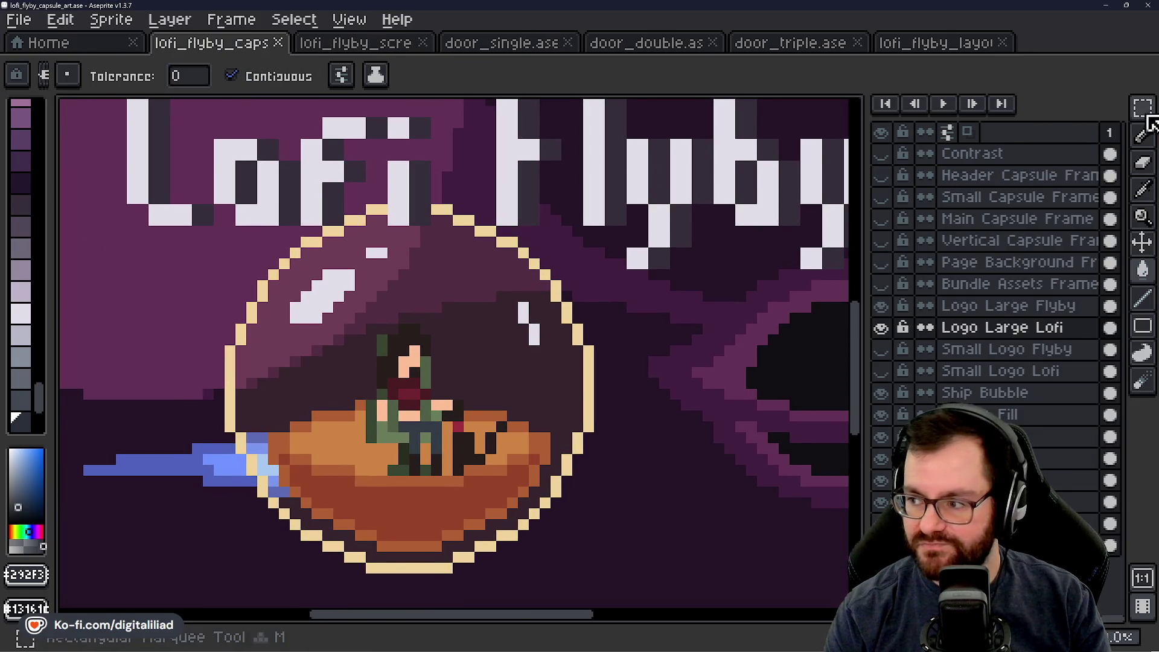
pyautogui.click(1143, 107)
pyautogui.keyDown('ctrl'); pyautogui.click(413, 380); pyautogui.keyUp('ctrl')
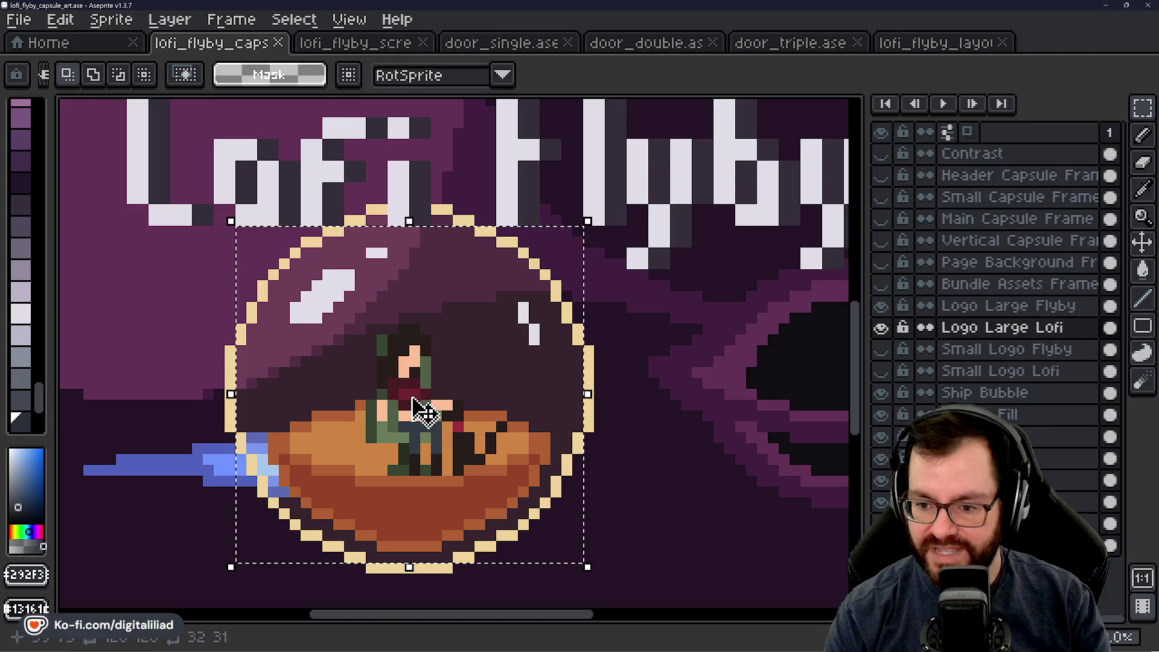
pyautogui.click(631, 458)
pyautogui.moveTo(632, 459)
pyautogui.mouseDown()
pyautogui.moveTo(611, 409)
pyautogui.moveTo(371, 403)
pyautogui.mouseUp()
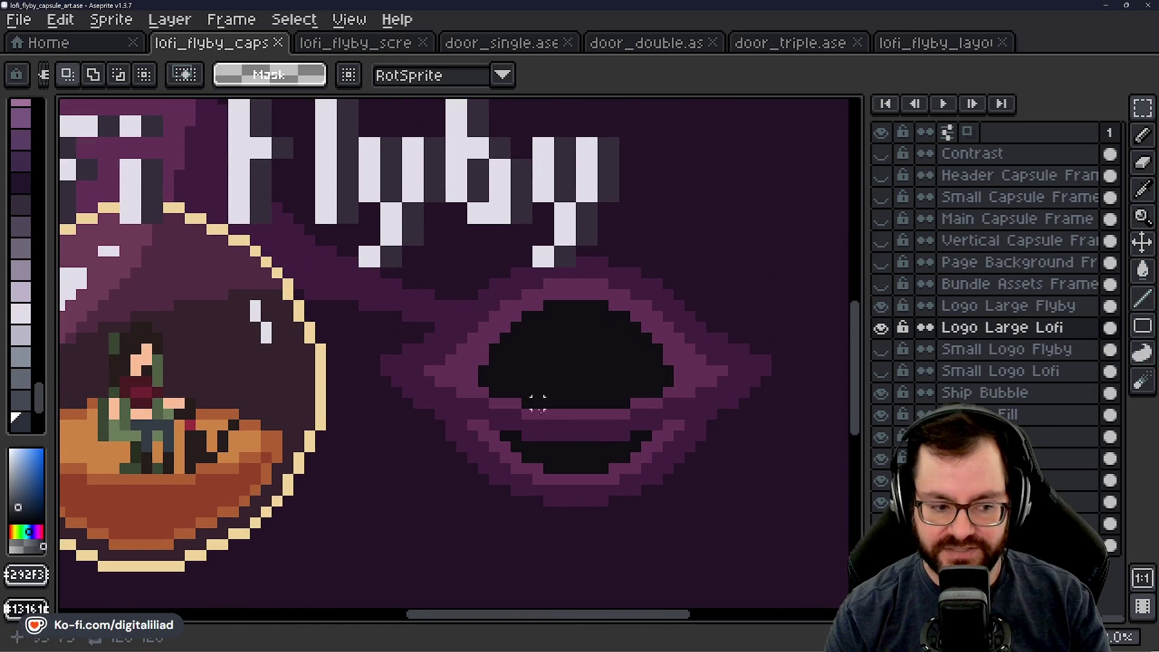
pyautogui.moveTo(409, 245); pyautogui.dragTo(789, 530)
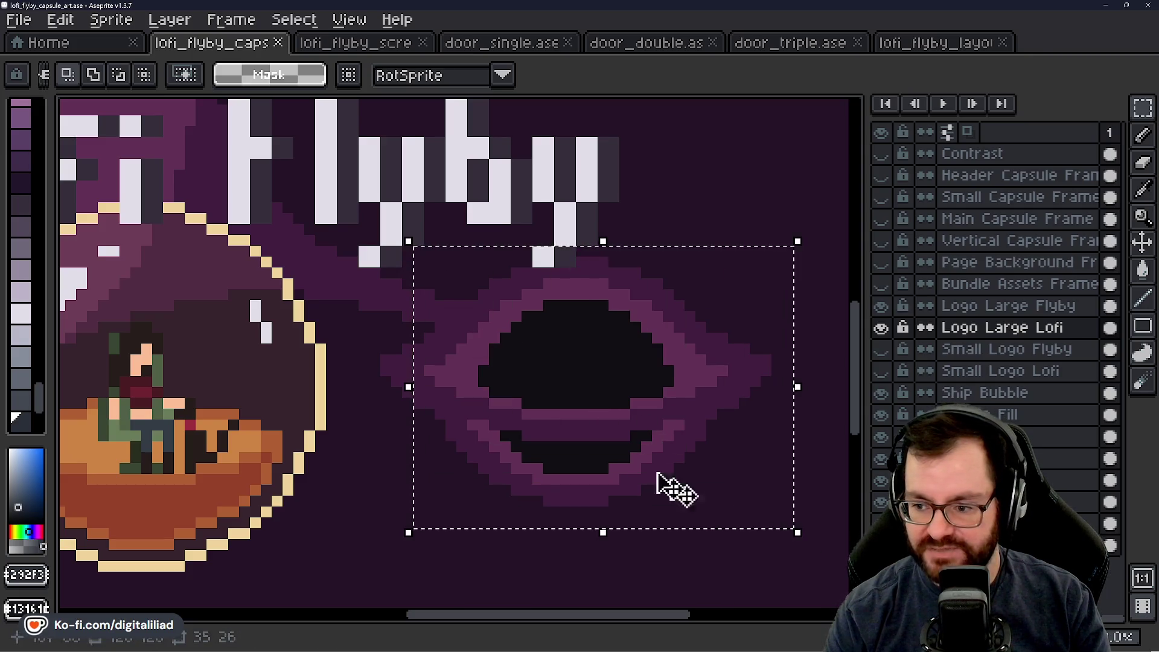
pyautogui.scroll(-3, 554, 421)
pyautogui.click(375, 199)
# Step: Select and clear areas around the planet, ship and bubble, then switch to door_single.ase
pyautogui.moveTo(79, 121)
pyautogui.mouseDown()
pyautogui.moveTo(426, 466)
pyautogui.moveTo(461, 440)
pyautogui.mouseUp()
pyautogui.click(505, 497)
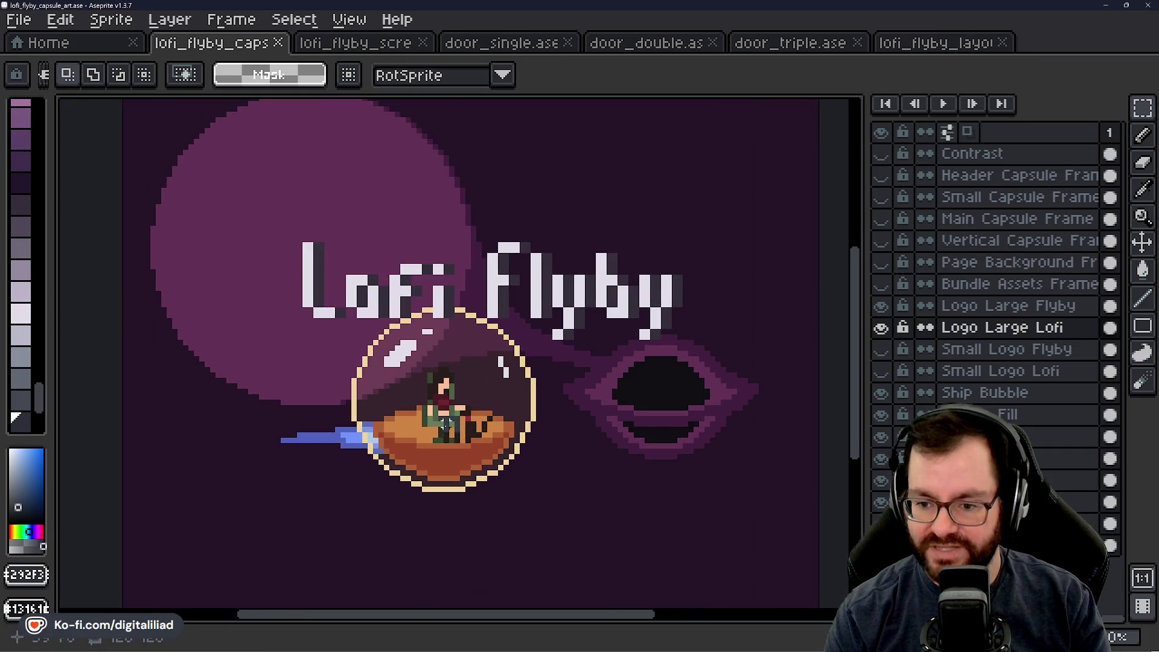
pyautogui.scroll(2, 422, 374)
pyautogui.moveTo(223, 198); pyautogui.dragTo(710, 563)
pyautogui.click(785, 404)
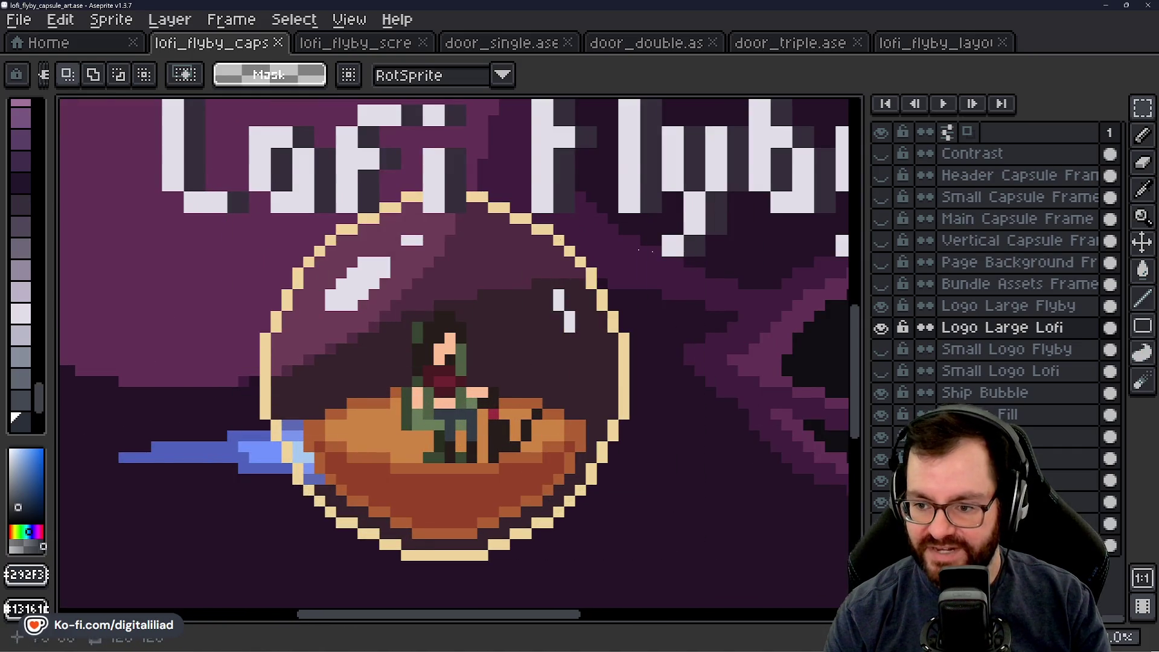
pyautogui.moveTo(786, 405); pyautogui.dragTo(622, 450)
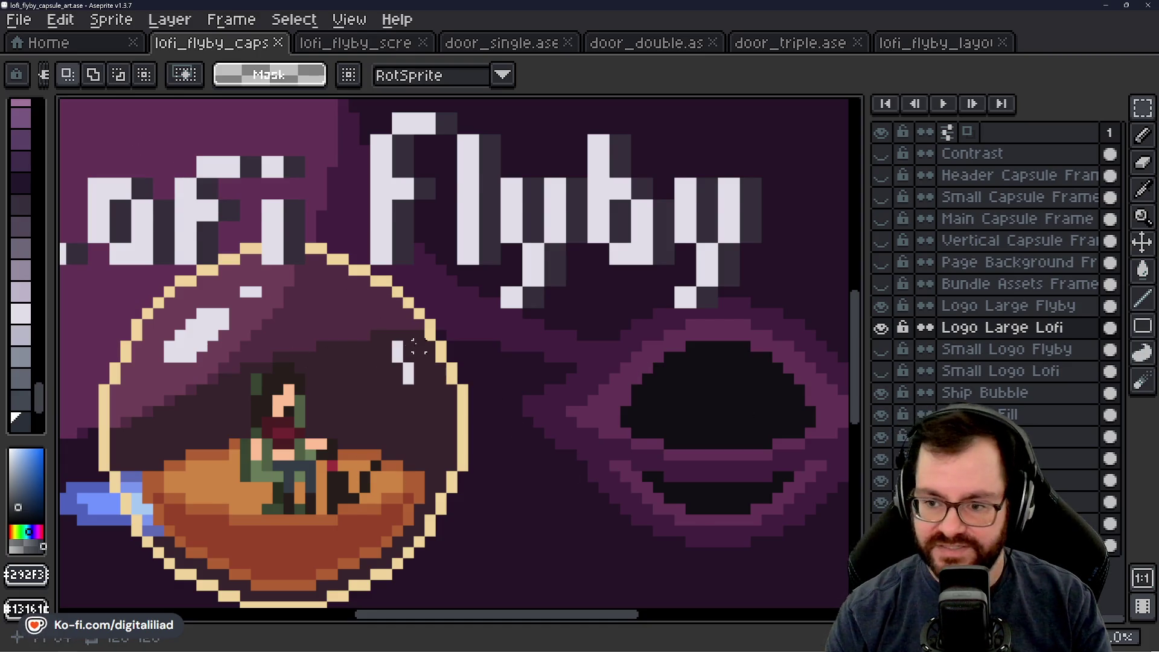
pyautogui.scroll(-1, 413, 349)
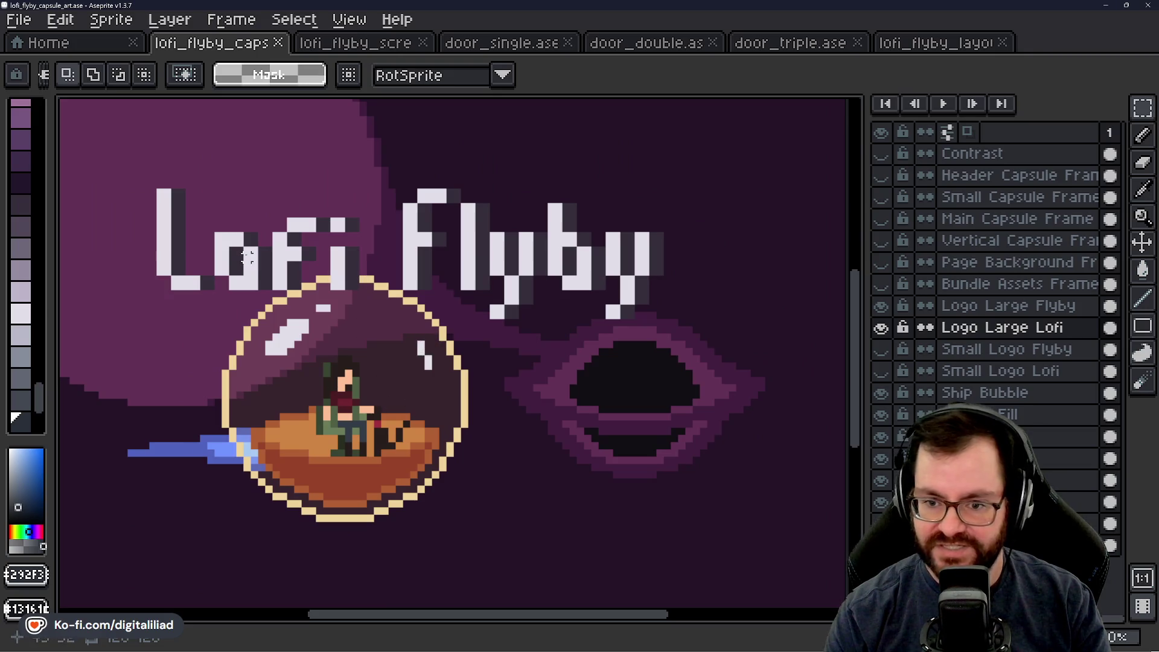
pyautogui.hscroll(-1, 382, 333)
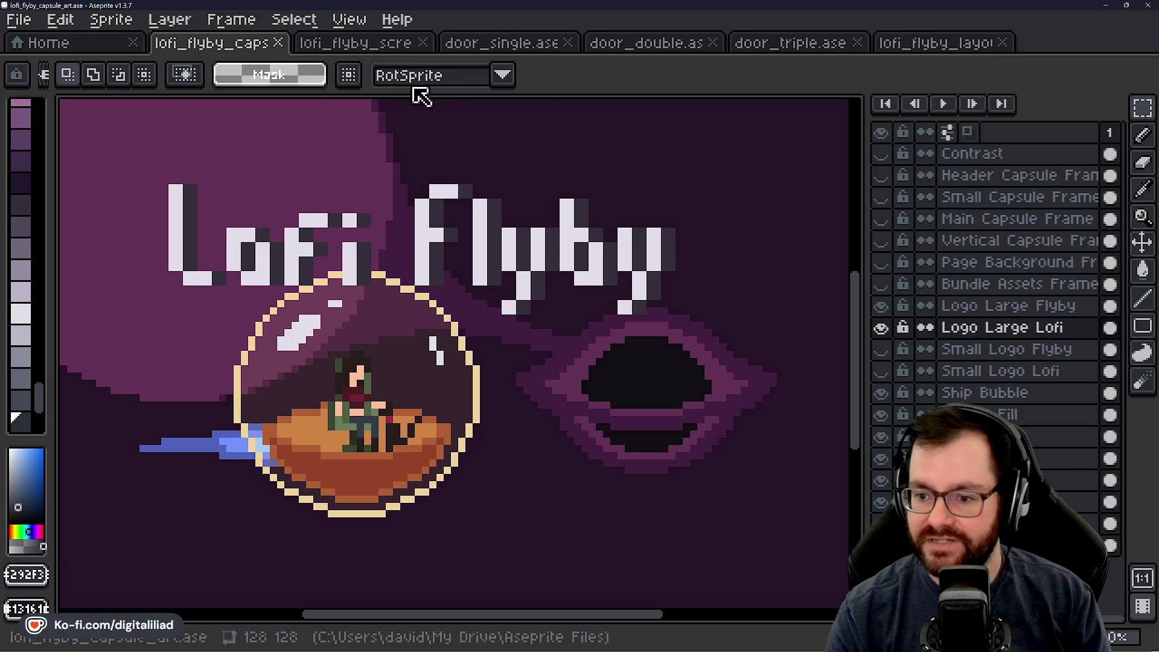
pyautogui.click(505, 45)
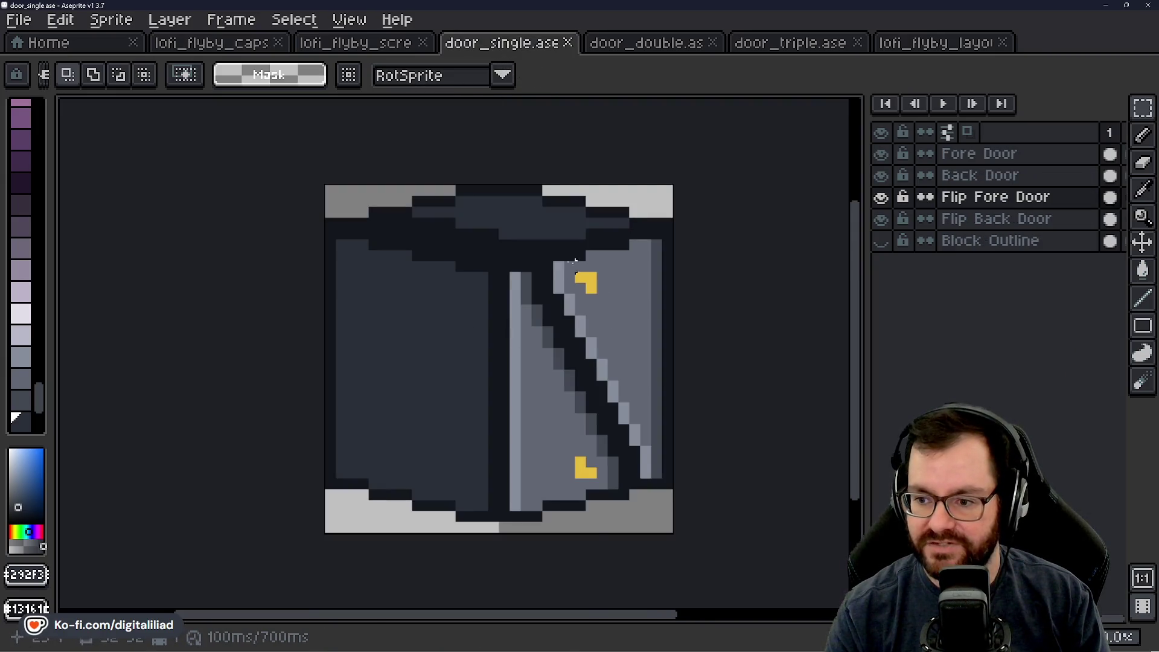
# Step: Look over the double and triple door sprites, then open truck.ase from Recent Files
pyautogui.click(666, 46)
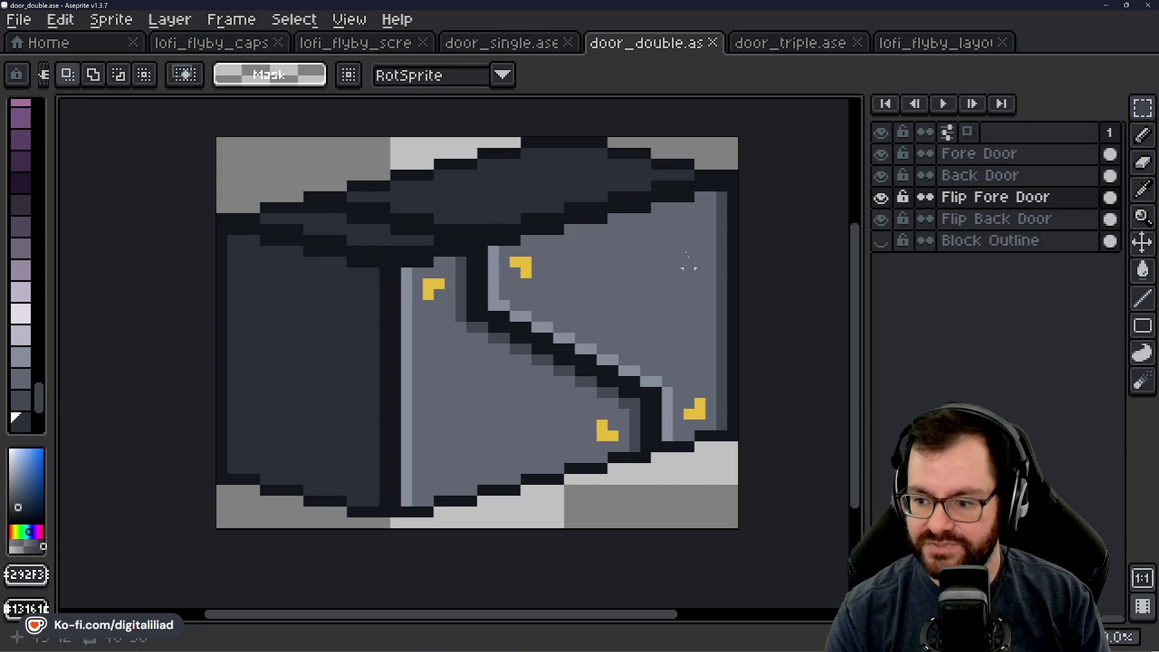
pyautogui.click(821, 46)
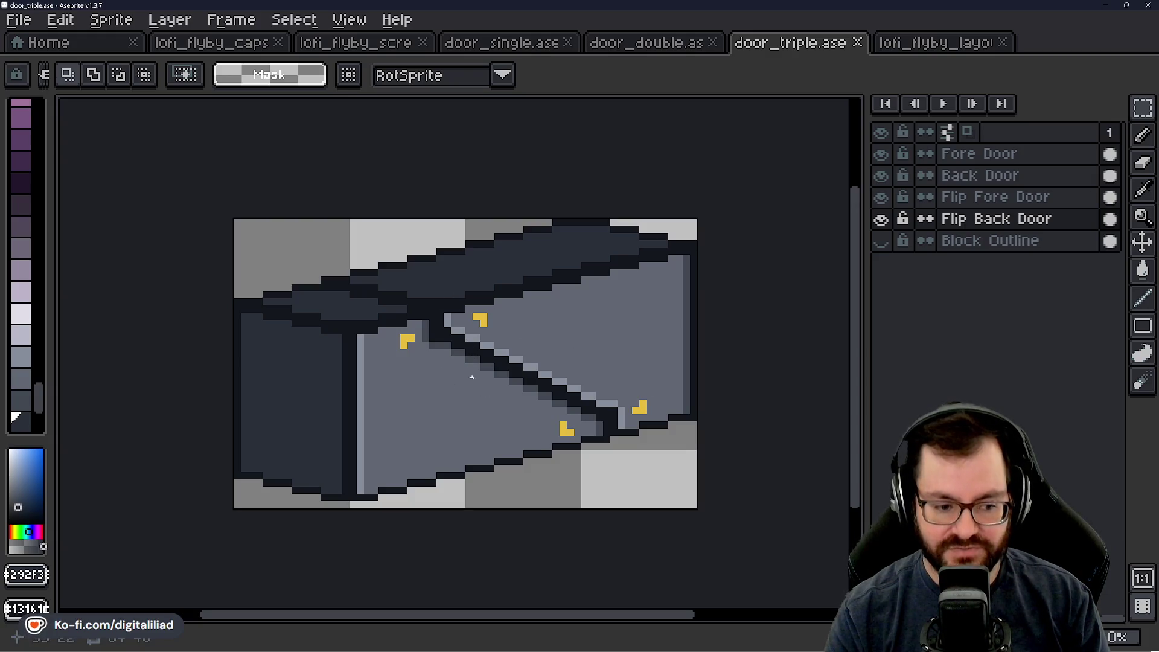
pyautogui.click(73, 43)
pyautogui.scroll(-2, 195, 286)
pyautogui.click(169, 296)
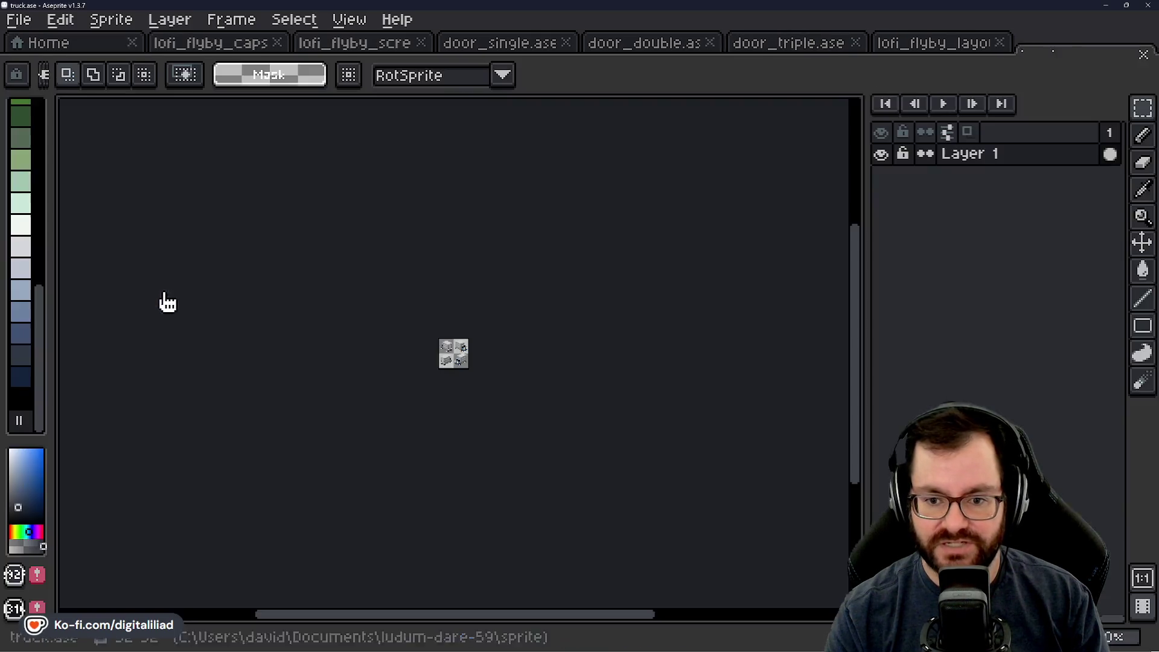
pyautogui.scroll(1, 494, 346)
pyautogui.scroll(1, 479, 336)
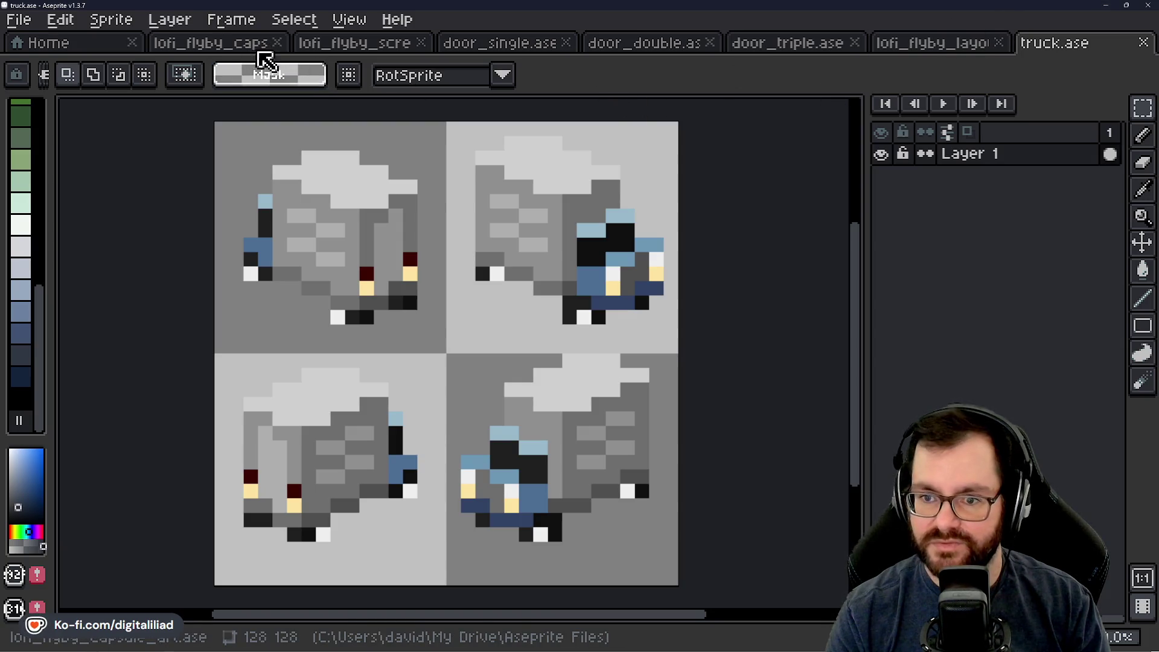
# Step: Return to the lofi_flyby_capsule_art tab with the truck sprite still open
pyautogui.click(251, 54)
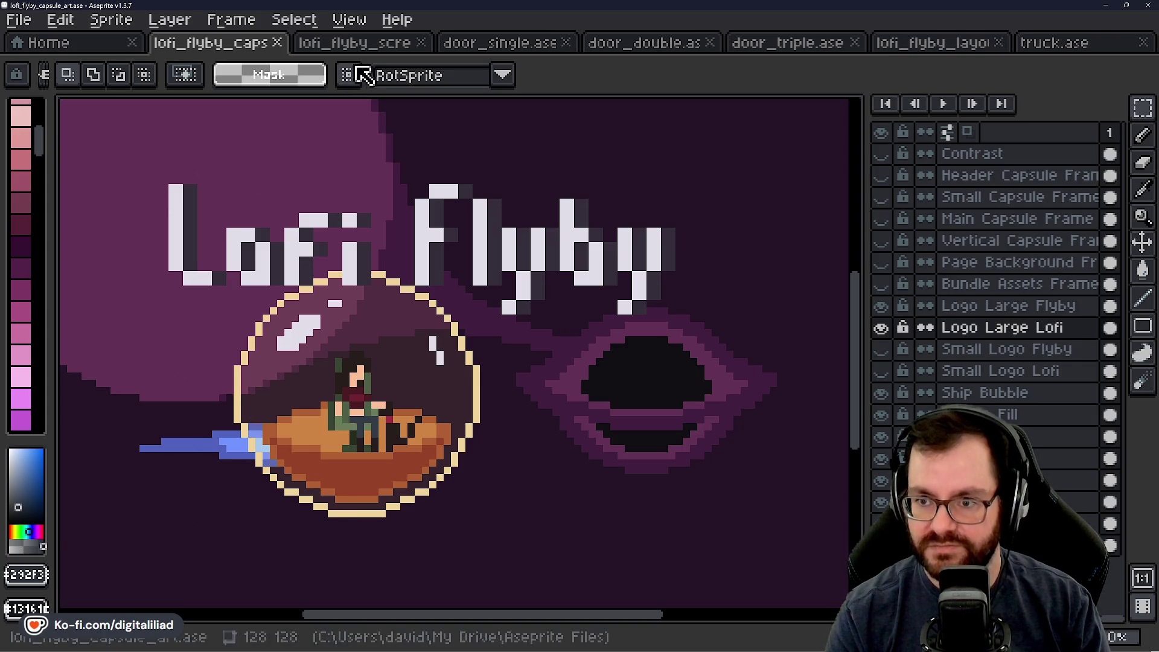
# Step: Switch to lofi_flyby_screenshot and pan around the cargo hold room
pyautogui.click(367, 46)
pyautogui.scroll(-1, 432, 406)
pyautogui.moveTo(283, 373)
pyautogui.mouseDown()
pyautogui.moveTo(445, 375)
pyautogui.moveTo(190, 378)
pyautogui.moveTo(365, 385)
pyautogui.moveTo(317, 375)
pyautogui.mouseUp()
pyautogui.scroll(-3, 366, 385)
pyautogui.scroll(2, 357, 381)
pyautogui.scroll(2, 358, 381)
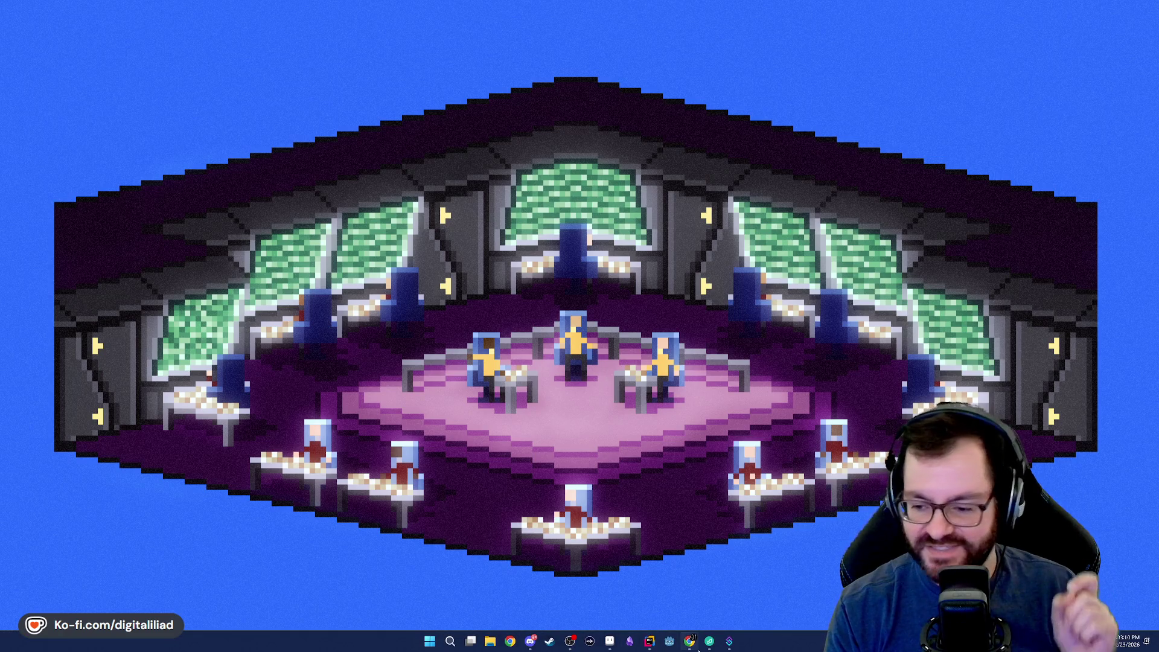
# Step: Leave the full-screen room image and switch to truck.ase
pyautogui.click(610, 641)
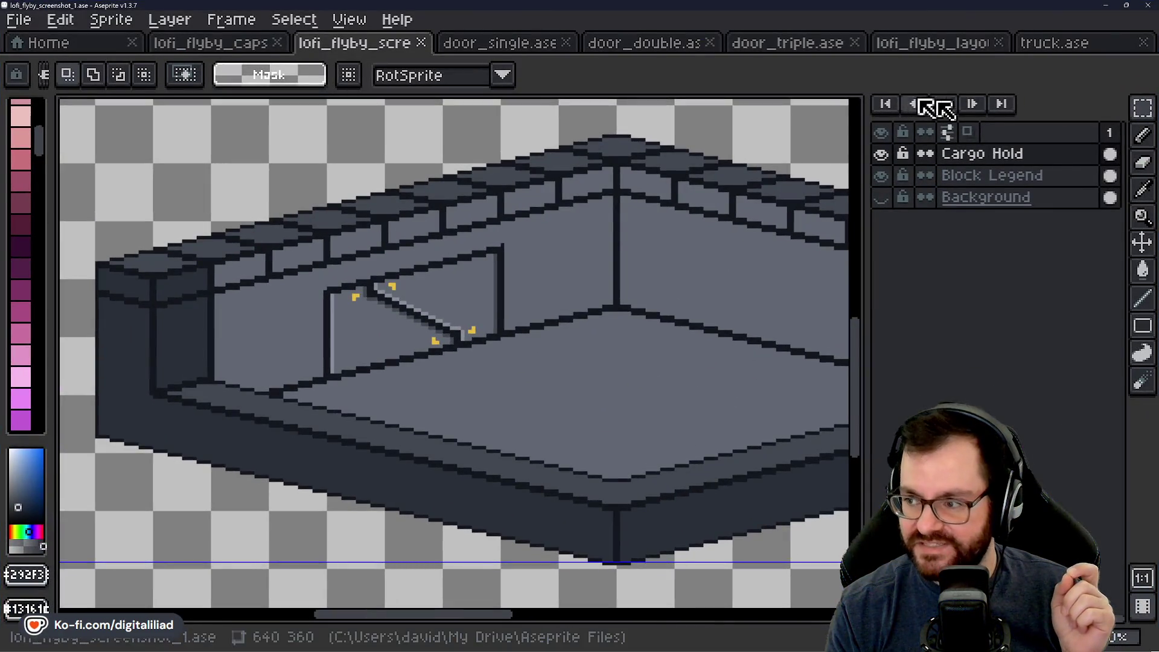
pyautogui.click(1051, 43)
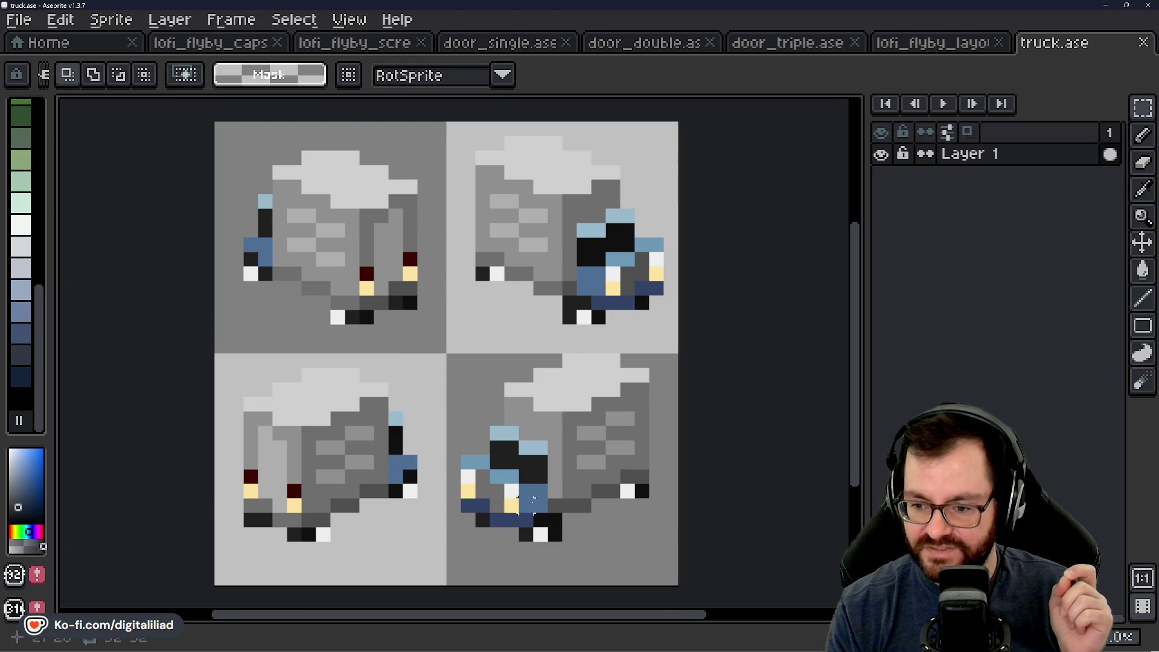
pyautogui.scroll(-3, 533, 461)
pyautogui.scroll(-1, 533, 460)
pyautogui.scroll(-2, 533, 460)
pyautogui.moveTo(585, 525); pyautogui.dragTo(561, 410)
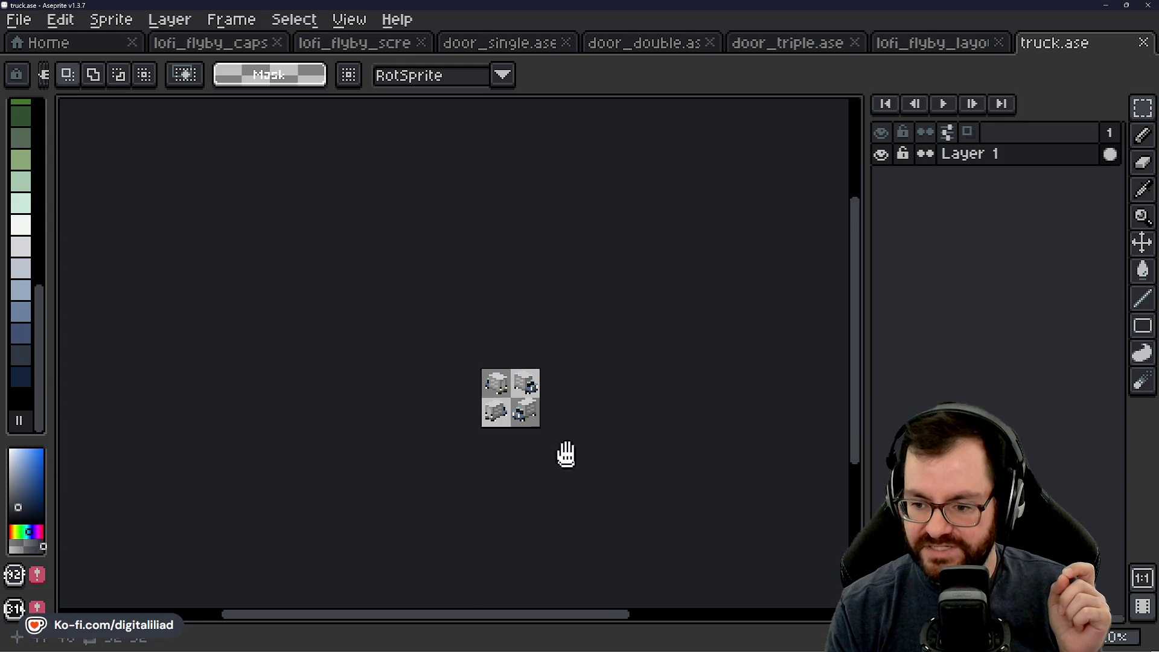
pyautogui.scroll(2, 494, 352)
pyautogui.scroll(2, 494, 351)
pyautogui.scroll(1, 494, 351)
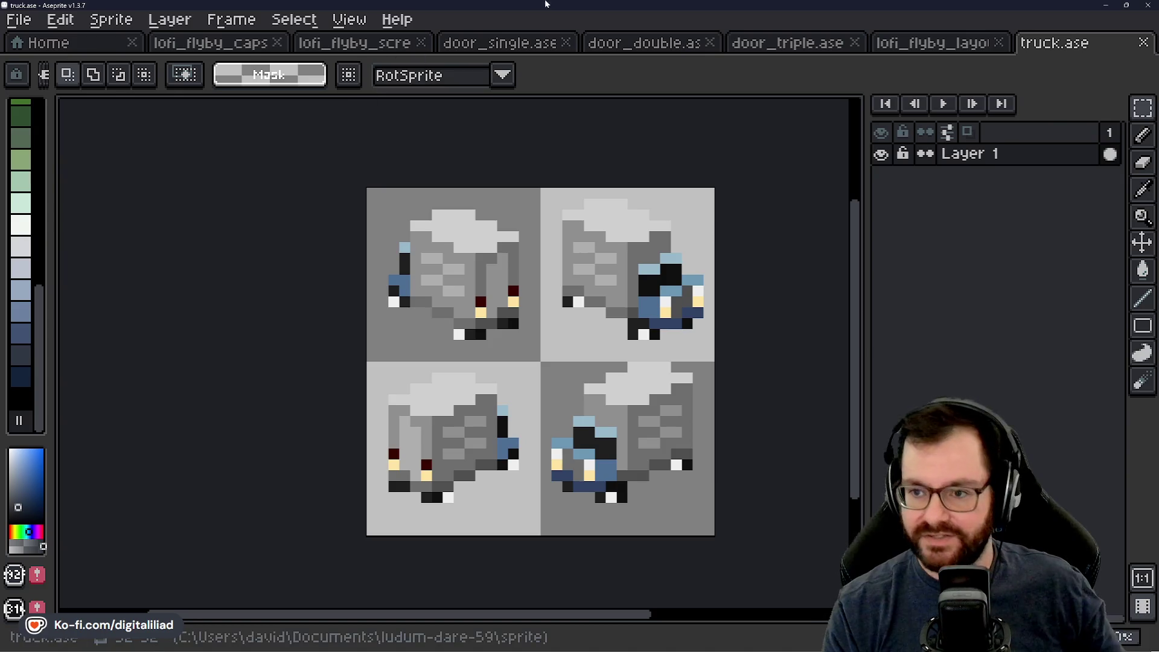
# Step: Switch from the truck sprite back to the lofi_flyby_capsule_art tab
pyautogui.click(246, 51)
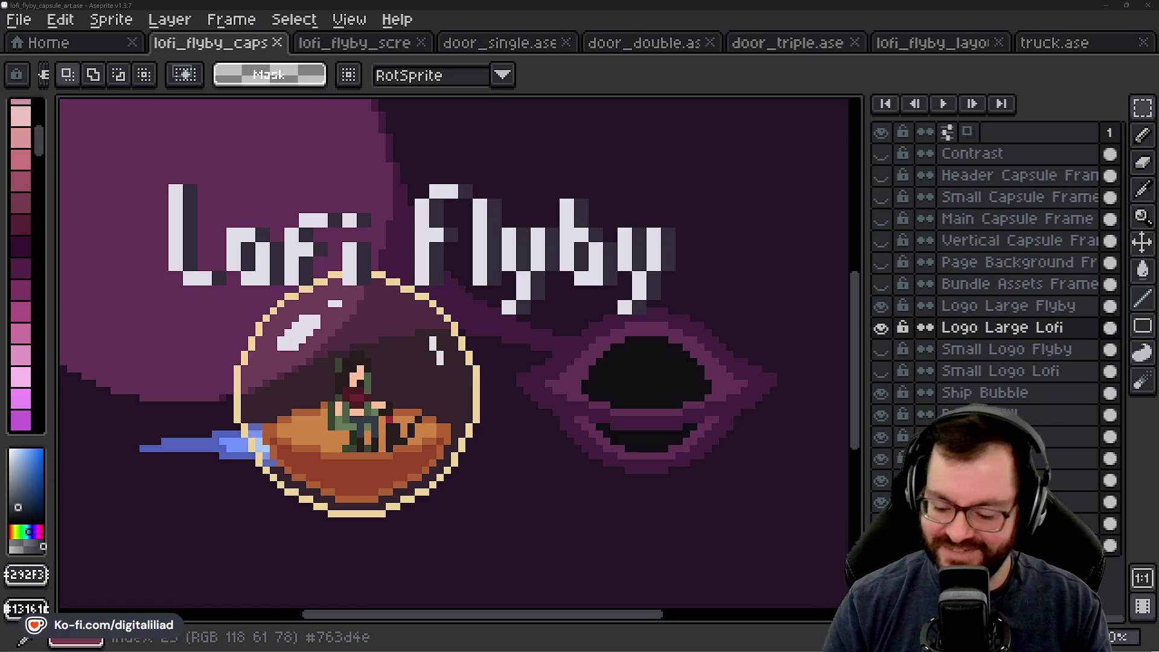
pyautogui.click(588, 7)
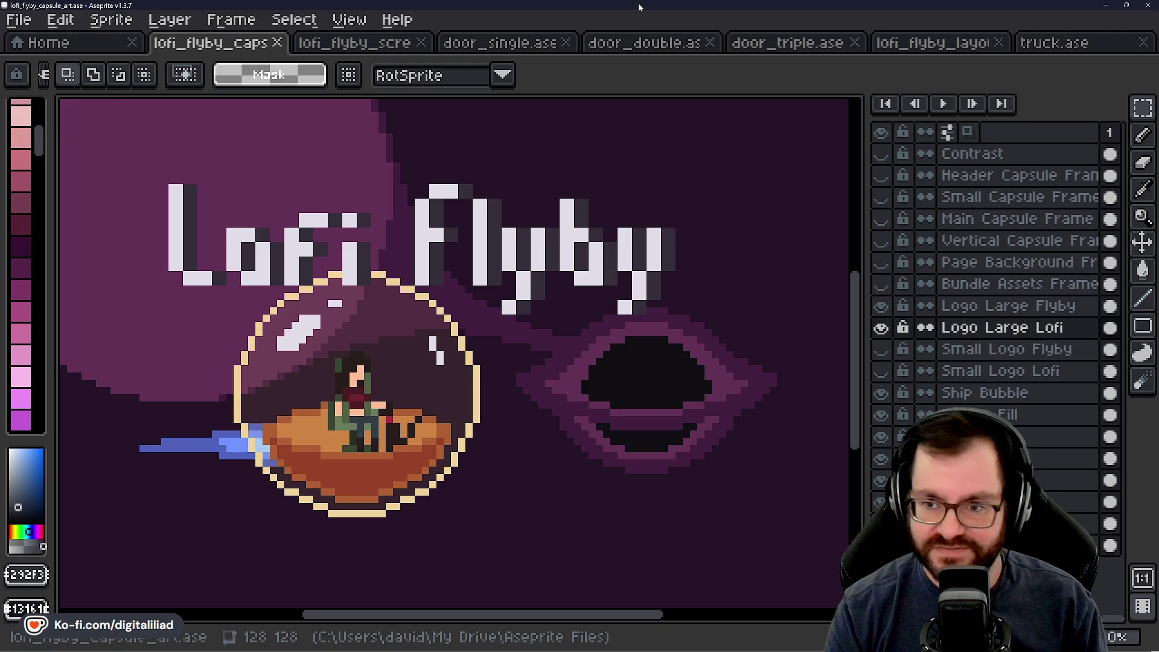
pyautogui.click(1106, 7)
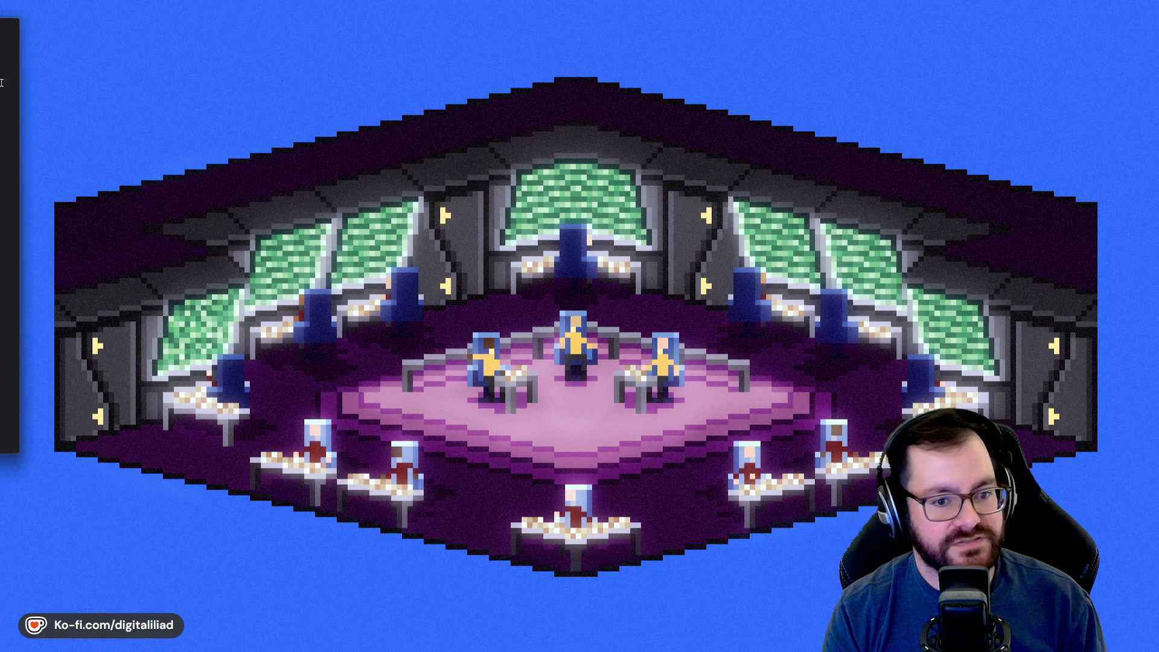
# Step: Alt+Tab to the browser showing the godot-cpp-example GitHub repository
pyautogui.hotkey('alt', 'Tab')
pyautogui.scroll(-2, 457, 331)
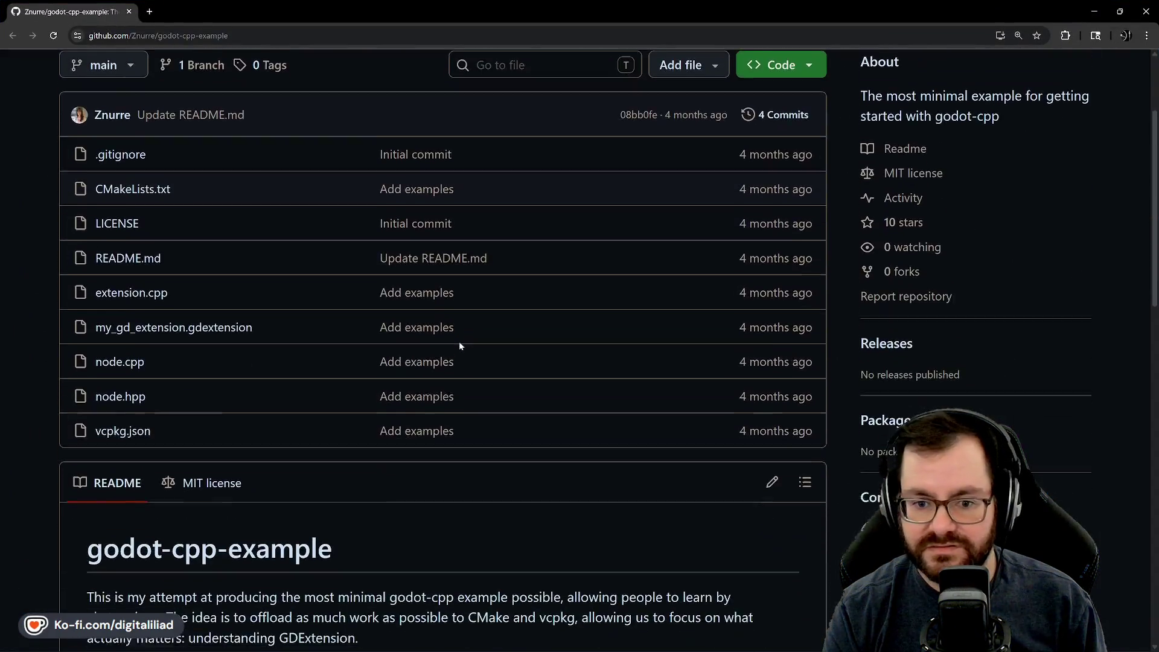
pyautogui.scroll(-3, 460, 342)
pyautogui.scroll(-1, 492, 354)
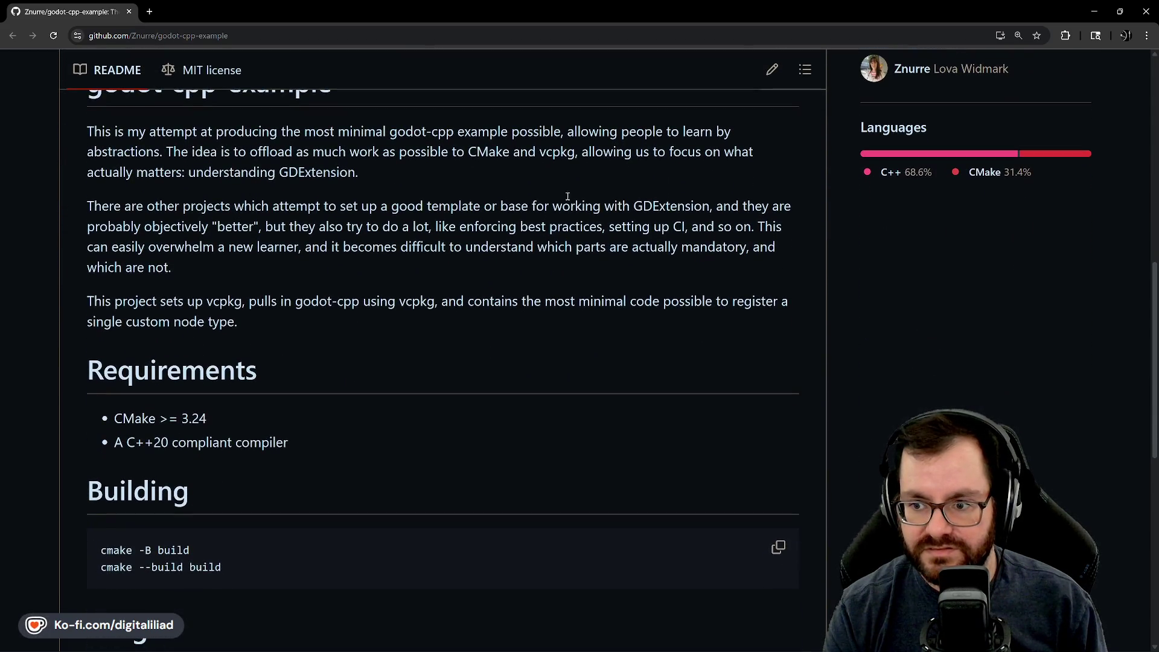
pyautogui.scroll(-1, 360, 289)
pyautogui.scroll(-2, 405, 400)
pyautogui.scroll(-2, 556, 393)
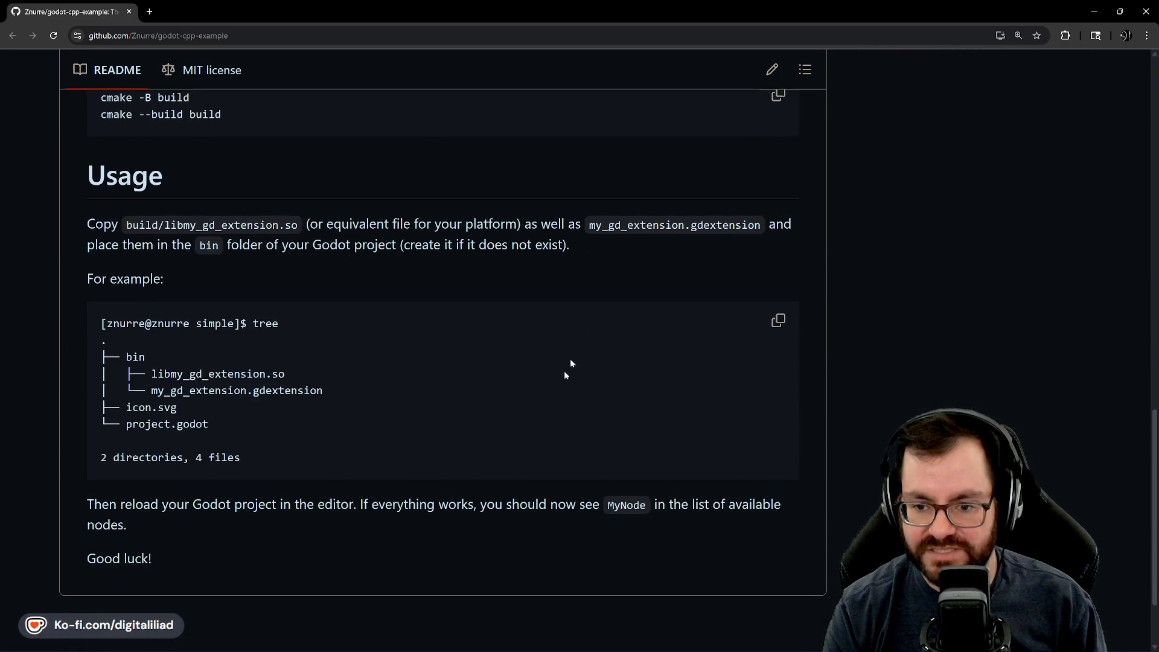
pyautogui.scroll(-1, 422, 401)
pyautogui.scroll(1, 498, 393)
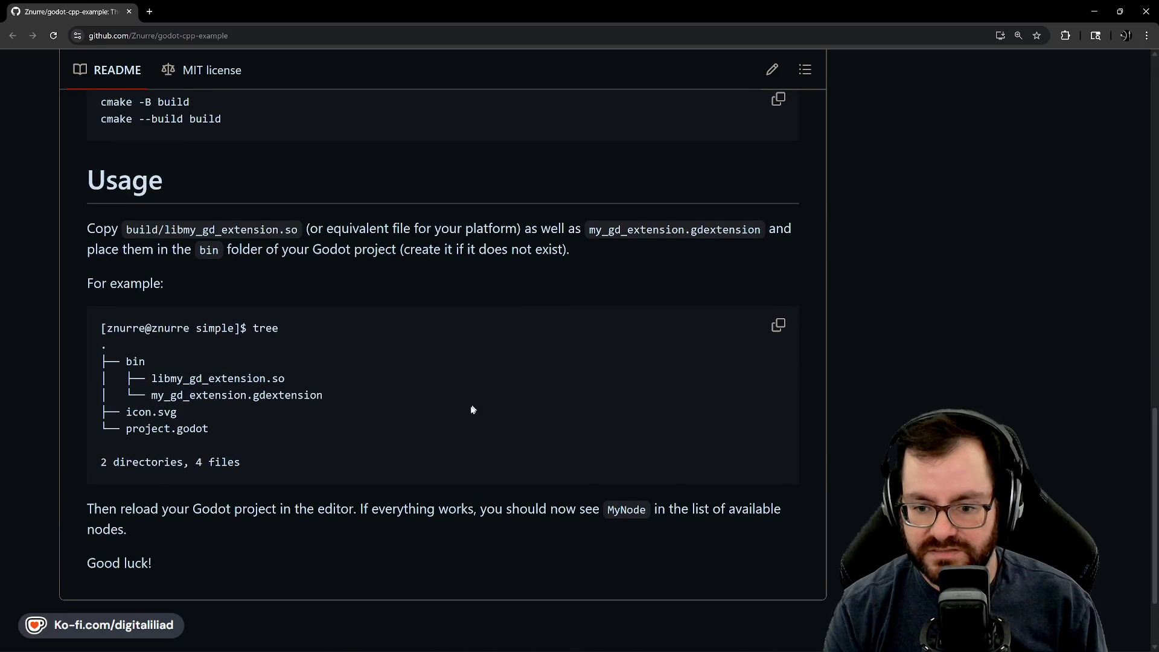
pyautogui.scroll(2, 478, 406)
pyautogui.scroll(4, 439, 443)
pyautogui.scroll(1, 405, 446)
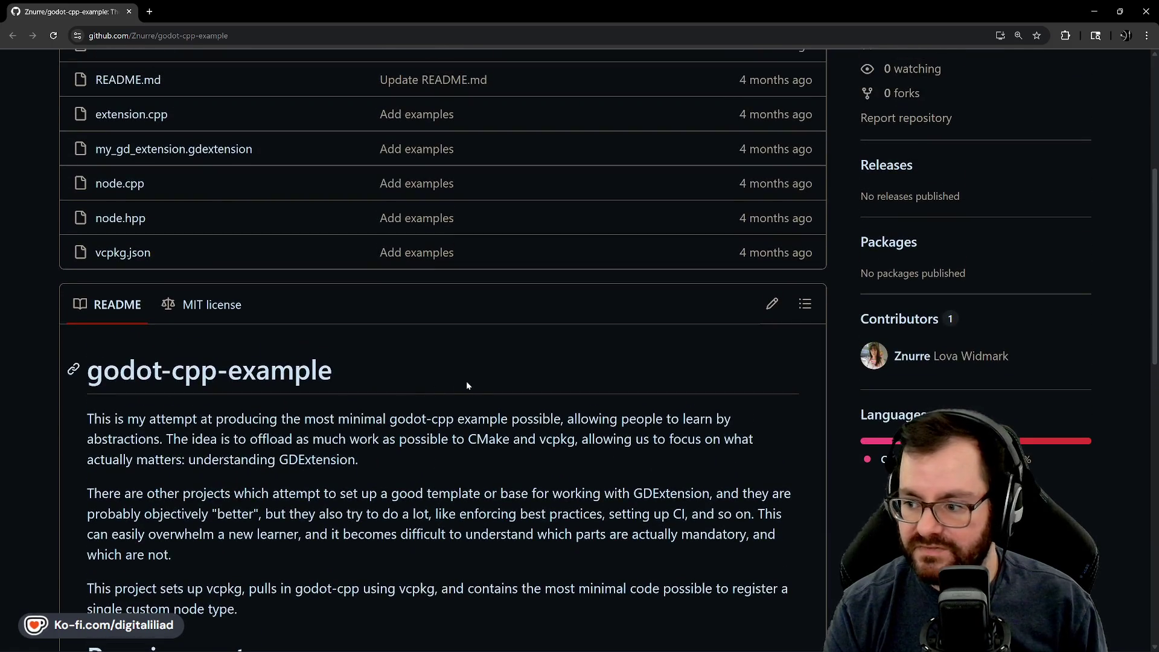
pyautogui.scroll(3, 487, 401)
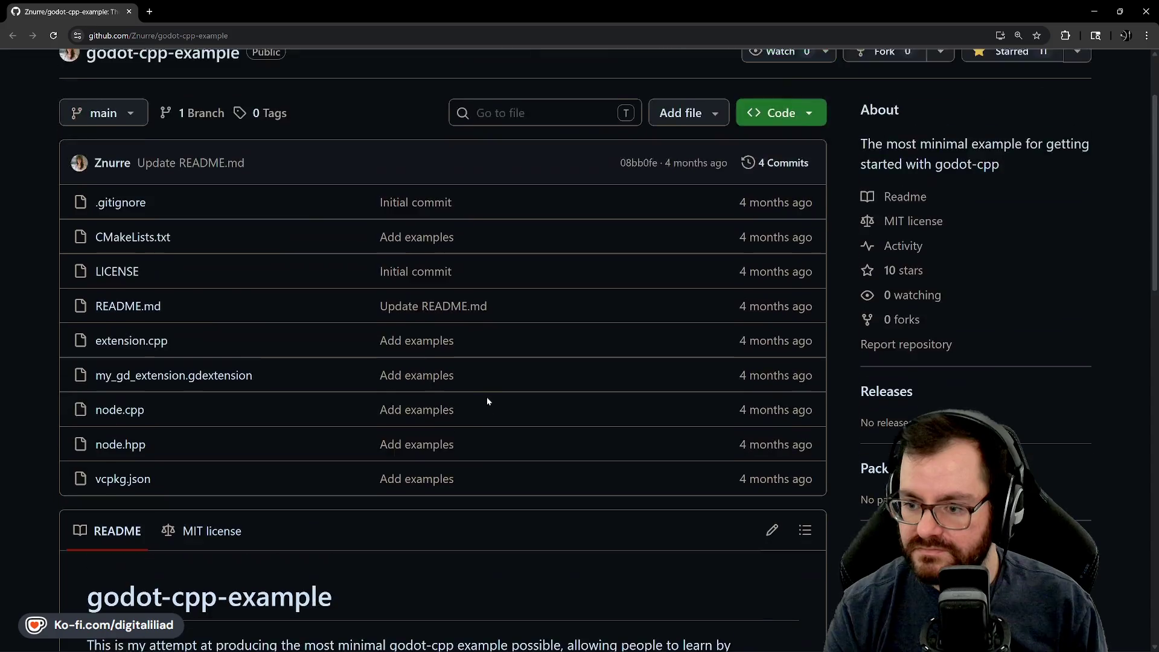
pyautogui.scroll(2, 509, 407)
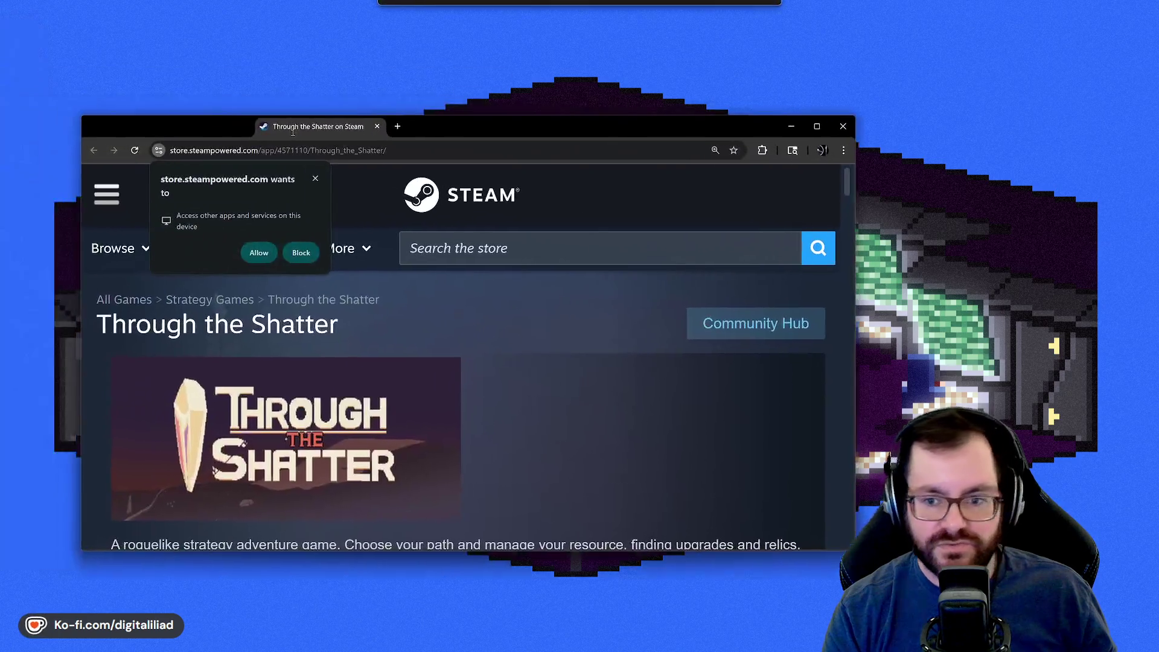
# Step: Maximise the Through the Shatter Steam page, browse its screenshots and expand the description
pyautogui.doubleClick(307, 128)
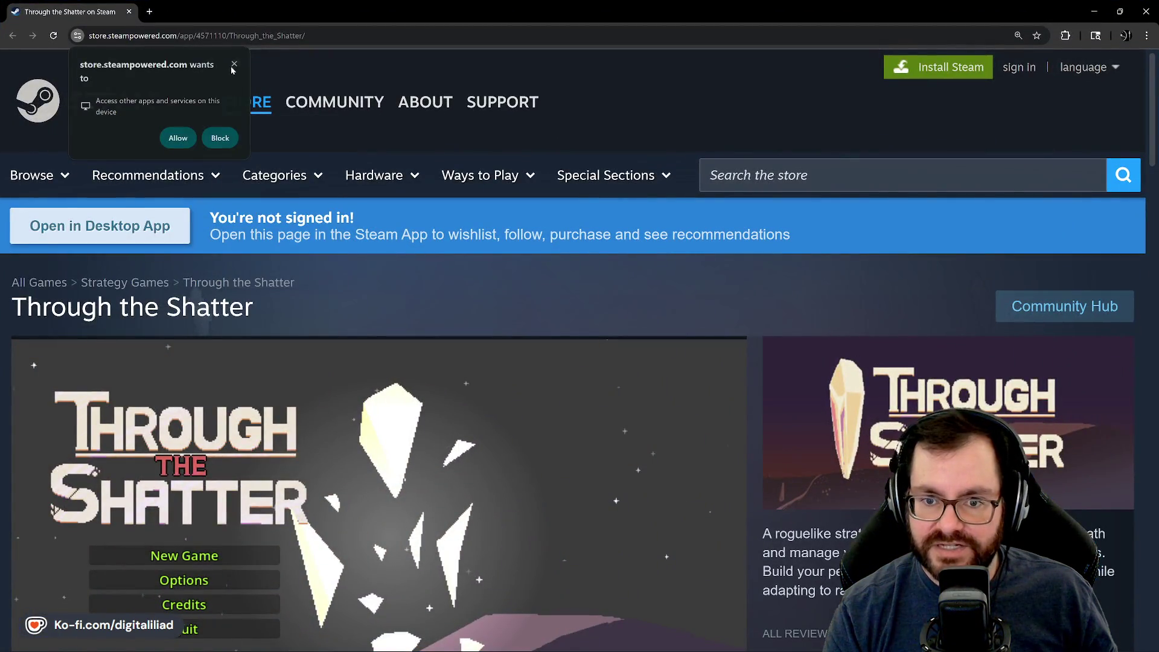
pyautogui.scroll(-1, 361, 262)
pyautogui.scroll(-1, 445, 274)
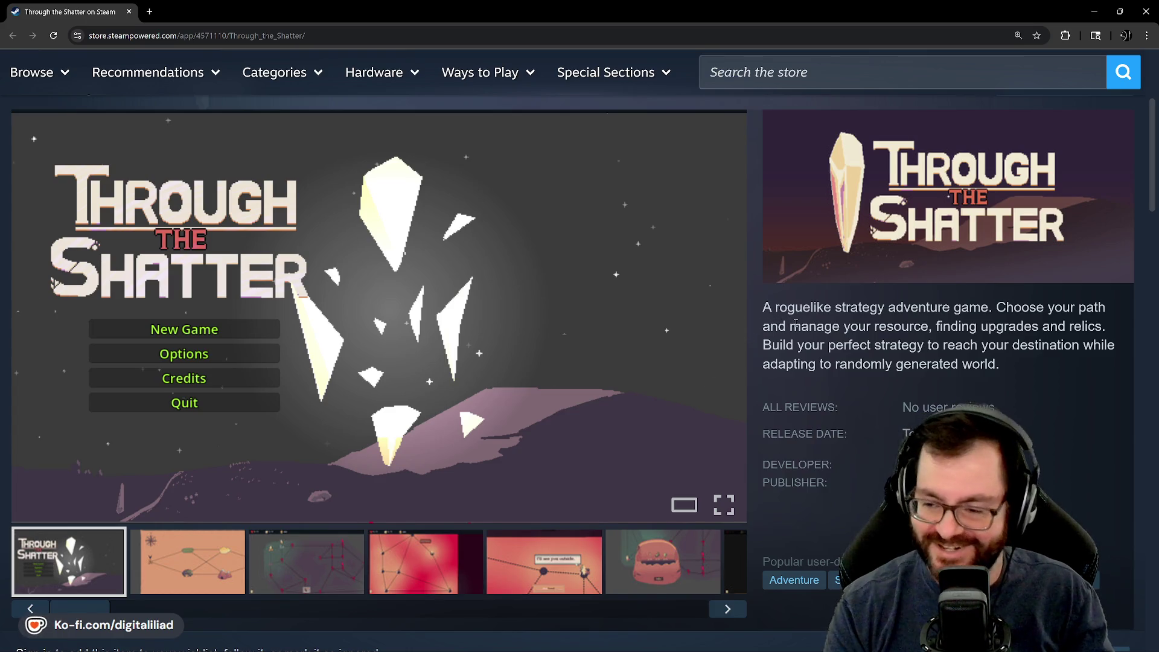
pyautogui.moveTo(380, 363)
pyautogui.click(164, 577)
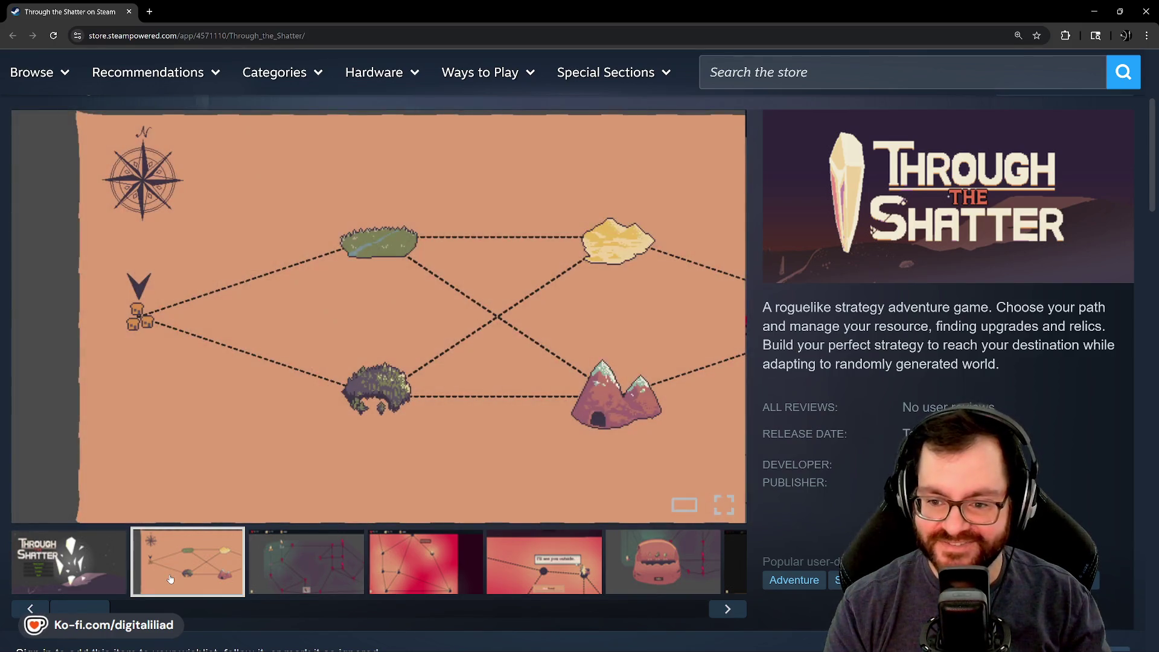
pyautogui.click(73, 558)
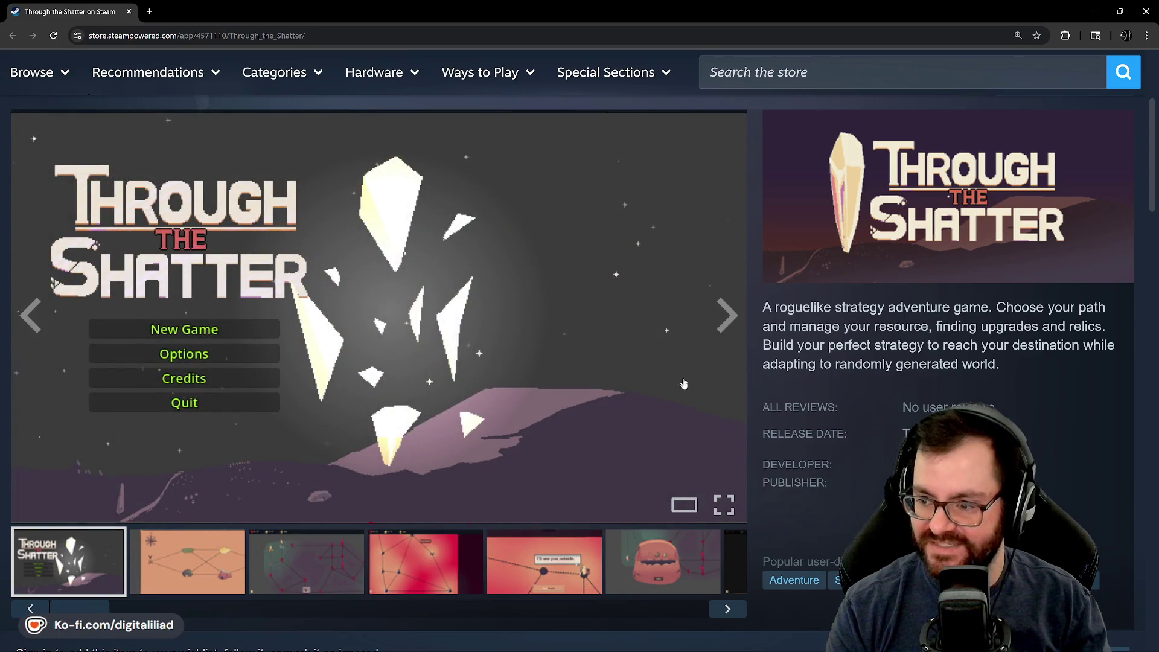
pyautogui.scroll(-7, 772, 410)
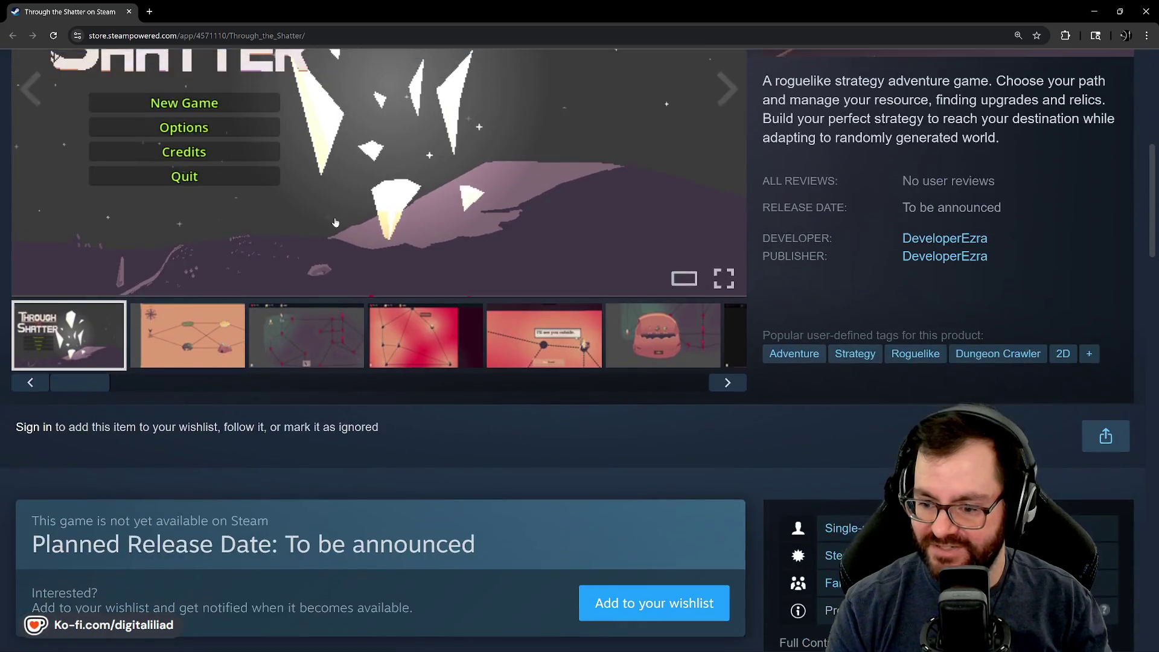
pyautogui.scroll(-3, 160, 346)
pyautogui.scroll(-2, 305, 285)
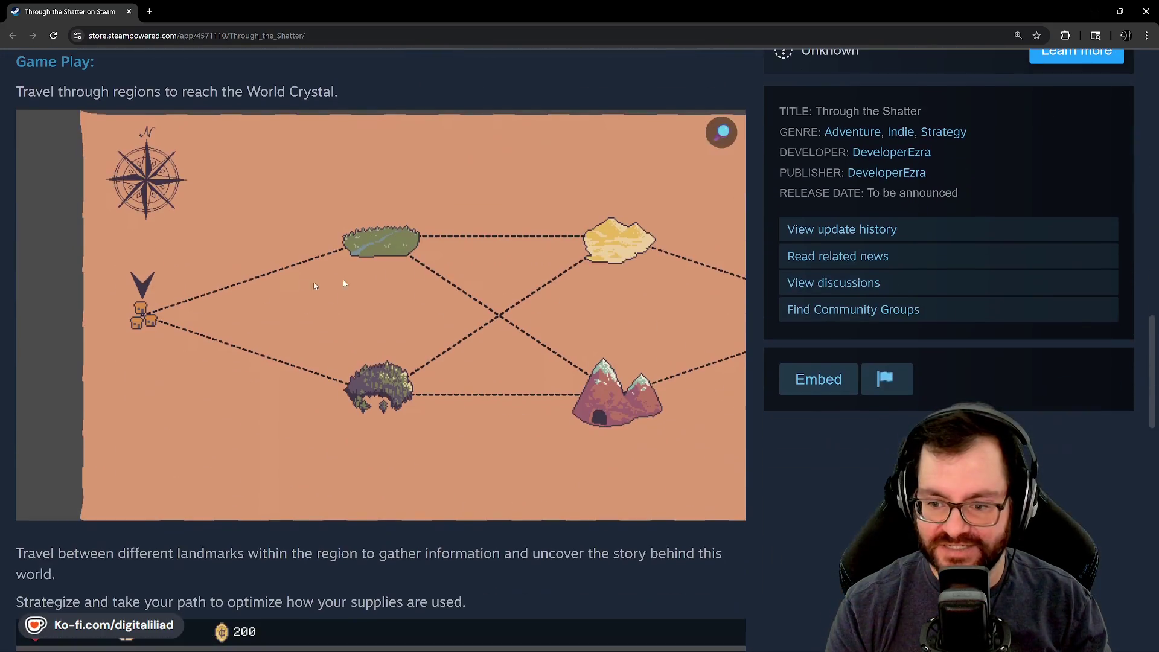
pyautogui.scroll(-2, 230, 346)
pyautogui.scroll(-2, 395, 359)
pyautogui.click(397, 360)
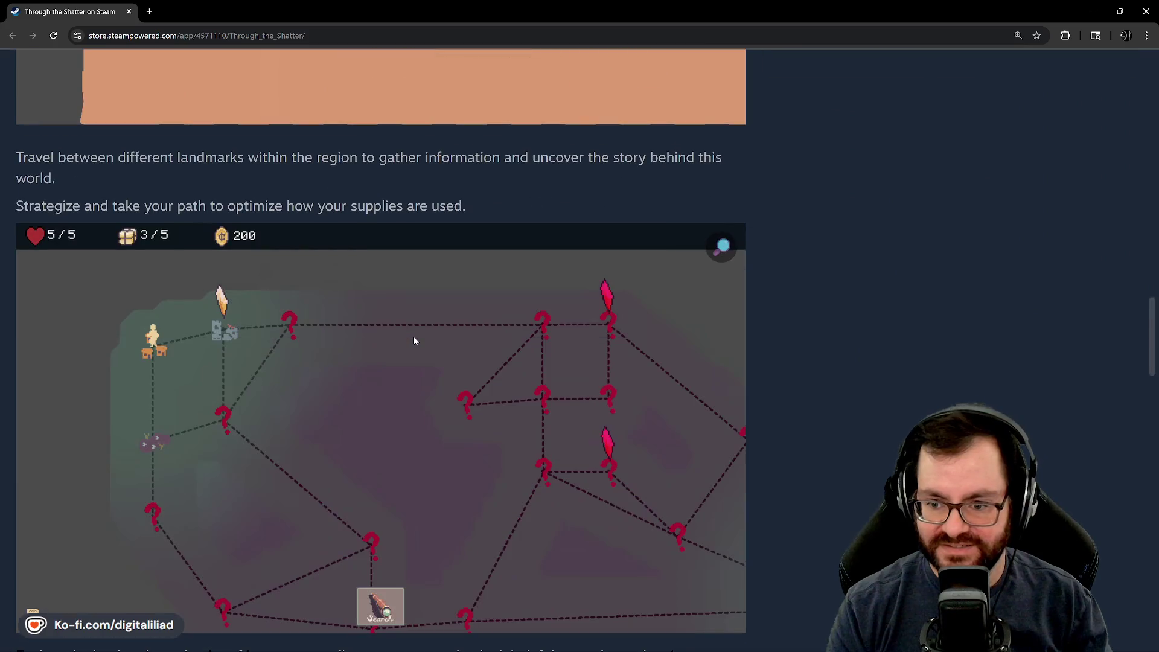
pyautogui.scroll(-1, 362, 330)
pyautogui.scroll(-2, 408, 271)
pyautogui.scroll(-1, 326, 267)
pyautogui.scroll(-2, 269, 381)
pyautogui.scroll(-2, 262, 242)
pyautogui.scroll(-2, 261, 241)
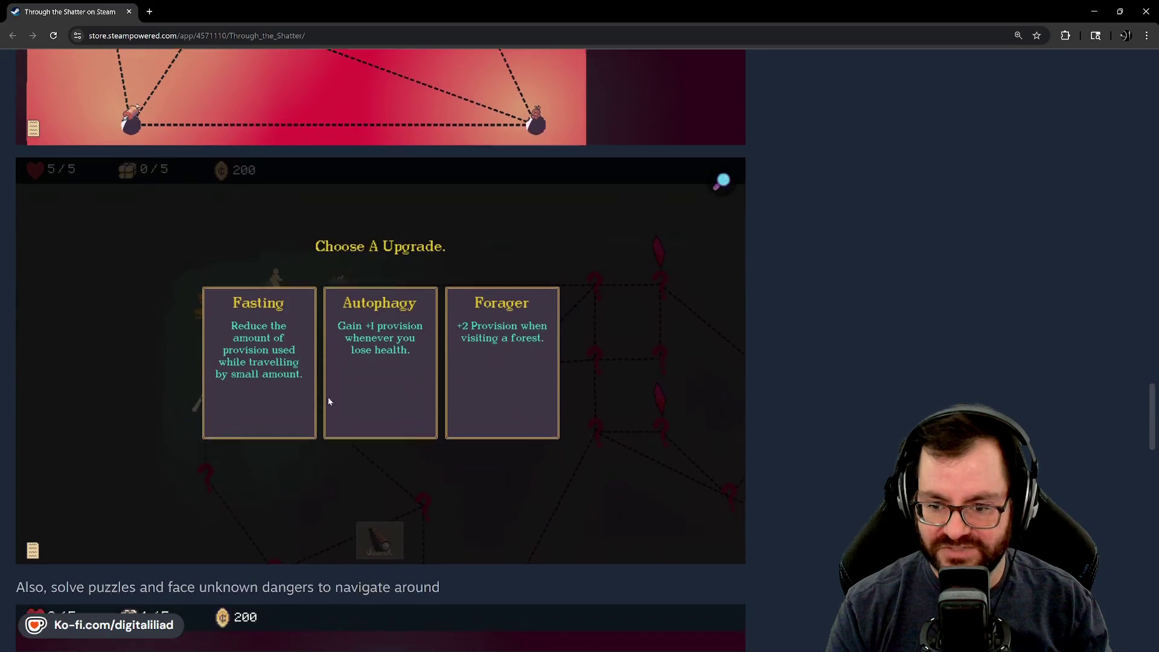
pyautogui.scroll(-4, 327, 396)
pyautogui.scroll(-3, 371, 380)
pyautogui.scroll(-1, 374, 388)
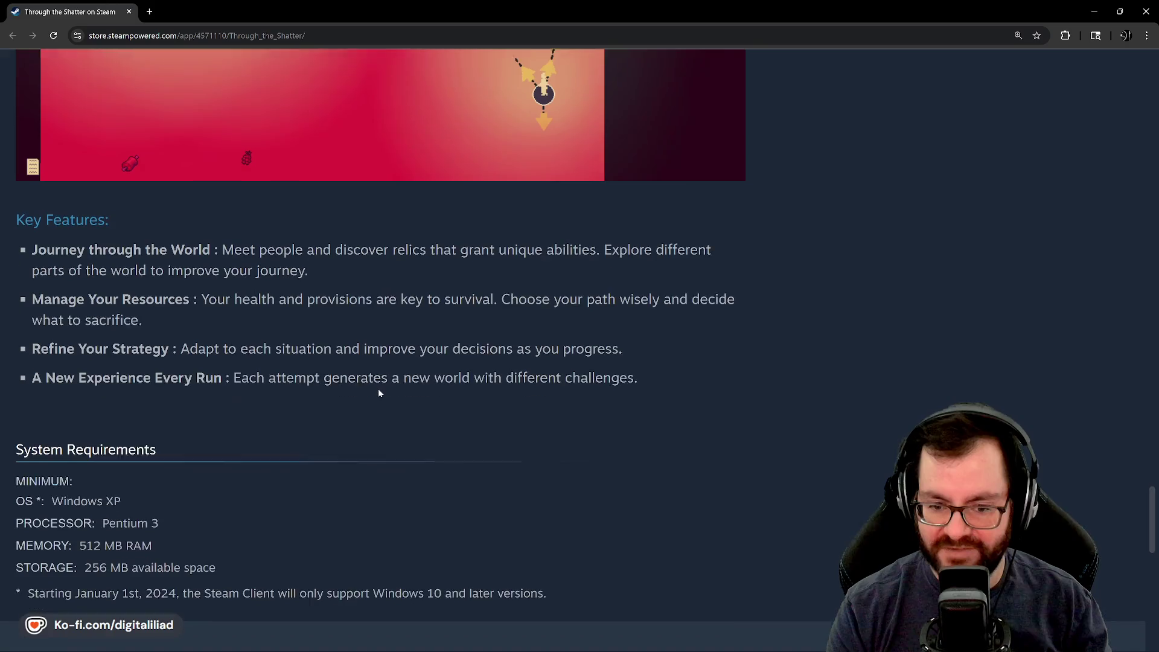
pyautogui.scroll(1, 374, 388)
pyautogui.scroll(2, 378, 388)
pyautogui.scroll(3, 378, 388)
pyautogui.scroll(3, 379, 392)
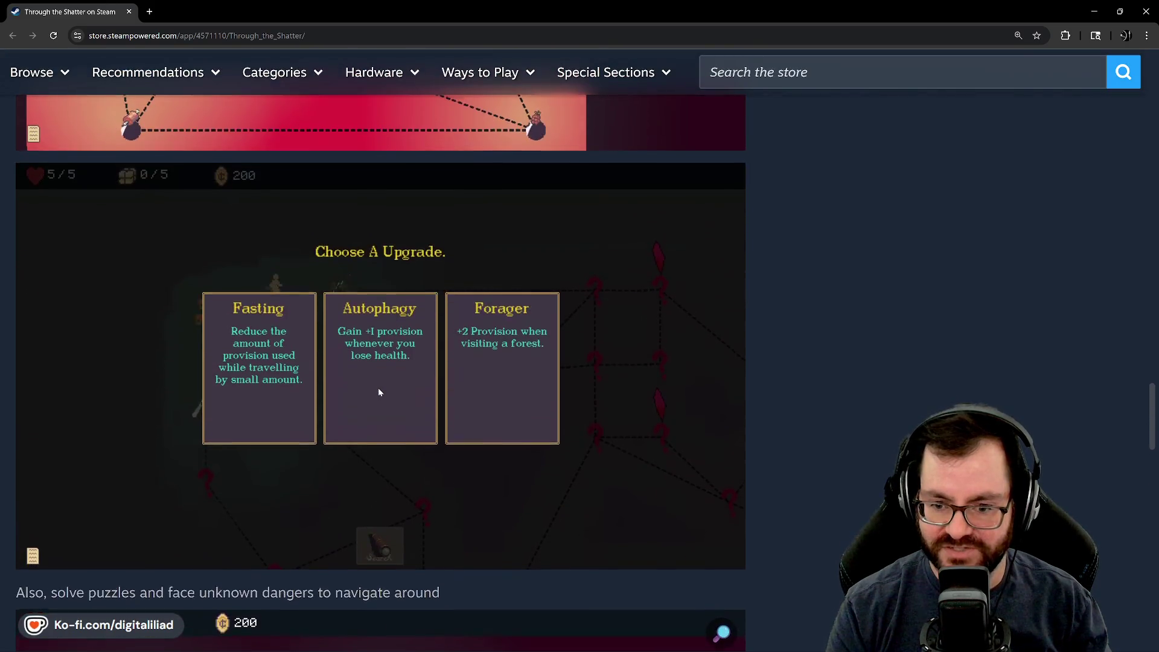
pyautogui.scroll(1, 490, 375)
pyautogui.scroll(1, 489, 362)
pyautogui.scroll(2, 484, 377)
pyautogui.scroll(1, 484, 377)
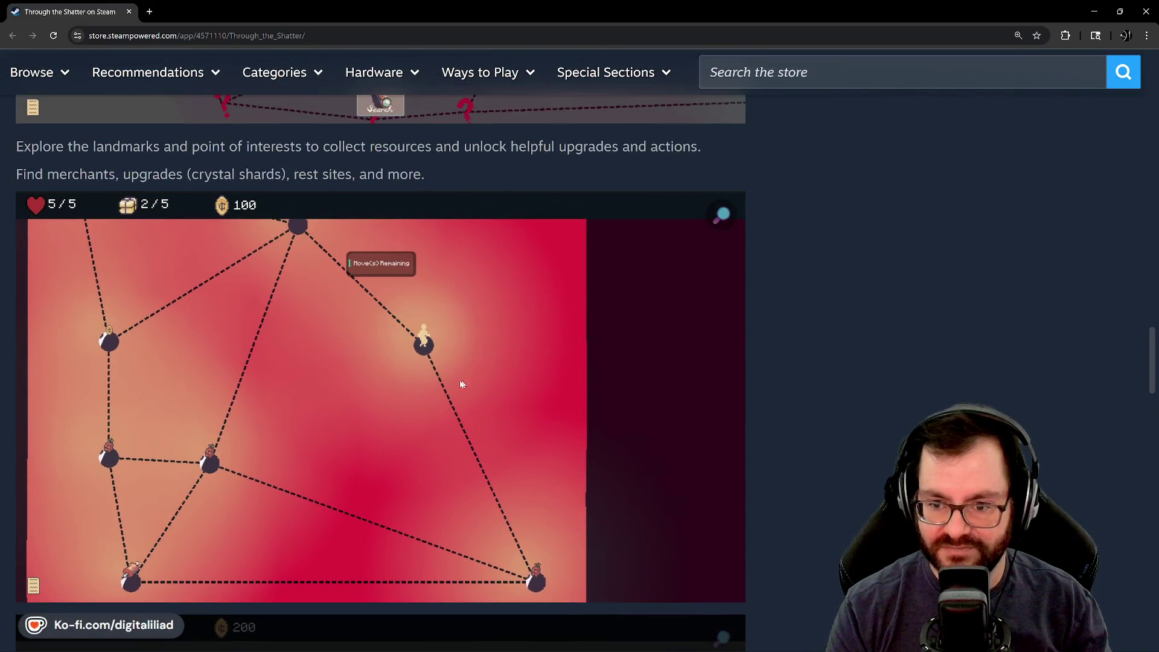
pyautogui.scroll(1, 253, 436)
pyautogui.scroll(2, 398, 401)
pyautogui.scroll(1, 299, 344)
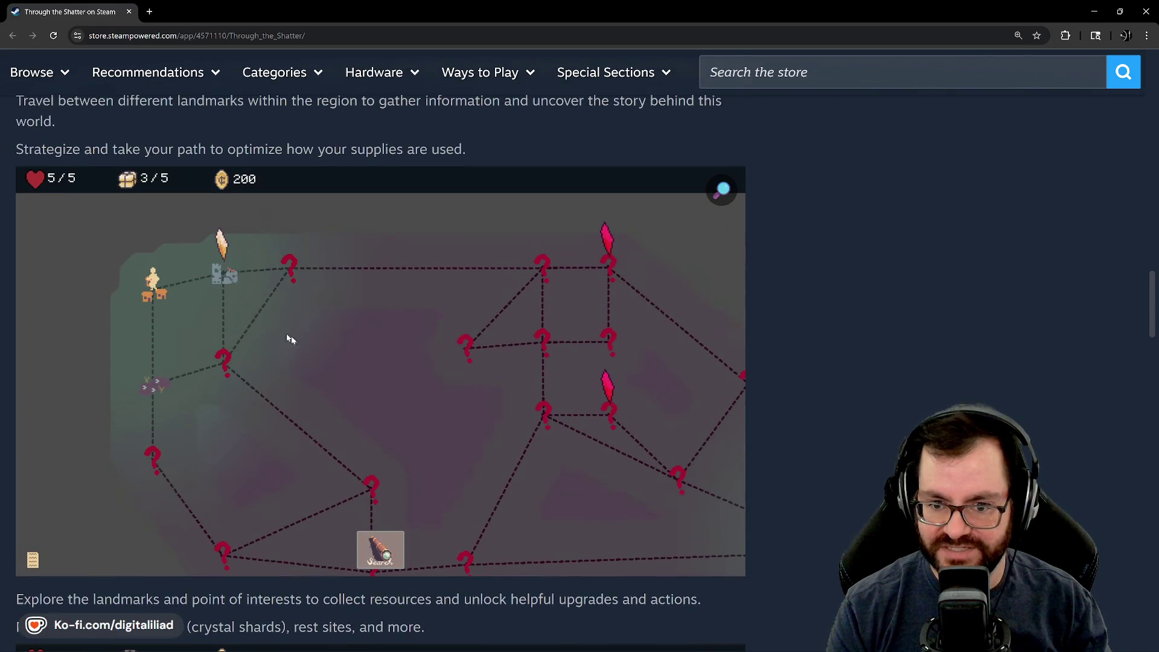
pyautogui.scroll(1, 218, 382)
pyautogui.scroll(2, 299, 373)
pyautogui.scroll(3, 395, 365)
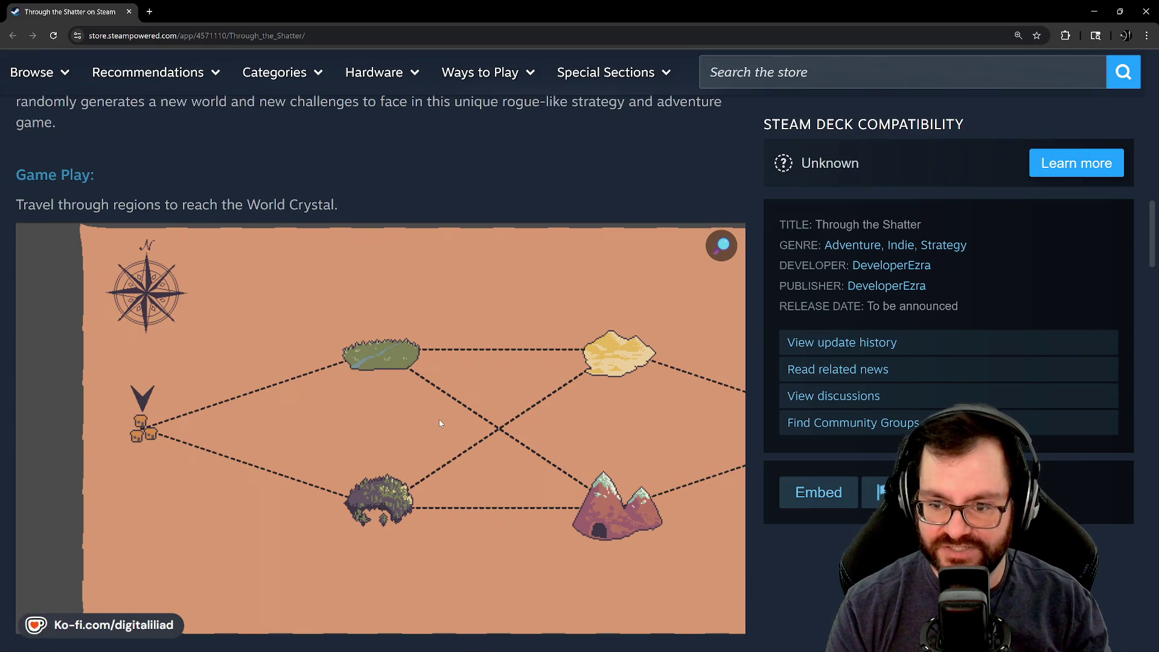
pyautogui.scroll(1, 438, 392)
pyautogui.scroll(3, 449, 403)
pyautogui.scroll(2, 449, 403)
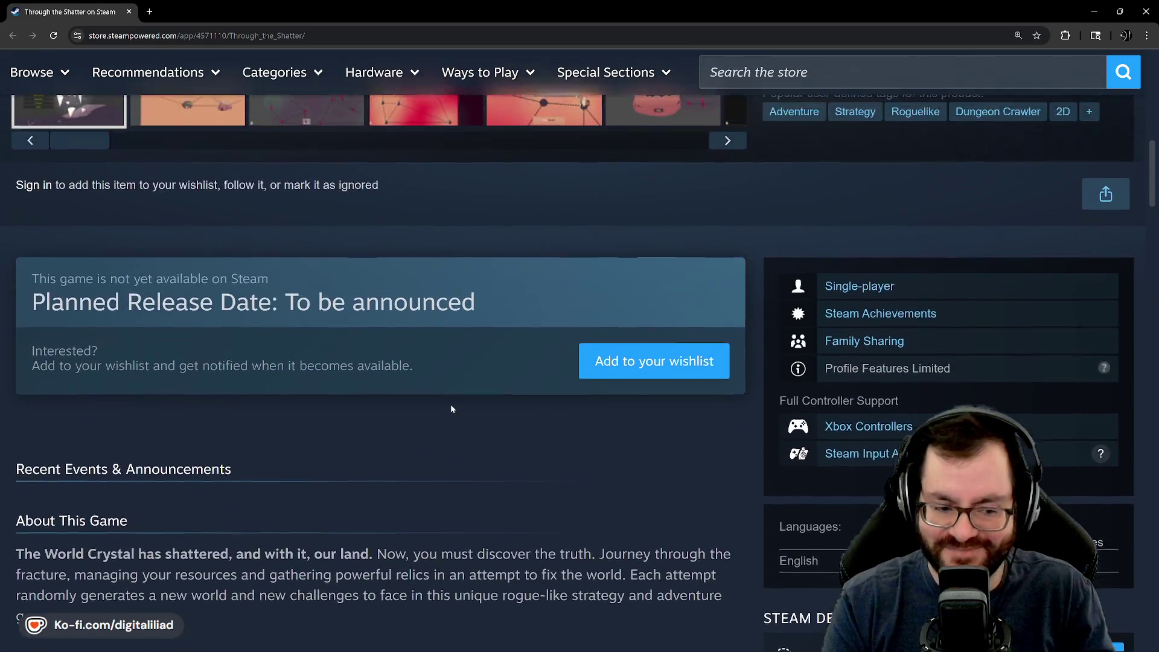
pyautogui.scroll(1, 449, 404)
pyautogui.scroll(-1, 451, 408)
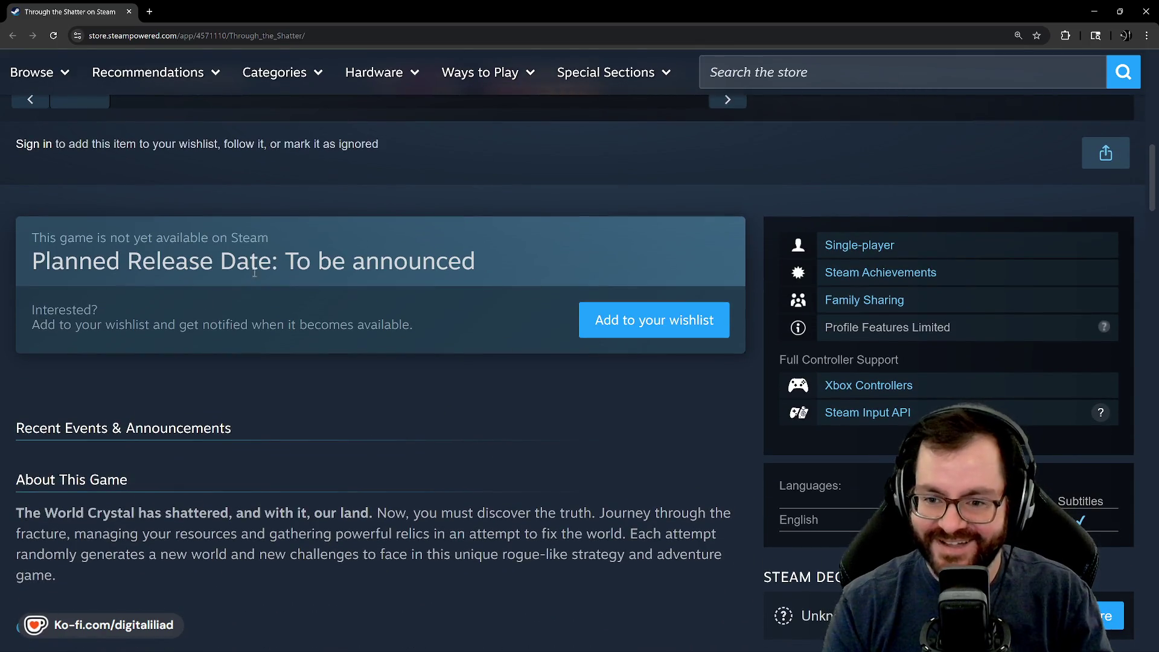
pyautogui.scroll(2, 483, 224)
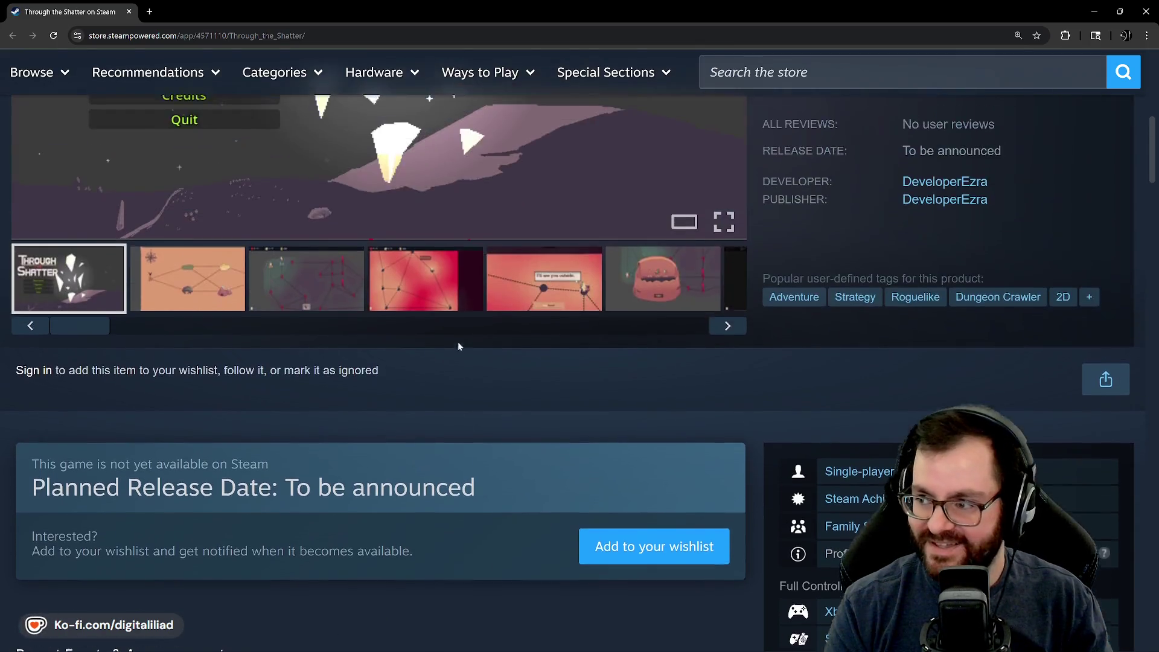
pyautogui.scroll(3, 543, 222)
pyautogui.scroll(2, 616, 218)
pyautogui.scroll(1, 640, 215)
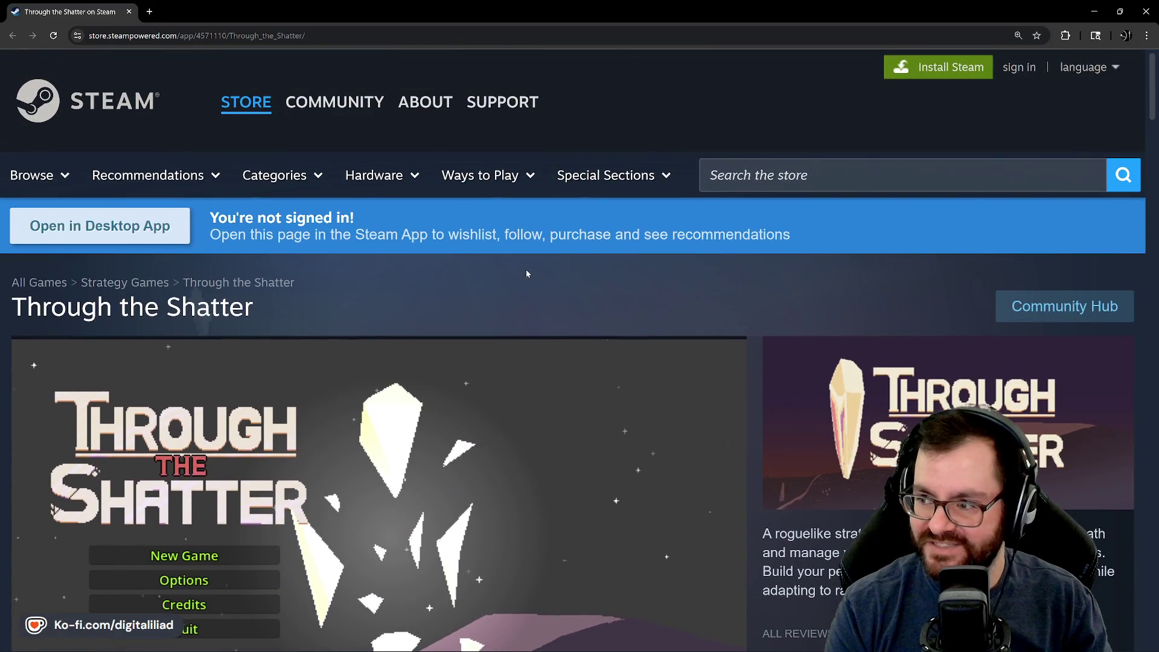
pyautogui.scroll(-3, 468, 238)
pyautogui.scroll(-2, 865, 240)
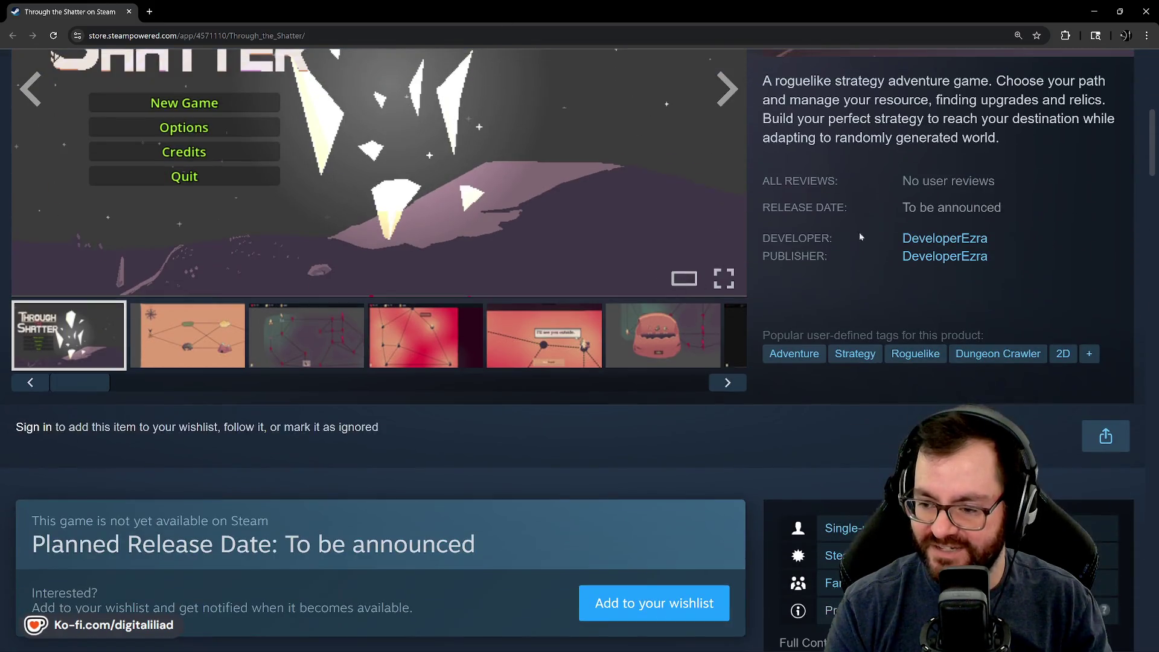
pyautogui.scroll(2, 549, 422)
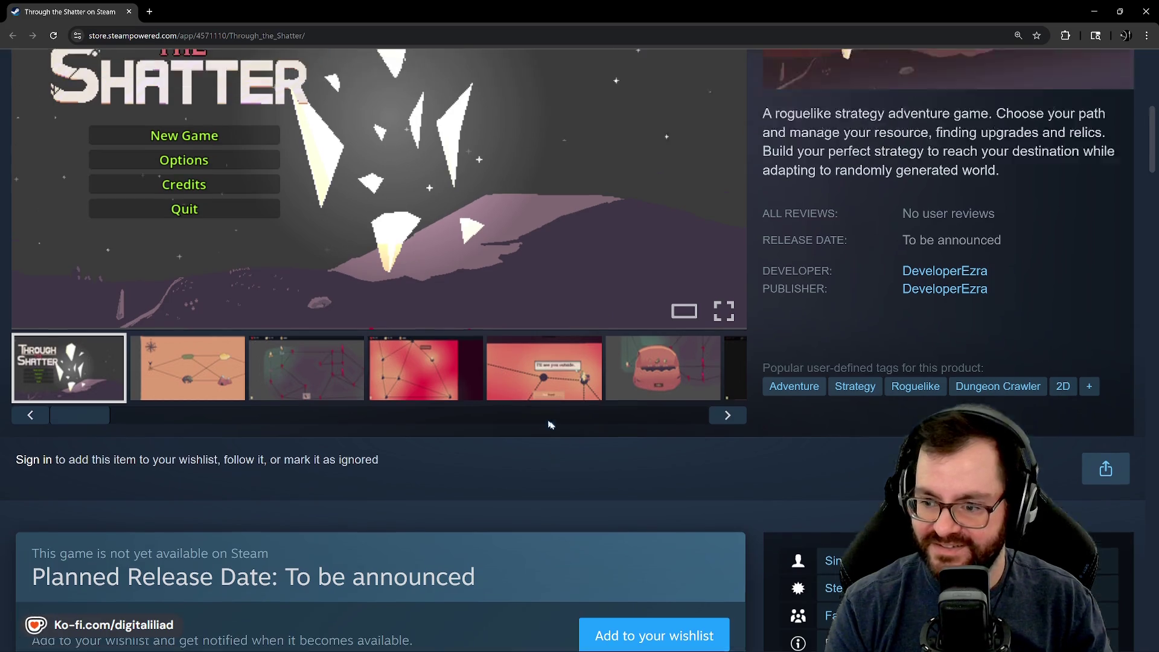
pyautogui.scroll(1, 831, 388)
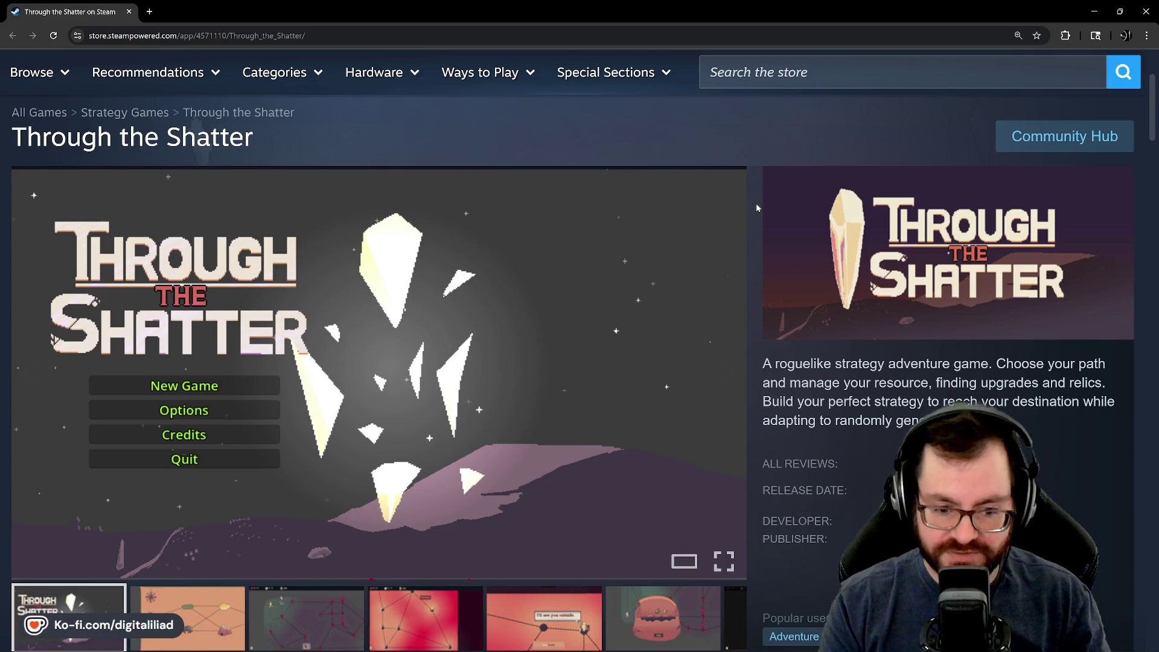
pyautogui.moveTo(378, 200)
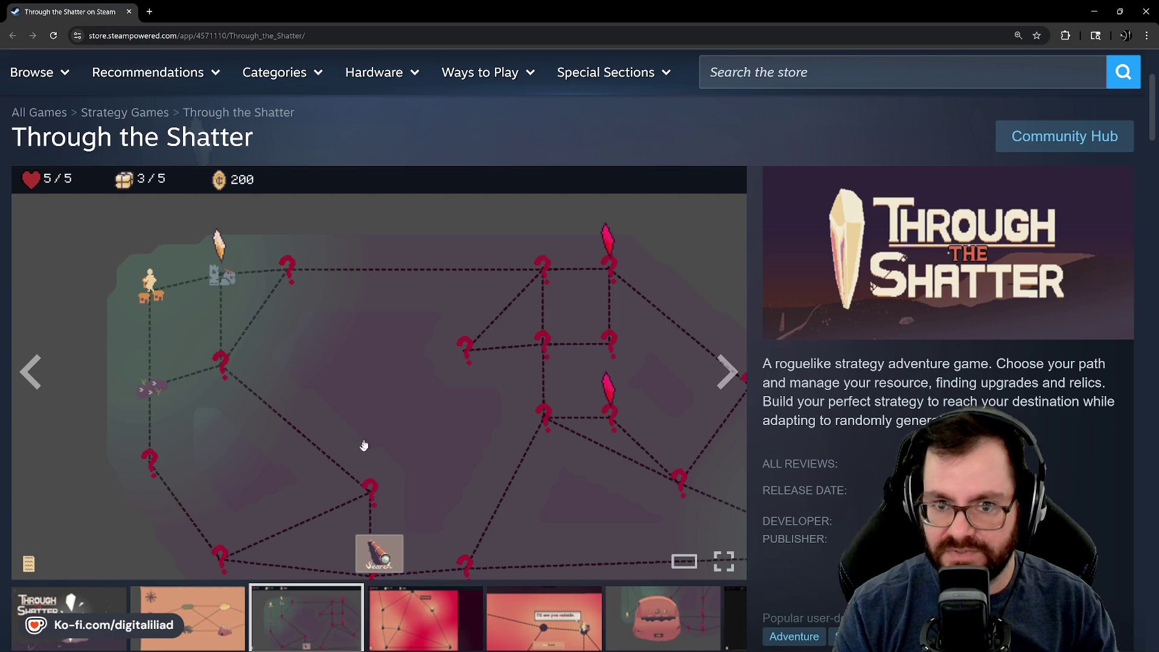
pyautogui.scroll(2, 363, 453)
pyautogui.scroll(-1, 441, 440)
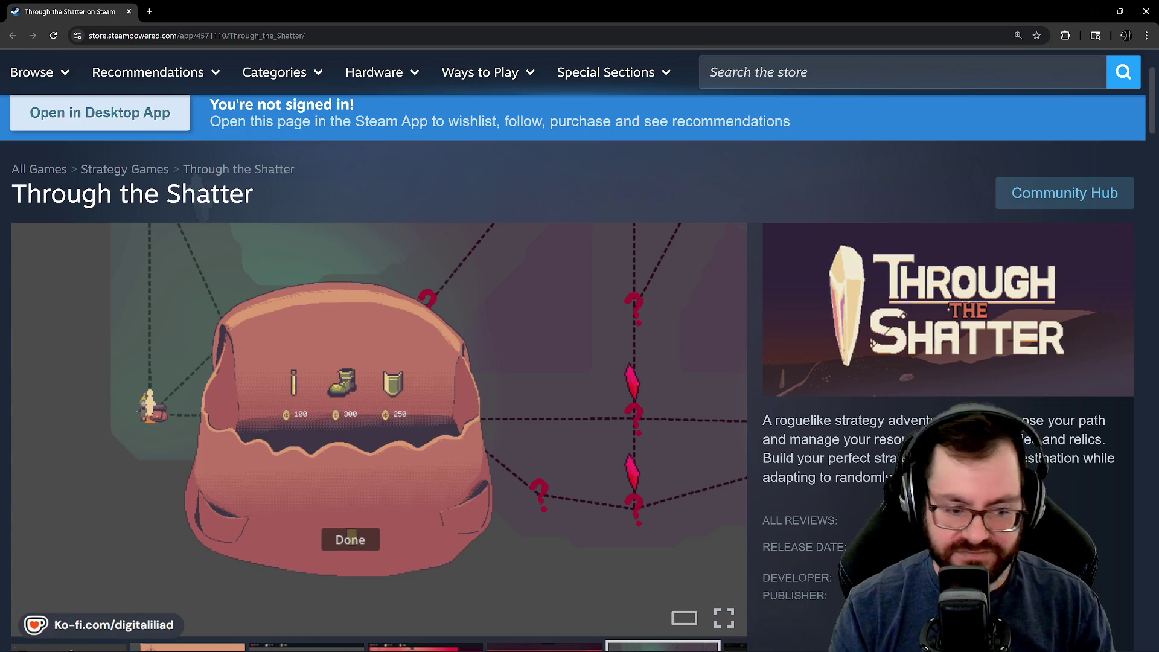
pyautogui.scroll(-1, 505, 311)
pyautogui.scroll(-2, 492, 311)
pyautogui.scroll(-2, 423, 294)
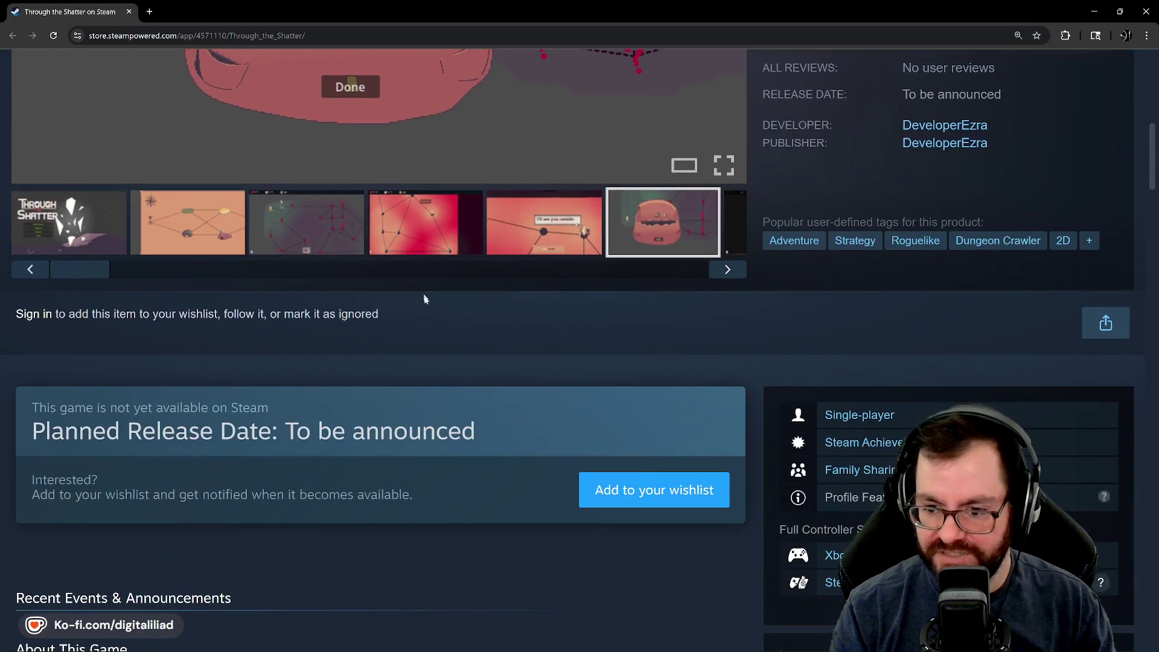
pyautogui.scroll(-2, 422, 295)
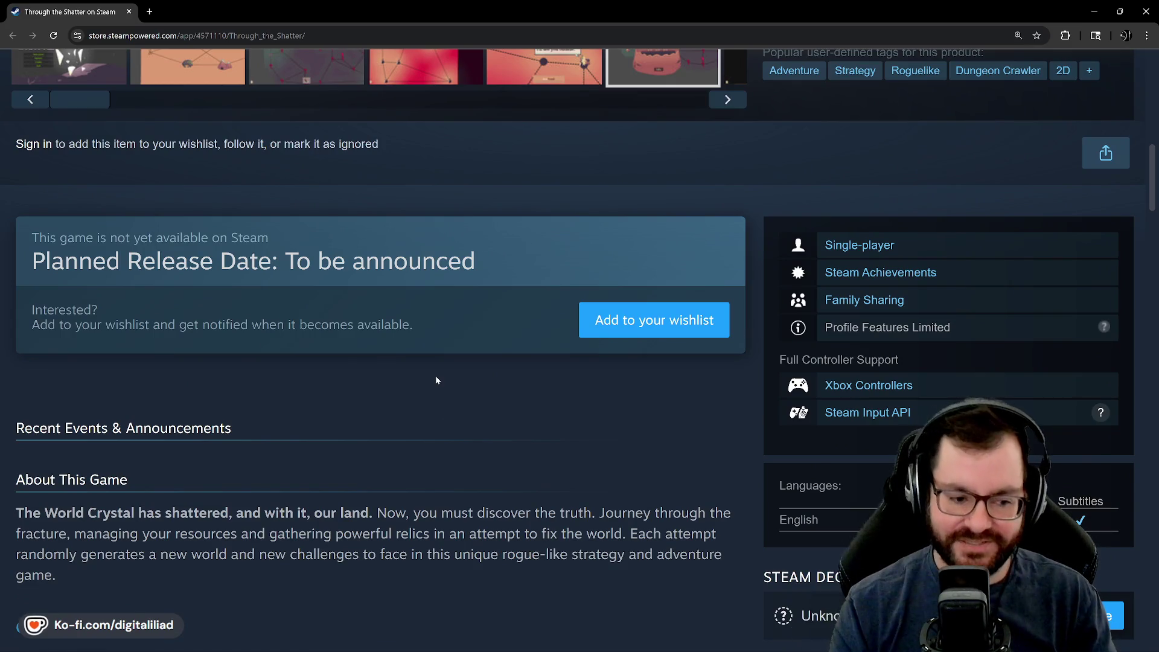
pyautogui.scroll(-2, 443, 428)
pyautogui.scroll(-2, 439, 291)
pyautogui.scroll(-2, 466, 391)
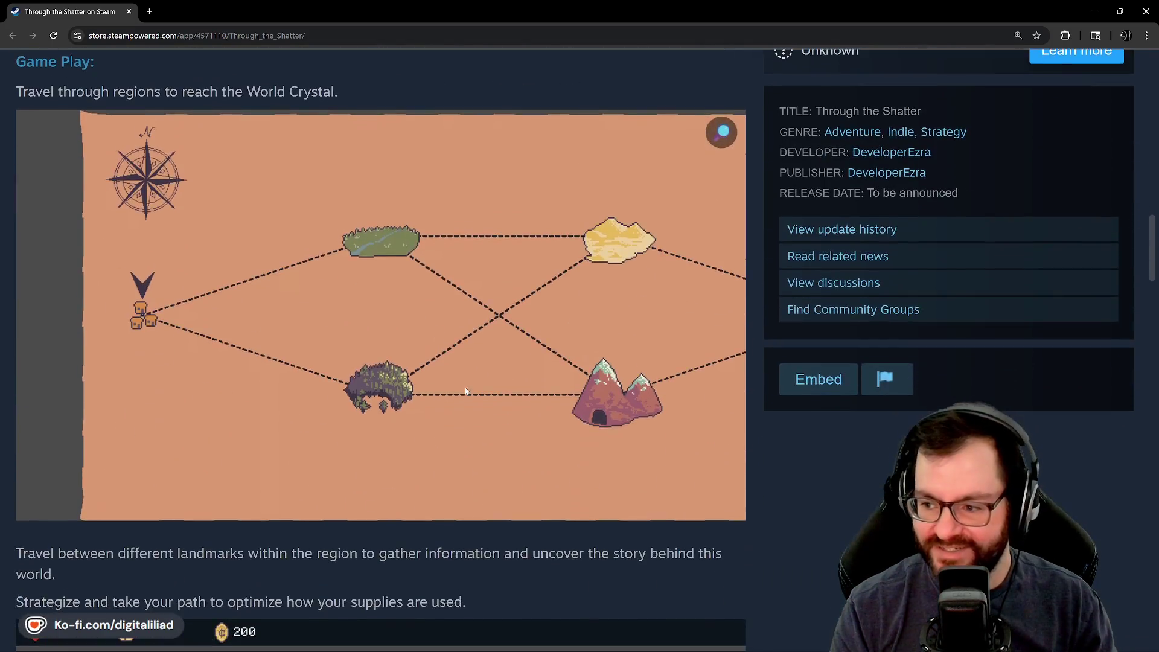
pyautogui.scroll(2, 465, 391)
pyautogui.scroll(3, 463, 426)
pyautogui.scroll(1, 462, 467)
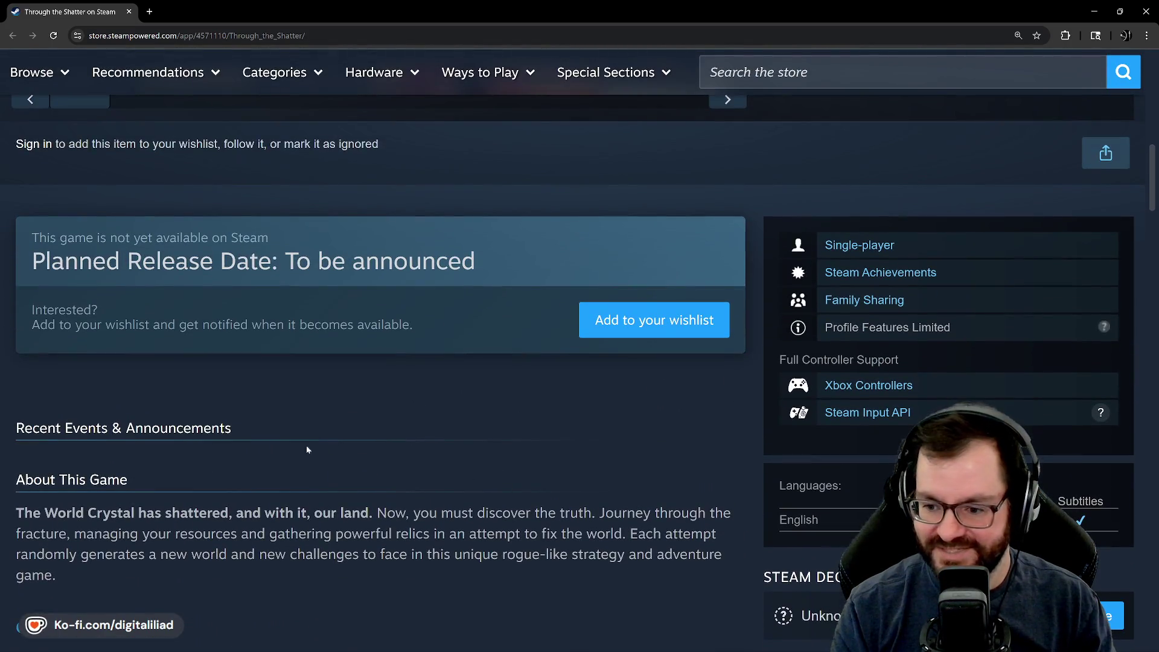
pyautogui.scroll(-1, 196, 586)
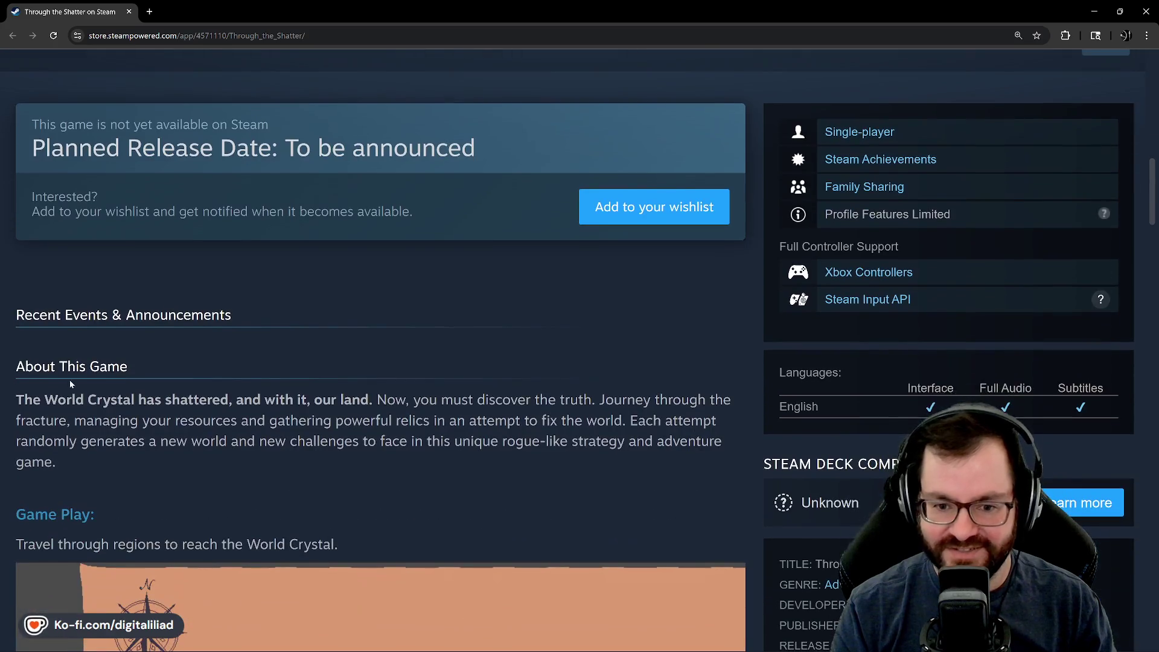
pyautogui.scroll(-1, 293, 340)
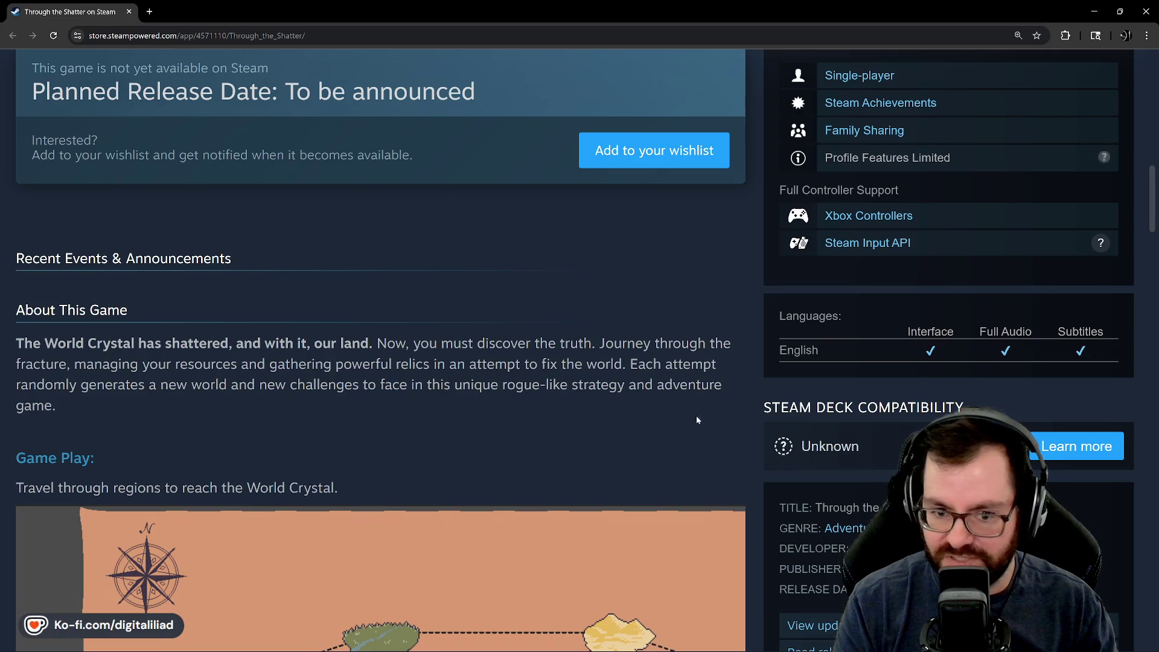
pyautogui.moveTo(469, 409); pyautogui.dragTo(311, 384)
pyautogui.click(589, 377)
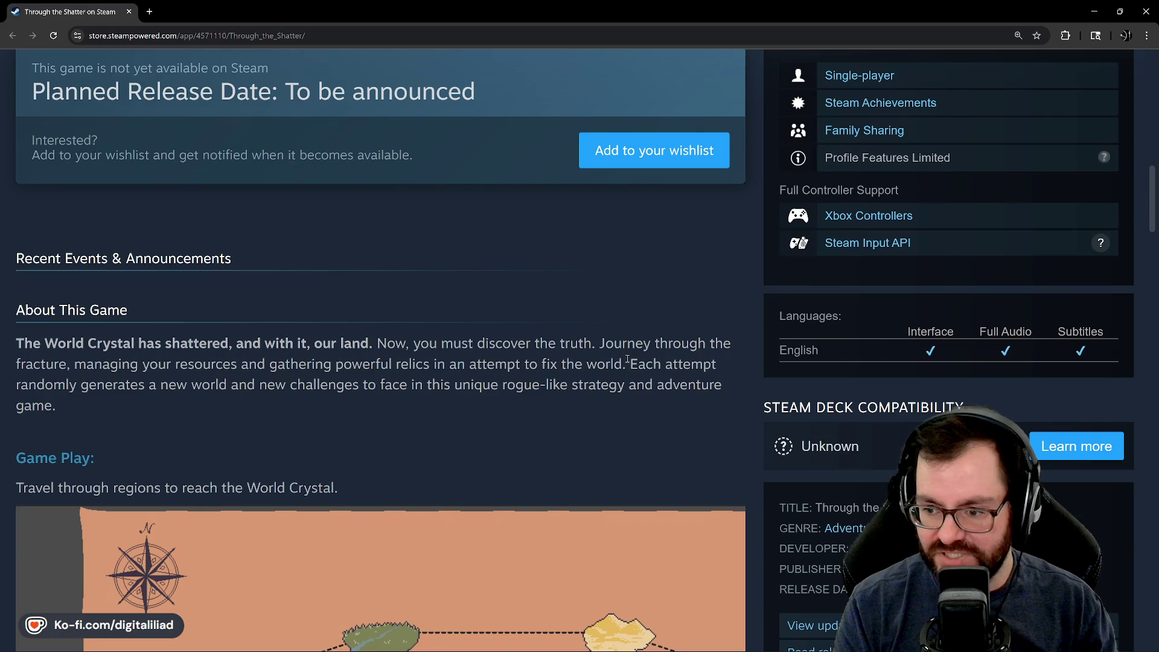
pyautogui.moveTo(627, 360); pyautogui.dragTo(228, 384)
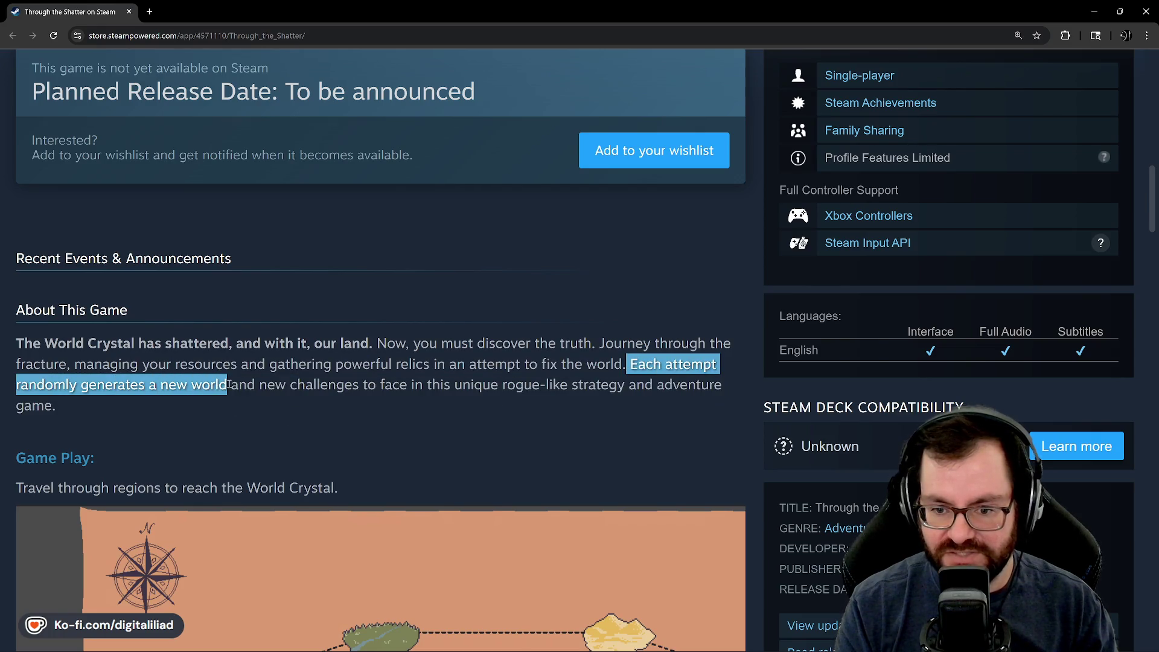
pyautogui.click(598, 364)
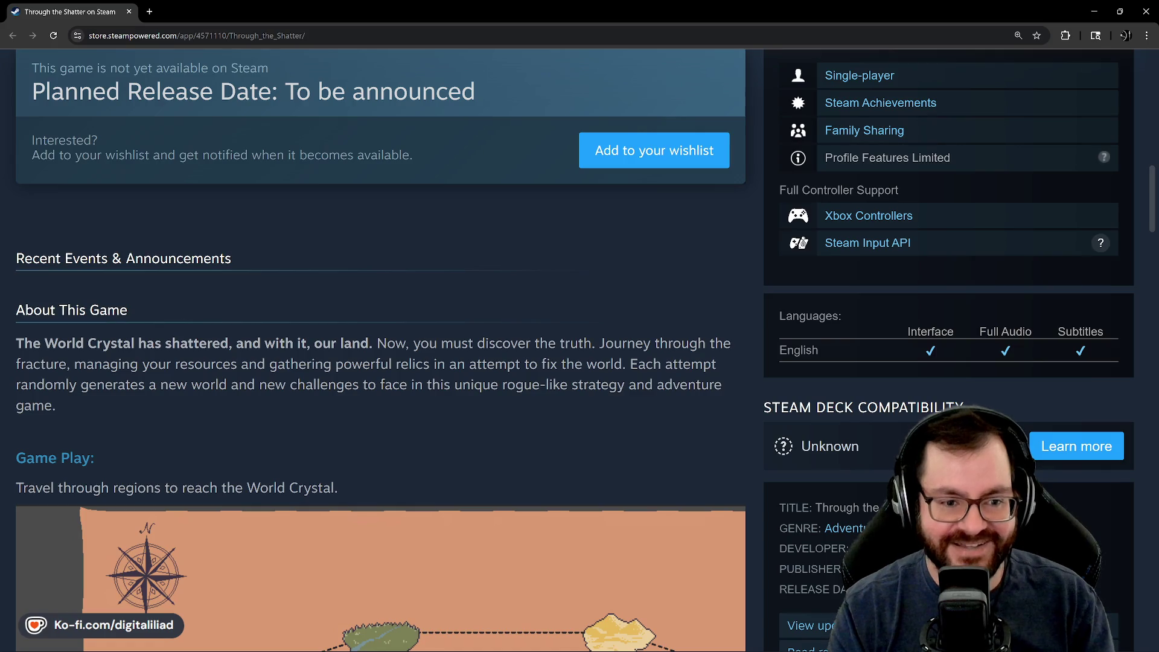
pyautogui.scroll(-1, 140, 291)
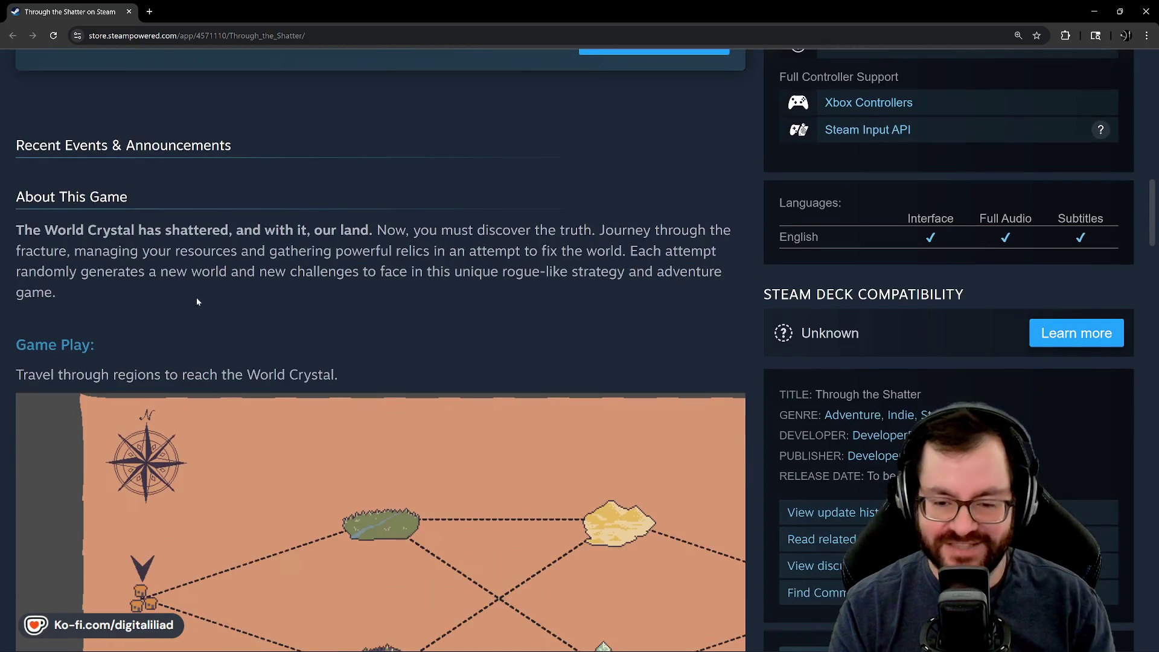
pyautogui.scroll(-2, 196, 297)
pyautogui.scroll(2, 233, 309)
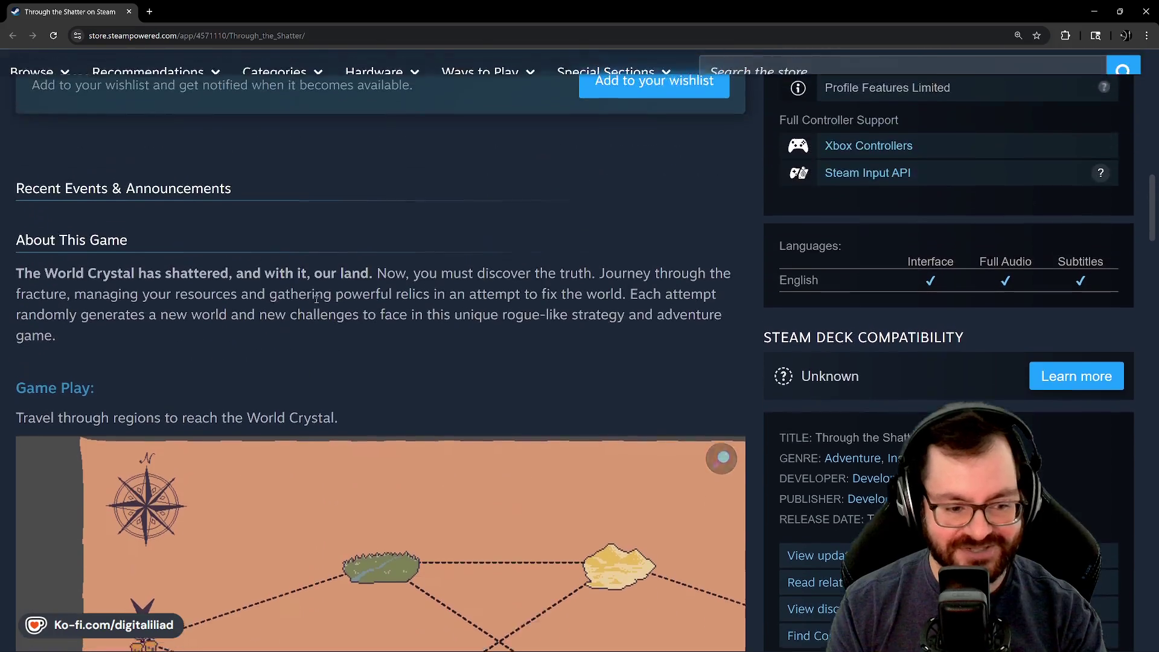
pyautogui.scroll(1, 409, 379)
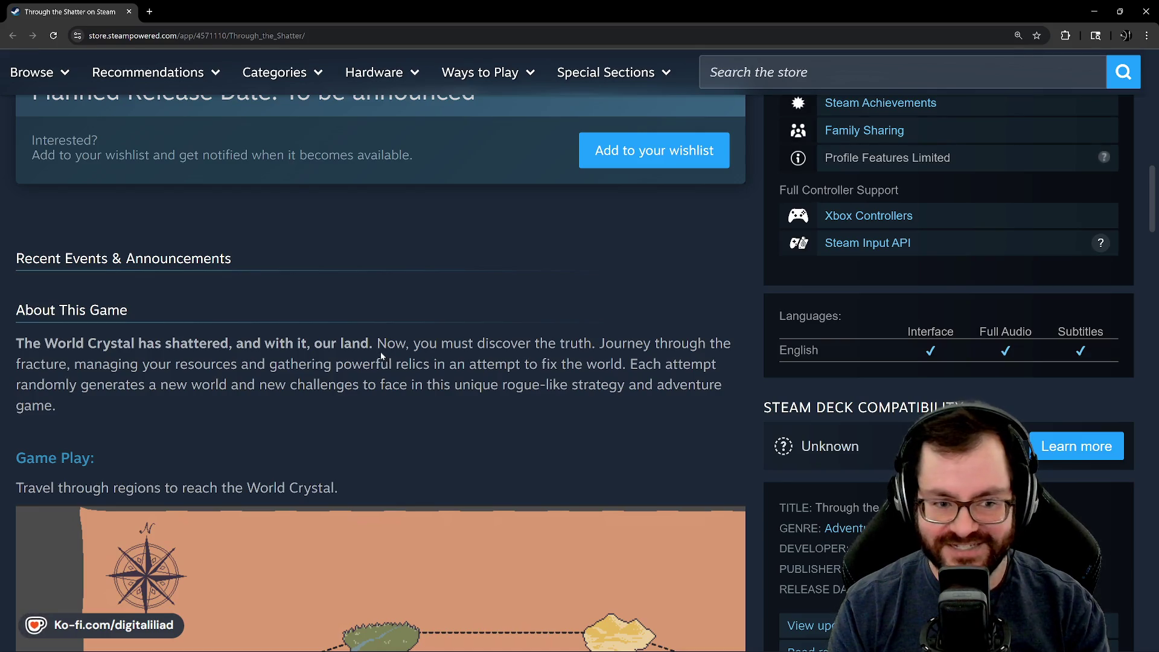
pyautogui.scroll(1, 502, 440)
pyautogui.scroll(-1, 505, 443)
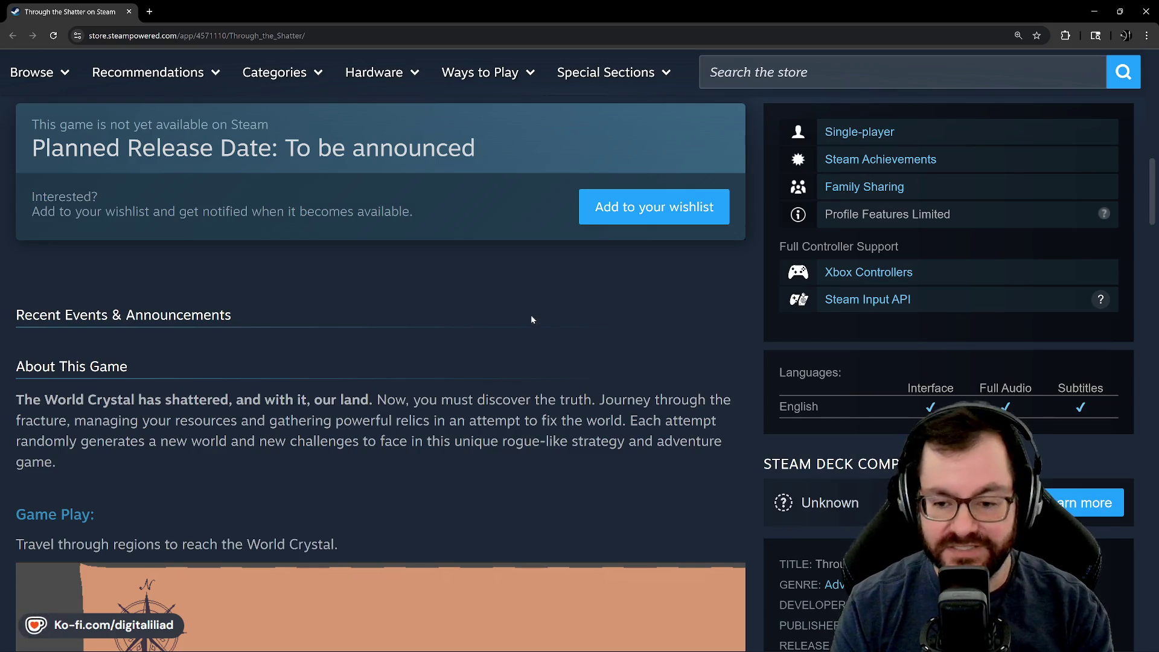
pyautogui.scroll(-2, 531, 319)
pyautogui.scroll(1, 507, 408)
pyautogui.scroll(4, 486, 492)
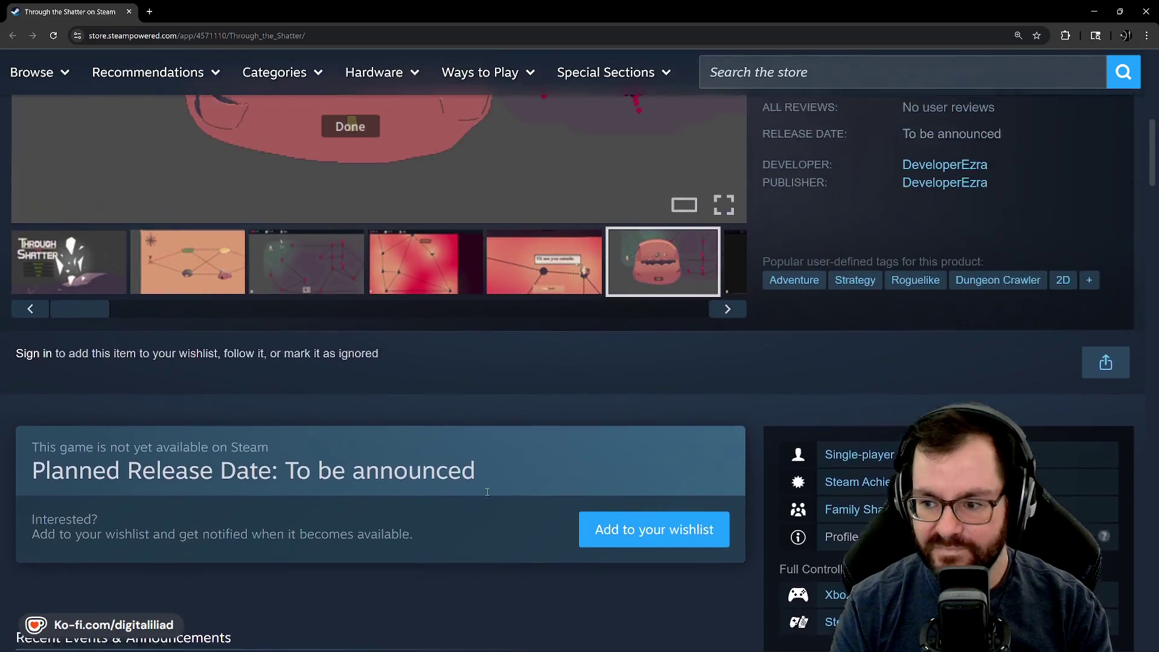
pyautogui.scroll(4, 487, 491)
pyautogui.scroll(3, 473, 443)
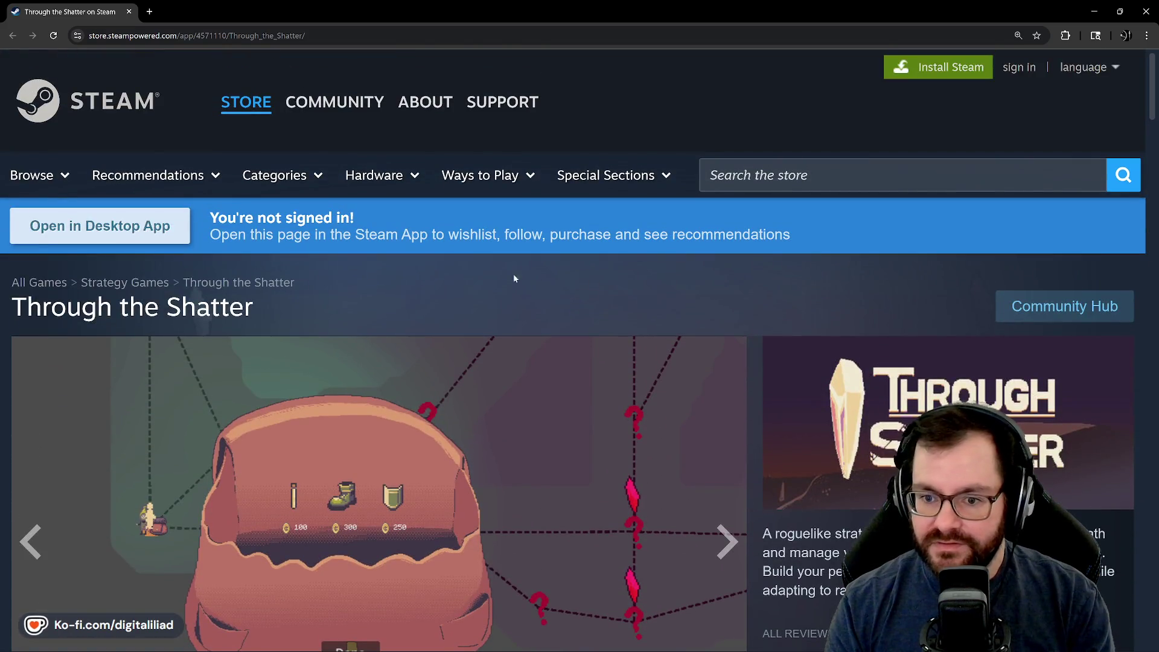
pyautogui.scroll(-3, 509, 360)
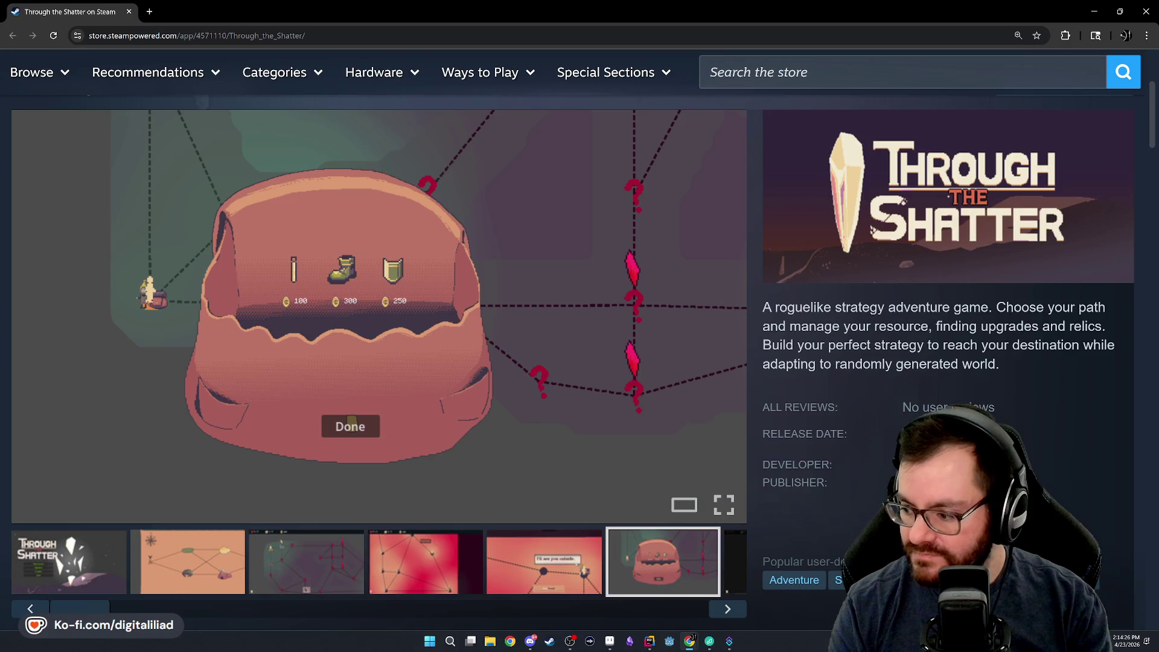
pyautogui.scroll(-1, 543, 313)
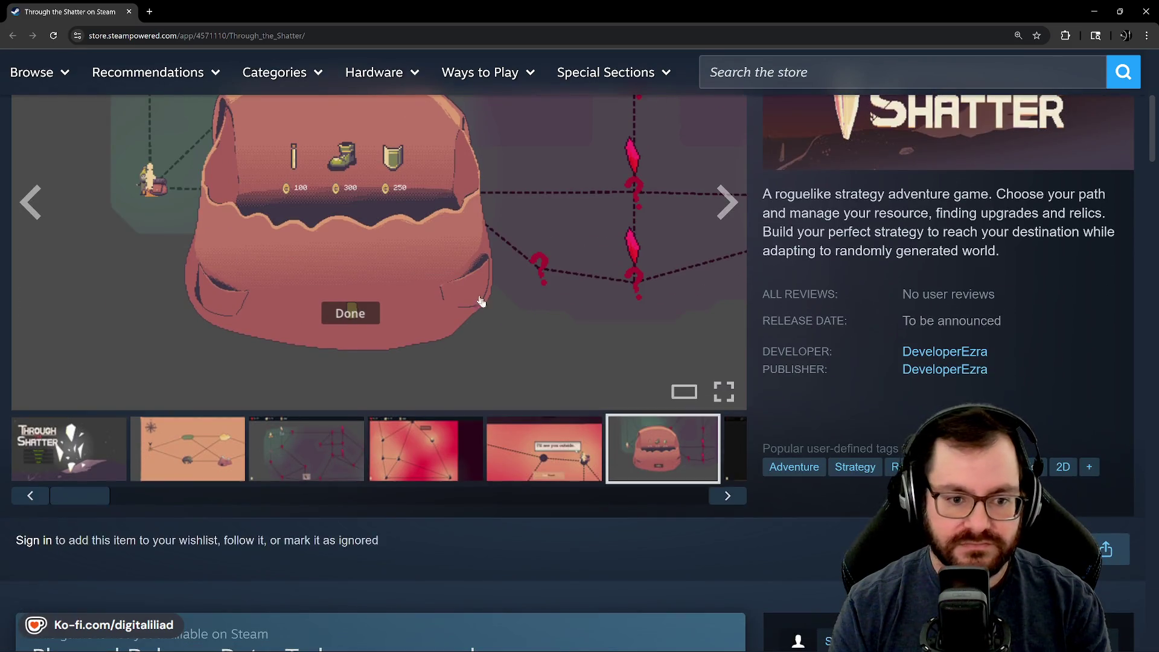
pyautogui.scroll(2, 489, 308)
pyautogui.scroll(1, 499, 322)
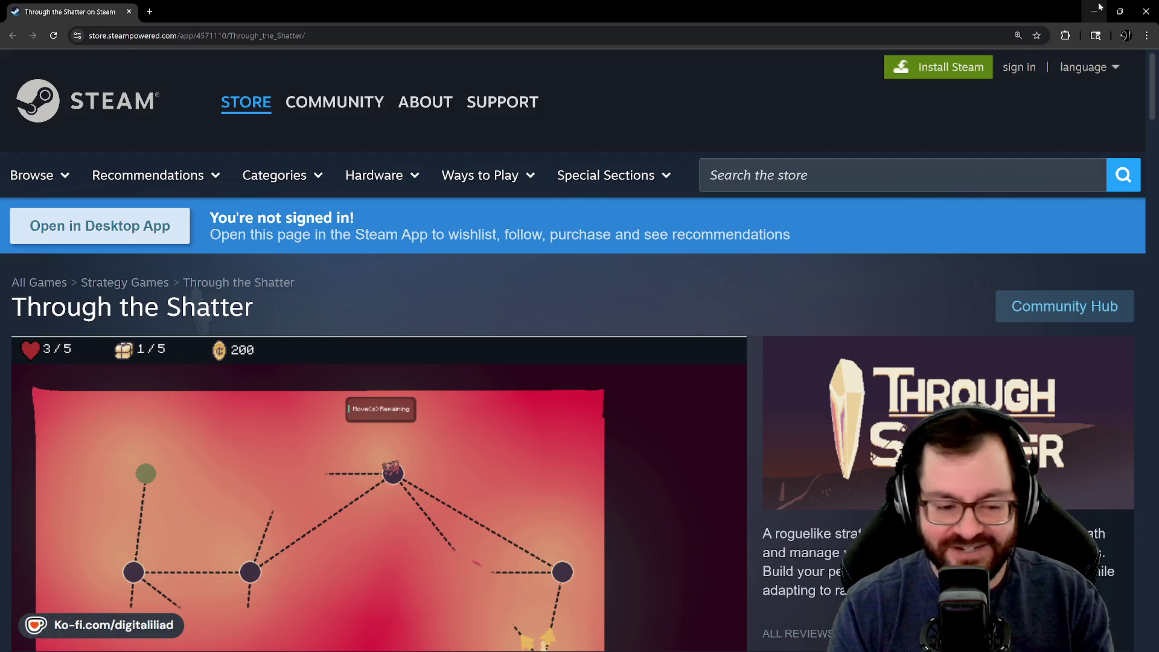
pyautogui.scroll(-3, 1123, 13)
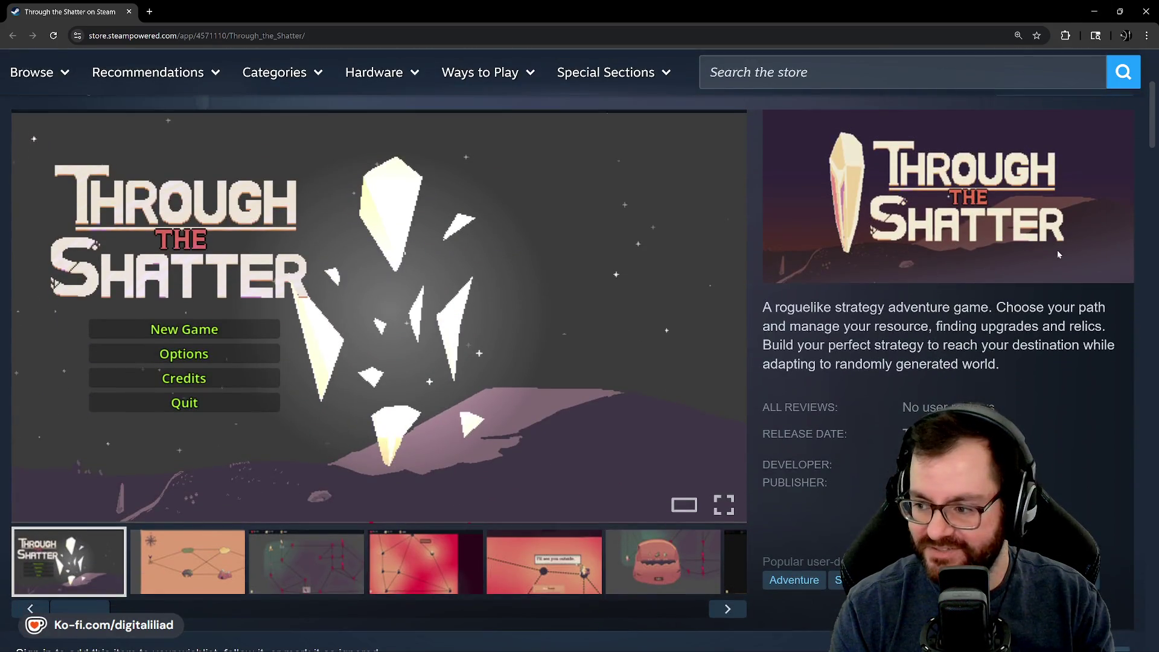
# Step: Minimize the Through the Shatter store page to reveal the isometric starship bridge artwork
pyautogui.click(1094, 12)
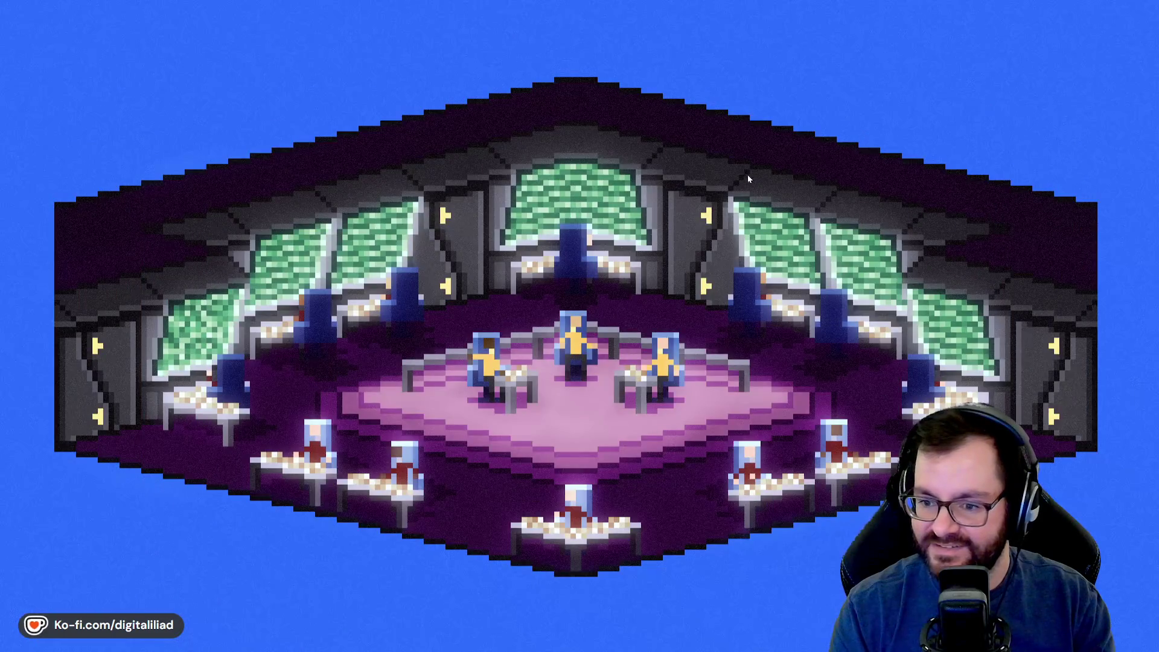